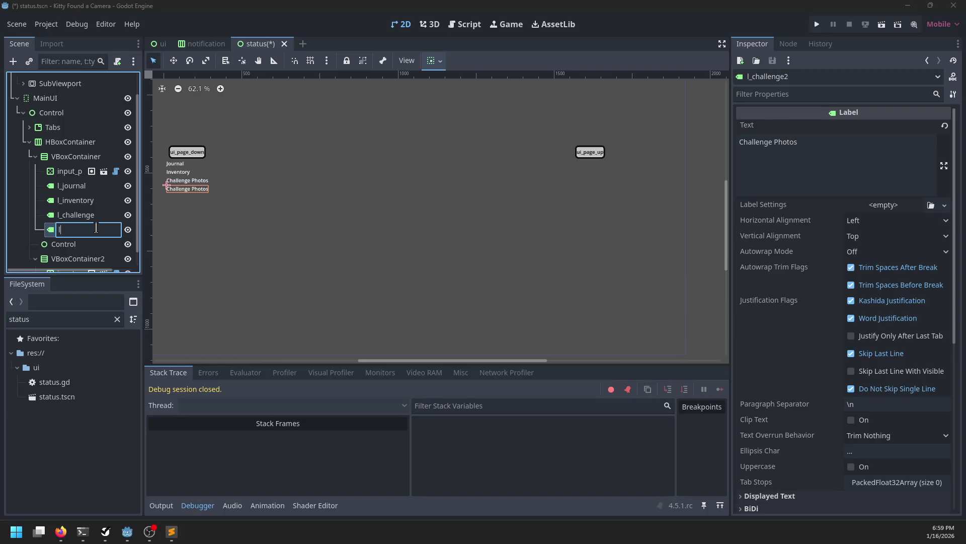
Rename the label to l_gallery, change its text from Challenge Photos to Gallery, and save the scene
type("allery")
key("Return")
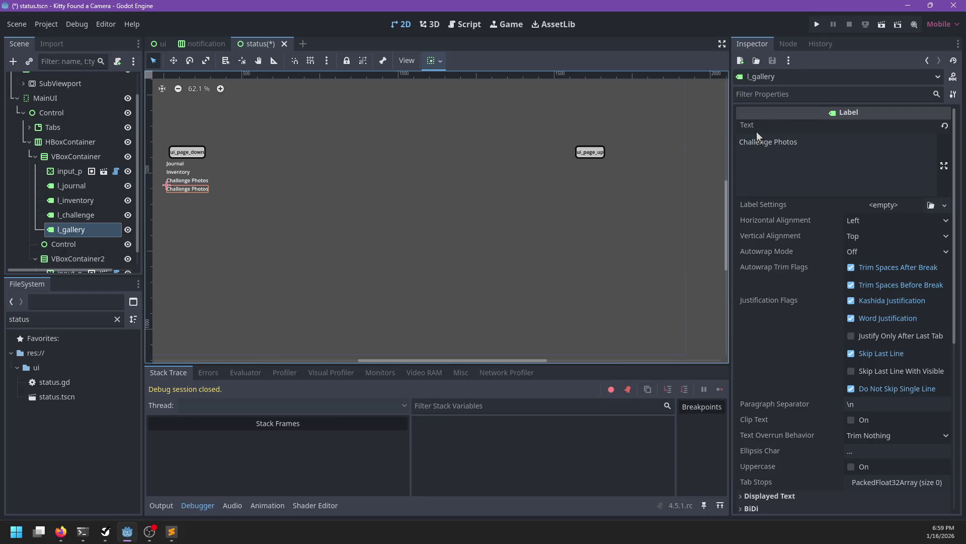
left_click_drag(816, 143, 688, 136)
type("Gallery")
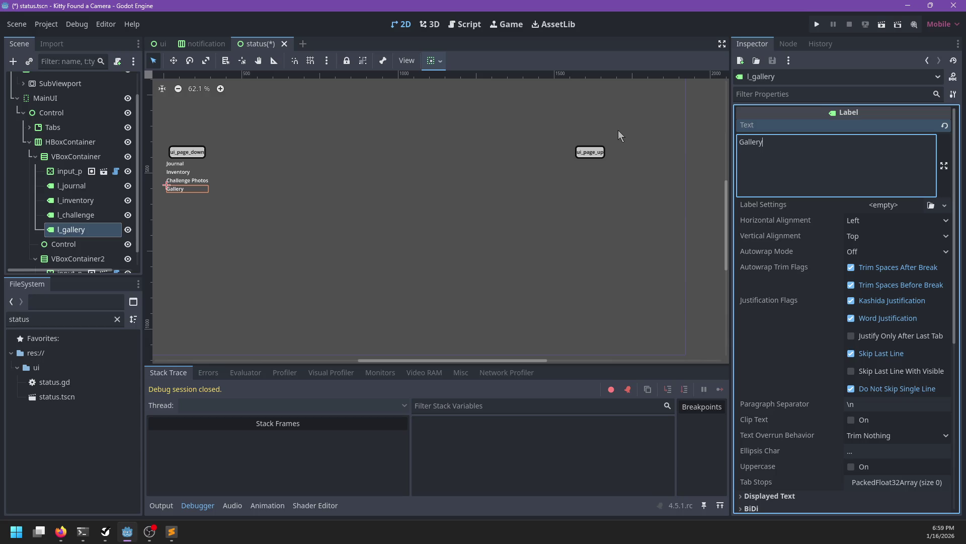
scroll(130, 255, "down", 1)
scroll(304, 226, "down", 2)
key("ctrl+s")
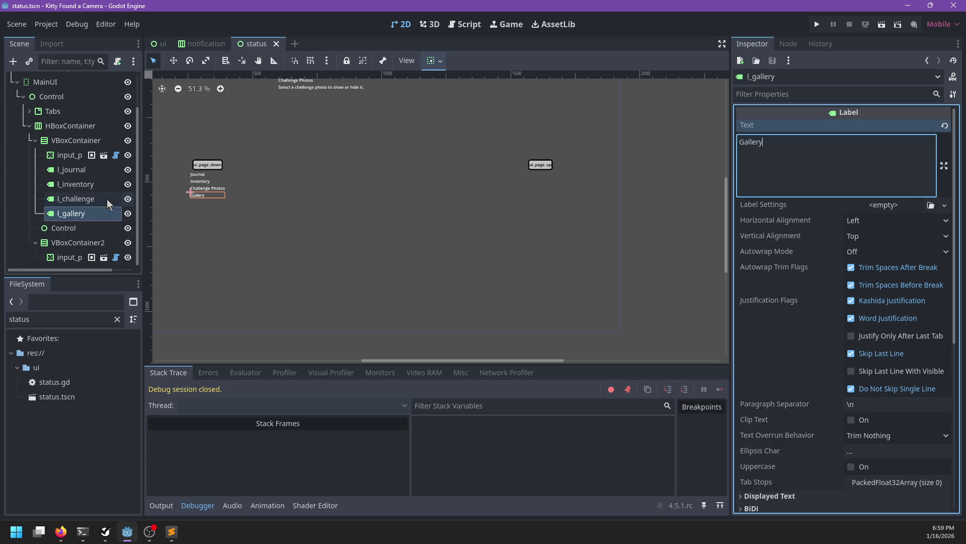
Open the Status root node's script status.gd with the cursor on line 13
scroll(55, 186, "up", 3)
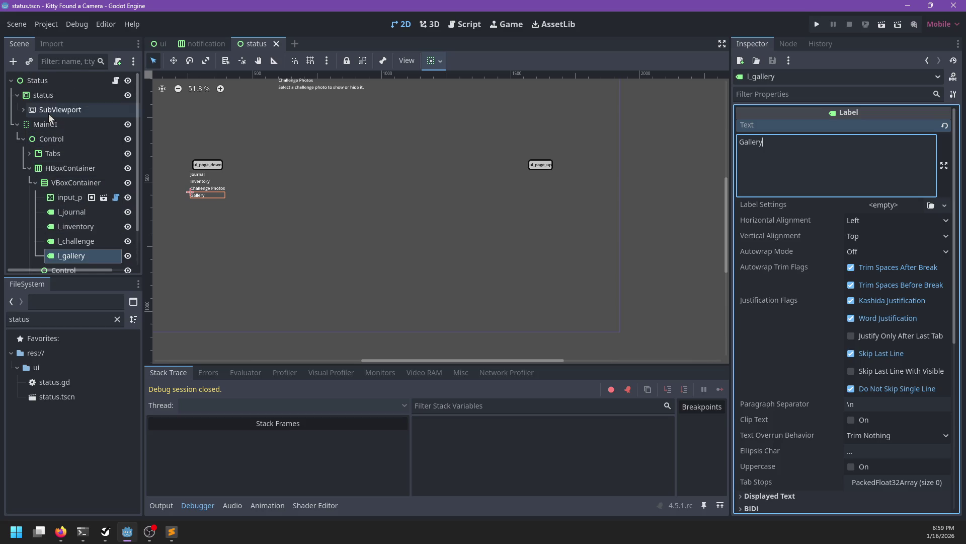
left_click(38, 80)
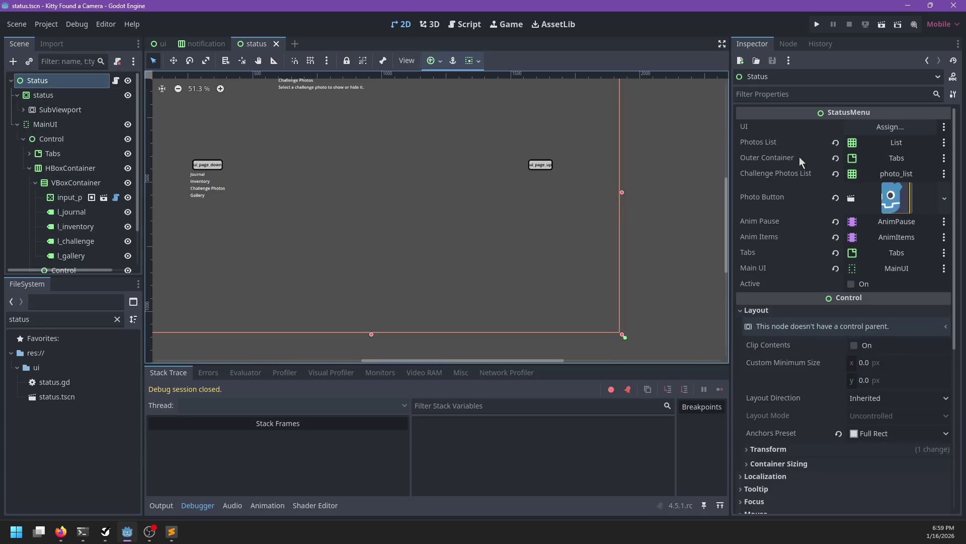
left_click(116, 80)
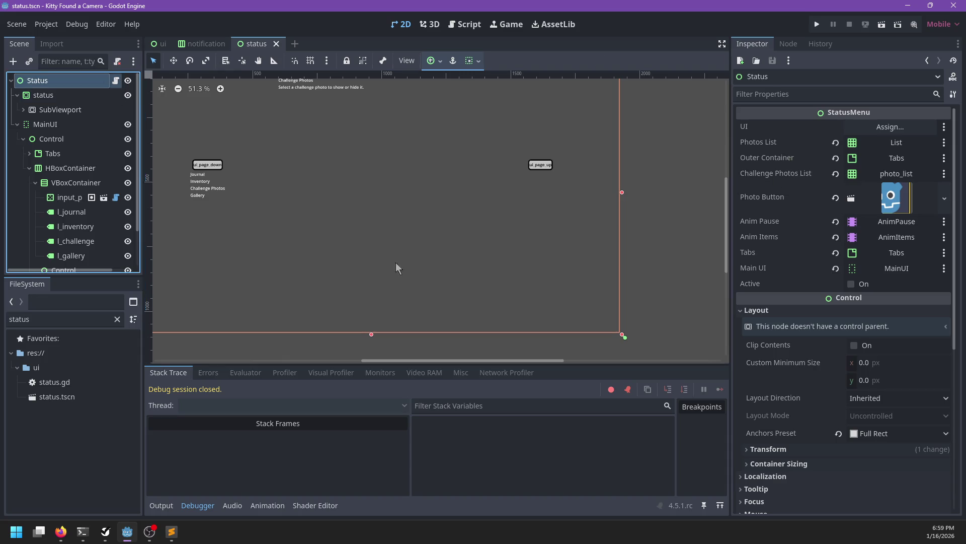
left_click(457, 229)
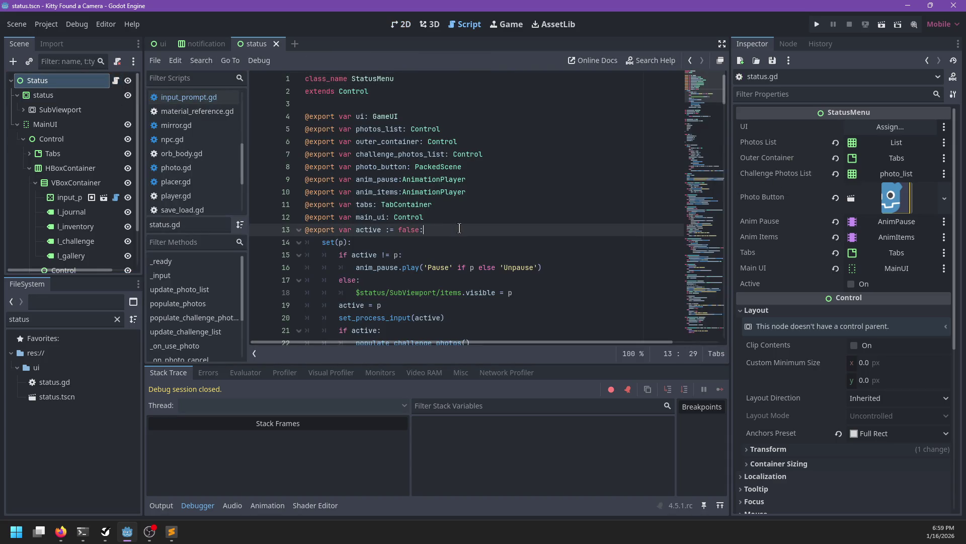
key("ctrl+shift+Return")
type("@export var ")
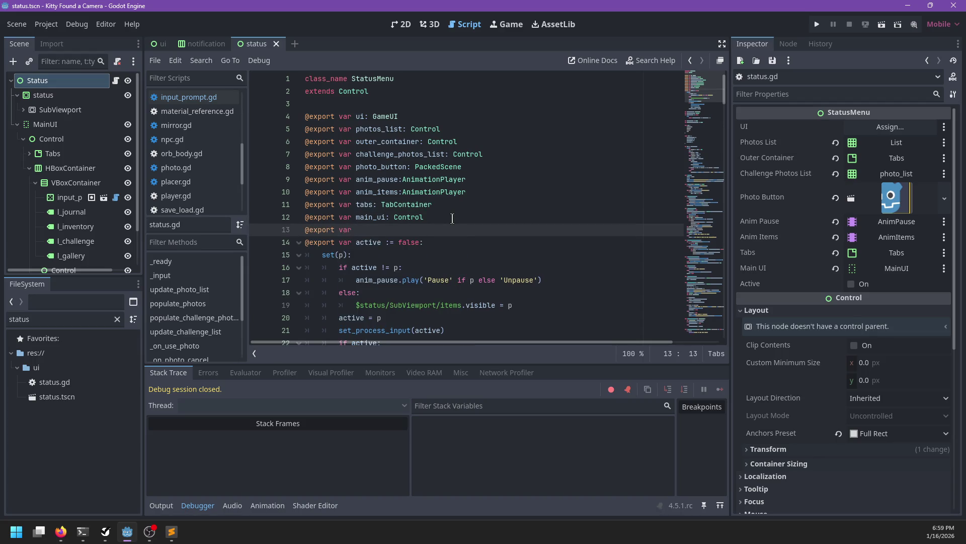
type("clabels:")
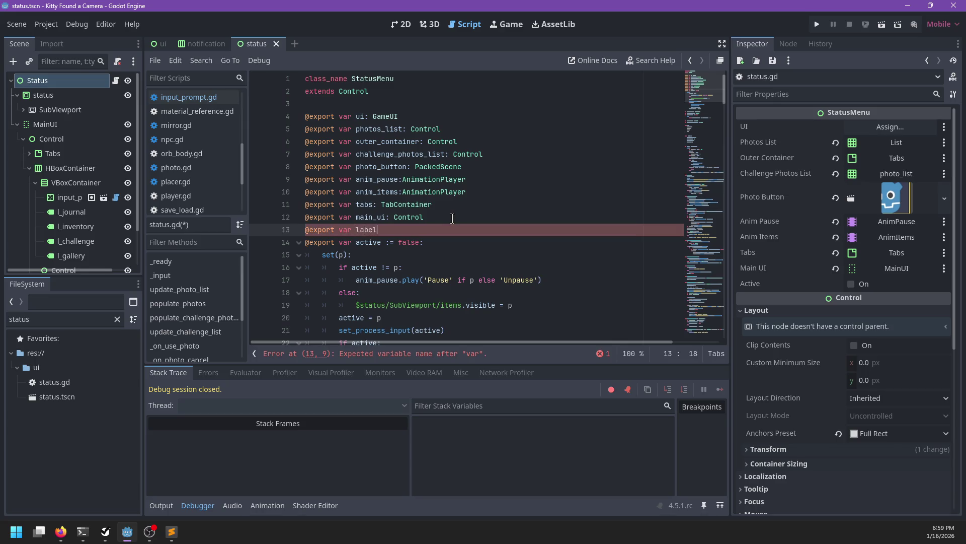
type("rray[Labe")
scroll(452, 218, "down", 2)
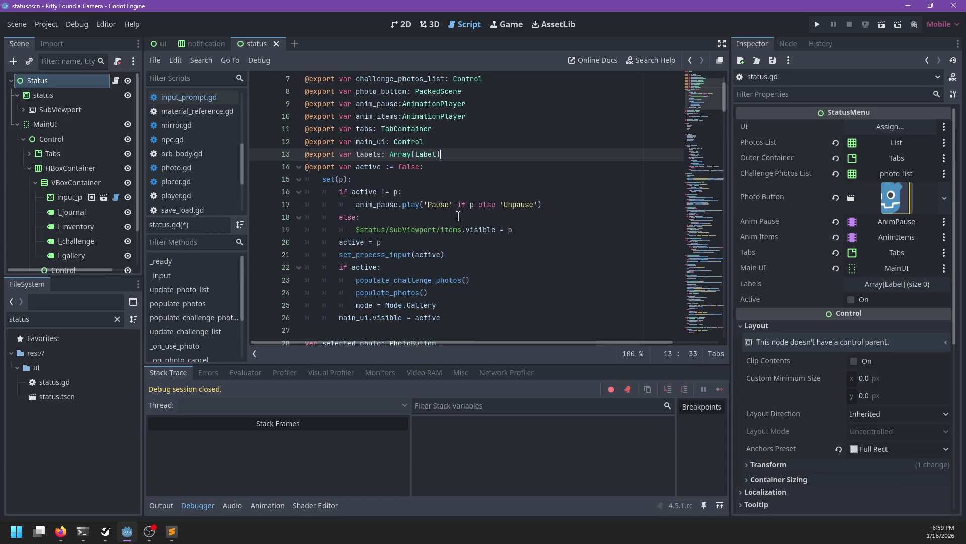
key("ctrl+s")
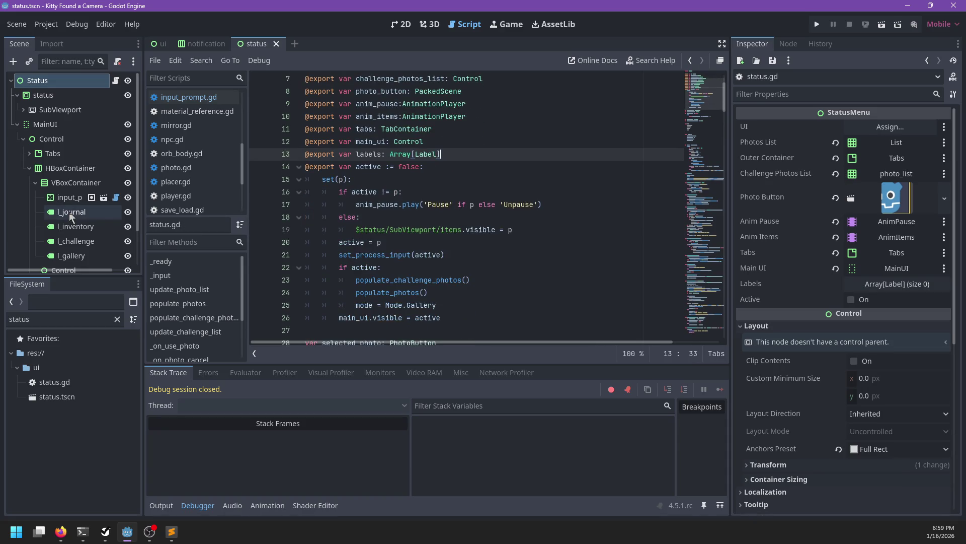
Rename the variable to tab_labels, save, and drop l_journal into the Tab Labels array
left_click(356, 154)
type("tab_")
key("ctrl+s")
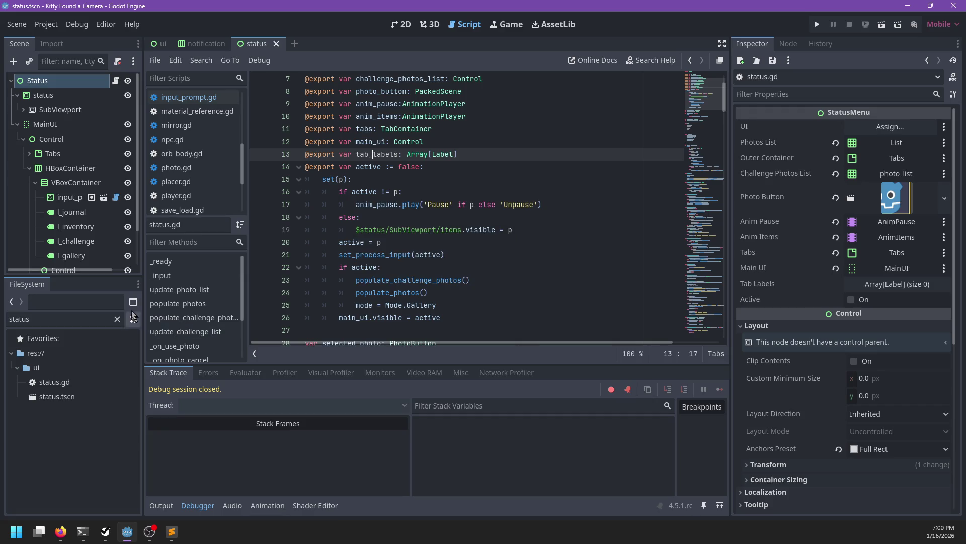
left_click_drag(71, 212, 917, 289)
Add l_challenge and l_gallery to the Tab Labels array
scroll(440, 241, "down", 7)
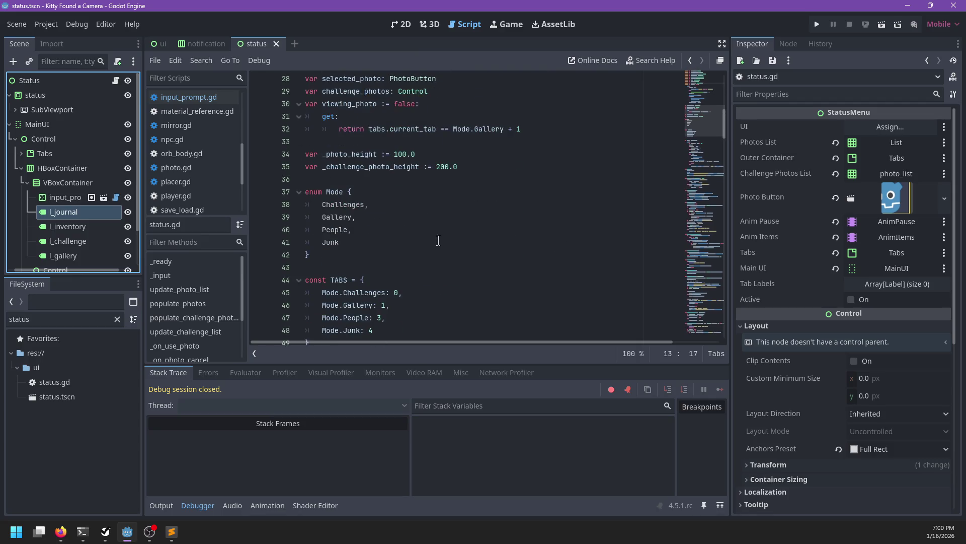
mouse_move(83, 241)
left_mouse_down()
mouse_move(931, 282)
mouse_move(893, 286)
left_mouse_up()
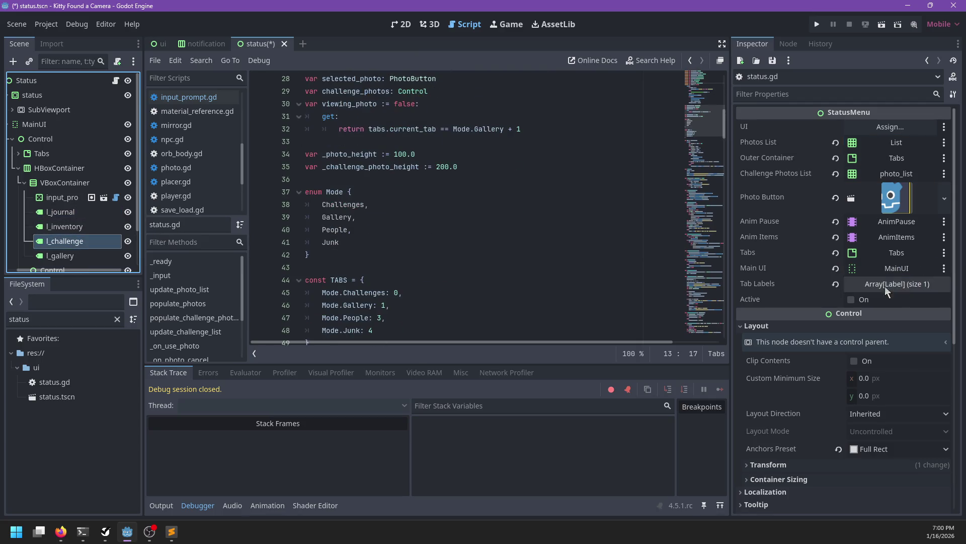
mouse_move(61, 255)
left_mouse_down()
mouse_move(798, 267)
mouse_move(906, 285)
left_mouse_up()
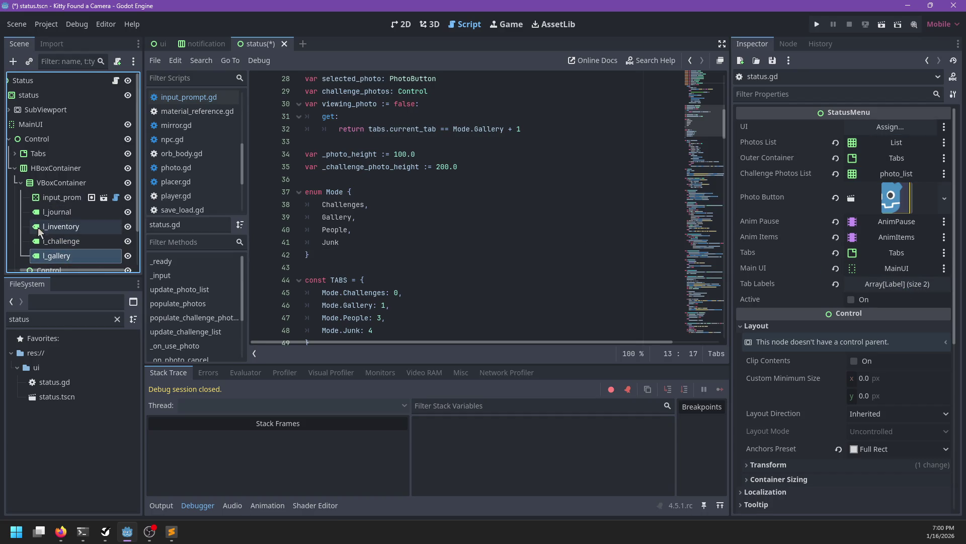
Rename l_journal to l_people and l_inventory to l_jump
double_click(85, 215)
left_click(98, 212)
key("BackSpace")
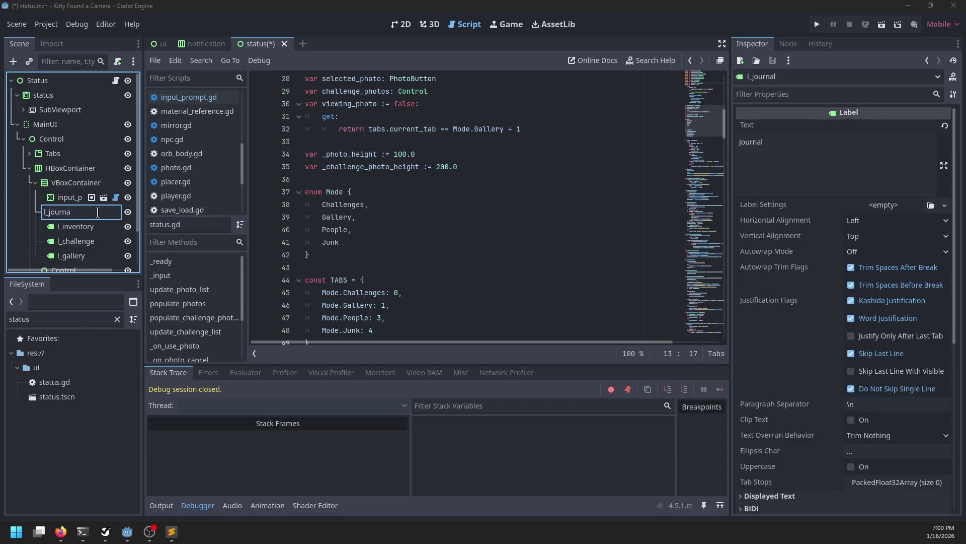
type("people")
key("Return")
double_click(103, 228)
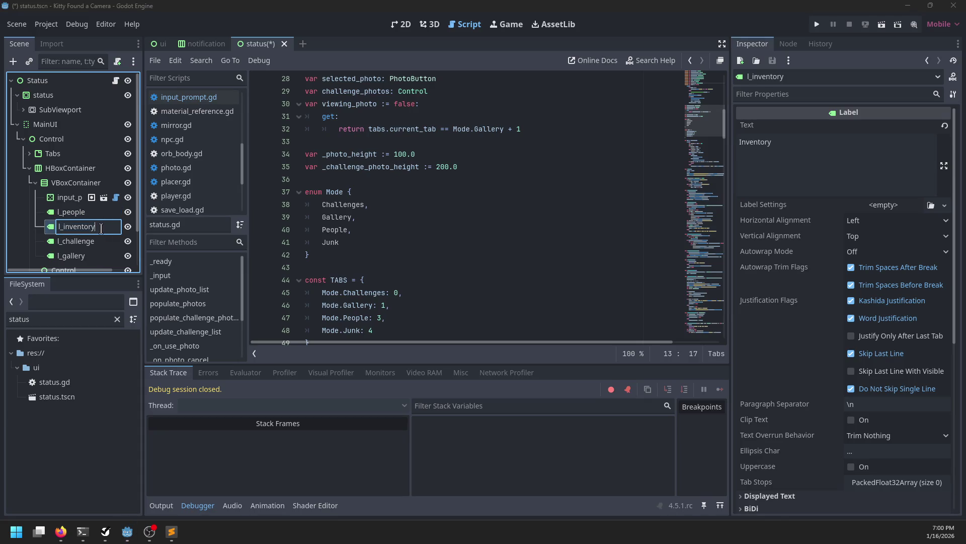
key("BackSpace")
key("BackSpace")
key("BackSpace")
type("mp")
key("Return")
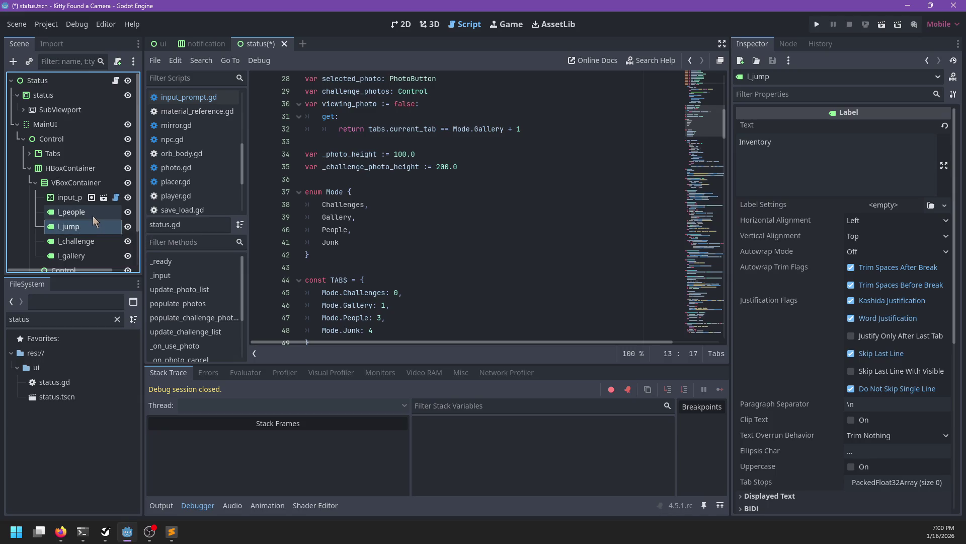
Add l_people and l_jump to the Status node's Tab Labels array
left_click(49, 78)
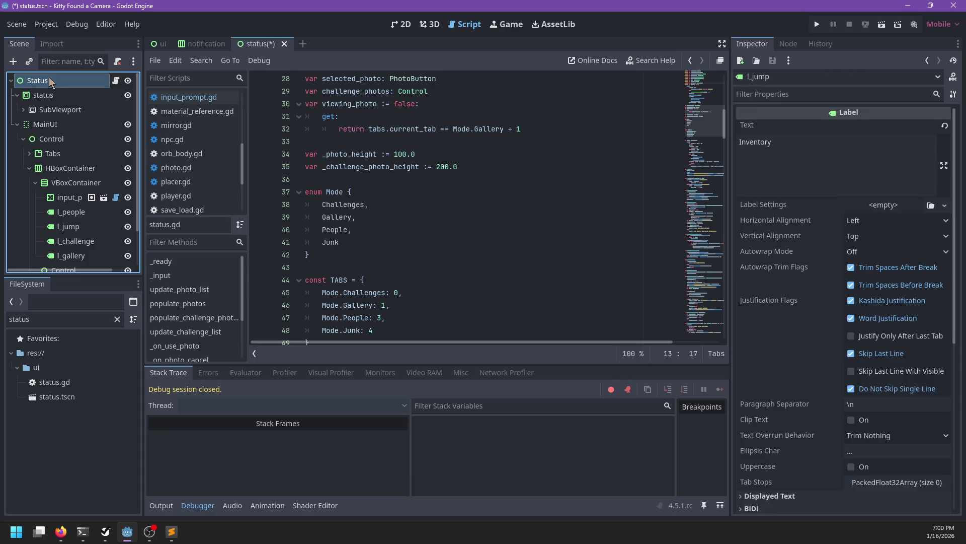
left_click(906, 284)
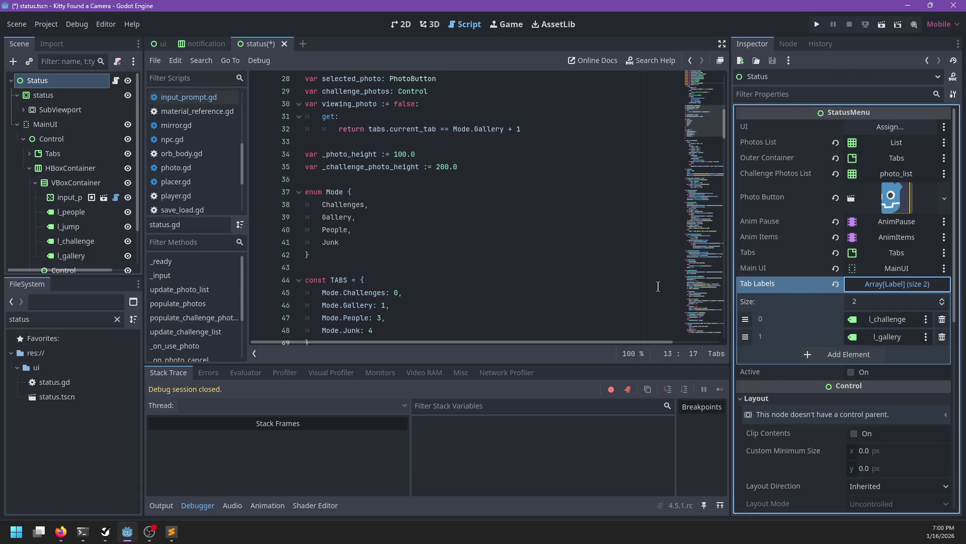
left_click_drag(68, 212, 906, 295)
mouse_move(68, 229)
left_mouse_down()
mouse_move(924, 301)
mouse_move(901, 288)
left_mouse_up()
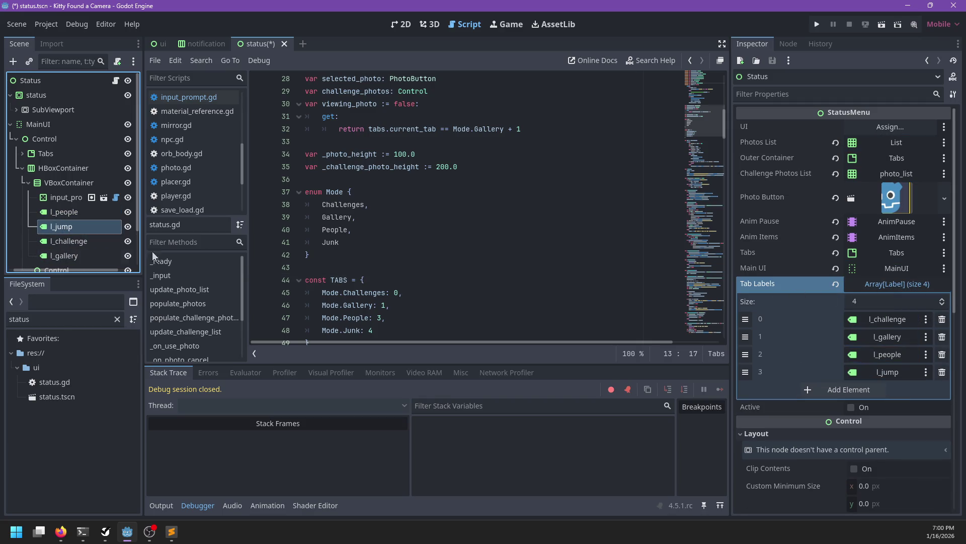
Rename l_jump to l_junk and save the scene
double_click(83, 225)
type("nk")
key("Return")
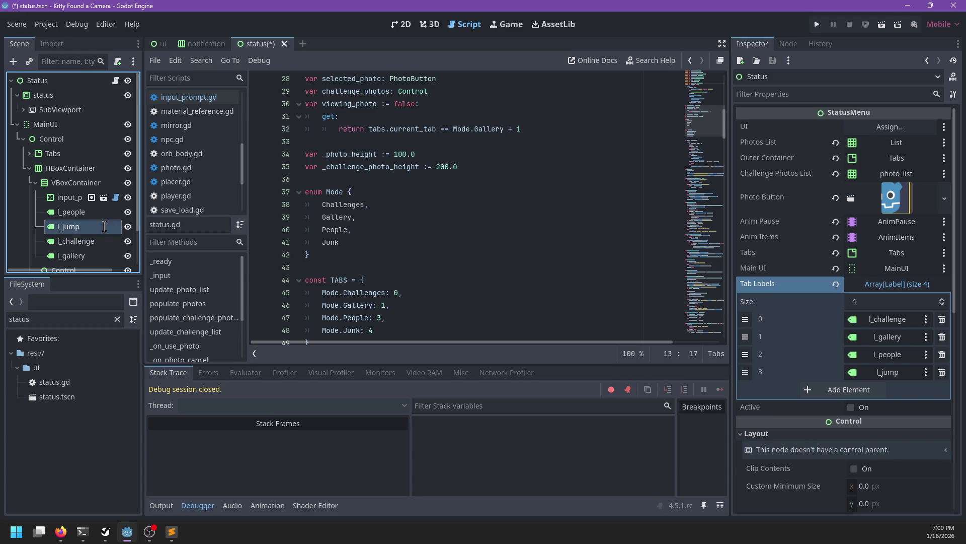
left_click(56, 80)
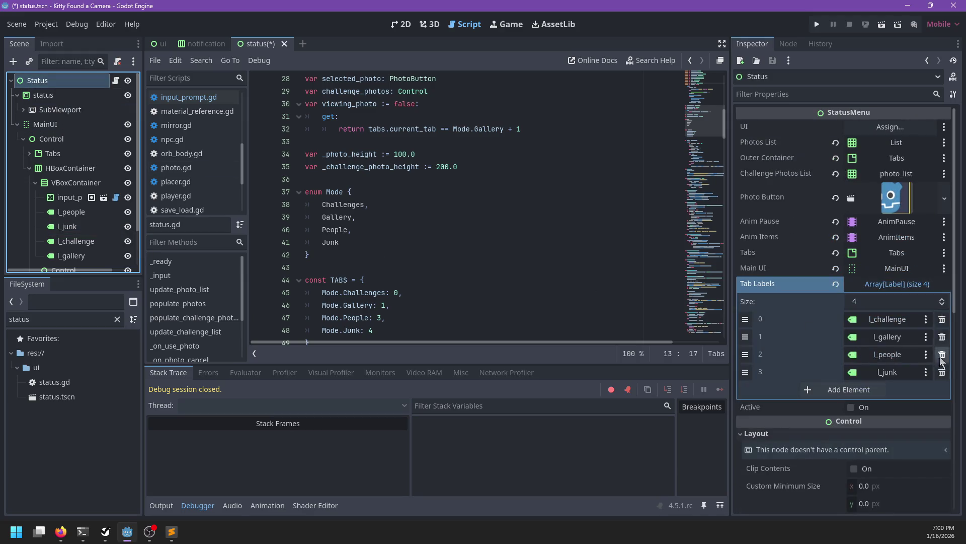
key("ctrl+s")
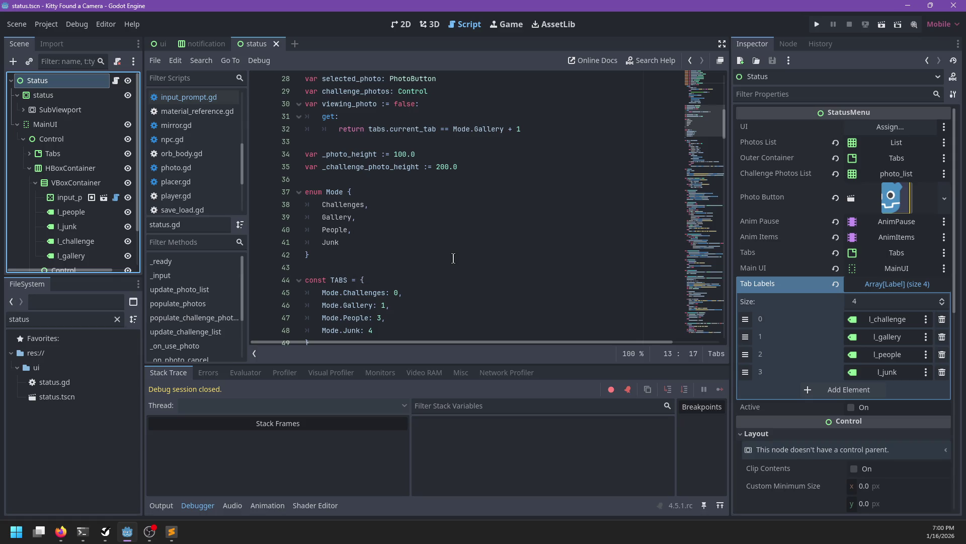
scroll(440, 255, "down", 2)
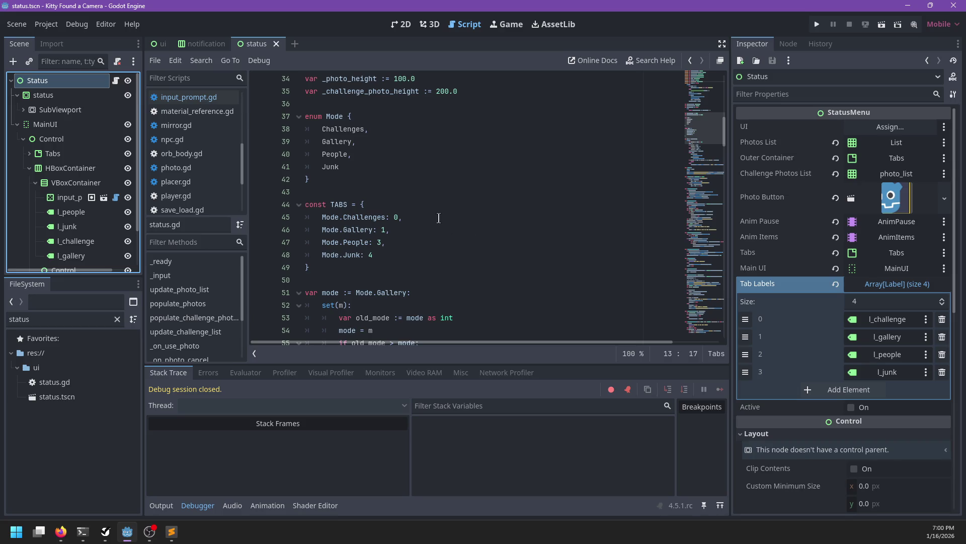
scroll(443, 233, "down", 1)
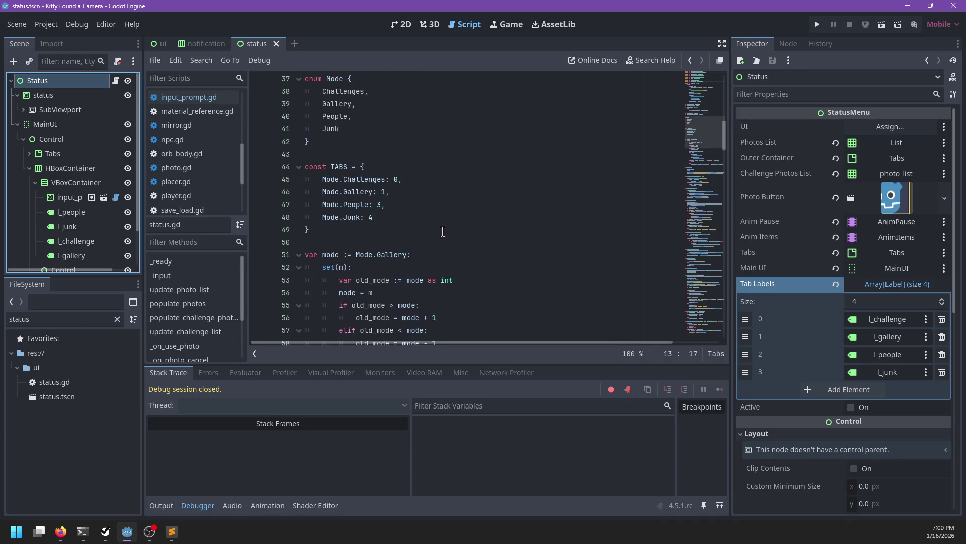
scroll(432, 226, "up", 12)
double_click(374, 230)
scroll(470, 221, "down", 15)
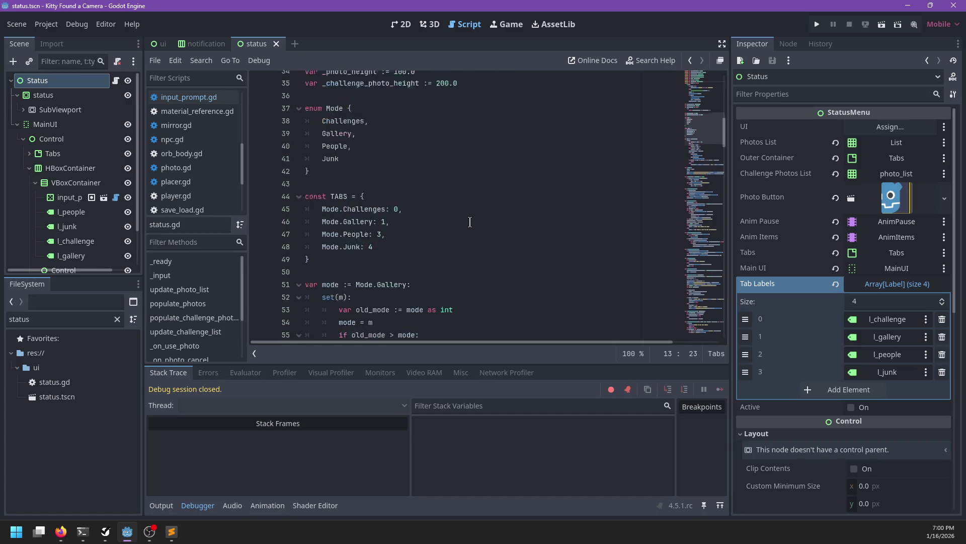
scroll(471, 222, "down", 5)
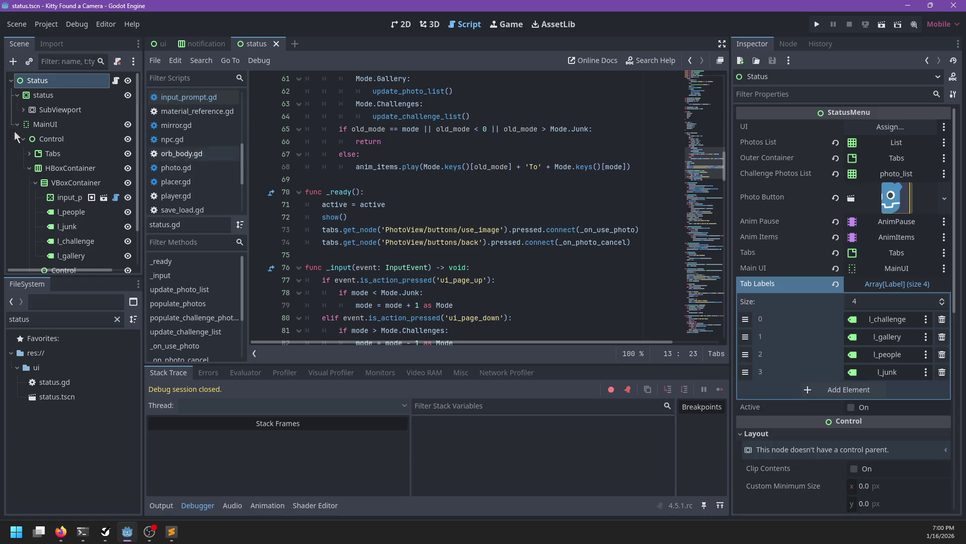
scroll(30, 146, "down", 1)
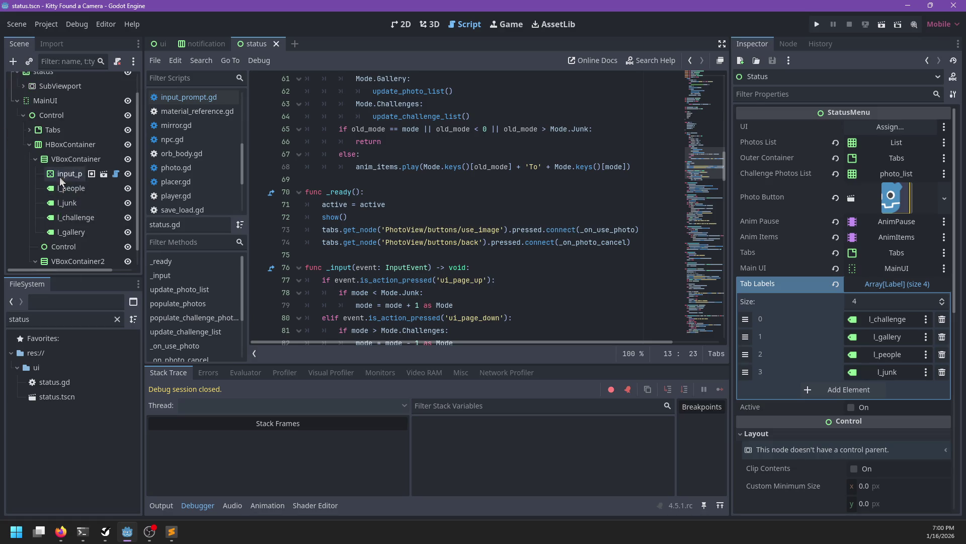
double_click(64, 160)
Name the two VBoxContainers left_side and right_side, then save the scene
type("left_side")
key("Return")
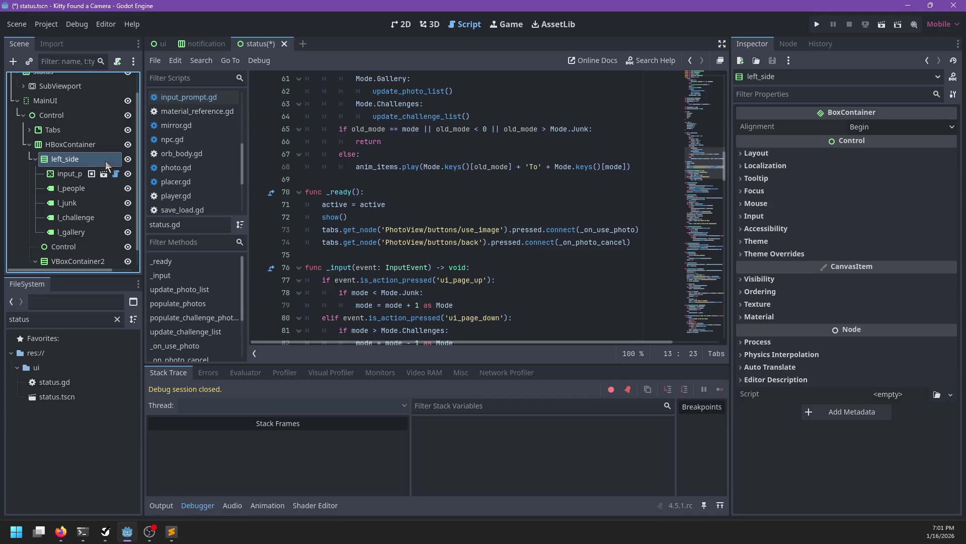
scroll(93, 231, "down", 1)
left_click(91, 245)
double_click(89, 246)
type("right_s")
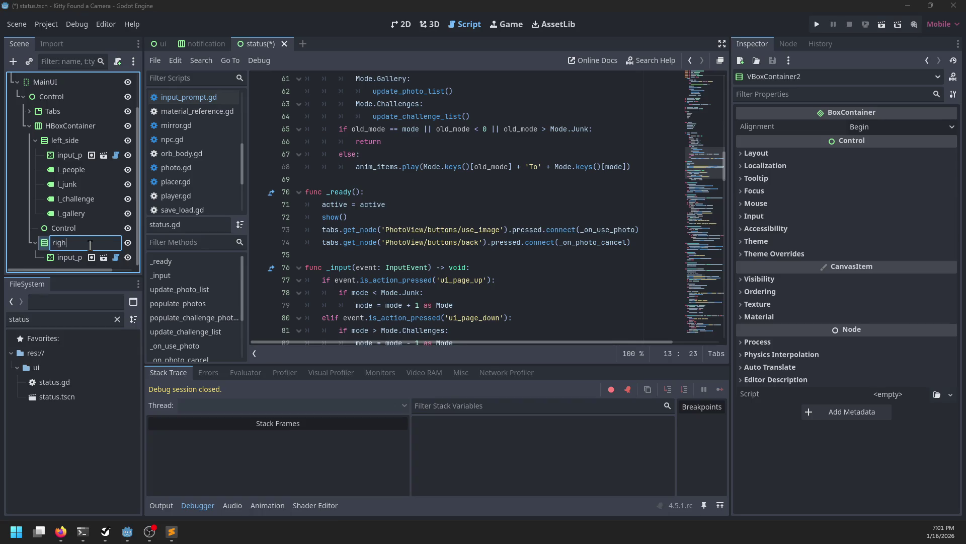
type("ide")
key("Return")
key("ctrl+s")
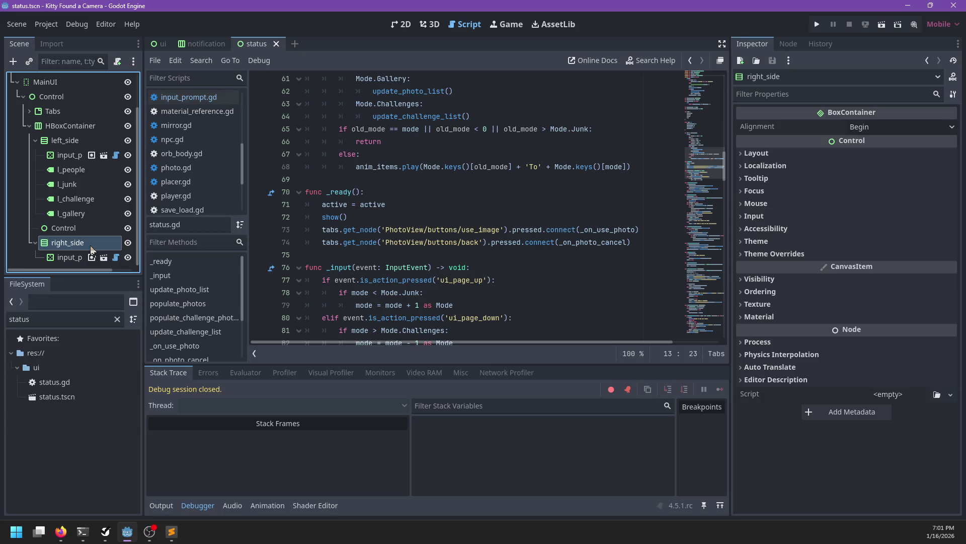
scroll(428, 182, "up", 15)
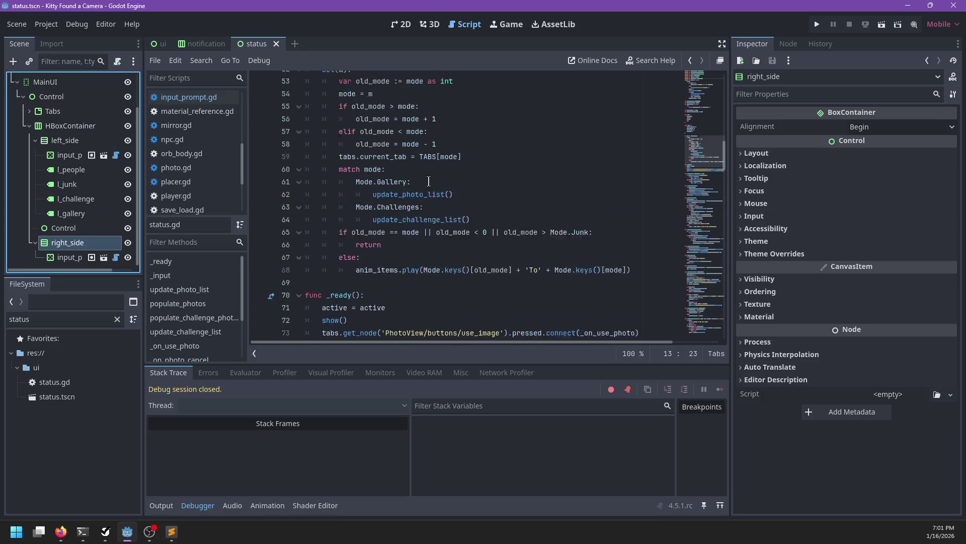
scroll(428, 181, "up", 3)
left_click(477, 226)
key("Return")
type("@onready var ")
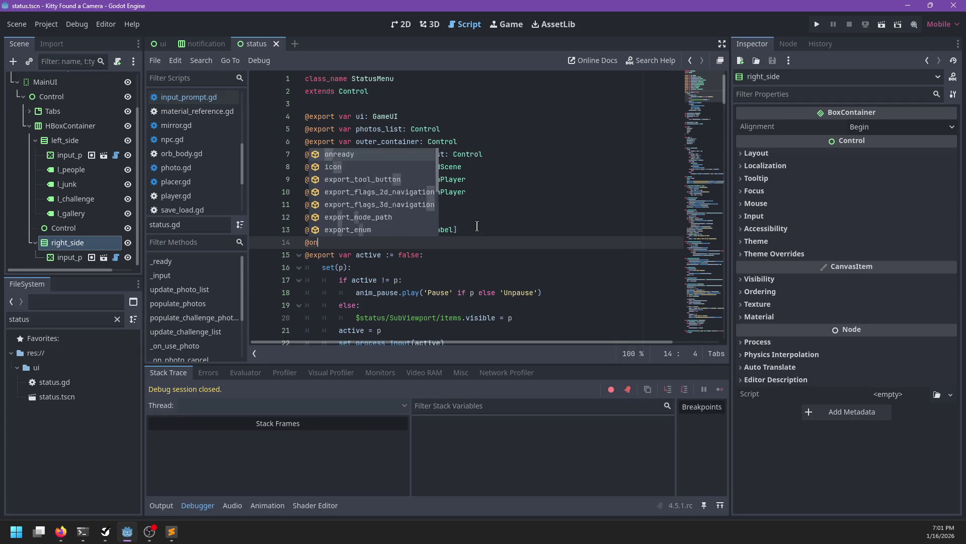
type("left")
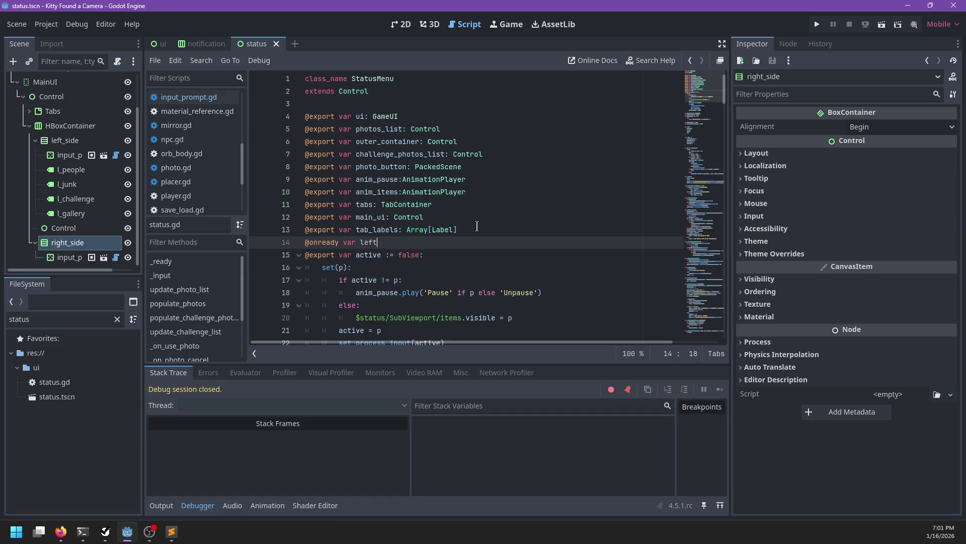
type("abs :=%$")
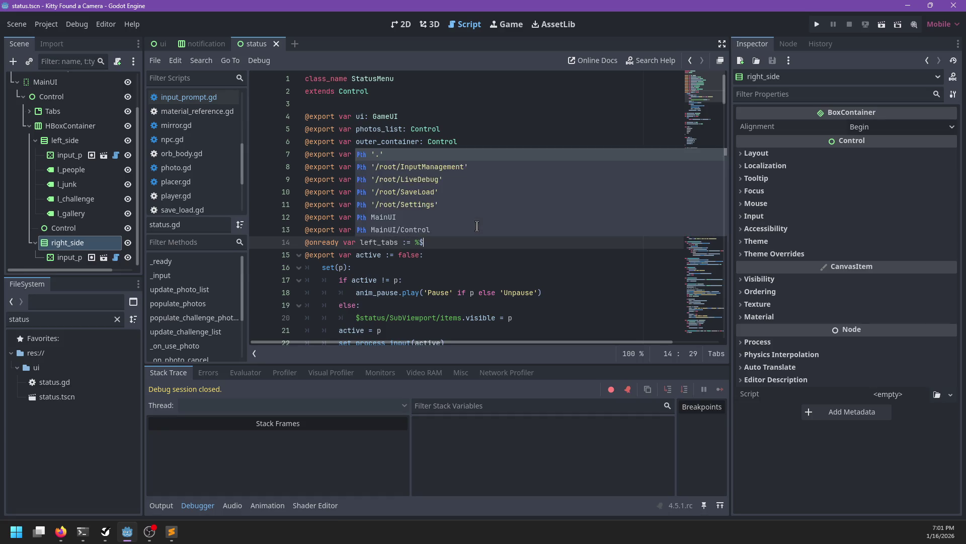
type("left")
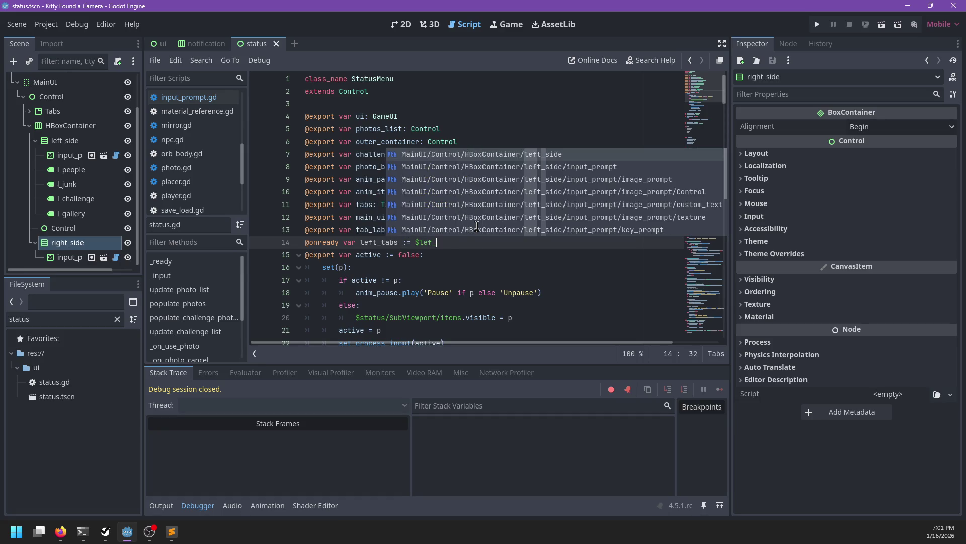
key("Return")
key("Return")
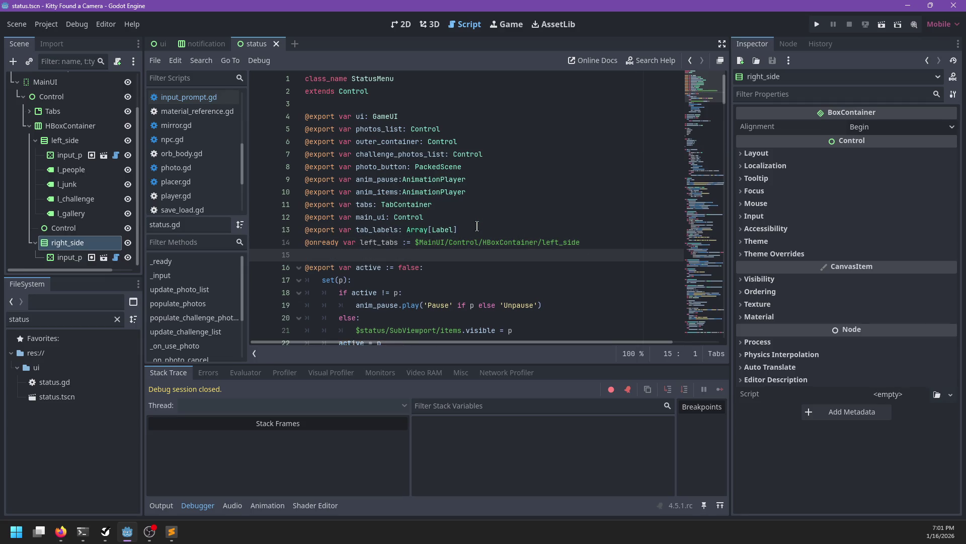
type("@onready var r")
type("ight_tabs := $")
type("right_s")
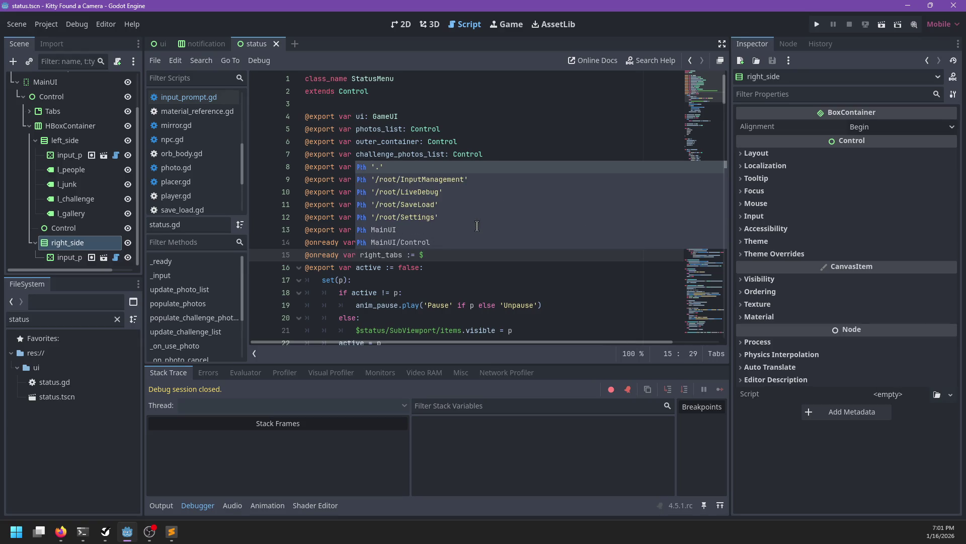
key("Return")
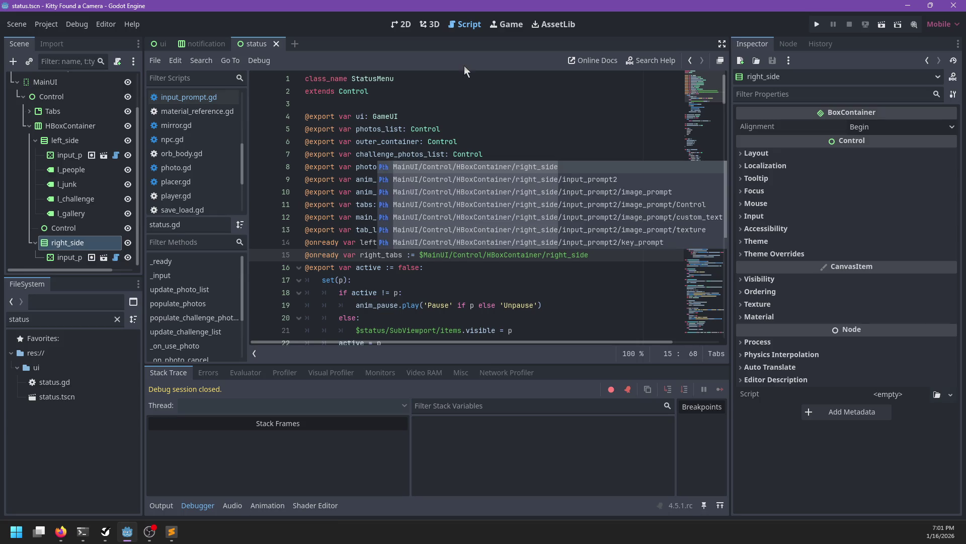
key("Escape")
Move the two onready declarations below the active setter and save status.gd
key("shift+Up")
key("shift+Up")
key("ctrl+c")
key("BackSpace")
scroll(503, 220, "down", 3)
scroll(504, 220, "down", 3)
left_click(462, 255)
key("Return")
key("ctrl+v")
left_click(462, 252)
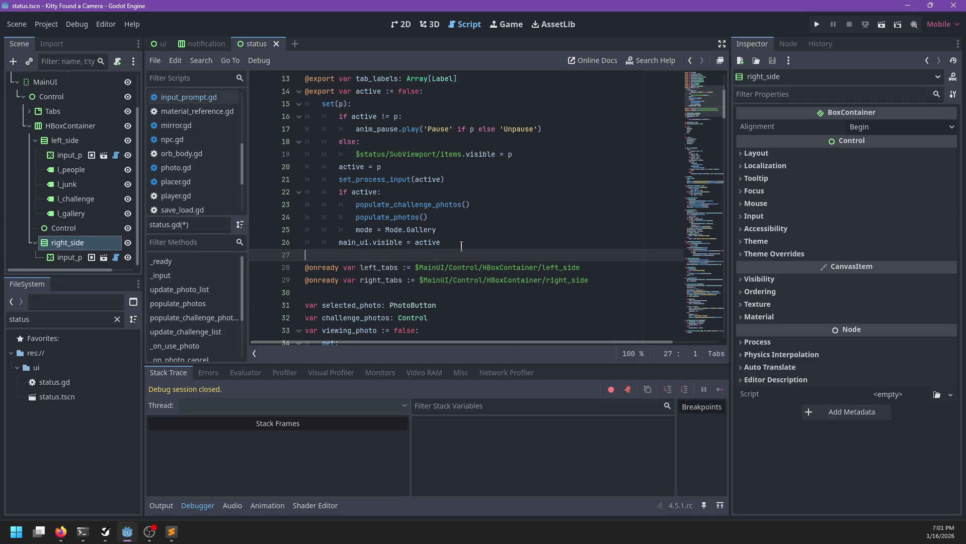
key("ctrl+s")
scroll(406, 231, "down", 1)
scroll(407, 231, "down", 18)
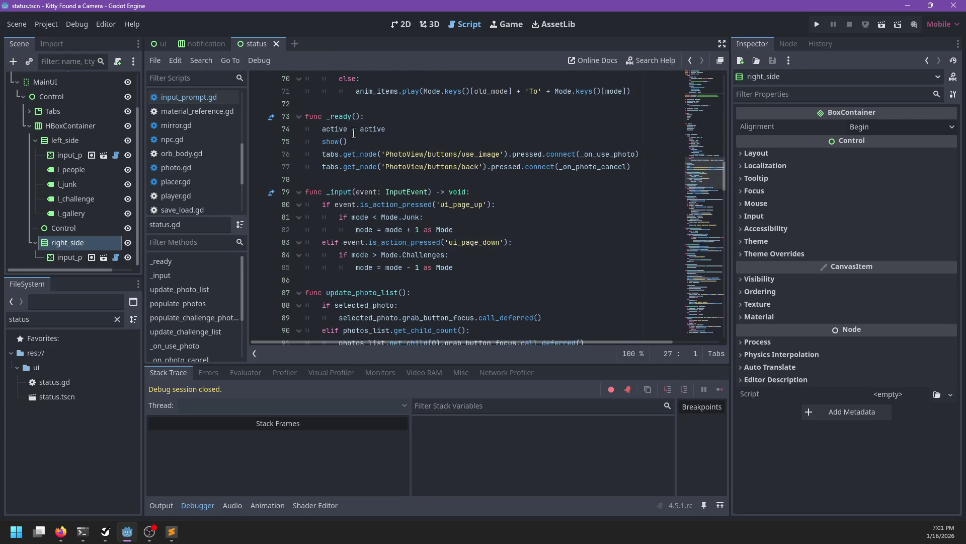
Go to the mode setter and open a new line after update_challenge_list()
scroll(448, 217, "down", 8)
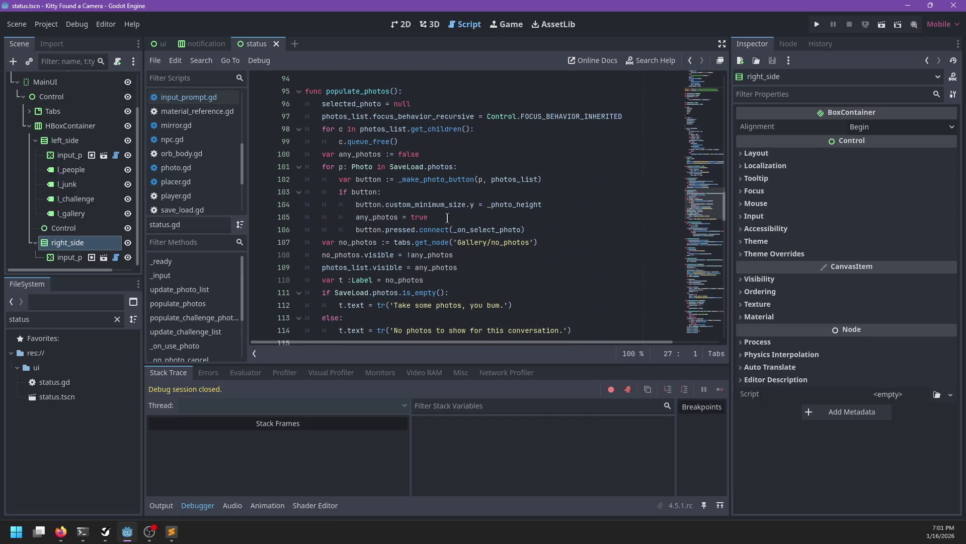
scroll(462, 214, "down", 13)
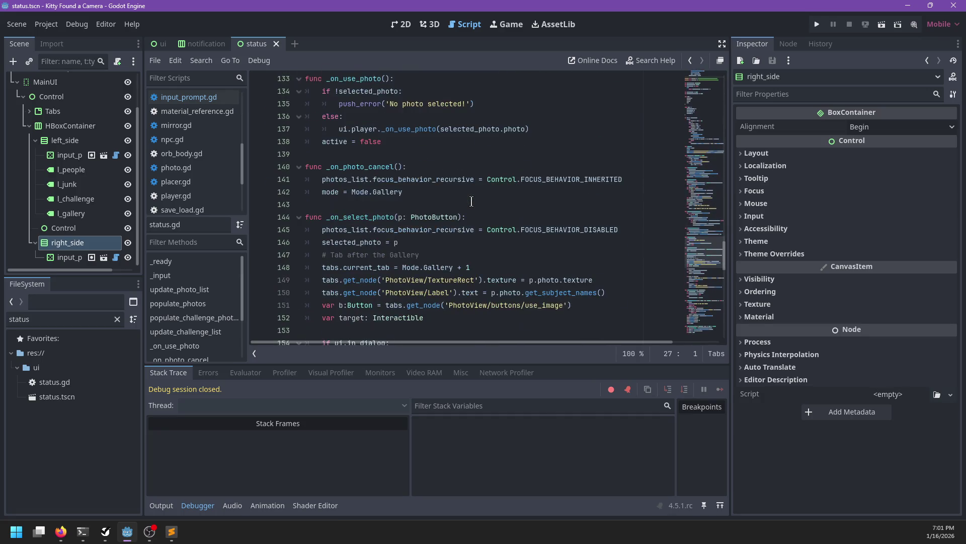
scroll(472, 202, "down", 13)
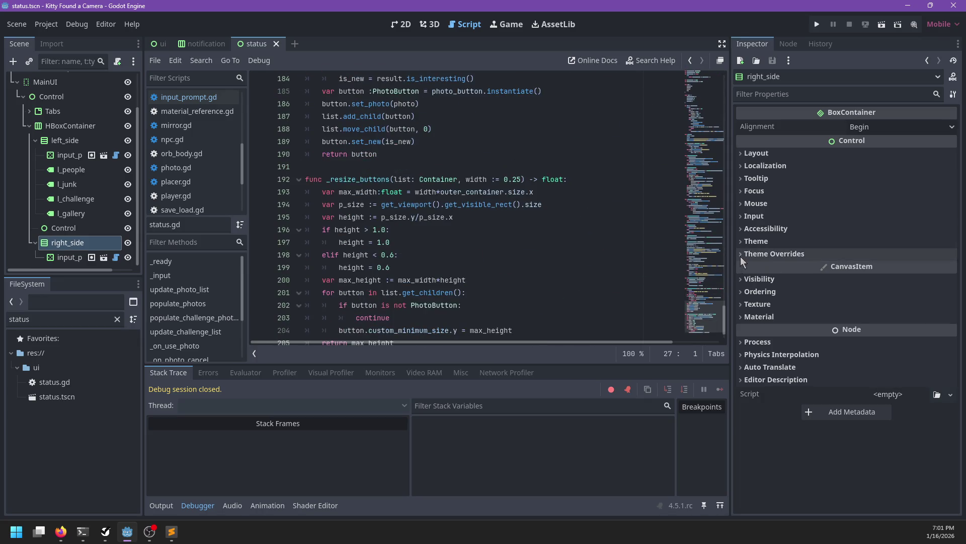
mouse_move(710, 264)
left_mouse_down()
mouse_move(720, 62)
mouse_move(716, 88)
left_mouse_up()
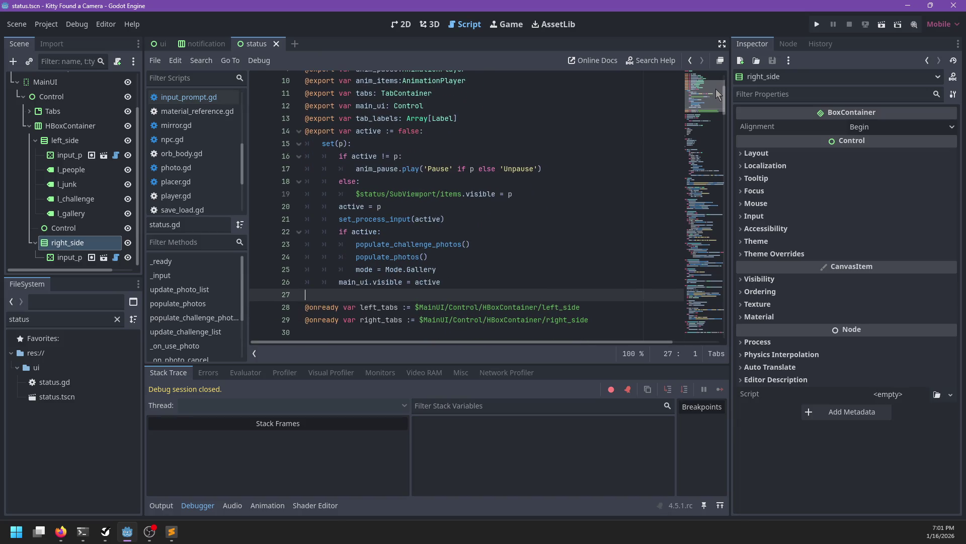
left_click(366, 266, "ctrl")
scroll(473, 232, "down", 3)
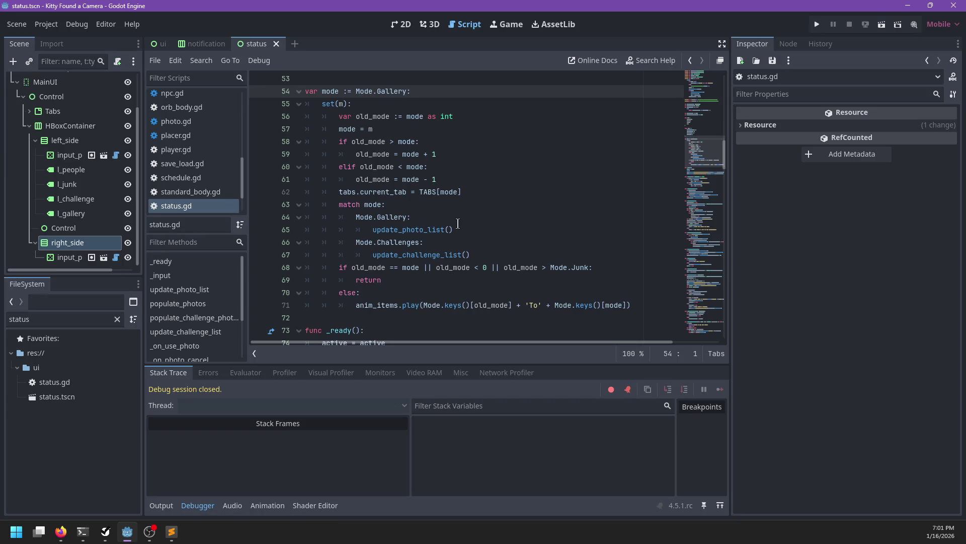
left_click(518, 255)
key("Return")
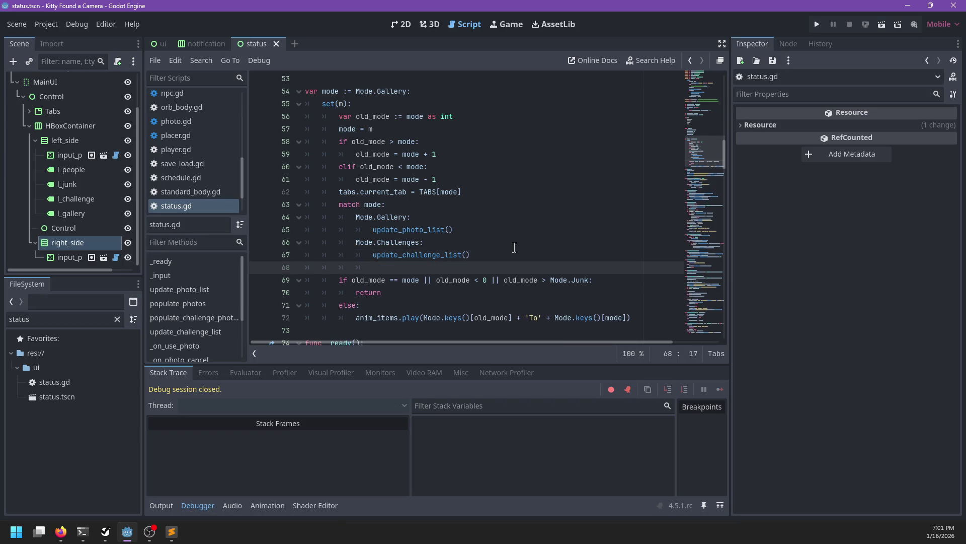
Write a 'for l in tab_labels' loop whose body calls l.get_parent().remove_child(l)
type("for c in ")
type("label")
key("BackSpace")
key("BackSpace")
key("BackSpace")
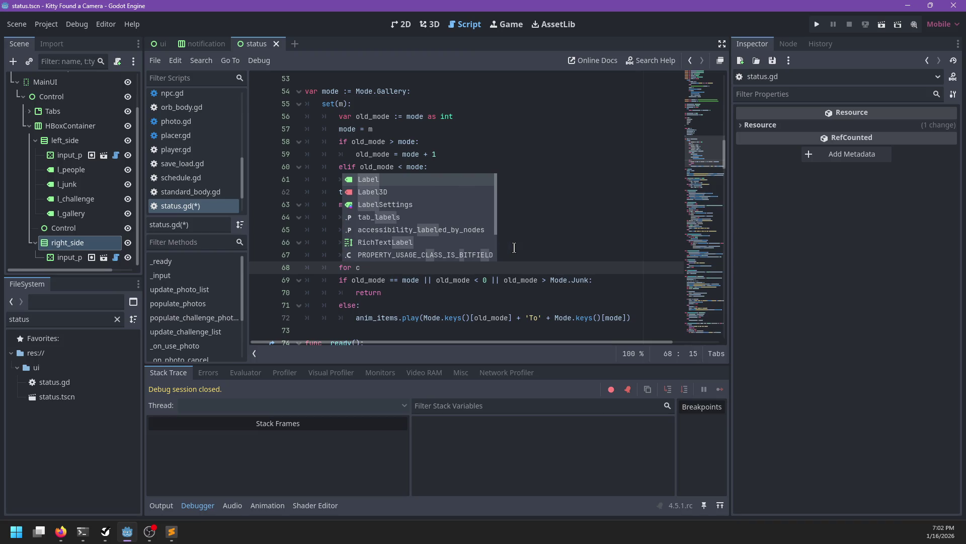
type("l in tab")
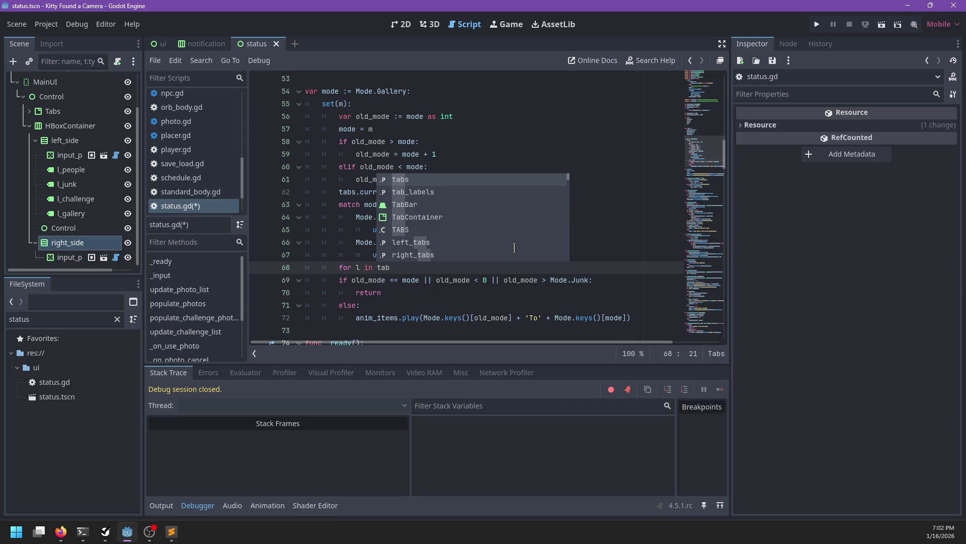
key("Down")
key("Return")
type(":")
key("Return")
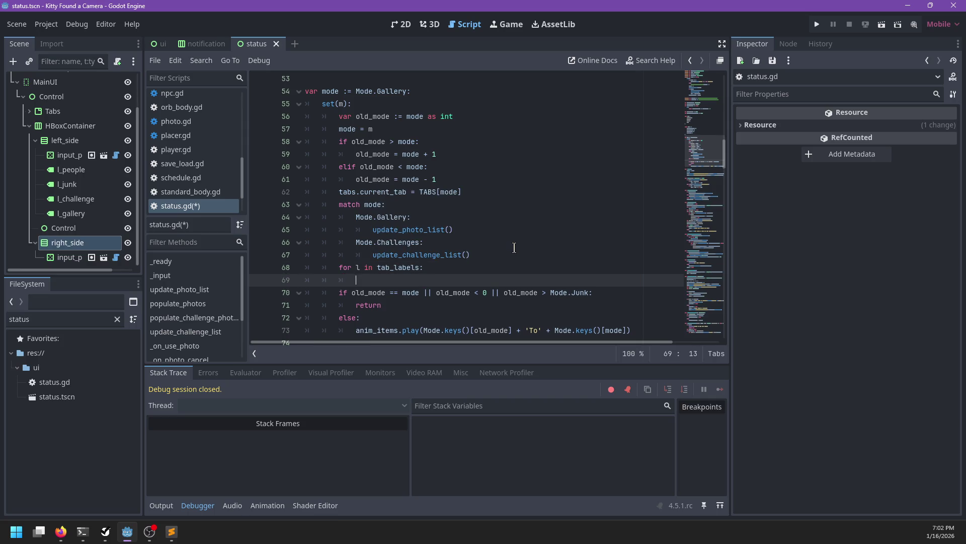
type("l.get_parent().r")
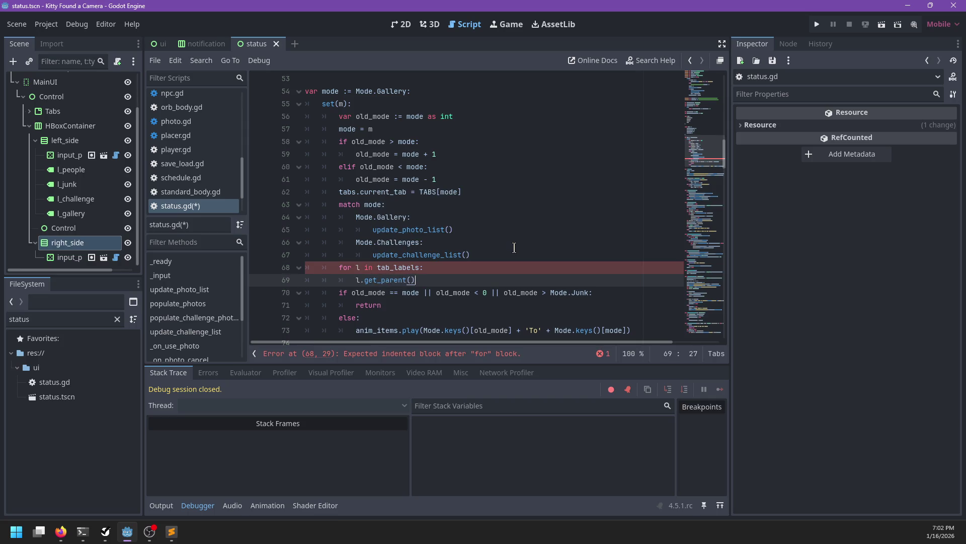
type("emove_child(0")
key("BackSpace")
key("BackSpace")
type("l")
key("BackSpace")
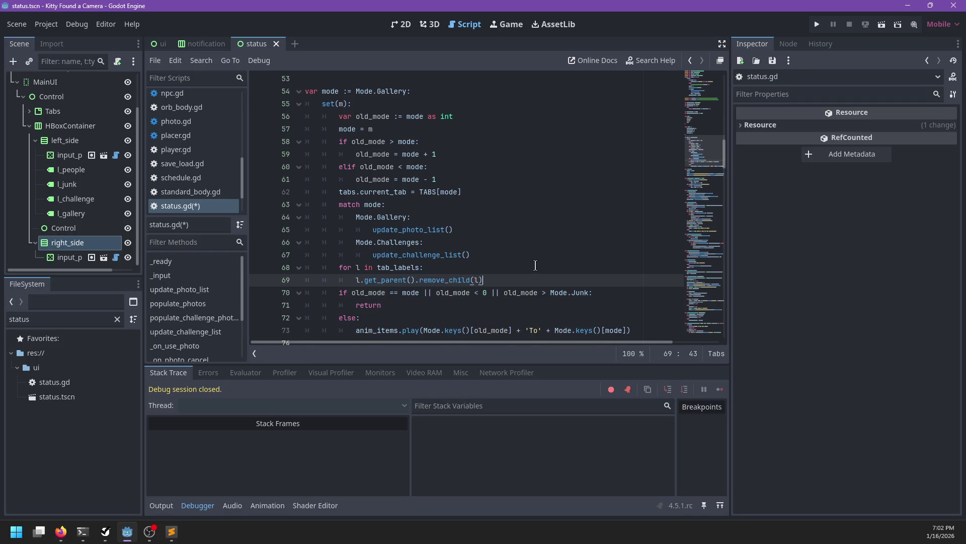
key("Return")
Discard the half-written second loop and make the loop iterate over tab_labels.size()
type("for l in tab_")
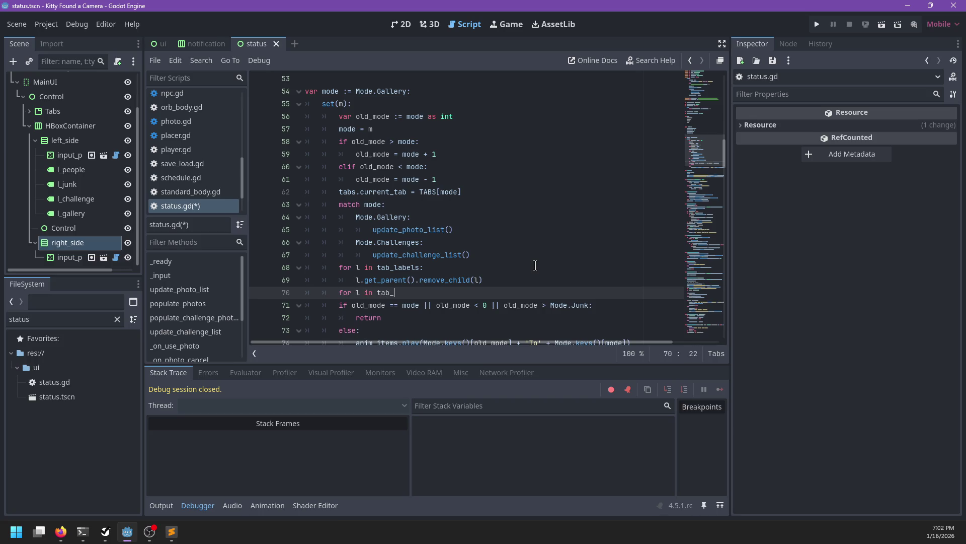
type("label")
key("ctrl+BackSpace")
key("ctrl+BackSpace")
key("ctrl+BackSpace")
key("ctrl+BackSpace")
type("right_")
type("sid")
key("ctrl+BackSpace")
key("ctrl+BackSpace")
key("Up")
key("Up")
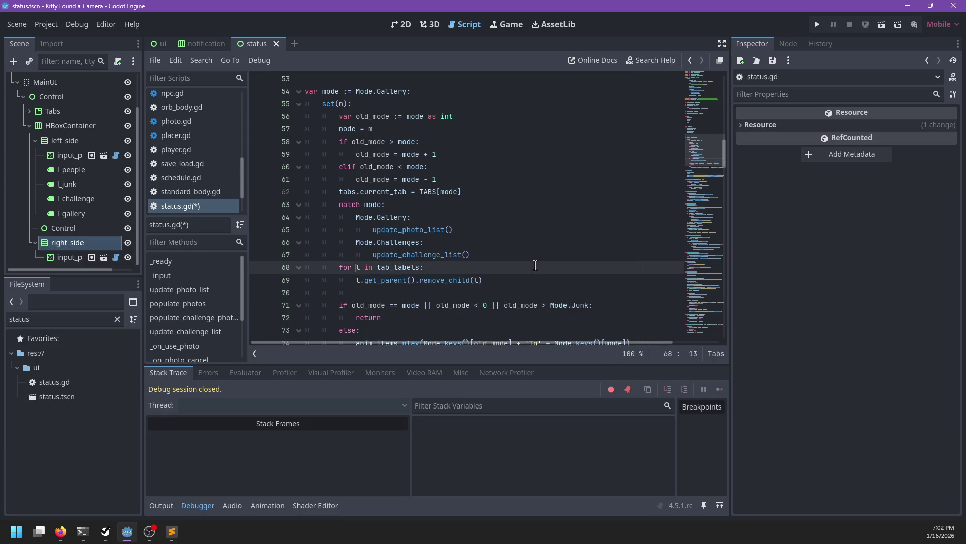
type("ize()")
Add 'var label := tab_labels[l]' and change the removal to label.get_parent().remove_child(label)
key("Return")
type("var label := tab")
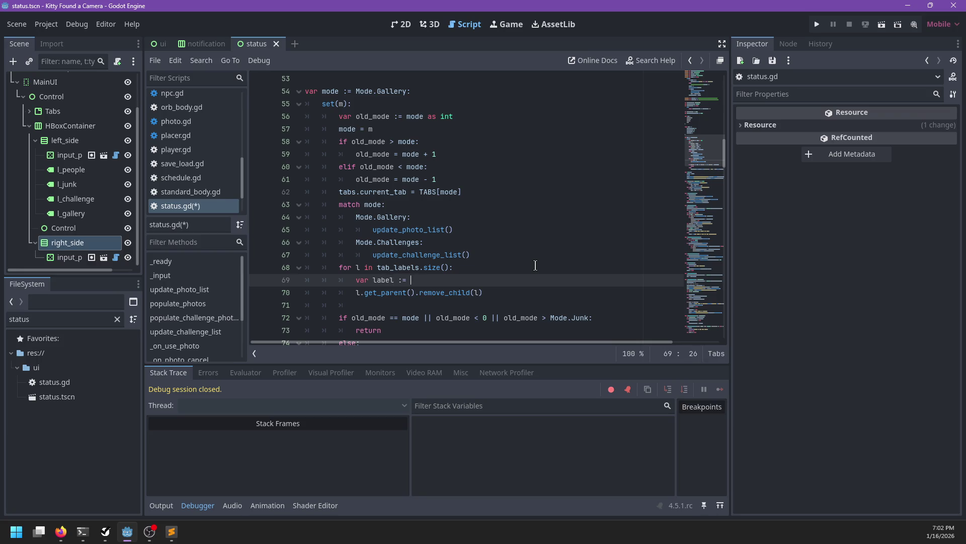
type("_labels[l")
key("Down")
key("ctrl+Left")
type("labge")
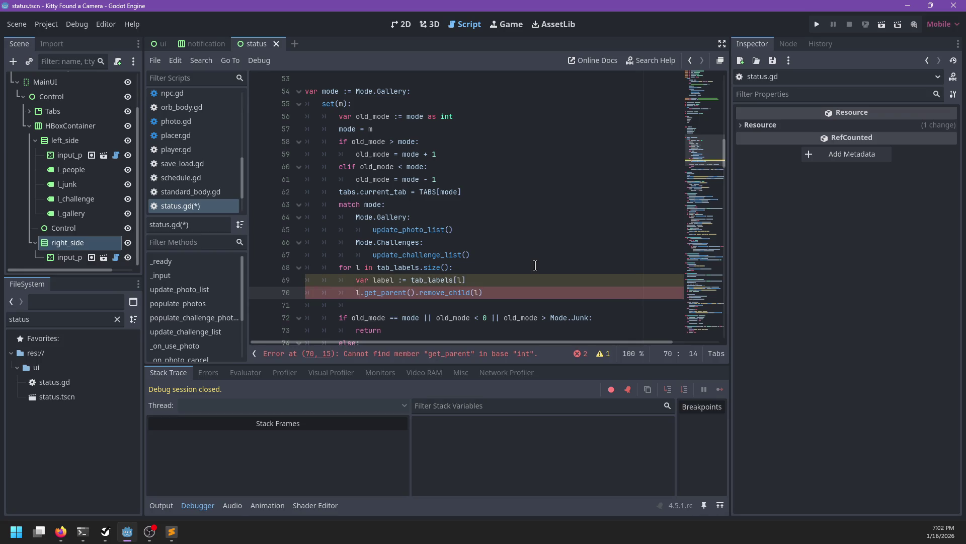
key("BackSpace")
key("BackSpace")
key("BackSpace")
key("Delete")
type("label")
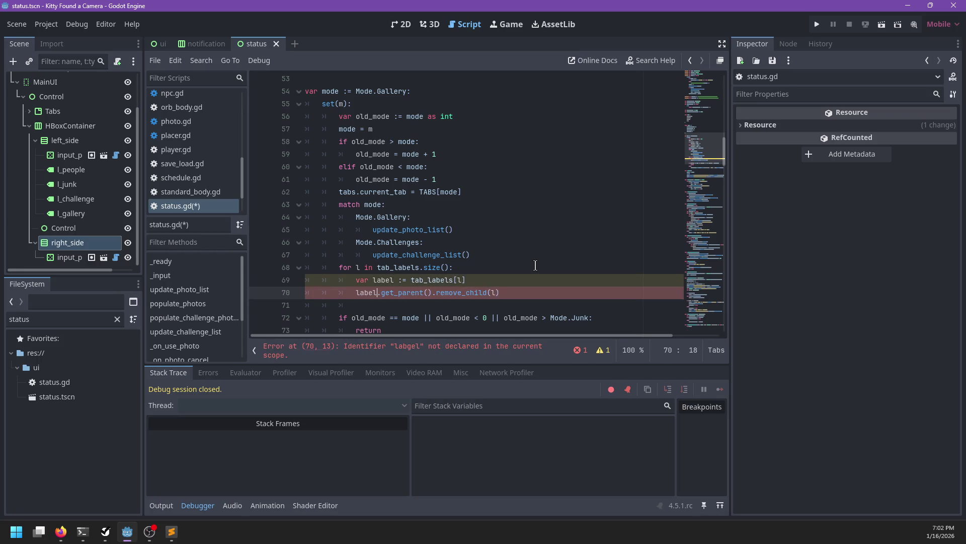
key("End")
key("Left")
key("Left")
type("bel")
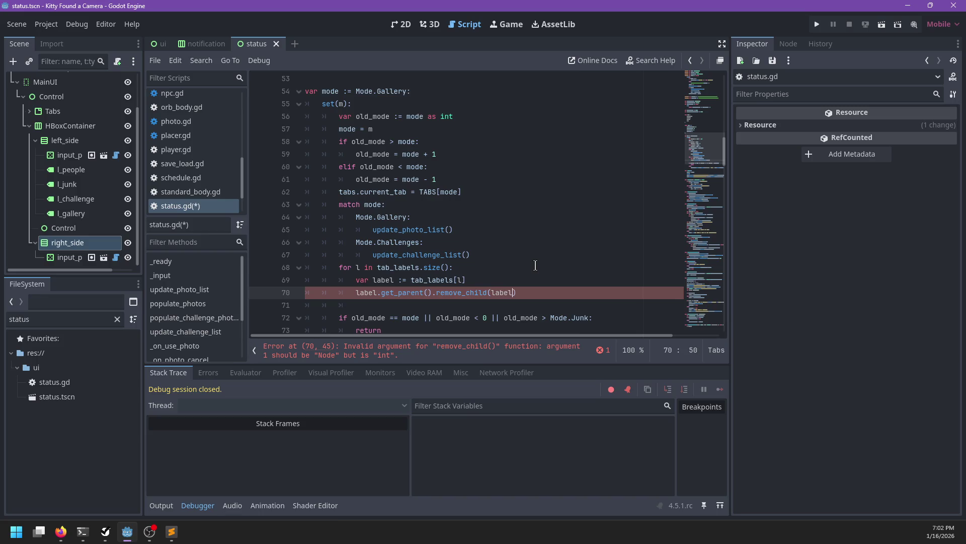
key("Down")
scroll(535, 266, "down", 1)
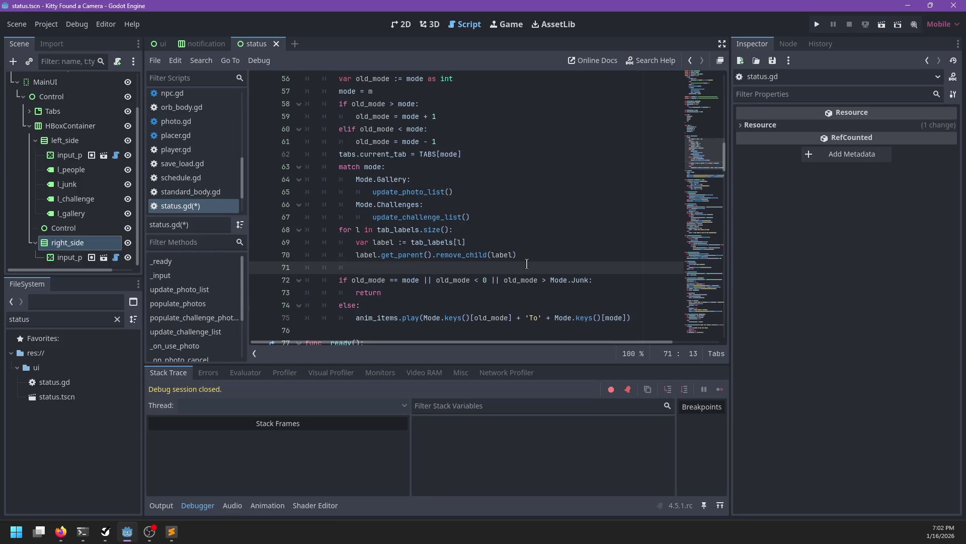
Nest the remove_child call under 'if label.is_inside_tree():'
key("Escape")
key("Up")
key("Up")
key("End")
key("Return")
type("if label.is_ins")
key("Return")
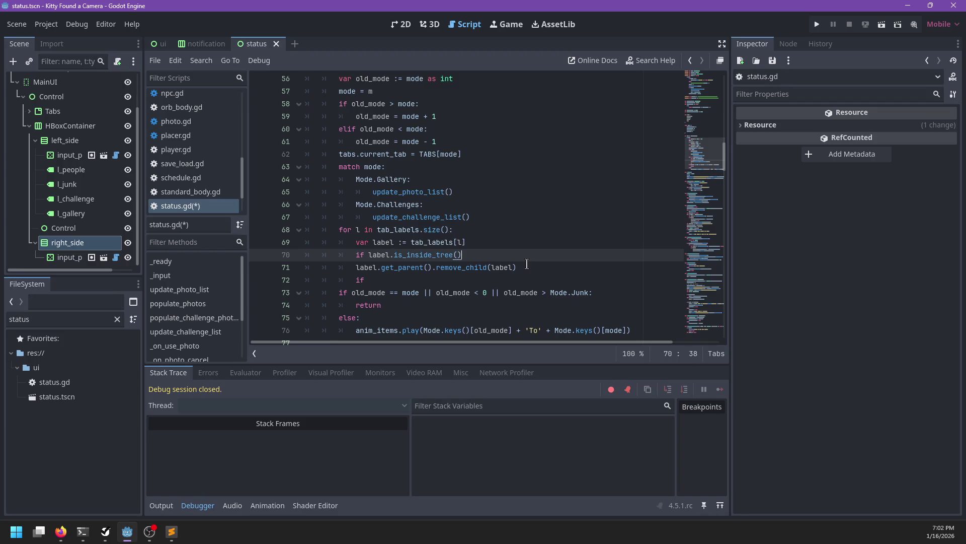
key("Down")
key("ctrl+Left")
key("Tab")
key("Down")
key("End")
Add an 'if l < mode:' branch that calls left_tabs.add_child(label)
type("l")
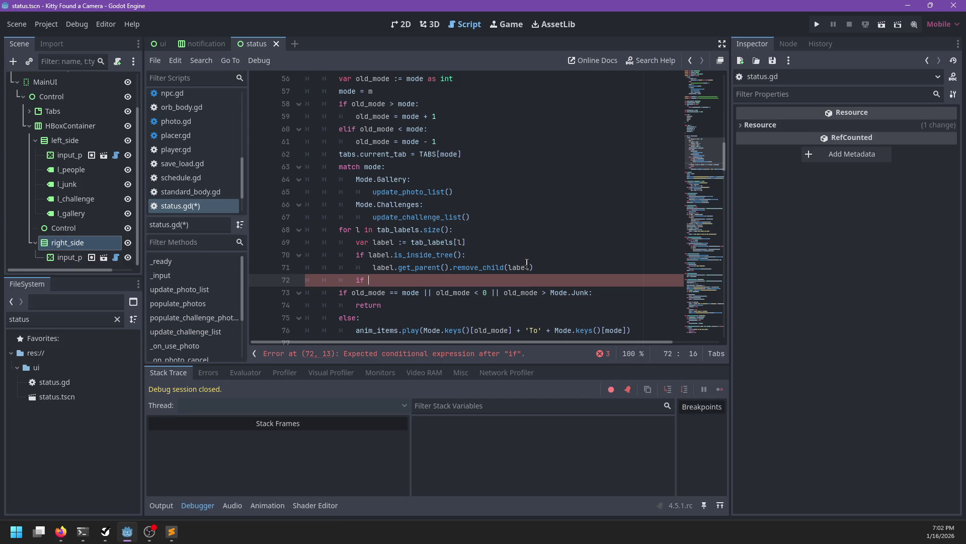
type(" < mod")
type("e:")
key("Return")
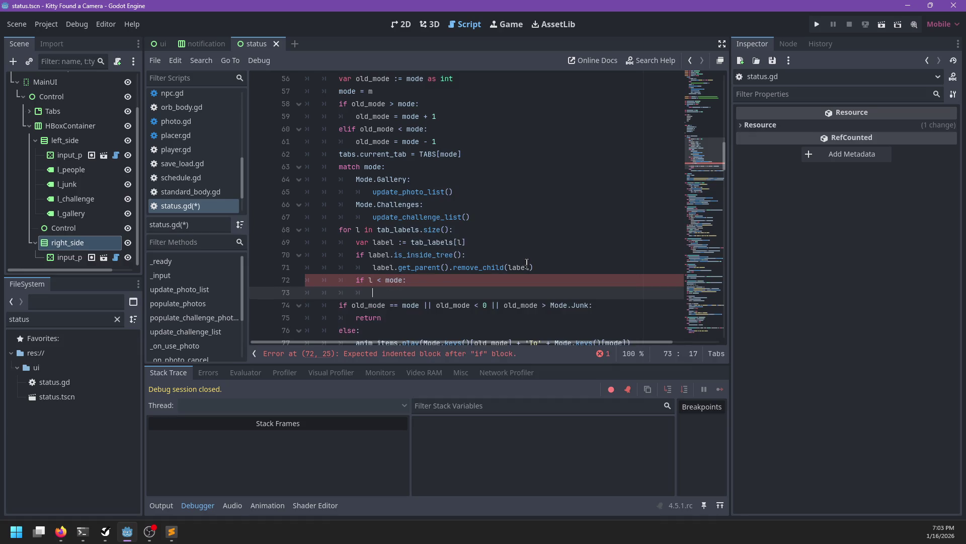
key("Return")
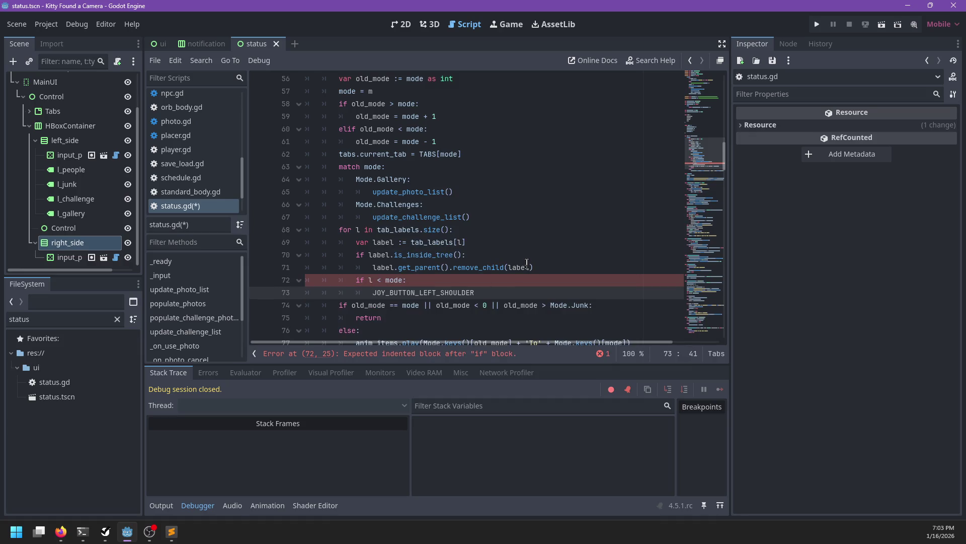
type(".")
key("ctrl+BackSpace")
key("ctrl+BackSpace")
type("left")
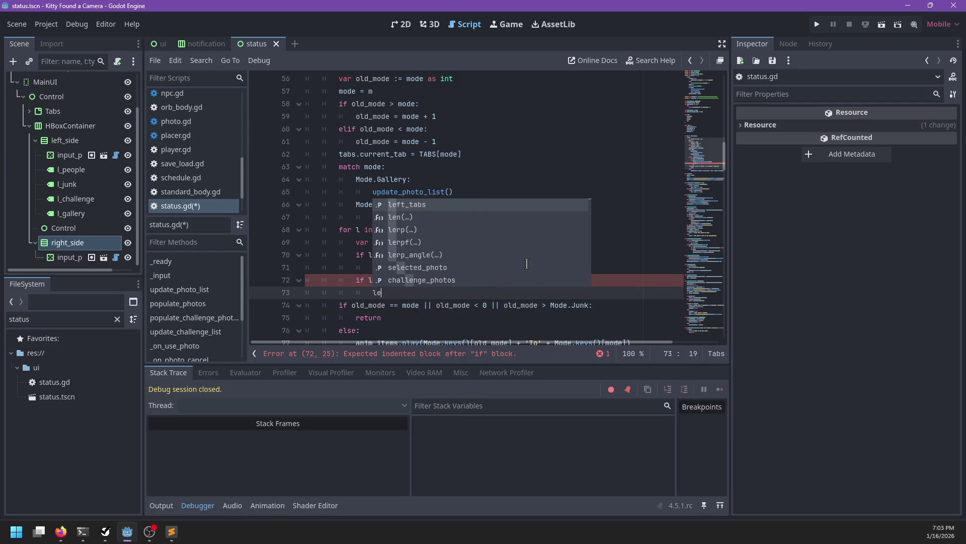
key("Return")
type(".add_c")
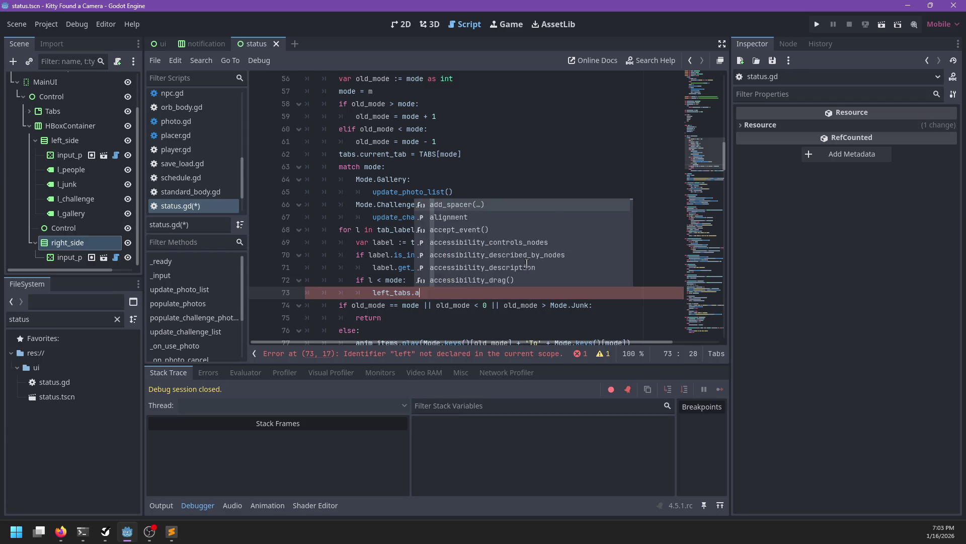
key("Return")
type("label)")
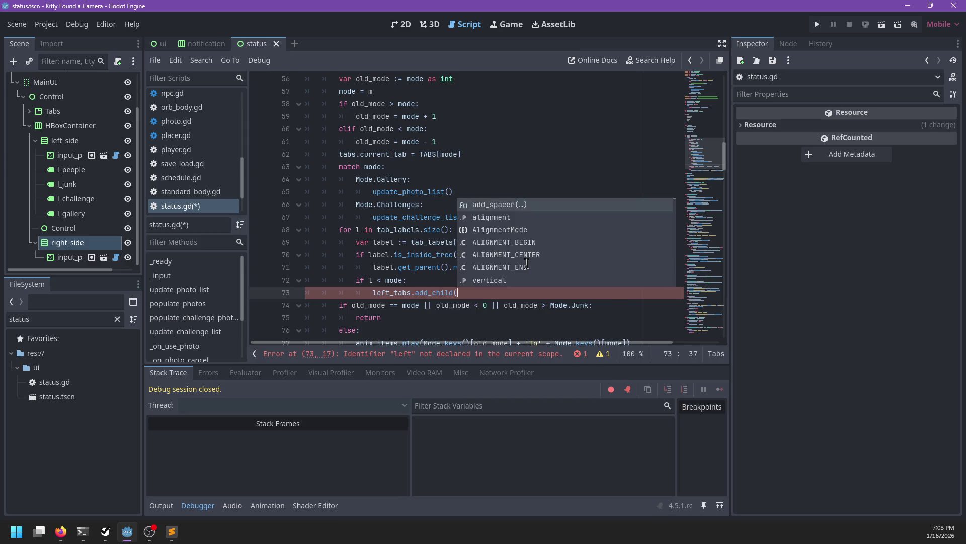
key("Return")
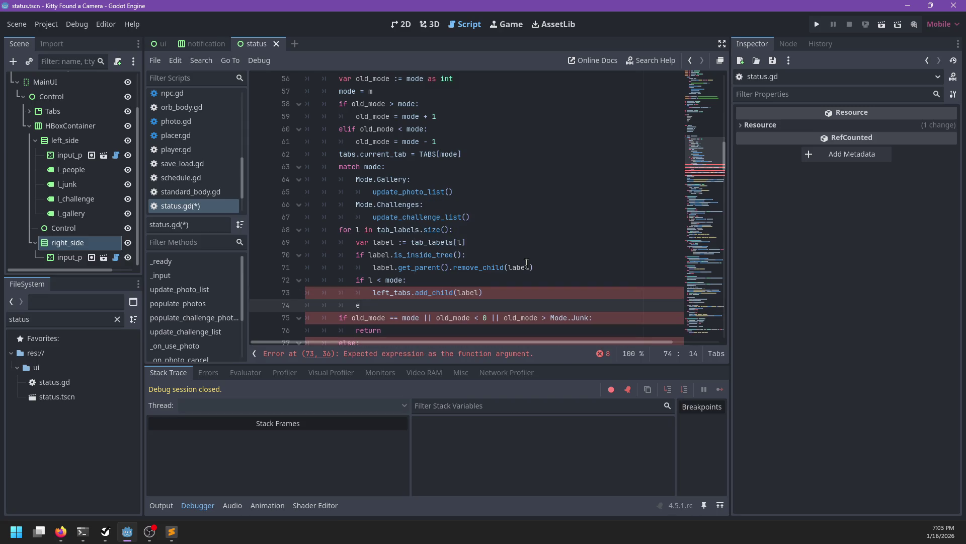
Start the 'elif l > mode:' branch adding the label, and save status.gd
type("mode:")
key("Return")
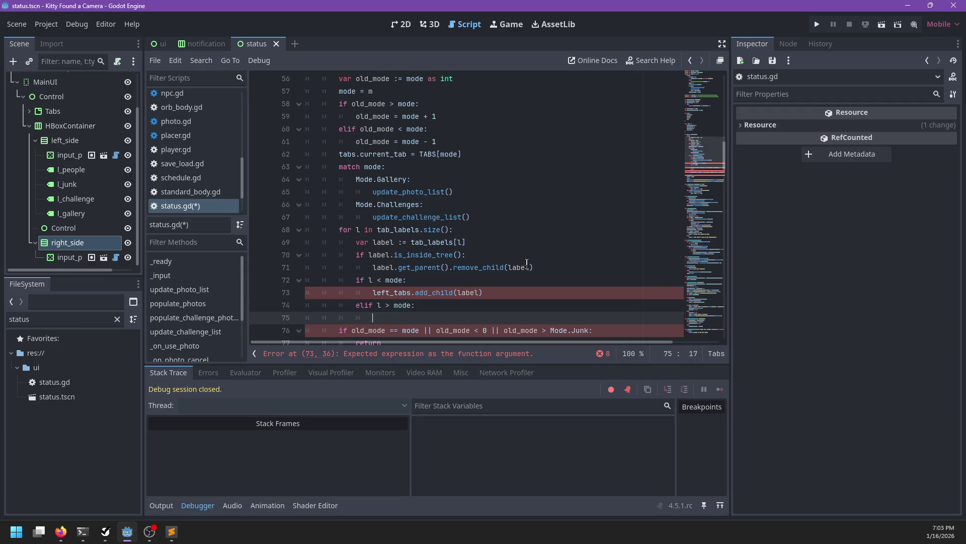
type("ft_tabs.add_child")
type("(label")
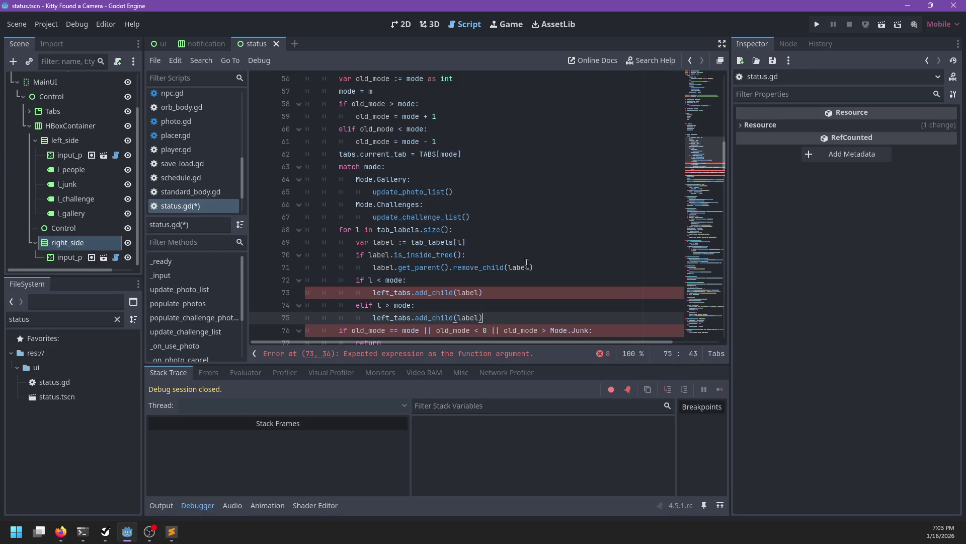
scroll(513, 262, "down", 2)
key("ctrl+s")
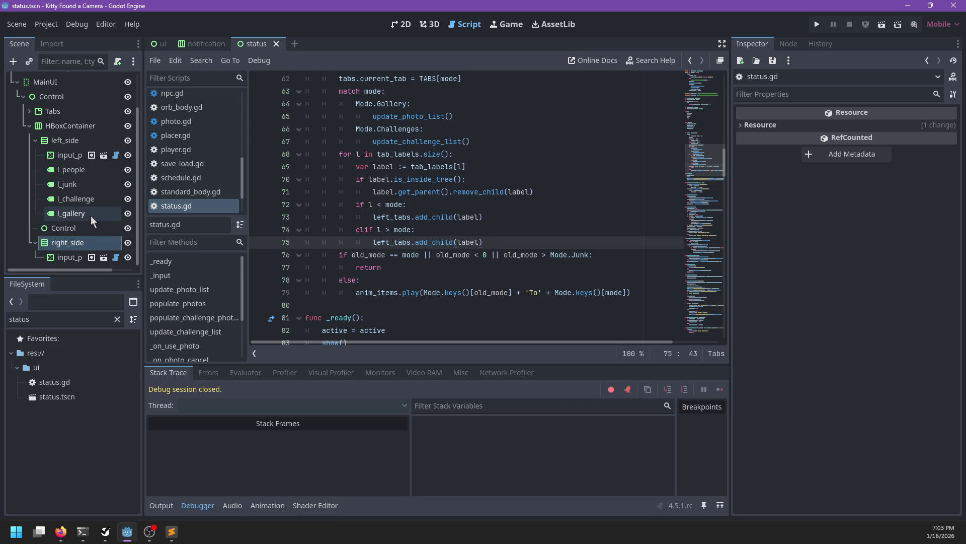
scroll(96, 146, "up", 3)
Select the Status root node and review its Tab Labels
left_click(40, 80)
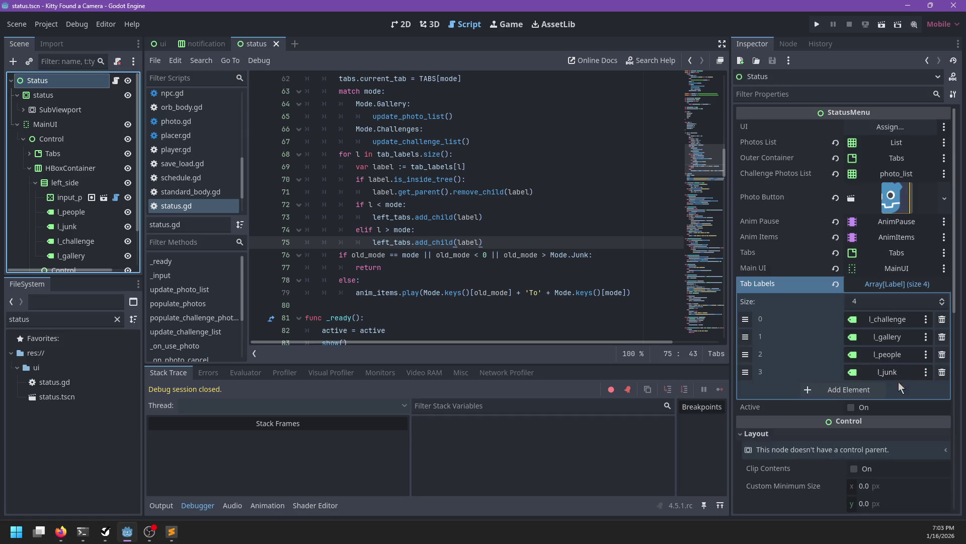
scroll(420, 199, "down", 1)
scroll(419, 174, "up", 1)
Tidy up the add_child(label) call on line 73 of status.gd
double_click(436, 217)
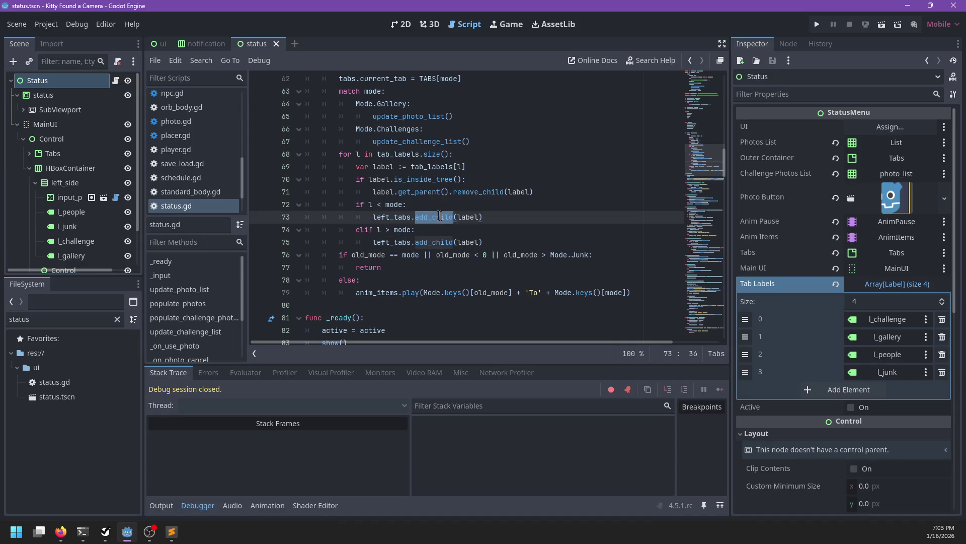
left_click(488, 218)
type("_bel")
key("BackSpace")
key("BackSpace")
key("BackSpace")
type(")")
key("ctrl+shift+Left")
key("ctrl+shift+Left")
key("ctrl+shift+Left")
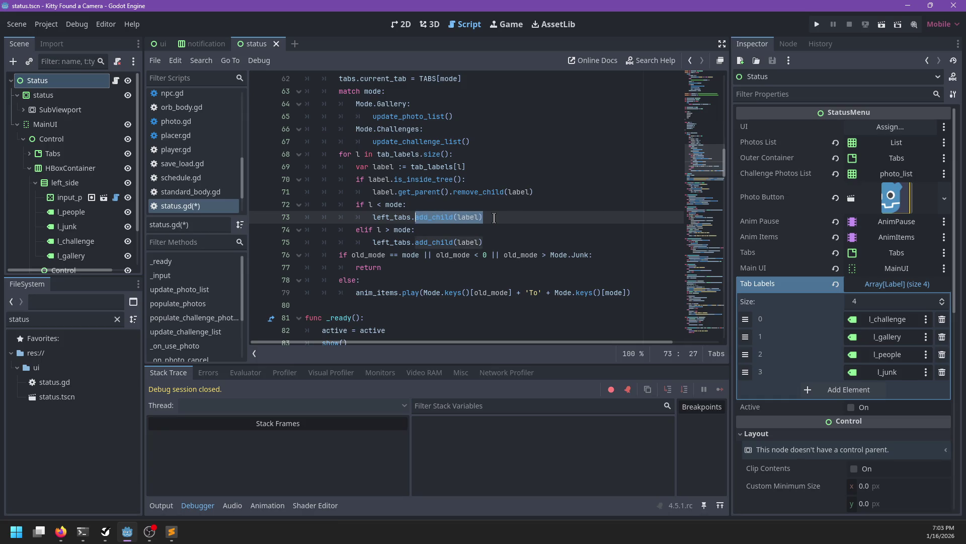
type("add_")
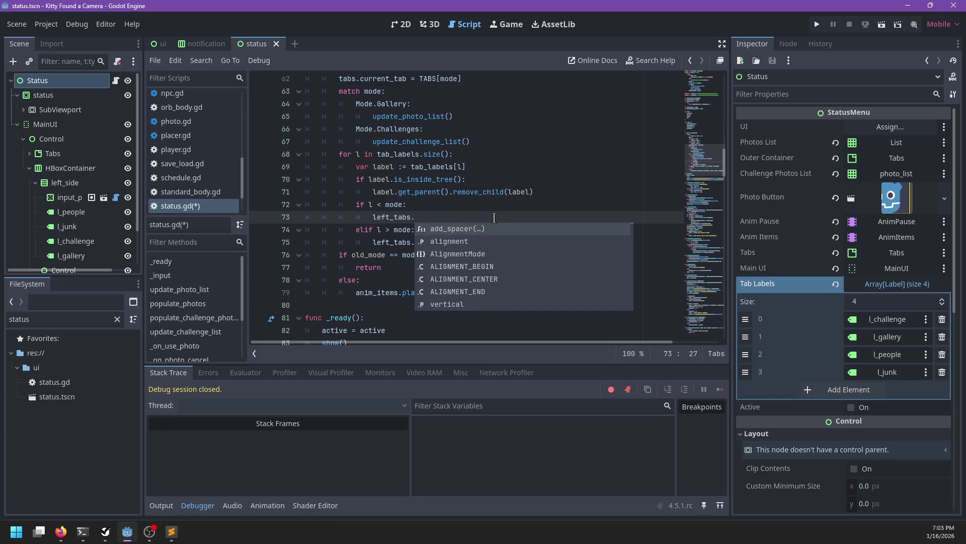
type("chi")
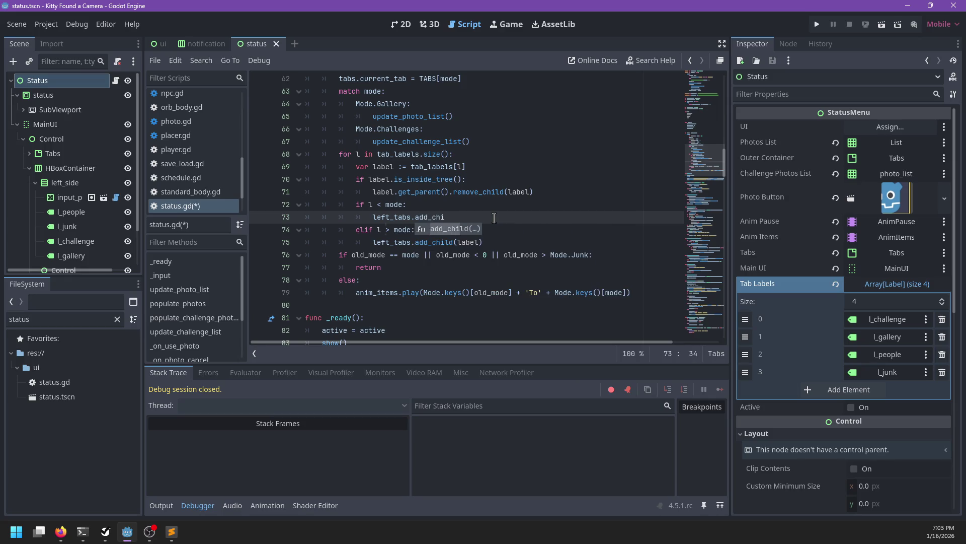
key("BackSpace")
key("BackSpace")
key("BackSpace")
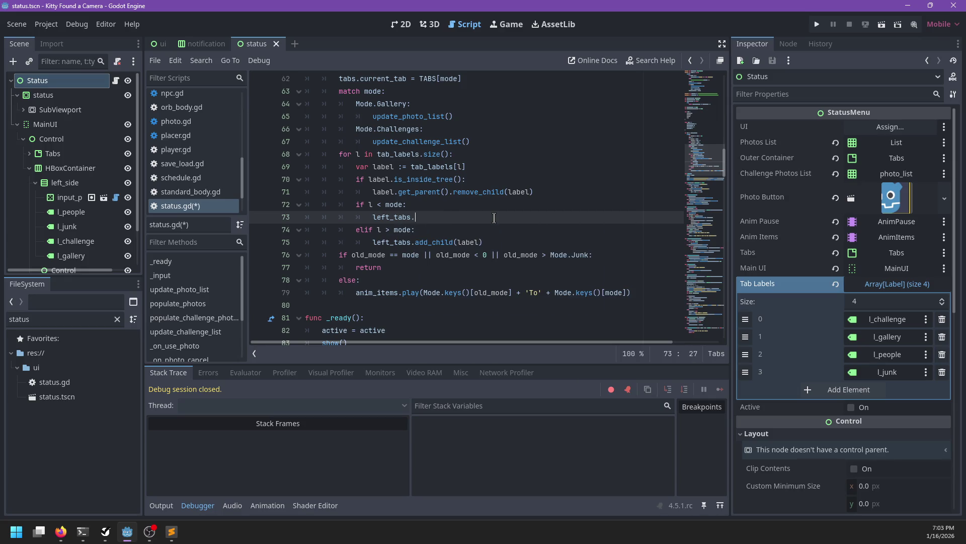
key("ctrl+z")
key("ctrl+z")
key("ctrl+z")
Insert 'left_tabs.move_child(label, 1)' below add_child, save, and run the game
key("Return")
type("left_tabs.")
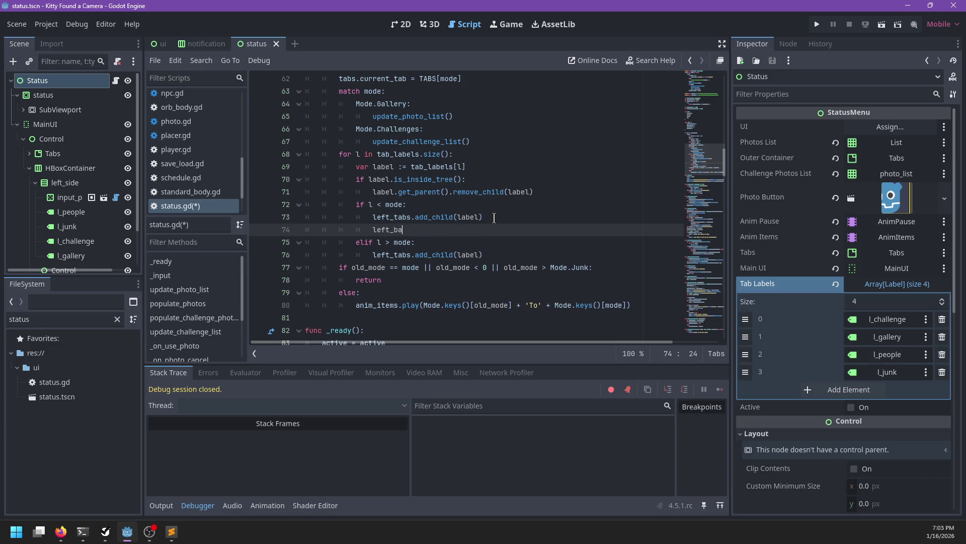
type("move_")
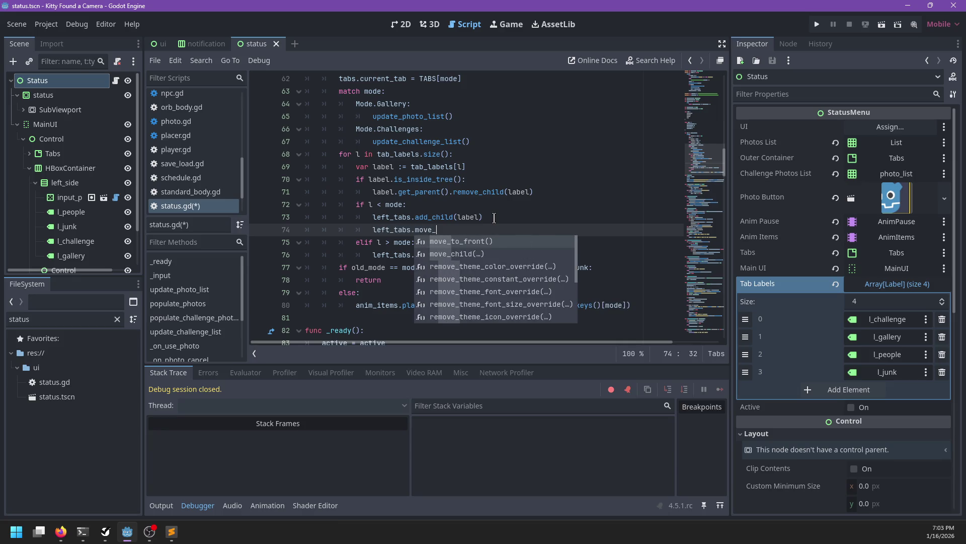
key("Down")
key("Return")
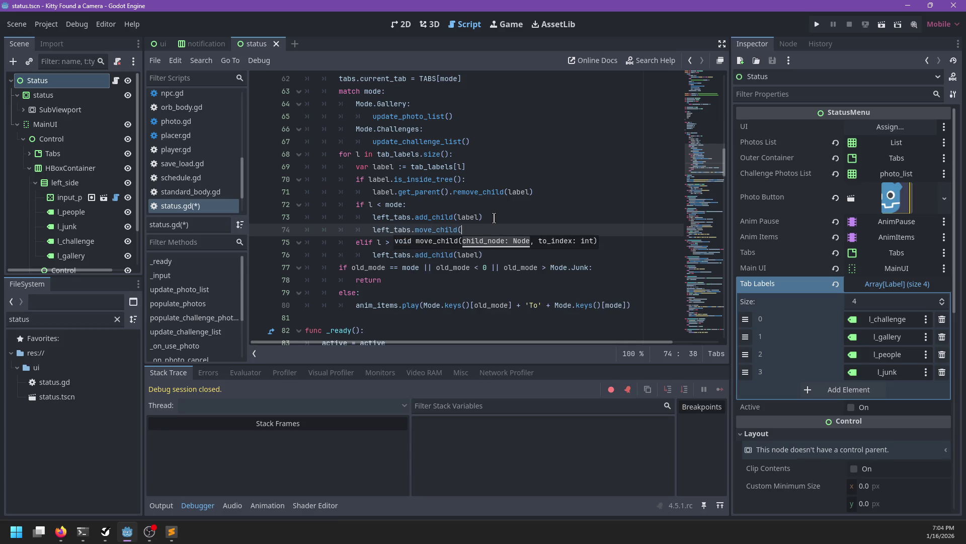
type("label, 1")
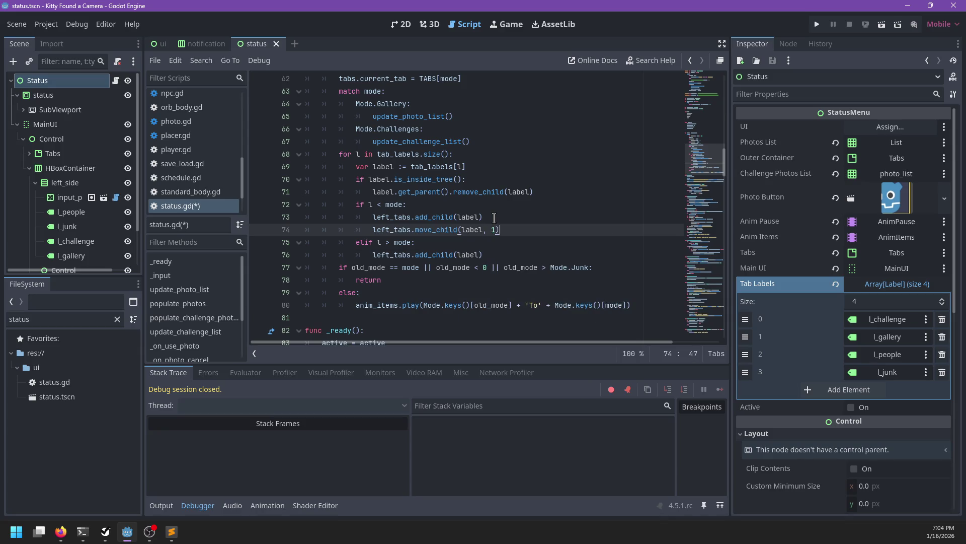
key("ctrl+s")
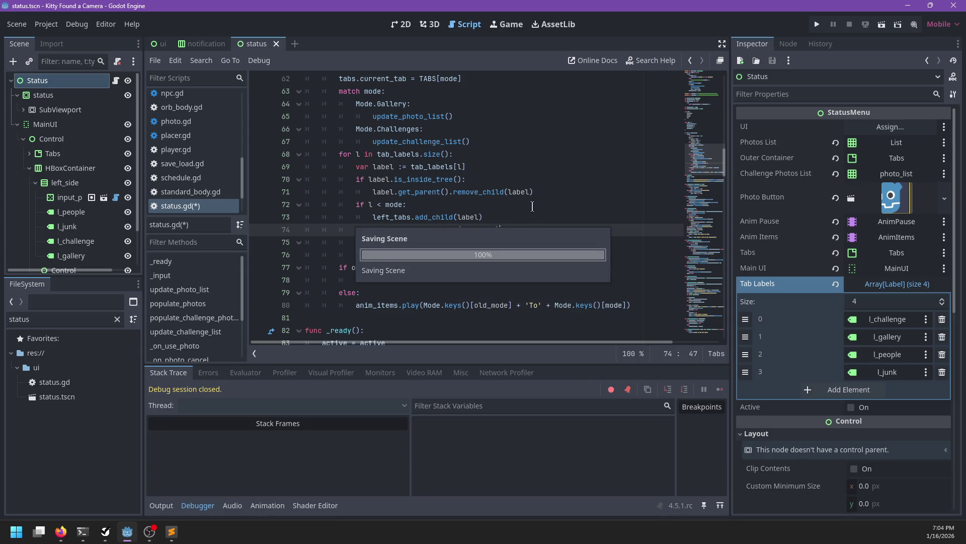
left_click(434, 29)
key("F5")
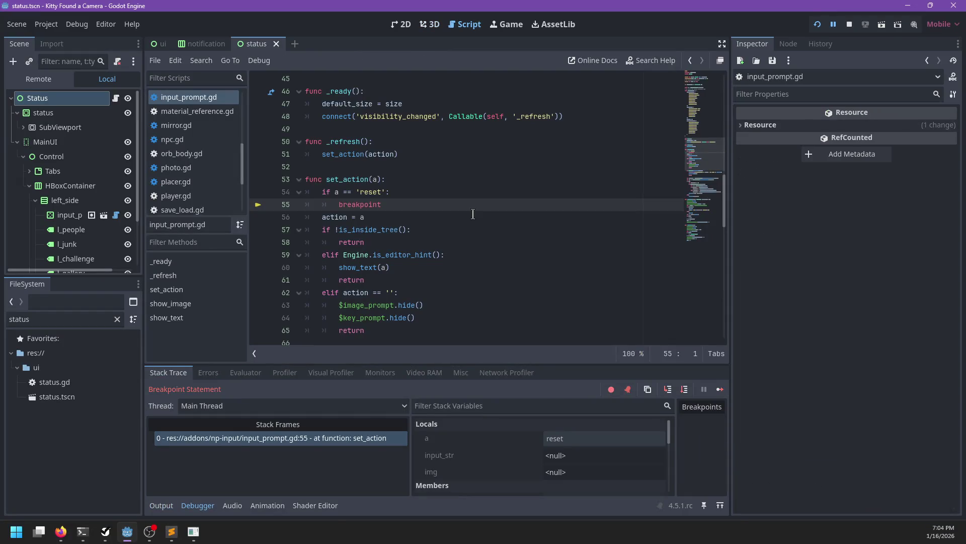
While paused at the breakpoint, select the reset breakpoint lines in input_prompt.gd
left_click_drag(405, 203, 406, 183)
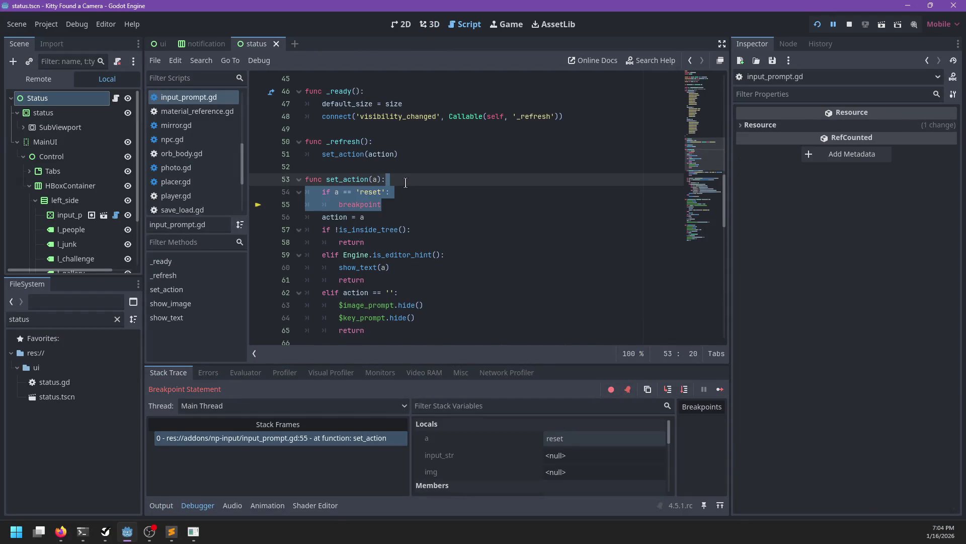
Delete the reset breakpoint lines, stop debugging, and save input_prompt.gd
key("BackSpace")
key("F8")
key("ctrl+s")
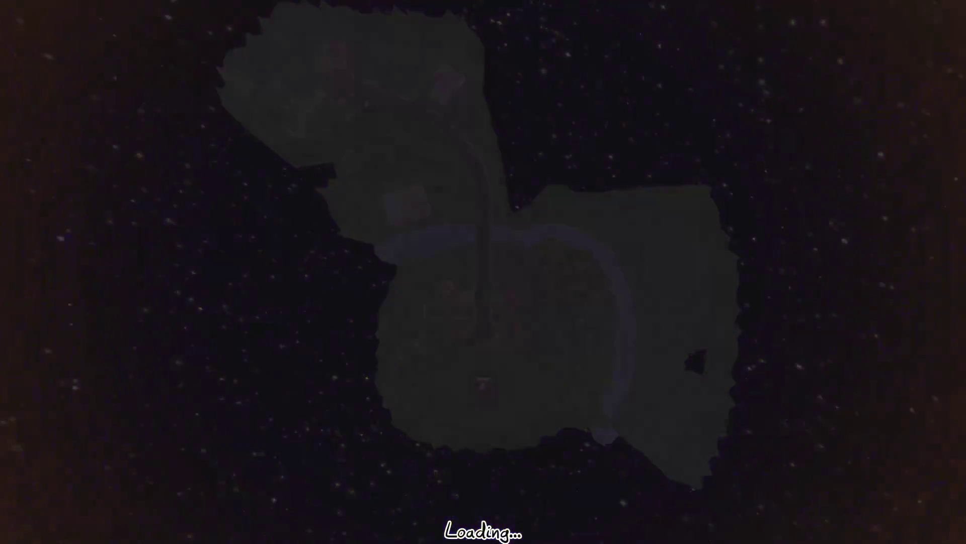
Open the in-game status menu, cycle tabs to Challenge Photos, then return to the editor
key("Tab")
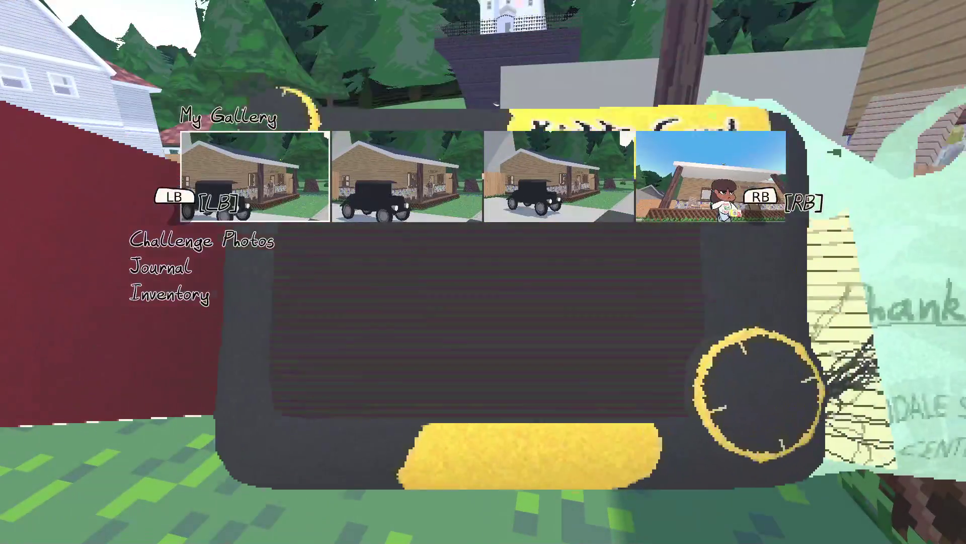
key("e")
key("e")
key("e")
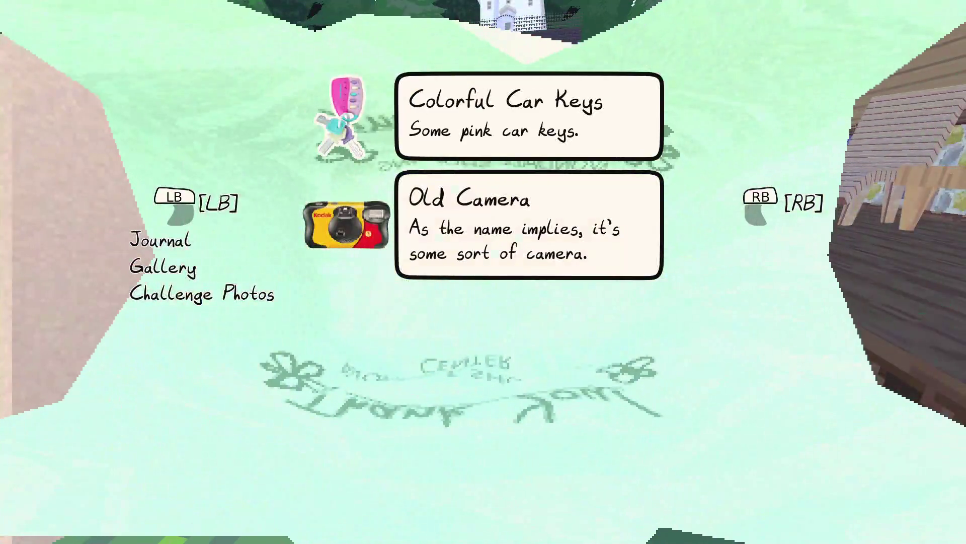
key("q")
key("e")
key("e")
key("e")
key("e")
key("e")
key("q")
key("q")
key("q")
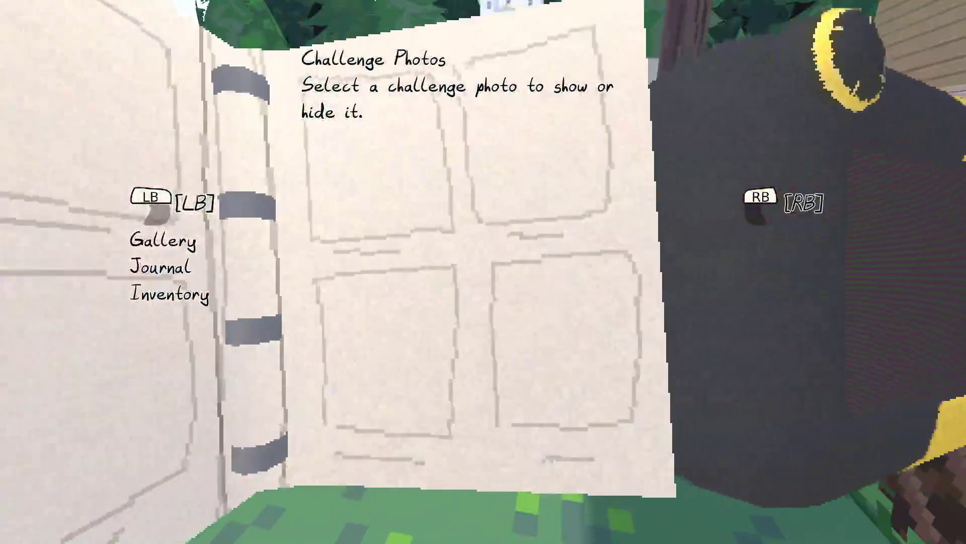
key("alt+Tab")
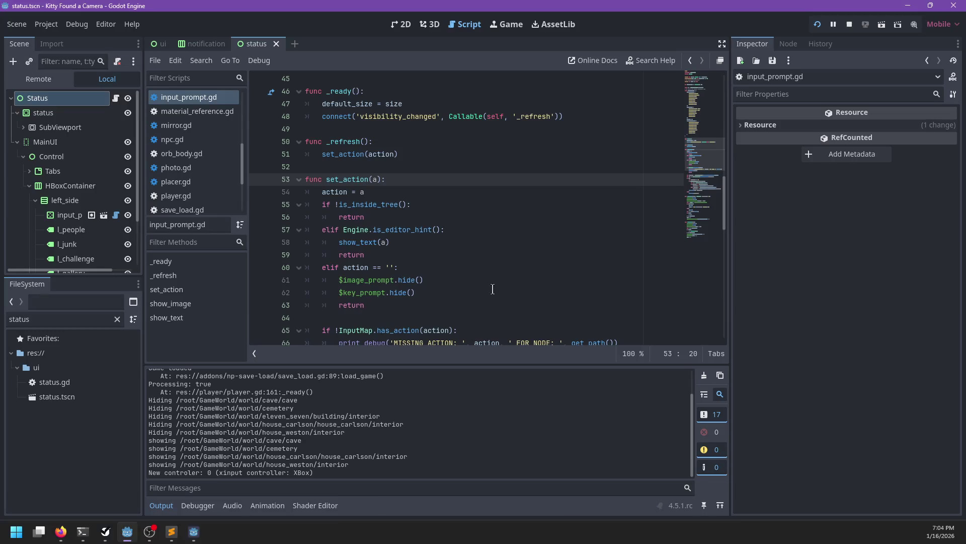
In status.gd, change left_tabs on line 76 to right_tabs and save
scroll(462, 256, "up", 15)
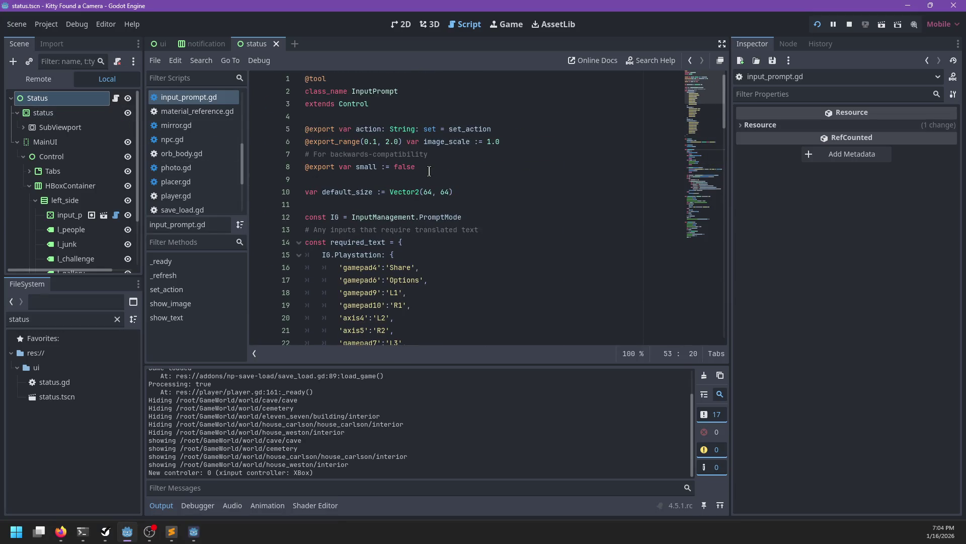
left_click(117, 99)
scroll(460, 229, "up", 2)
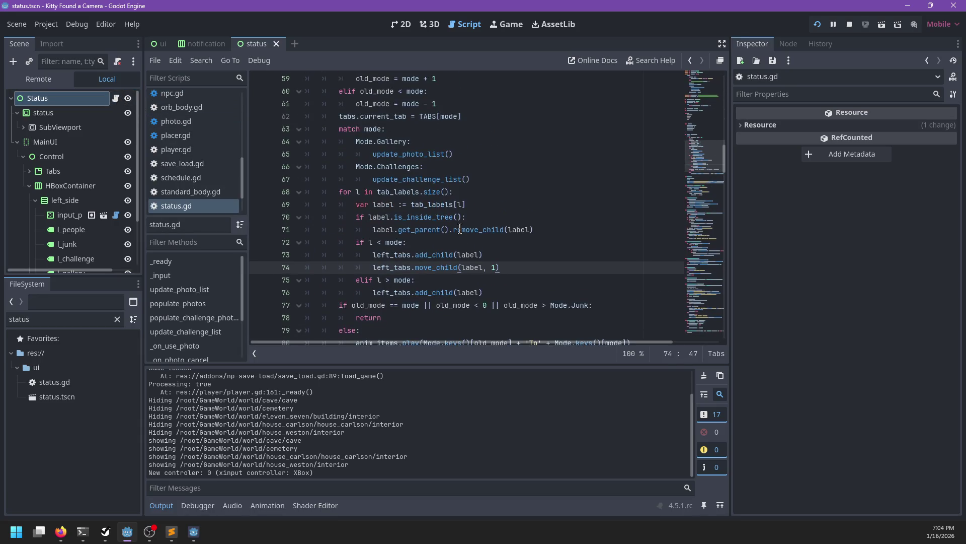
scroll(460, 229, "down", 1)
double_click(394, 254)
type("right_Tabs")
key("ctrl+s")
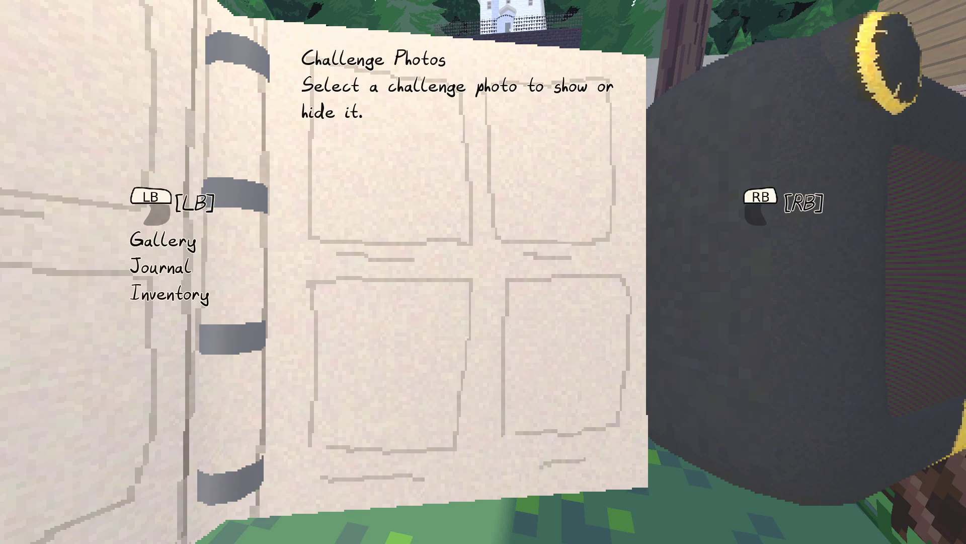
Page back and forth through My Gallery, Journal, Inventory and Challenge Photos, then return to the editor
key("q")
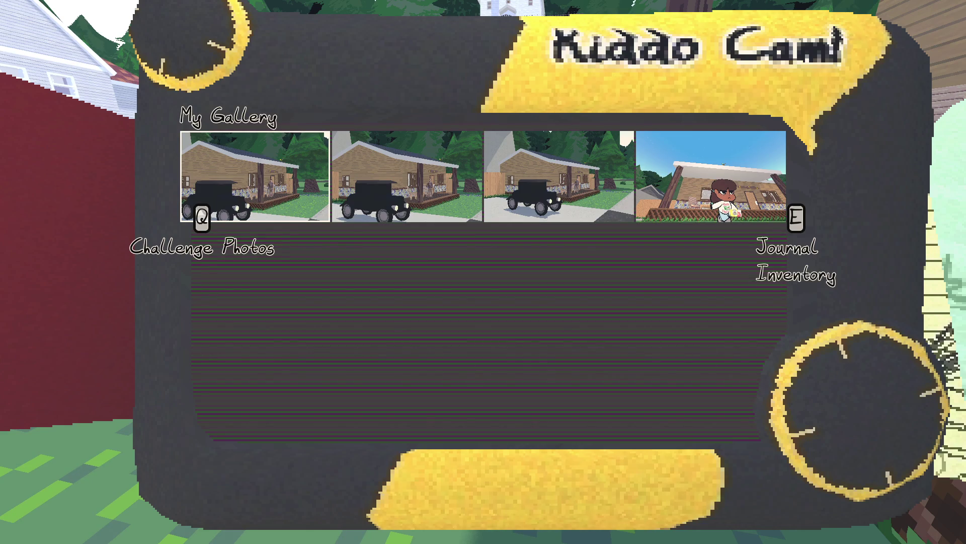
key("e")
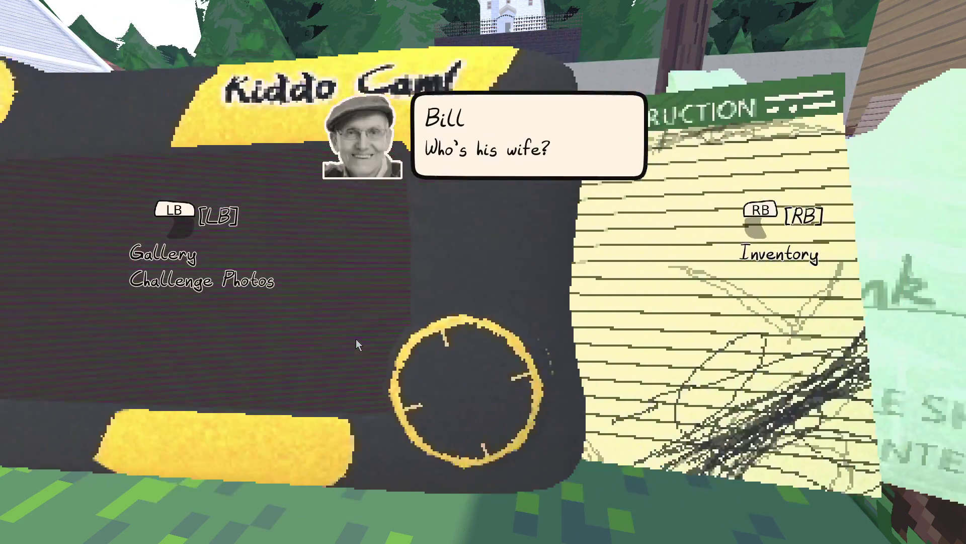
key("e")
key("q")
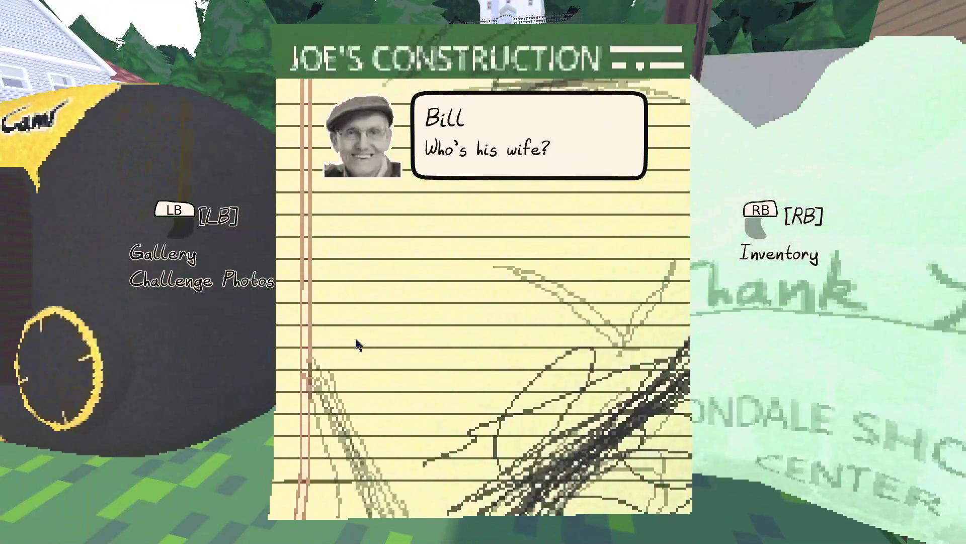
key("q")
key("q")
key("e")
key("e")
key("e")
key("q")
key("q")
key("q")
key("e")
key("e")
key("e")
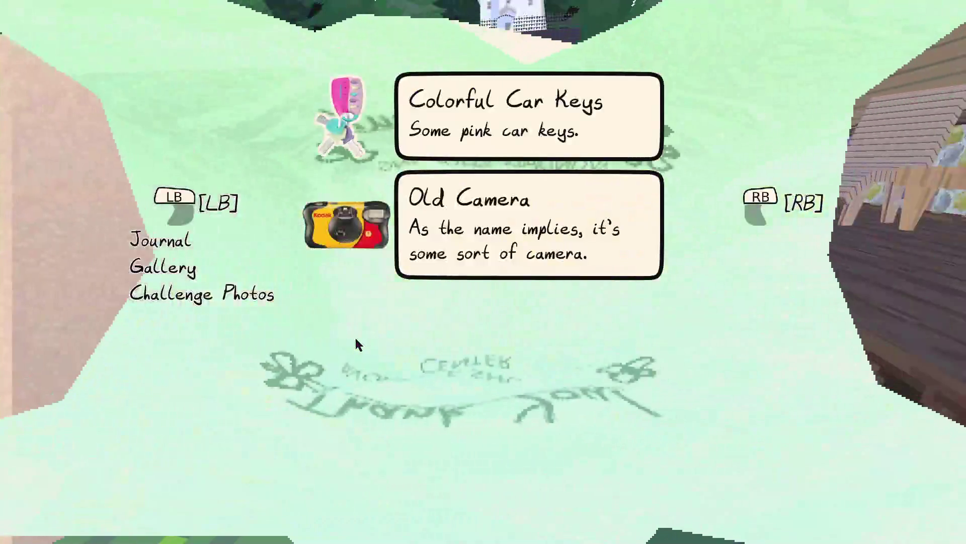
key("q")
key("q")
key("q")
key("e")
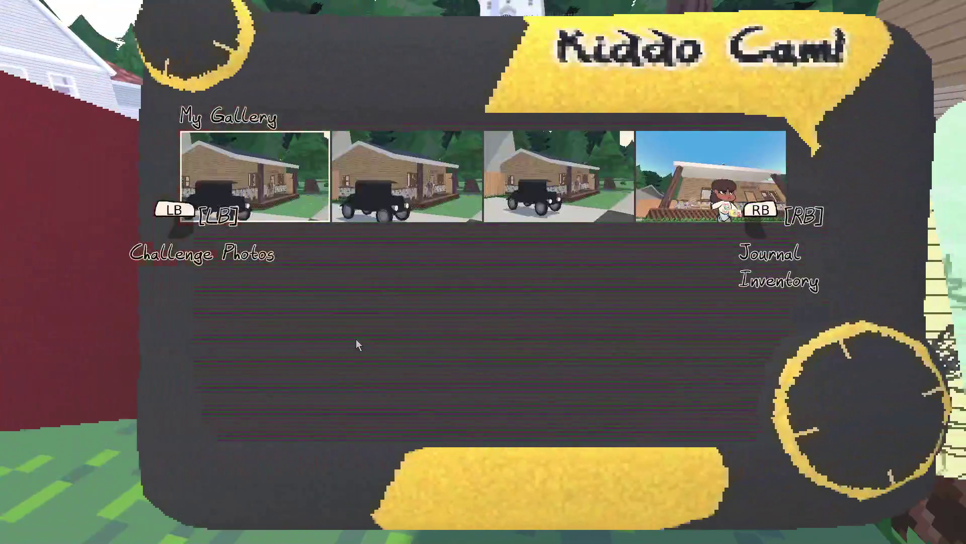
key("e")
key("e")
key("q")
key("q")
key("q")
key("Escape")
key("Escape")
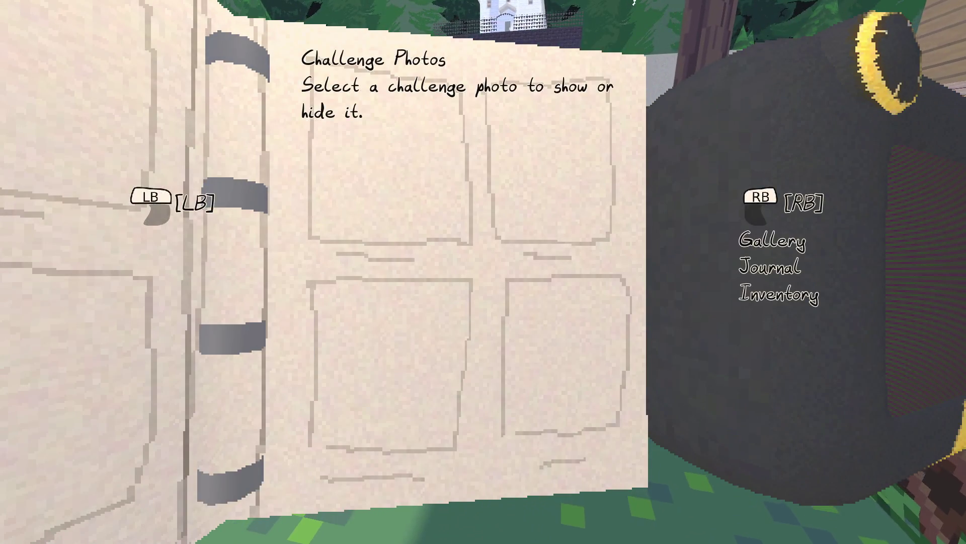
key("e")
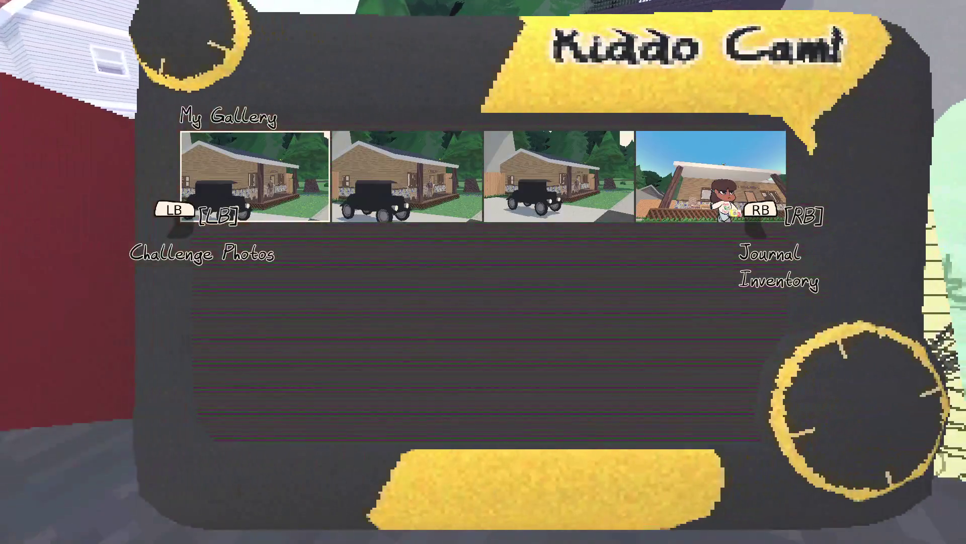
key("e")
key("e")
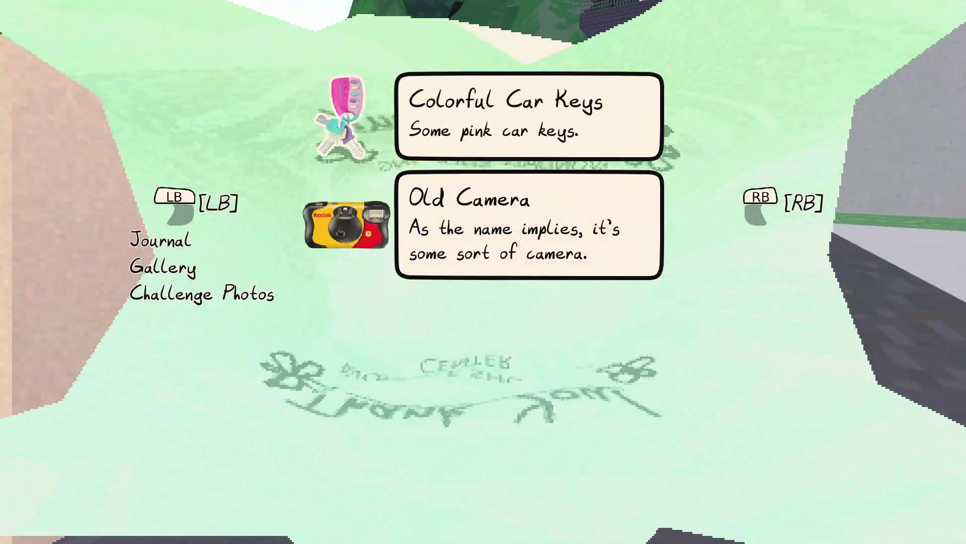
key("q")
key("q")
key("q")
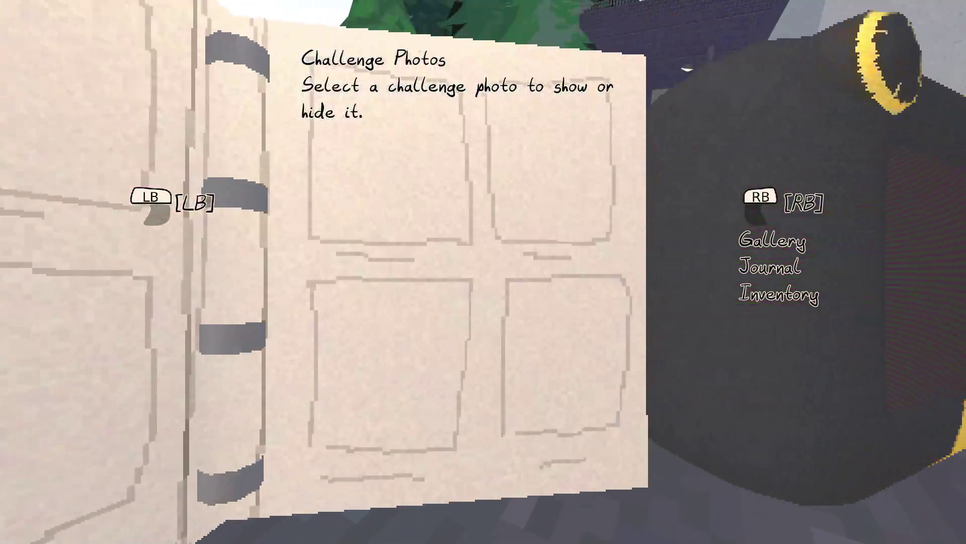
key("e")
key("e")
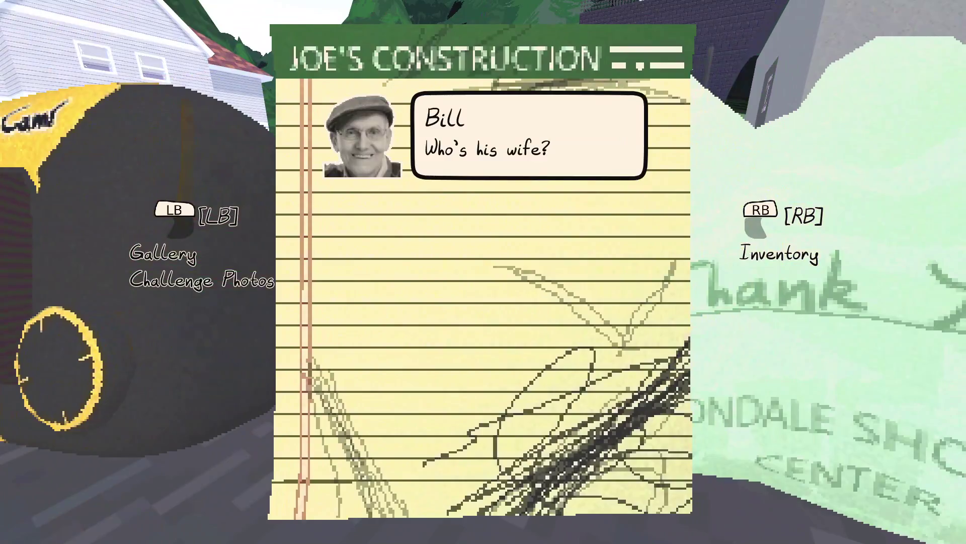
key("e")
key("q")
key("q")
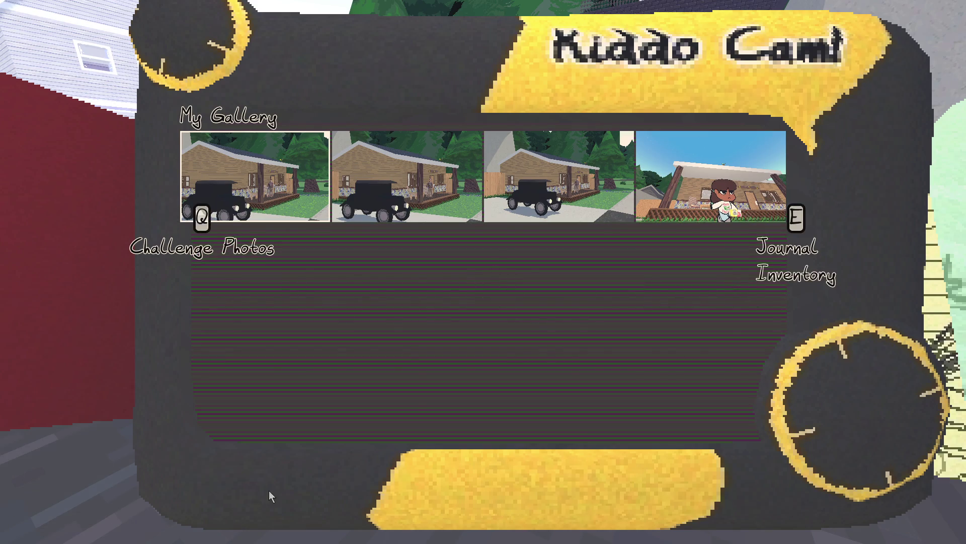
key("alt+Tab")
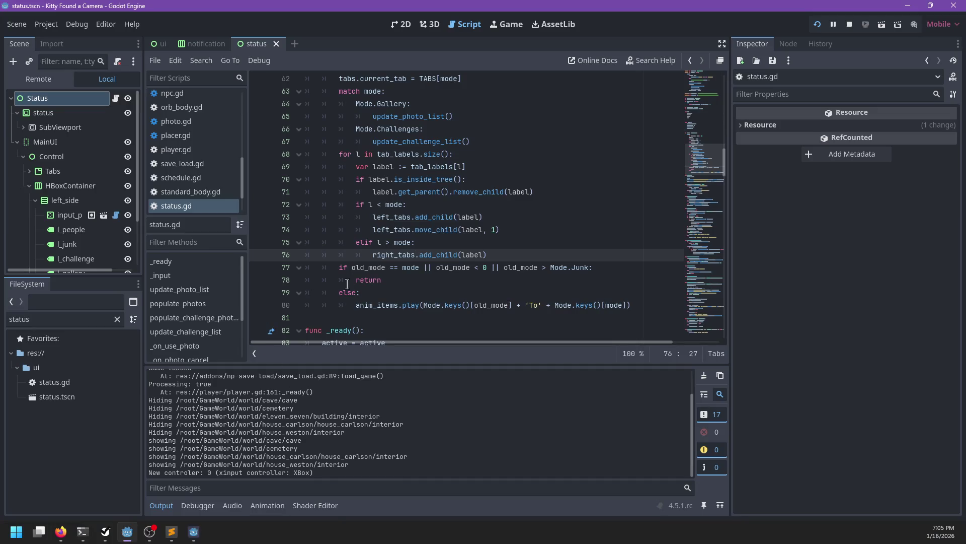
Select the HBoxContainer and view the status scene zoomed out in the 2D workspace
scroll(75, 186, "down", 2)
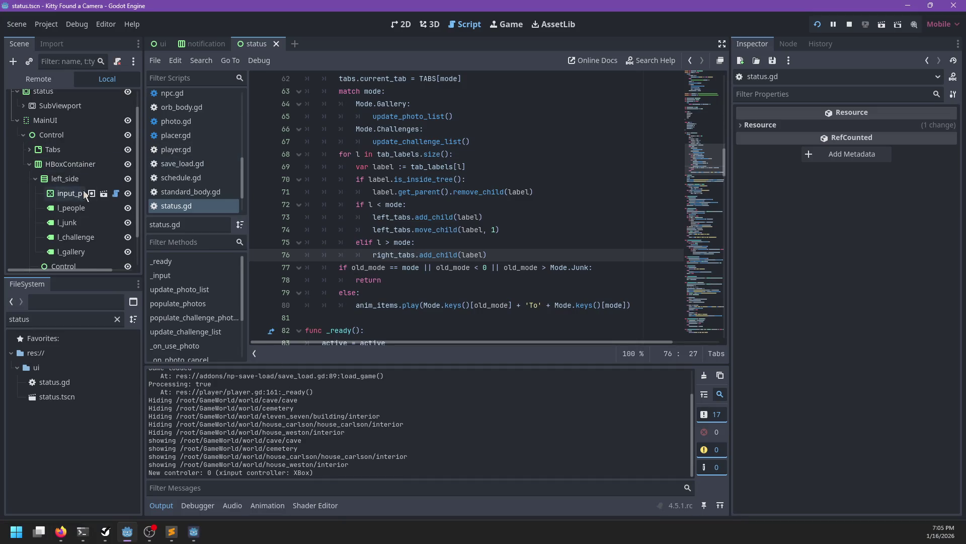
left_click(68, 142)
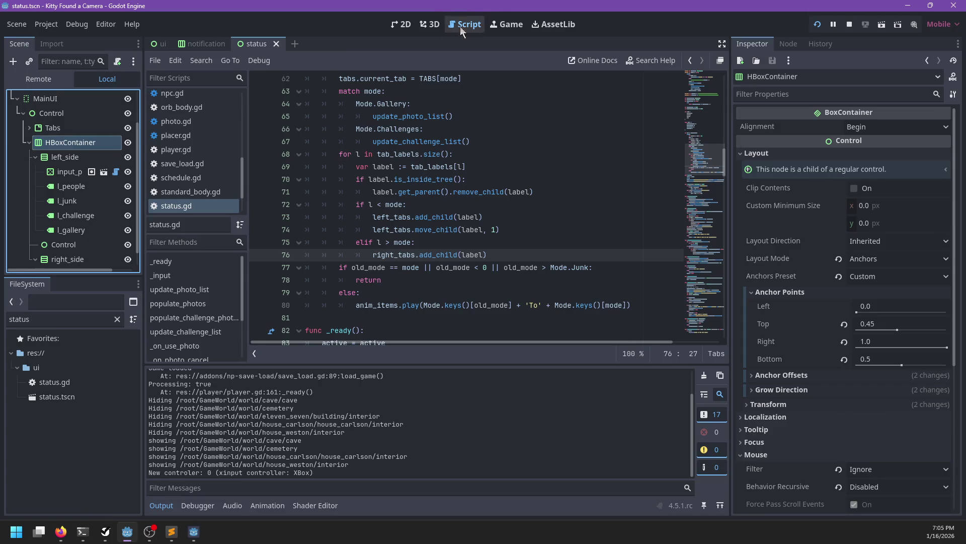
left_click(429, 24)
left_click(402, 29)
scroll(459, 200, "down", 3)
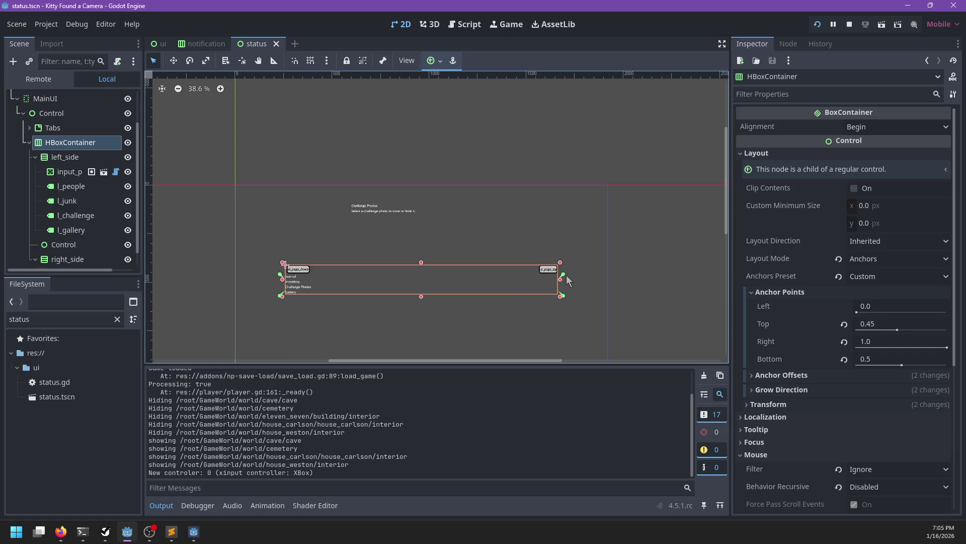
Raise the HBoxContainer anchors to Top 0.047 and Bottom 0.215, then save and run
left_click_drag(563, 275, 562, 190)
left_click_drag(422, 262, 420, 192)
left_click_drag(422, 297, 422, 232)
left_click_drag(562, 295, 561, 234)
key("ctrl+s")
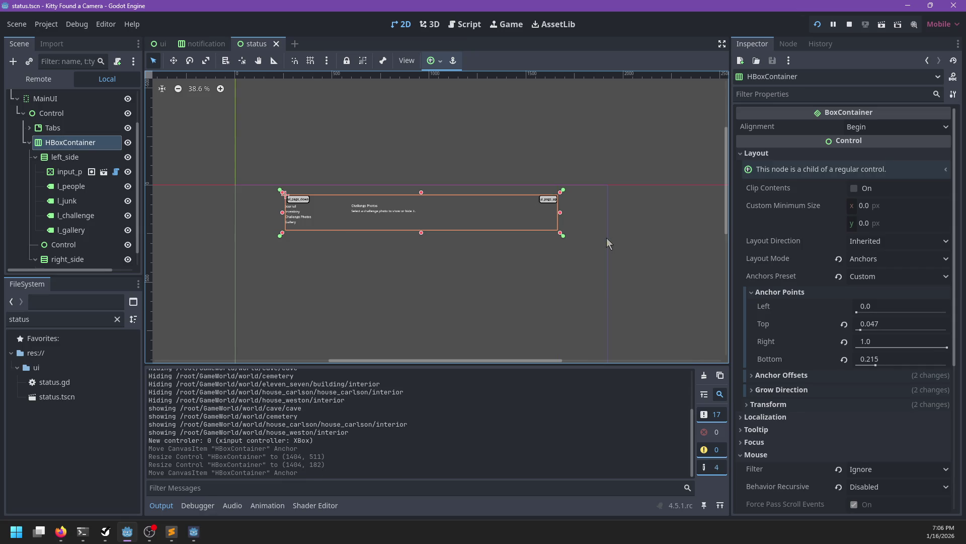
key("alt+Tab")
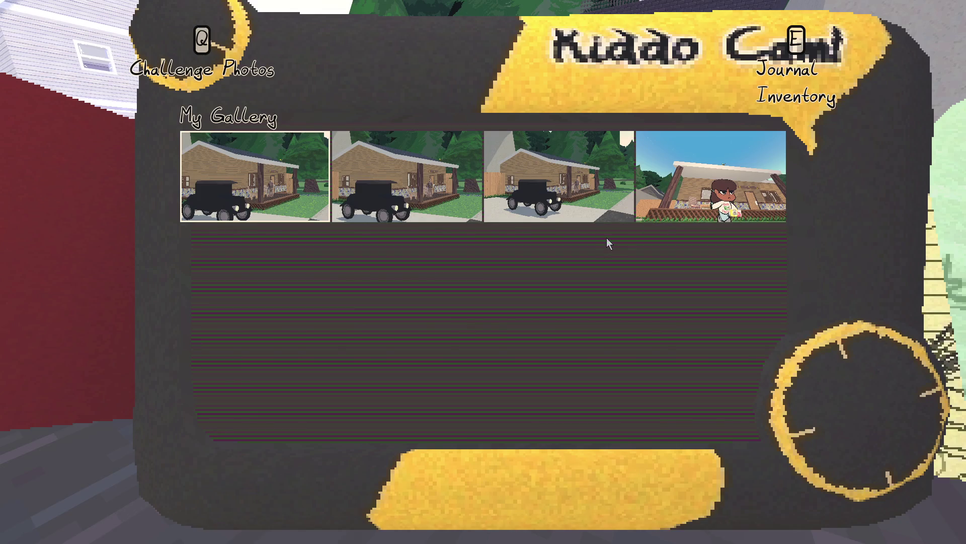
Page through My Gallery, Challenge Photos, Journal and Inventory tabs, then switch back to the editor
key("e")
key("e")
key("q")
key("q")
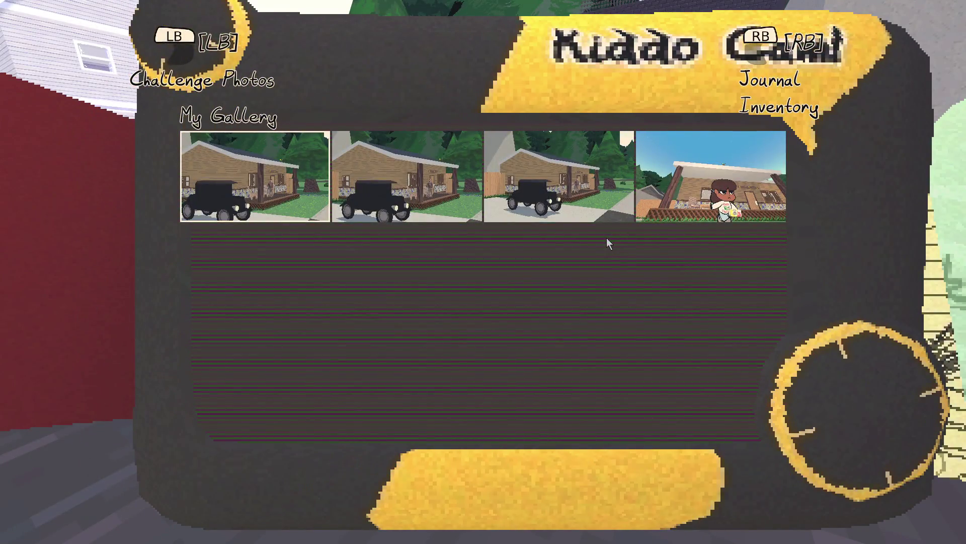
key("q")
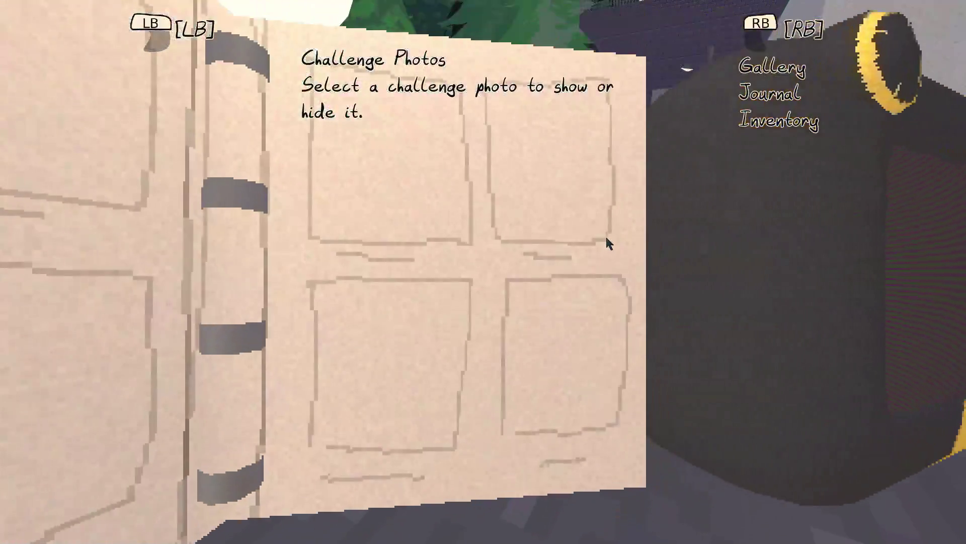
key("e")
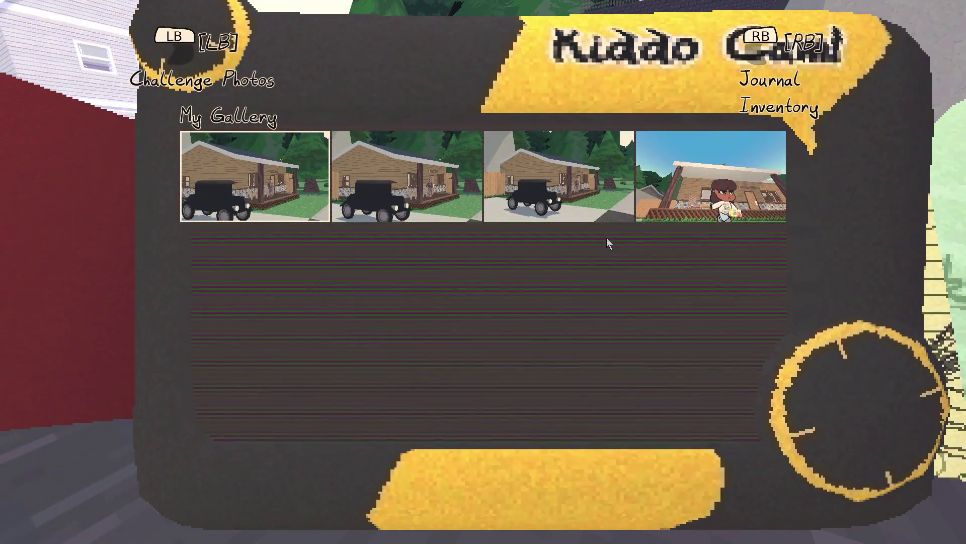
key("e")
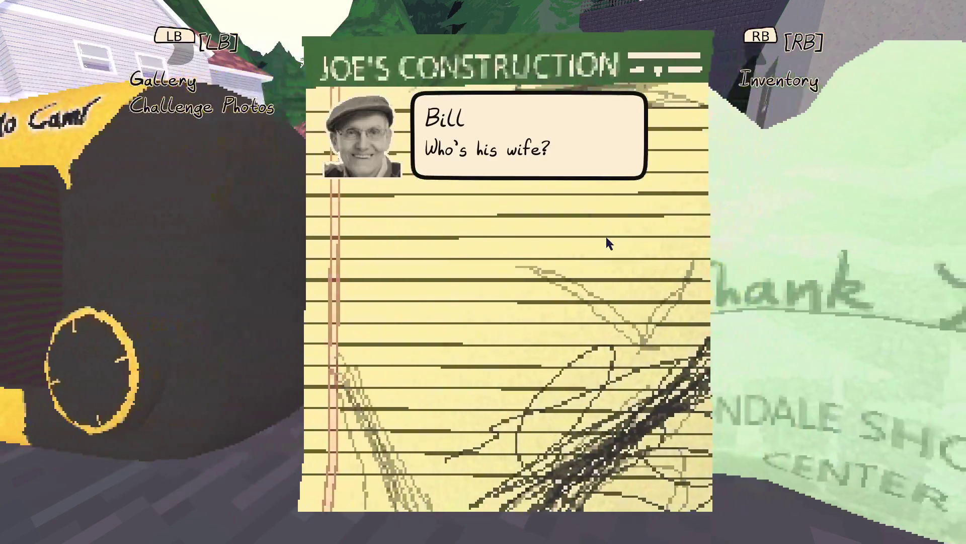
key("e")
key("q")
key("q")
key("q")
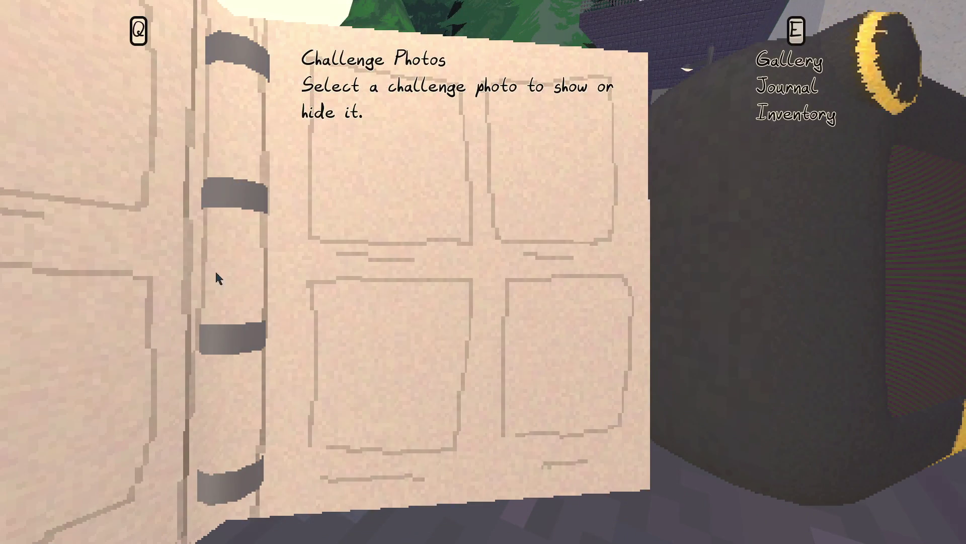
key("alt+Tab")
scroll(103, 235, "down", 1)
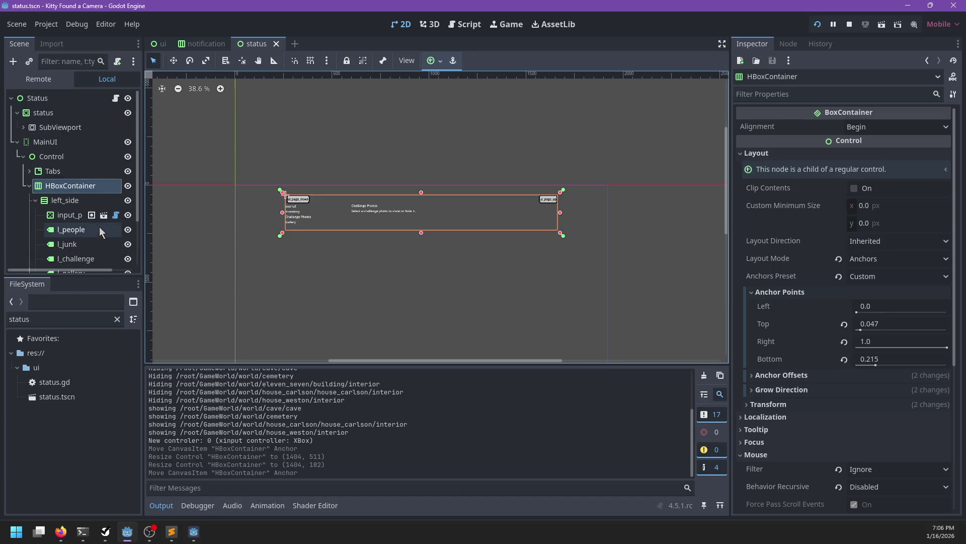
Add a CustomFontSize child node under the Status root node
scroll(40, 136, "down", 3)
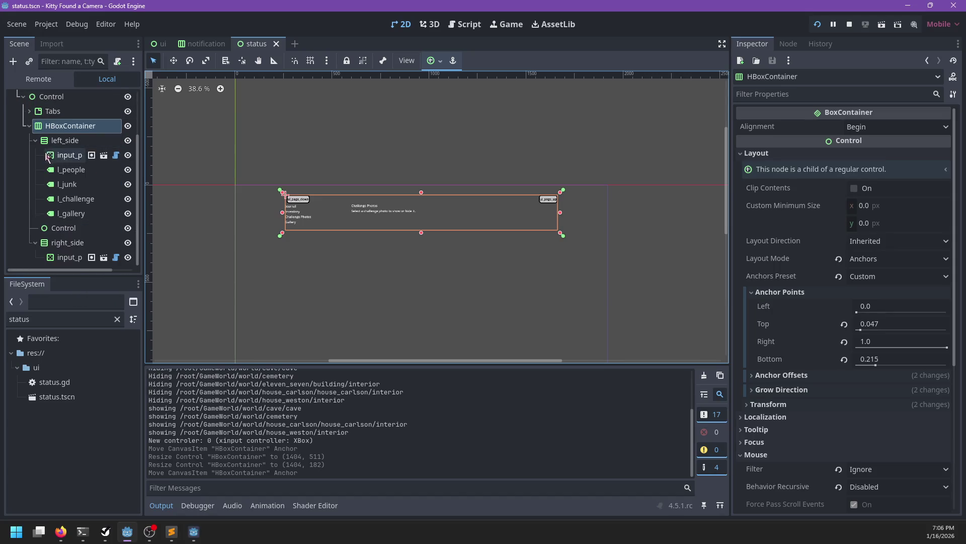
scroll(46, 157, "up", 3)
left_click(49, 99)
key("ctrl+a")
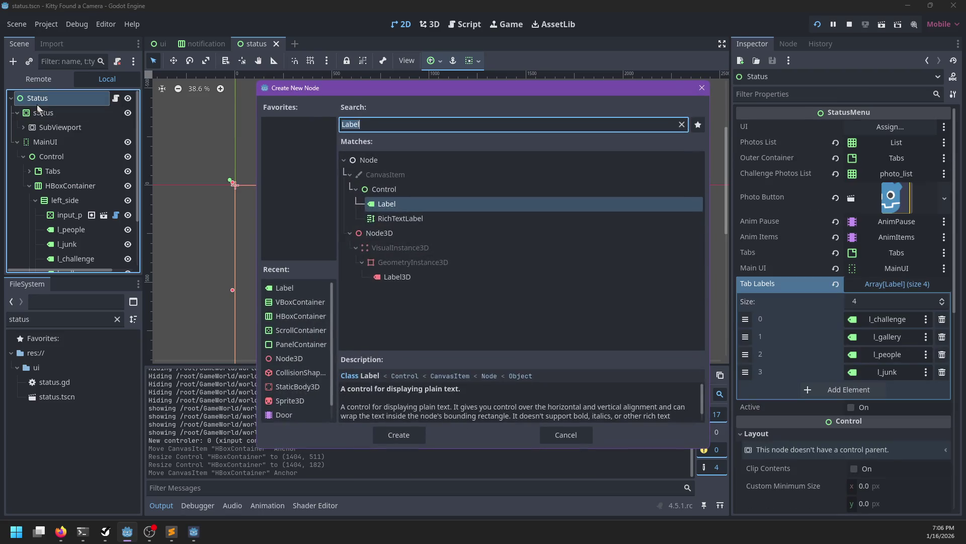
type("custom")
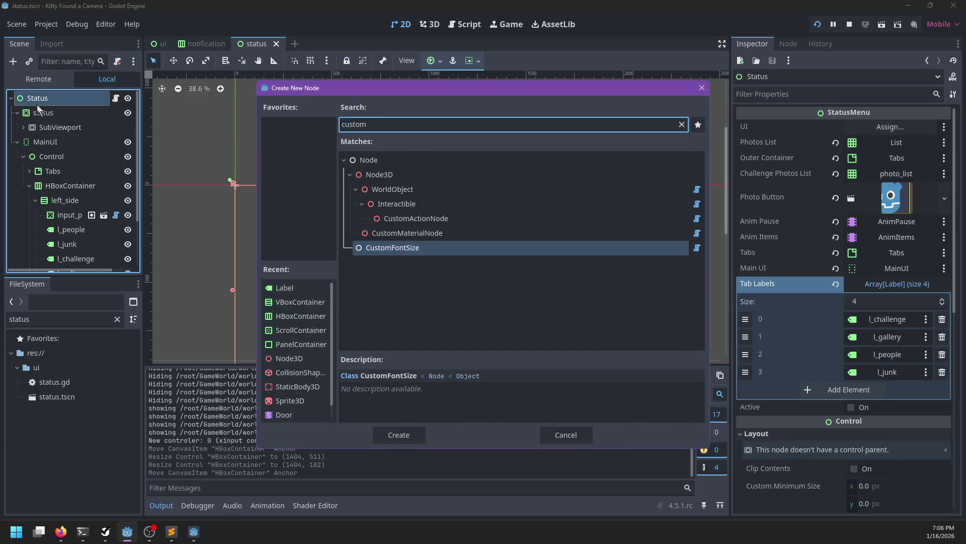
key("Return")
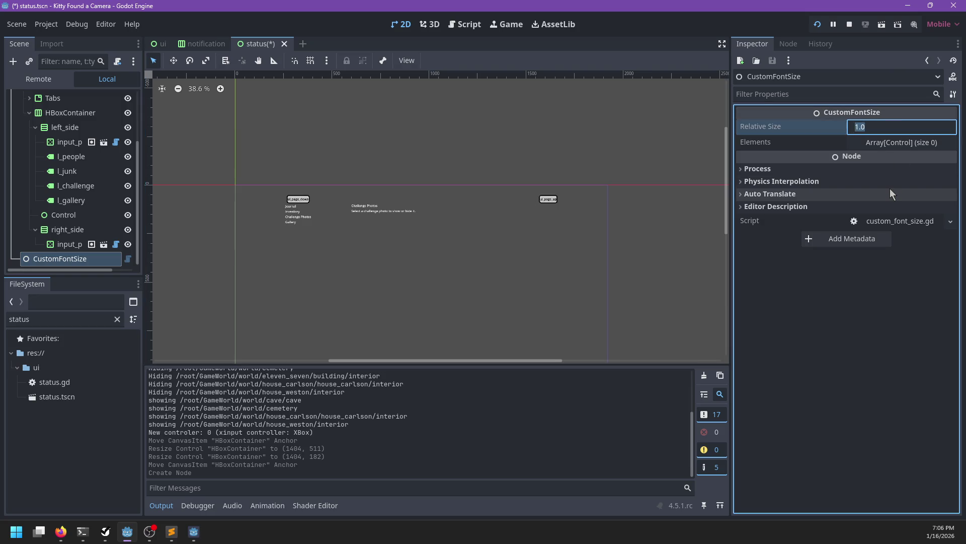
Set Relative Size to 0.8, add l_people, l_junk and l_challenge to Elements, and save
type("0.8")
key("Return")
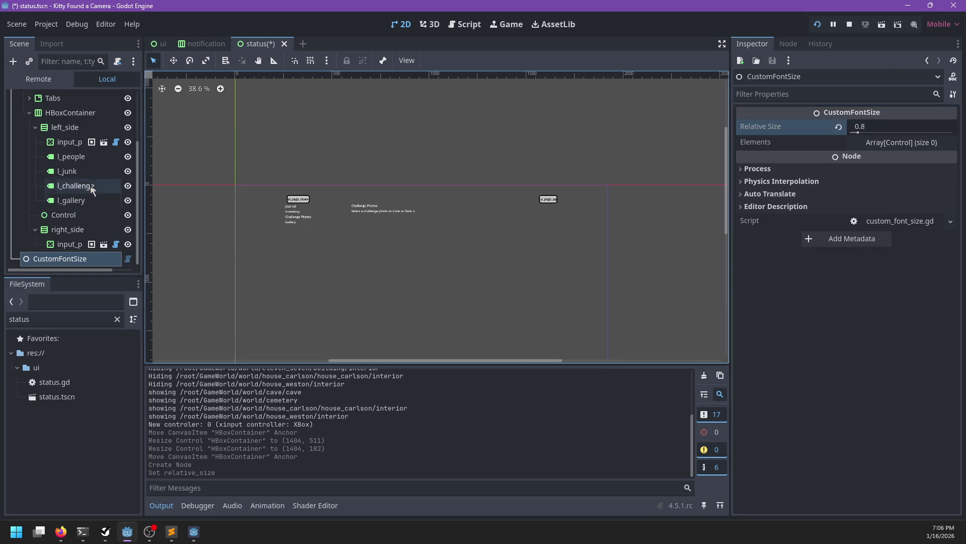
left_click_drag(88, 157, 901, 143)
mouse_move(76, 172)
left_mouse_down()
mouse_move(813, 173)
mouse_move(901, 143)
mouse_move(62, 186)
mouse_move(823, 164)
mouse_move(896, 145)
left_mouse_up()
mouse_move(48, 200)
left_mouse_down()
mouse_move(400, 190)
mouse_move(885, 146)
left_mouse_up()
key("ctrl+s")
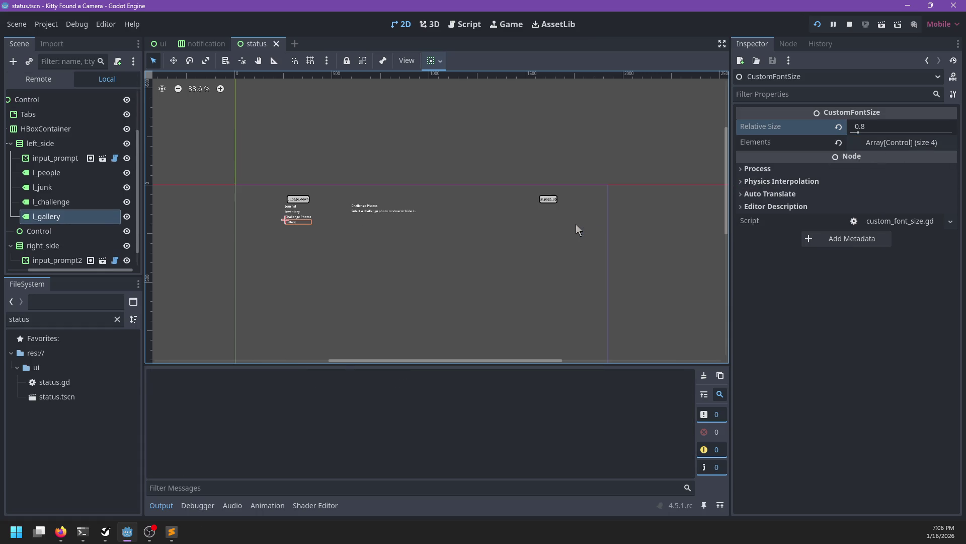
key("F5")
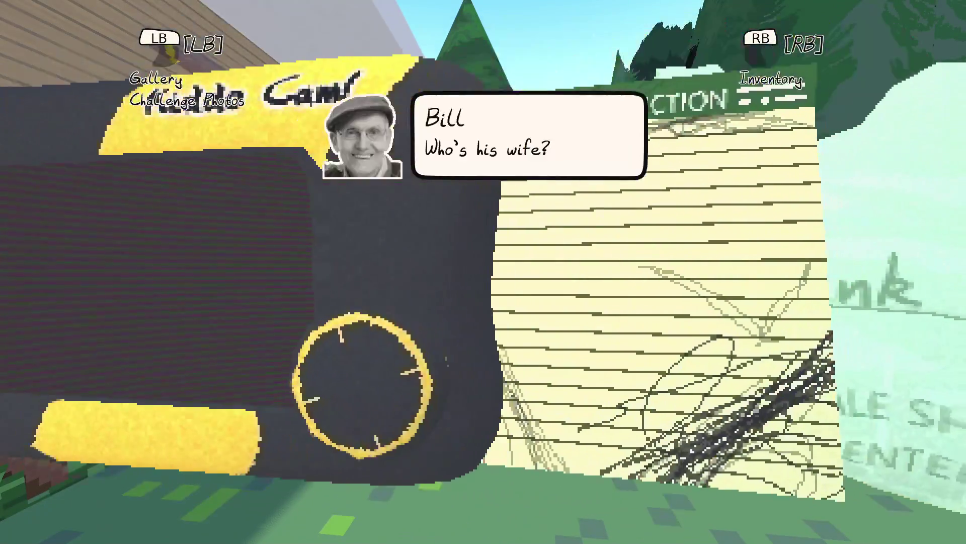
Page the in-game menu with Q/E through My Gallery, Challenge Photos, Journal and Inventory, then close the game
key("e")
key("q")
key("q")
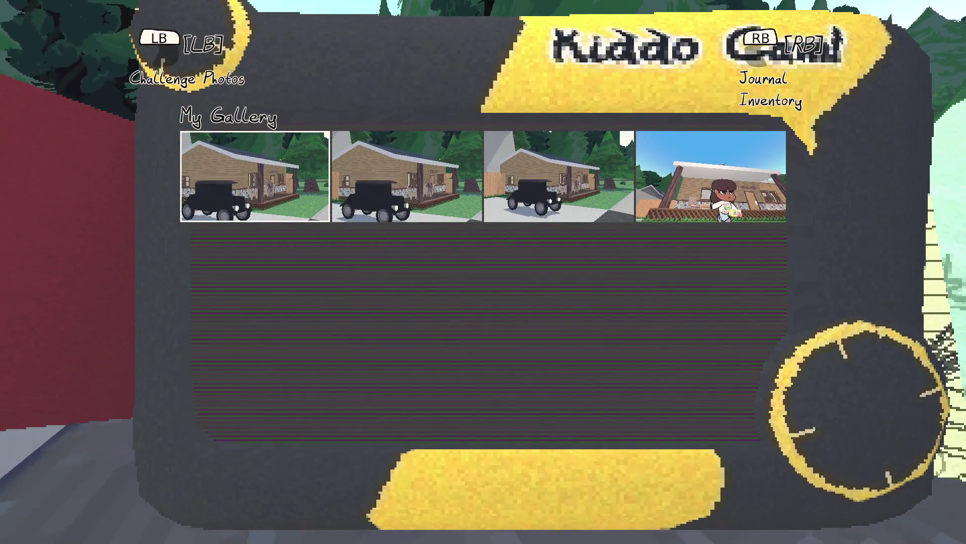
key("q")
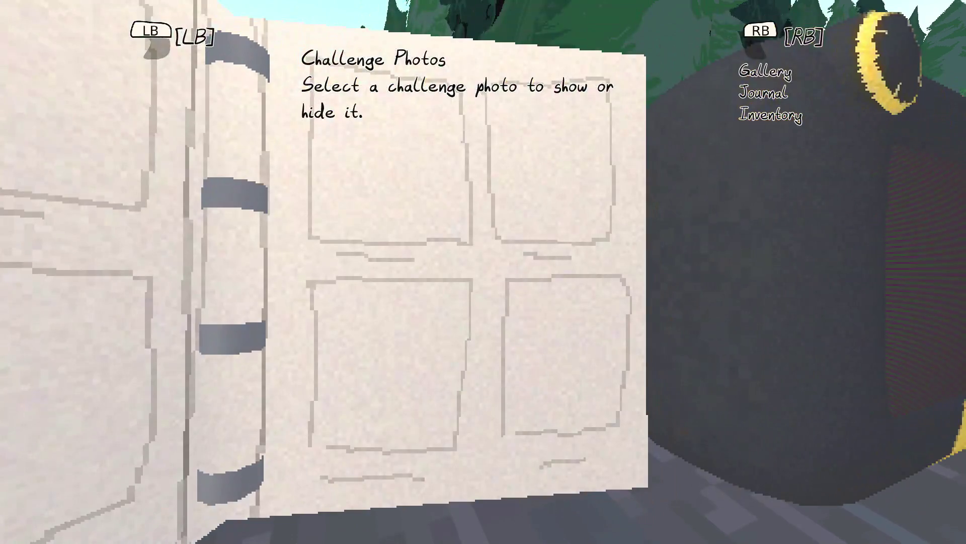
key("e")
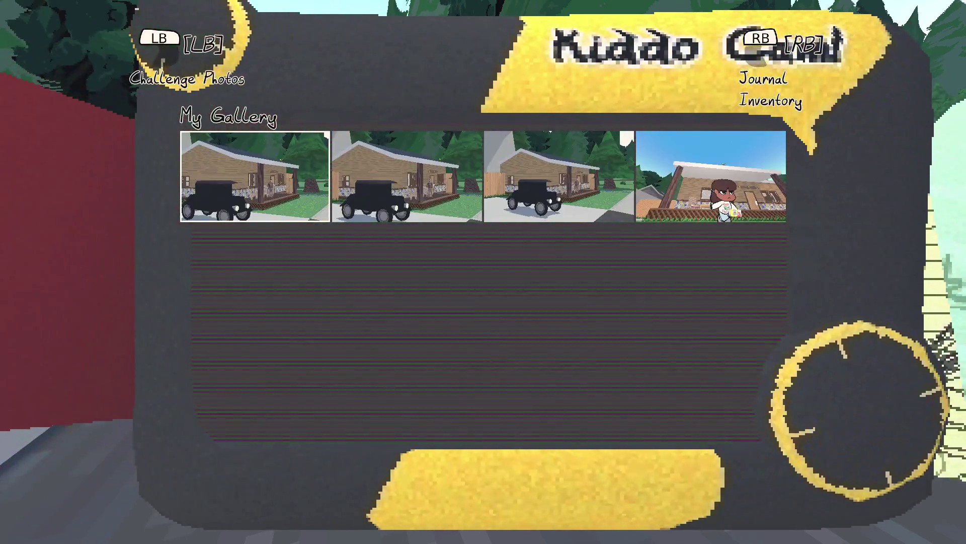
key("e")
key("e")
key("q")
key("q")
key("q")
key("e")
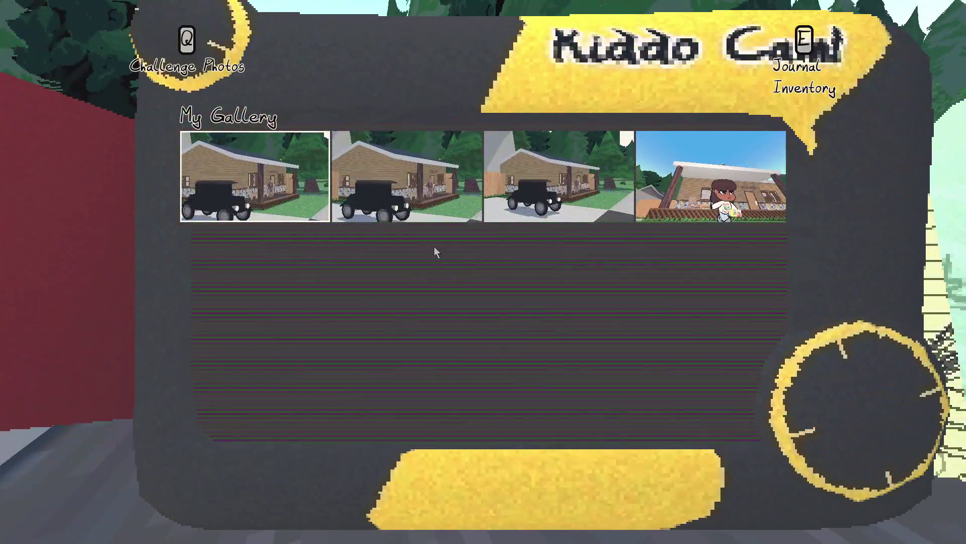
key("q")
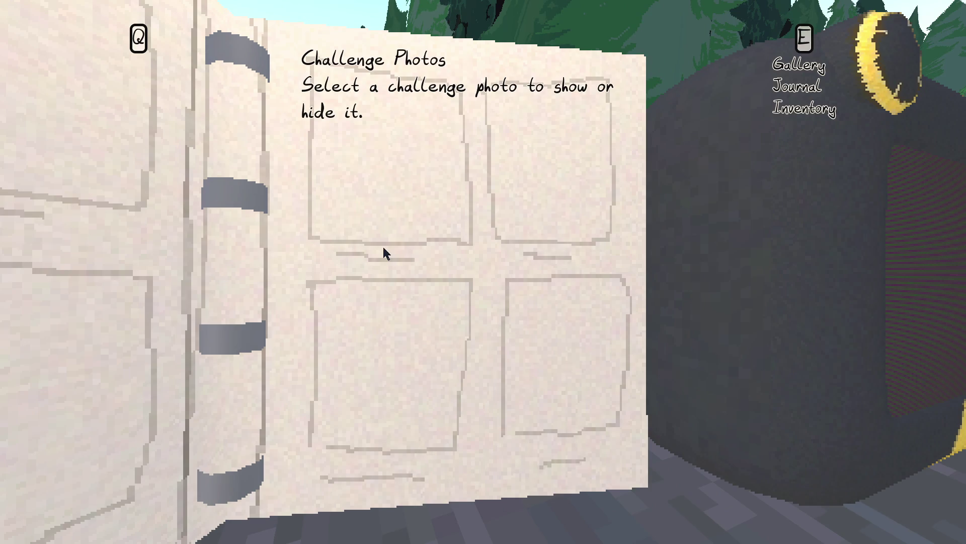
key("e")
key("e")
key("e")
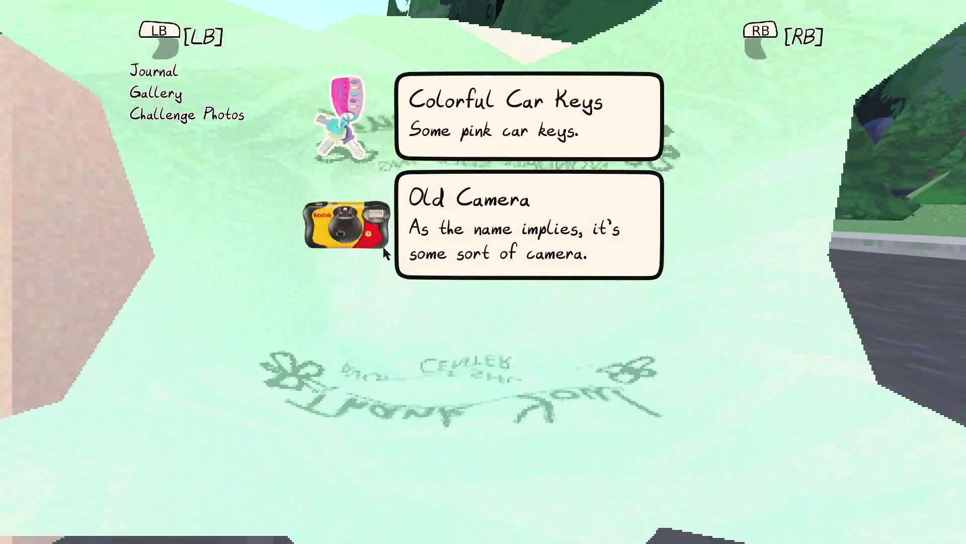
key("q")
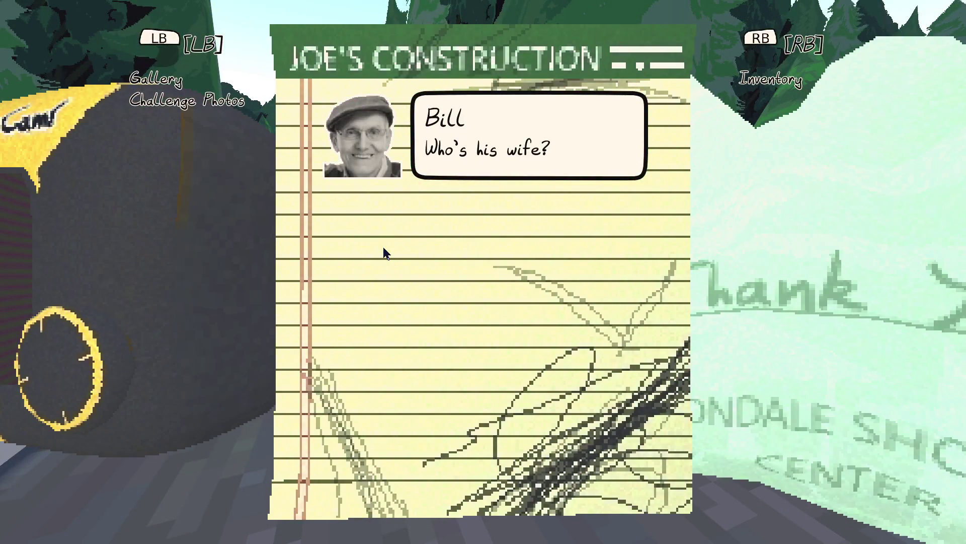
key("alt+F4")
scroll(377, 213, "down", 1)
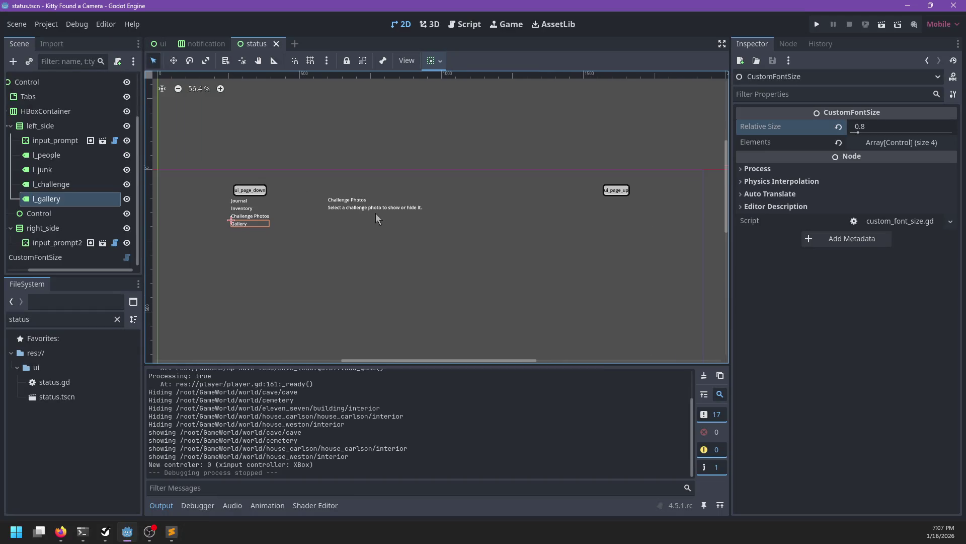
Change the empty Control node between left_side and right_side into a Label
left_click(48, 129)
left_click(44, 112)
left_click(46, 213)
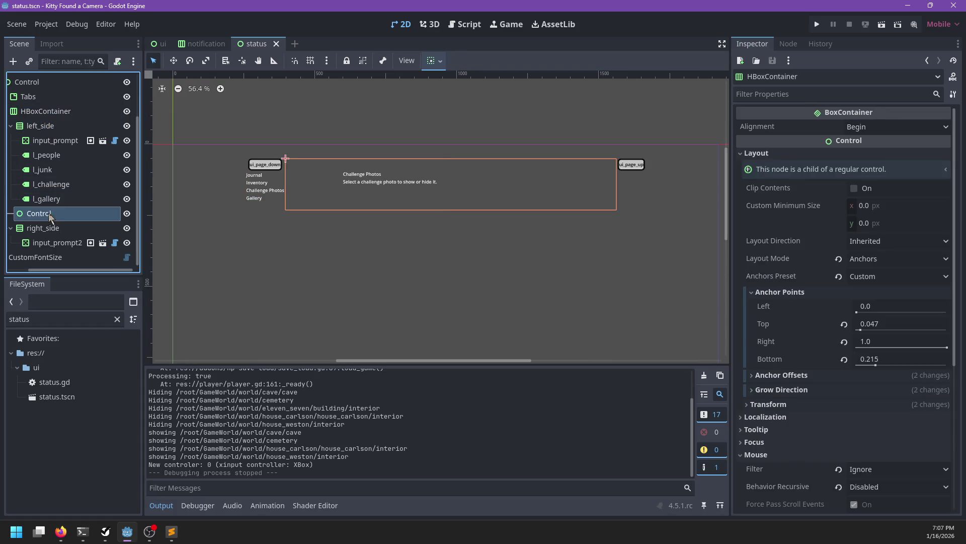
left_click_drag(308, 233, 392, 237)
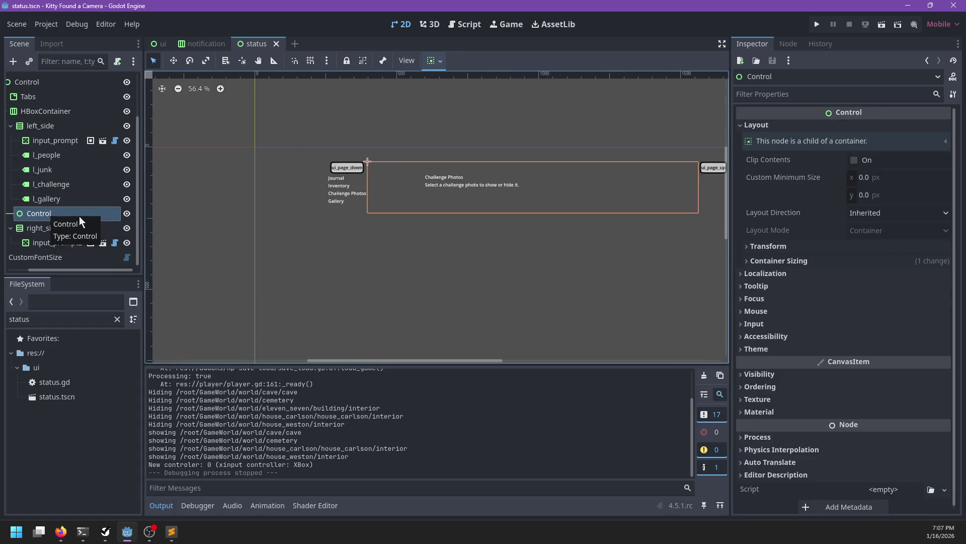
scroll(447, 262, "down", 2)
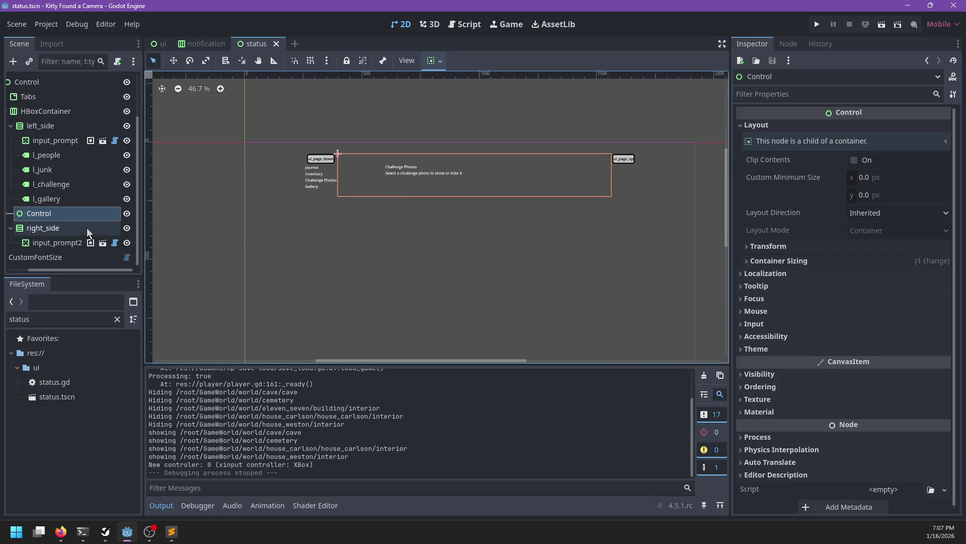
key("ctrl+a")
key("Escape")
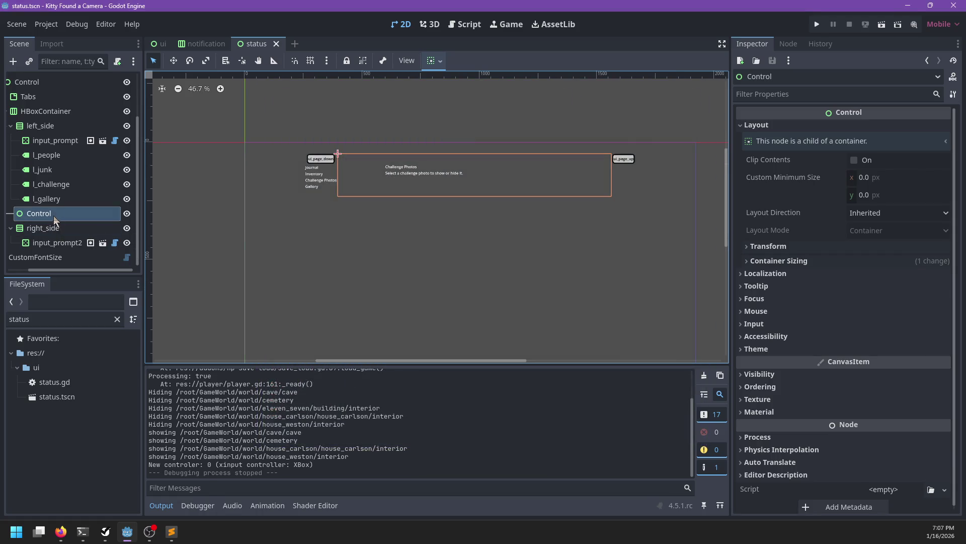
right_click(53, 216)
left_click(107, 334)
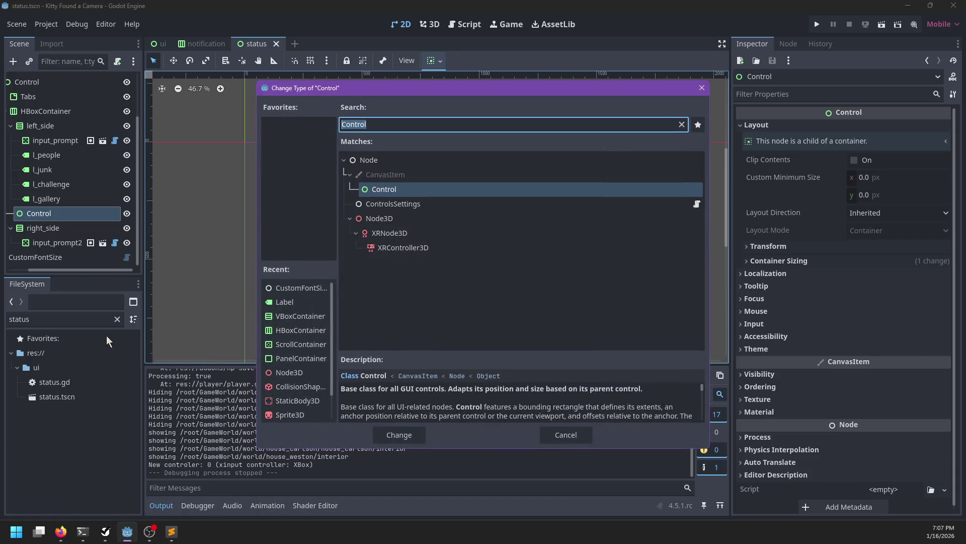
type("Label")
key("Return")
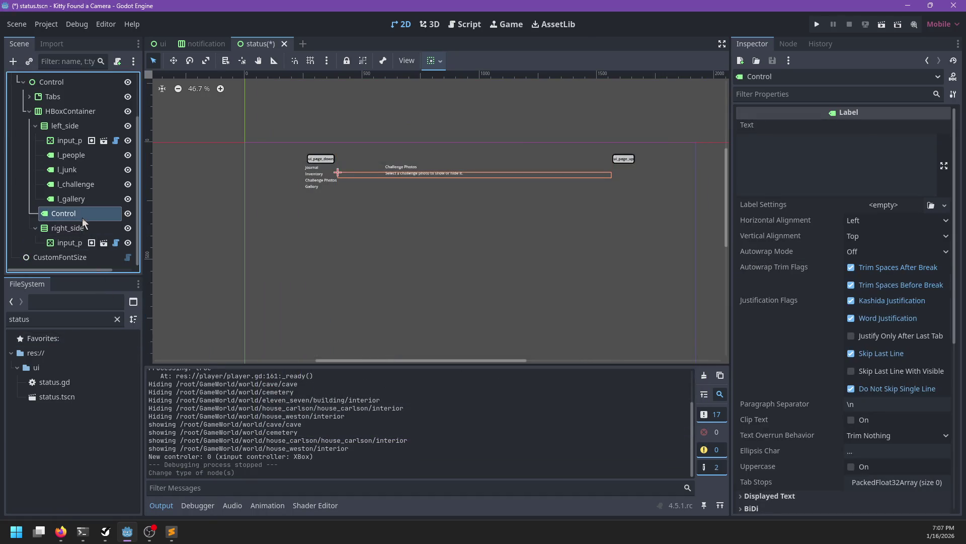
Rename the new Label to Header and review its layout and transform properties
double_click(80, 215)
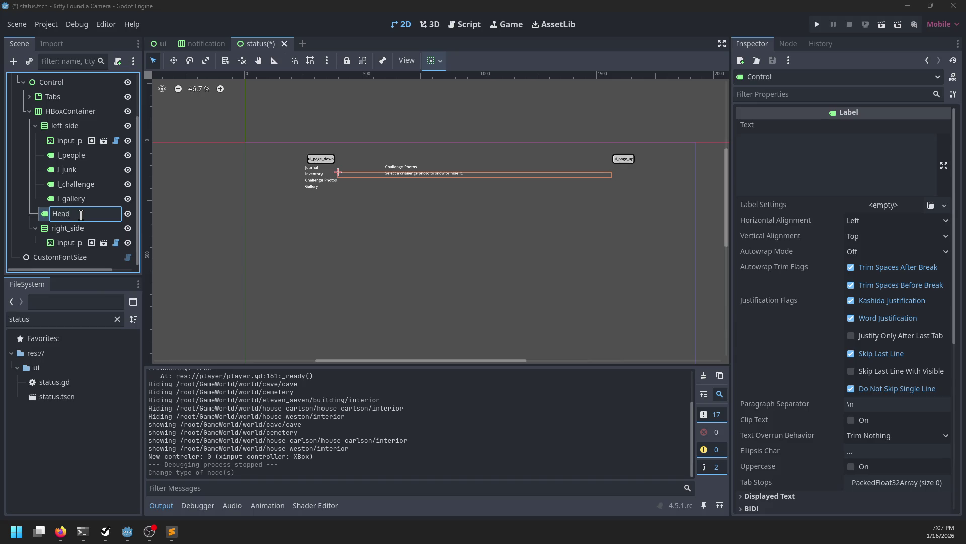
key("Return")
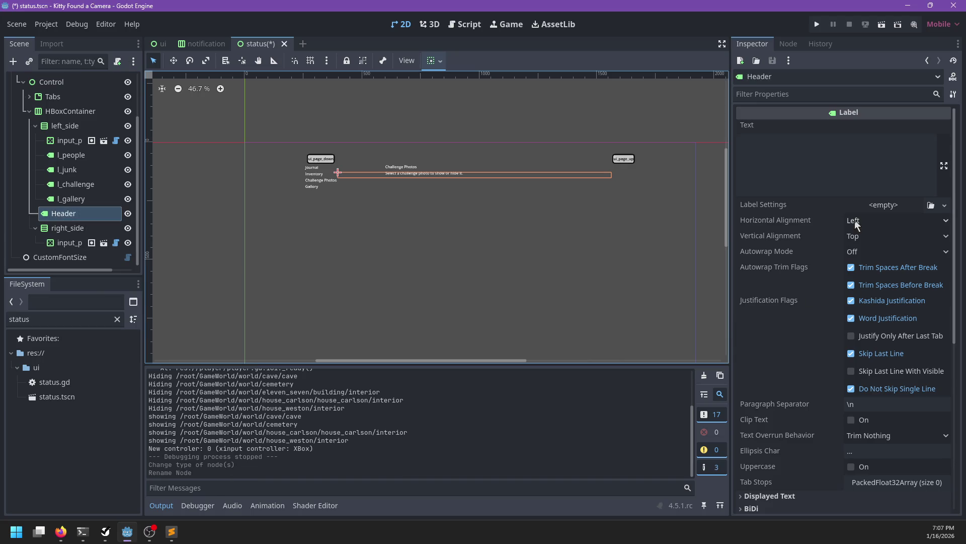
left_click(880, 234)
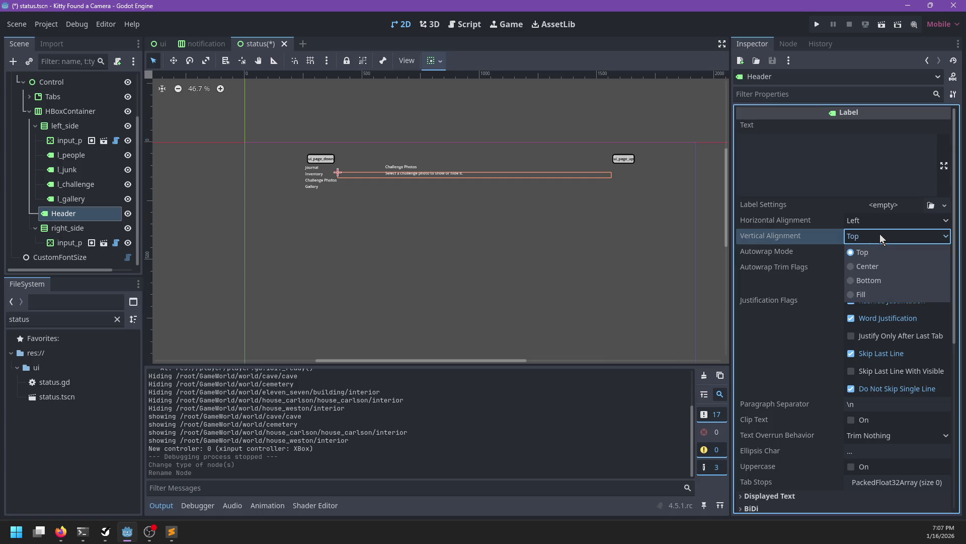
scroll(841, 375, "down", 5)
left_click(768, 281)
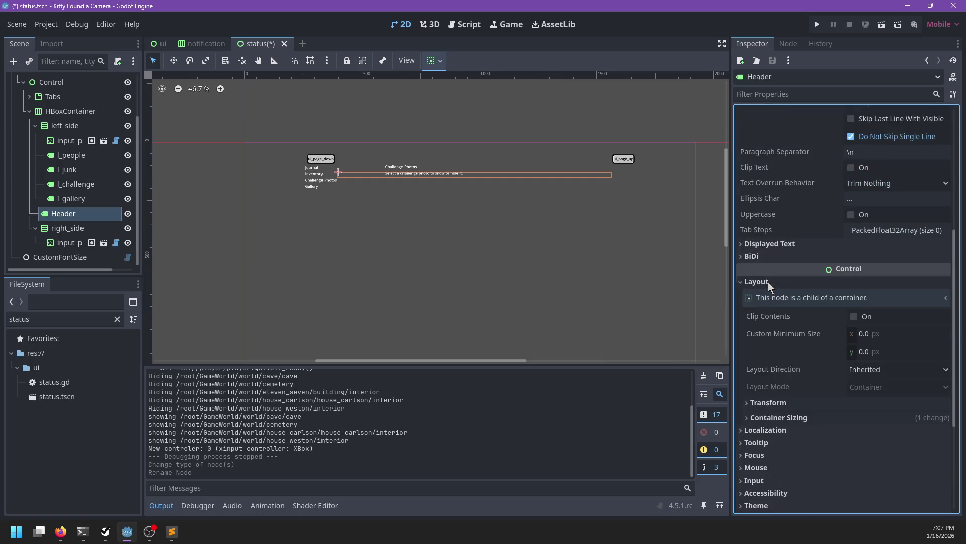
left_click(785, 402)
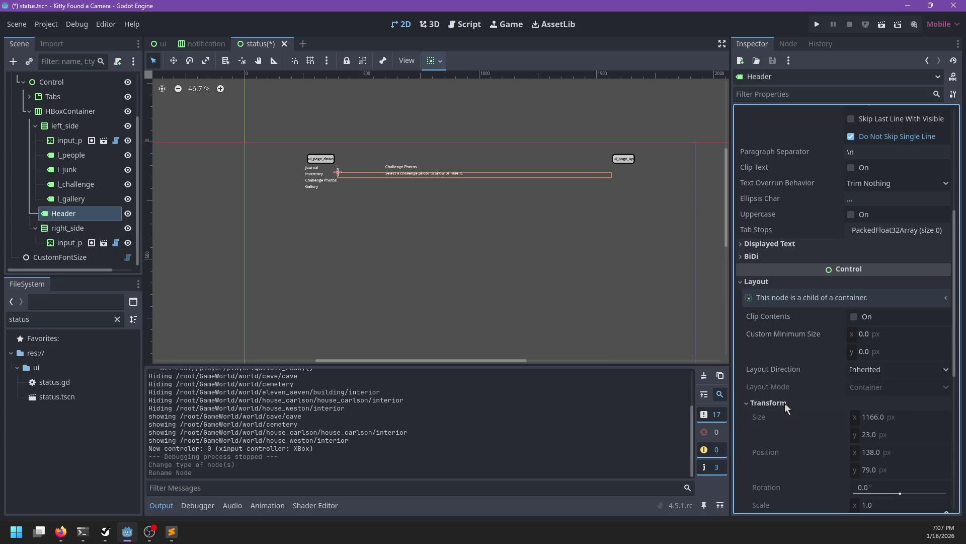
left_click(784, 403)
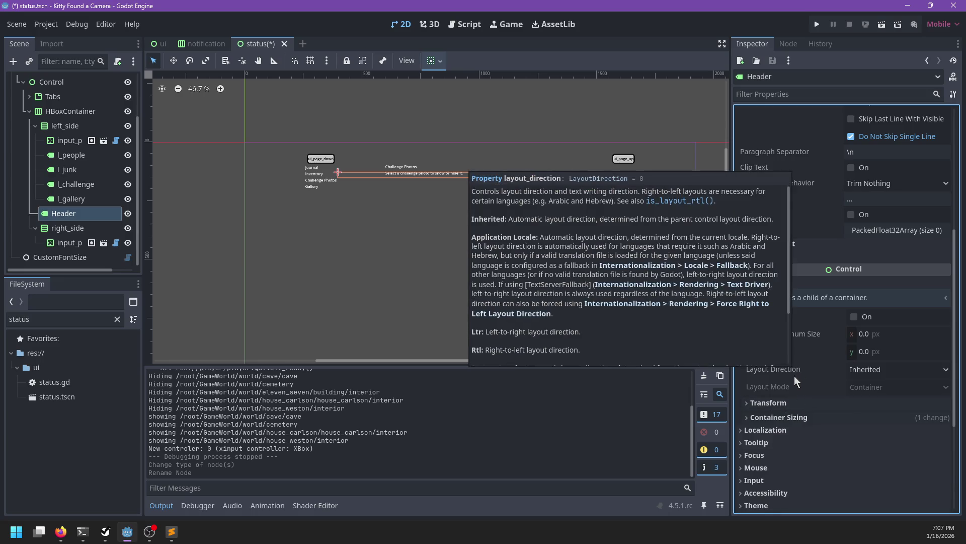
left_click(35, 126)
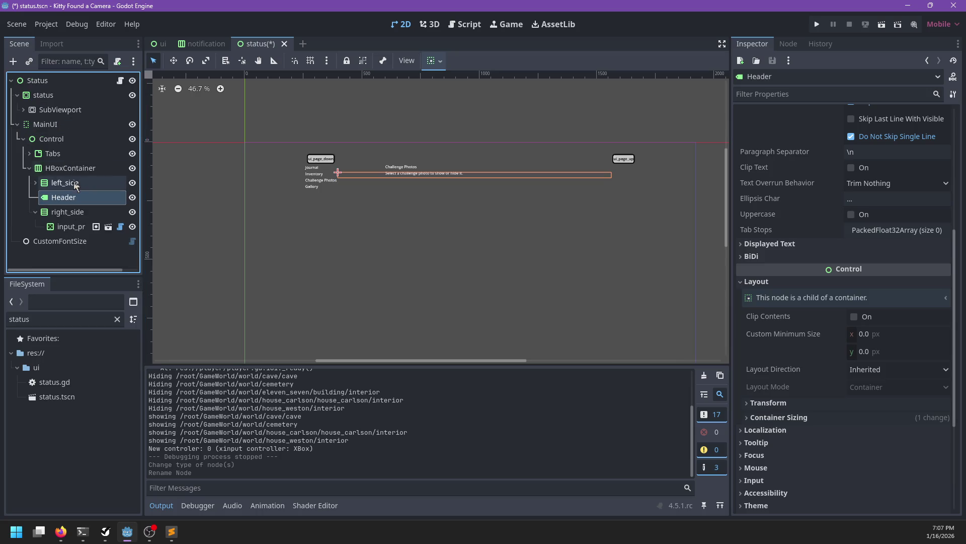
Set the Header label's vertical container sizing to Fill
left_click(70, 168)
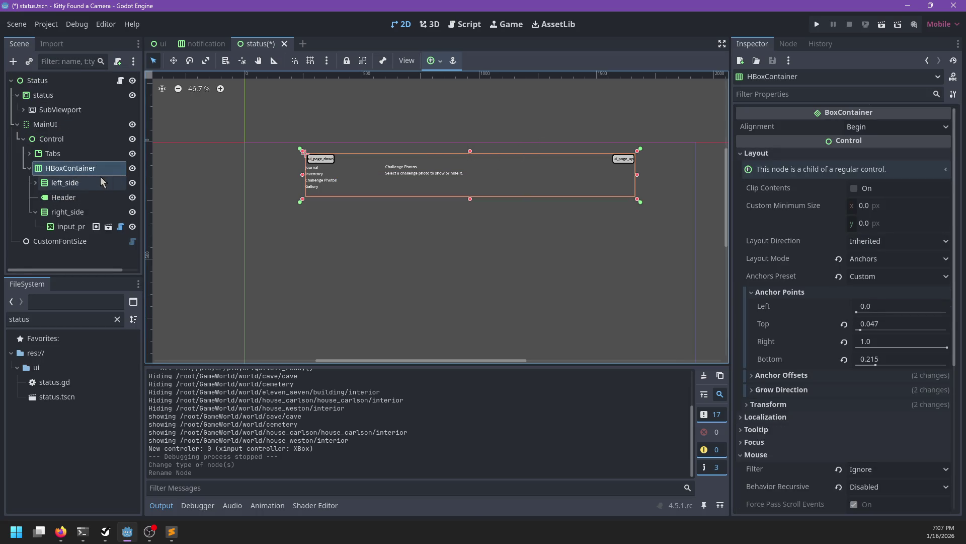
left_click(64, 197)
scroll(784, 391, "down", 3)
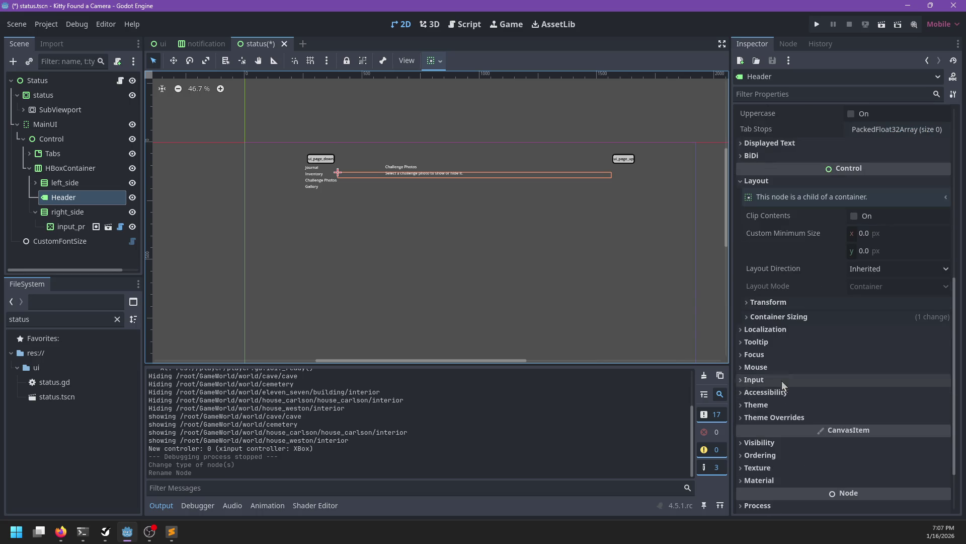
left_click(769, 318)
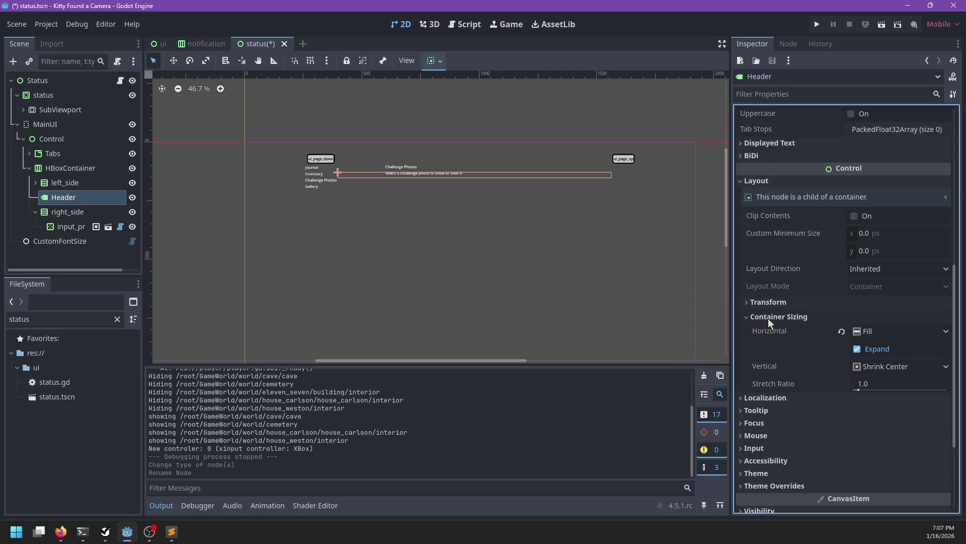
left_click(861, 367)
left_click(859, 383)
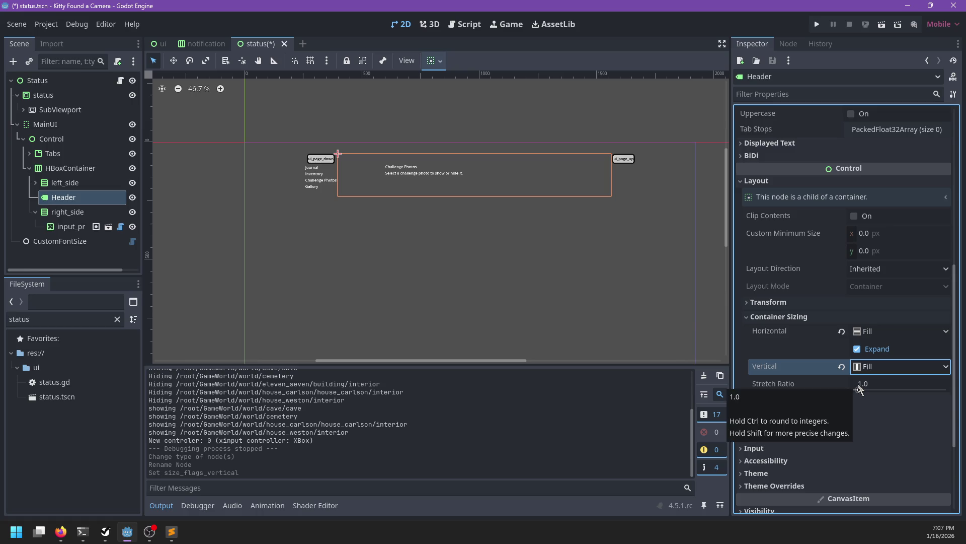
scroll(826, 351, "up", 5)
scroll(826, 351, "down", 5)
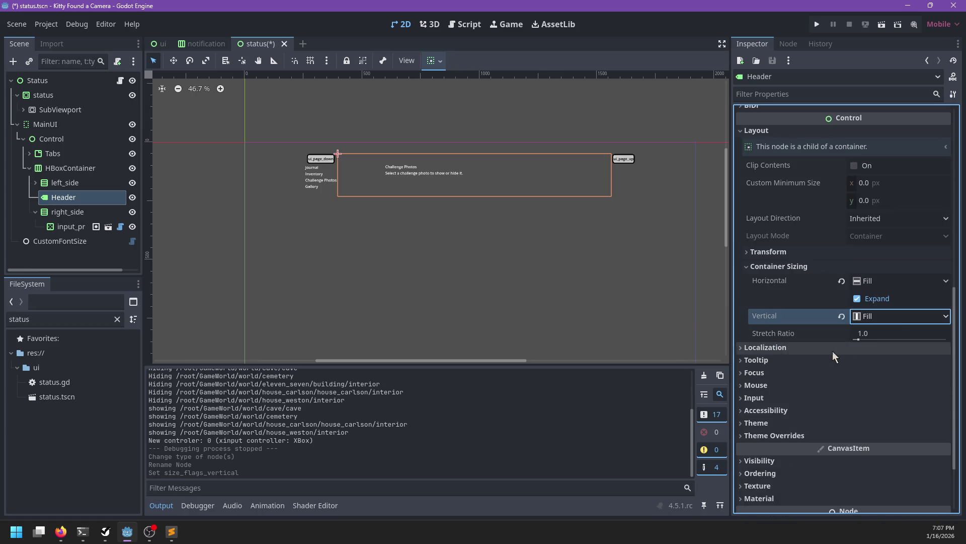
scroll(807, 323, "up", 10)
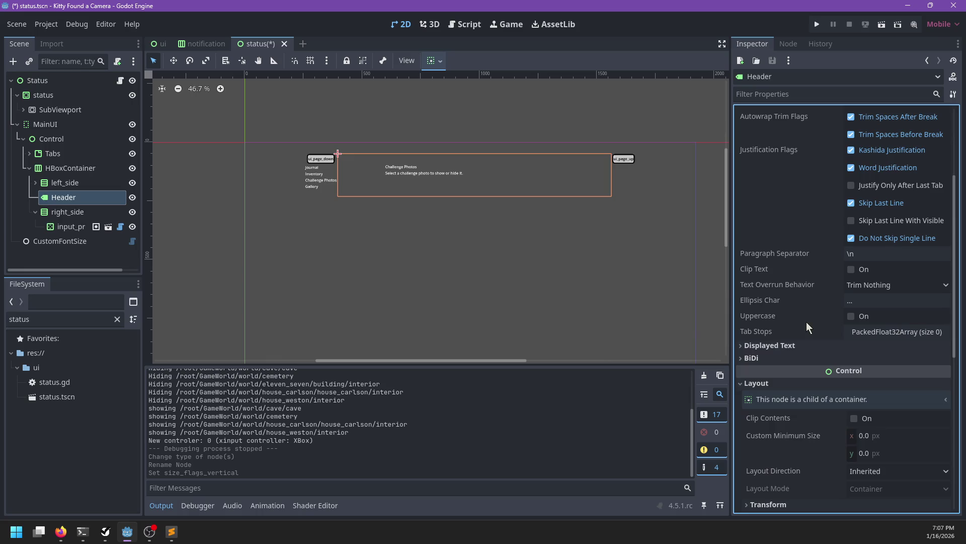
Give Header the text Gamer with centred horizontal alignment, and save the scene
left_click(827, 168)
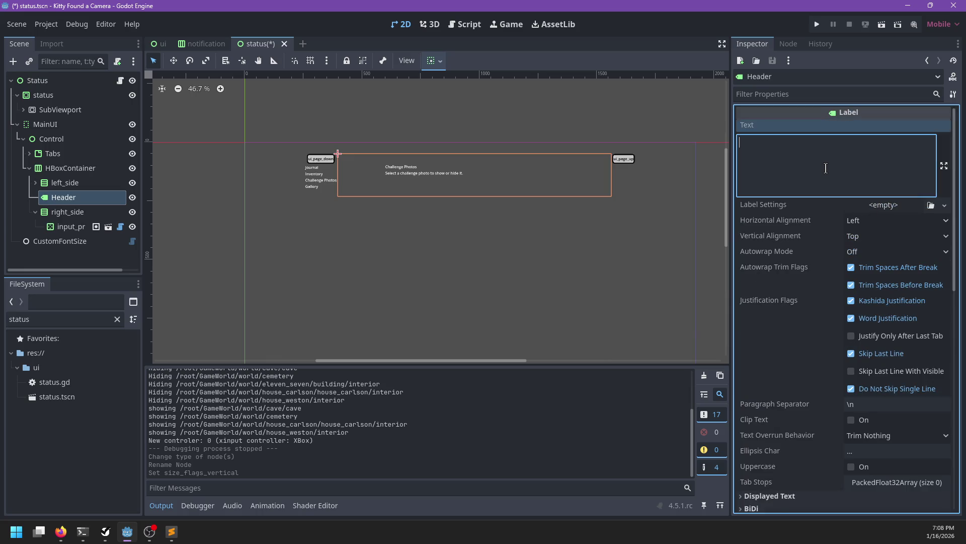
type("Gamer")
left_click(874, 224)
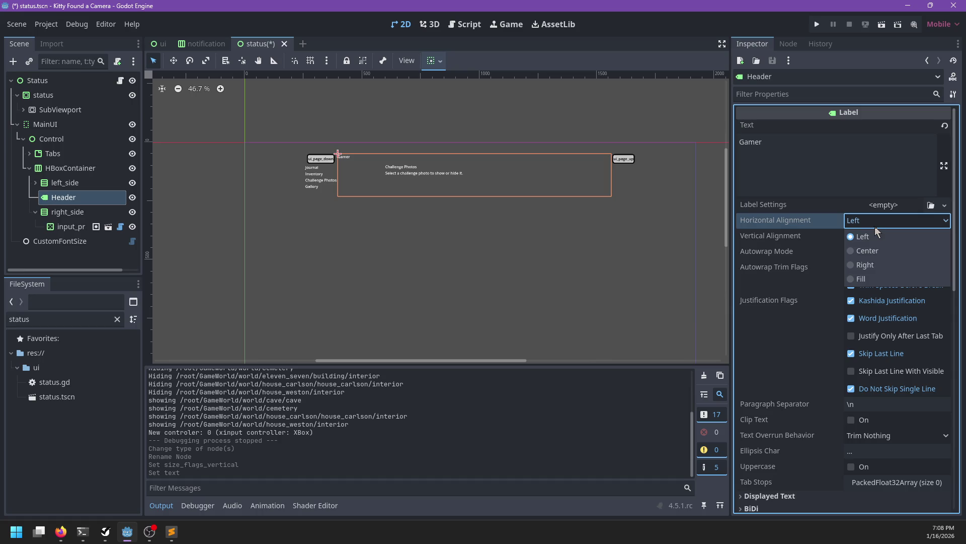
left_click(878, 251)
scroll(504, 204, "up", 3)
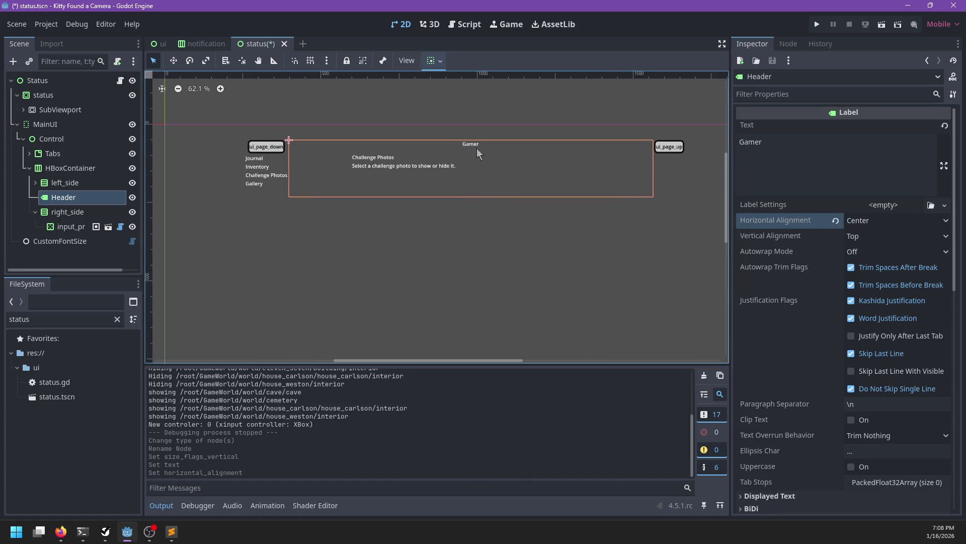
left_click(59, 241)
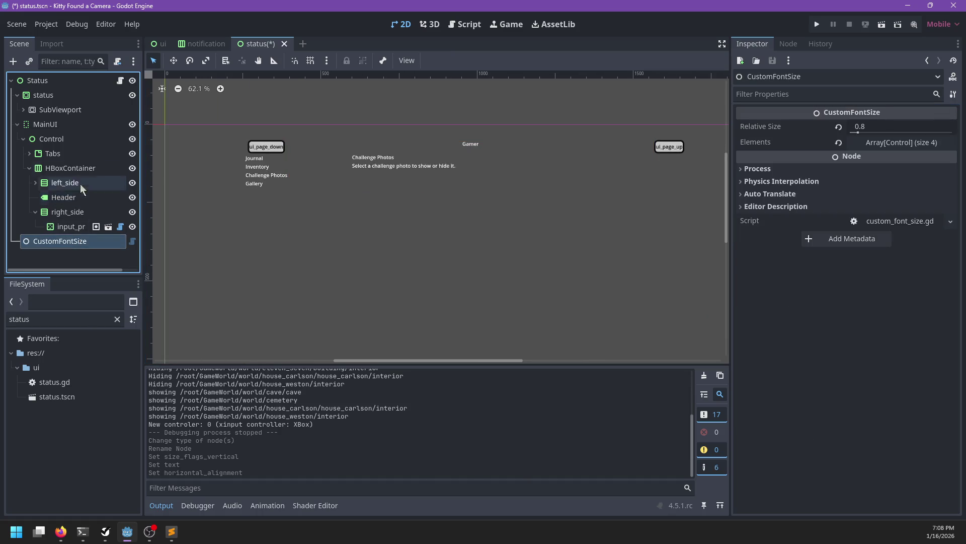
key("ctrl+s")
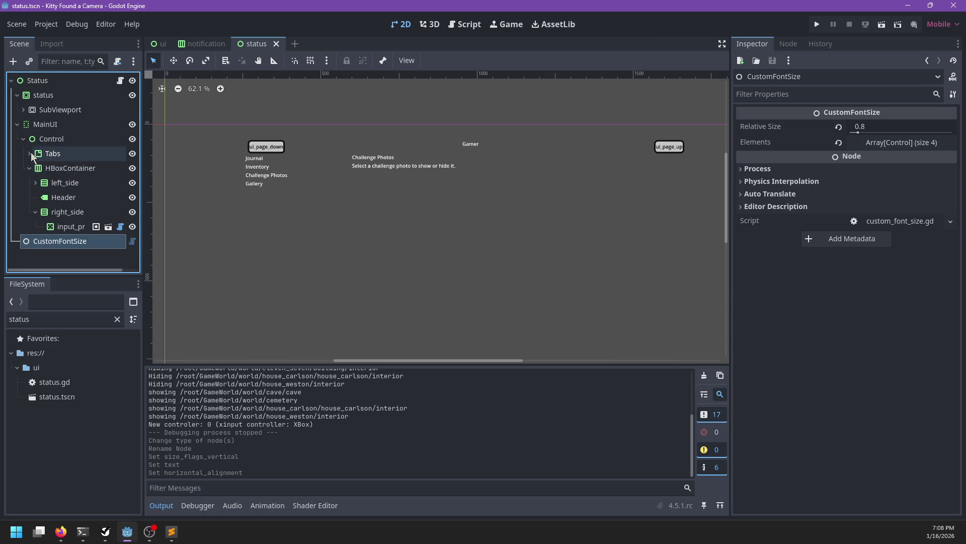
Delete the challenge_label node under Tabs and open the status.gd script
left_click(29, 153)
scroll(101, 177, "down", 3)
scroll(114, 179, "down", 1)
left_click(97, 117)
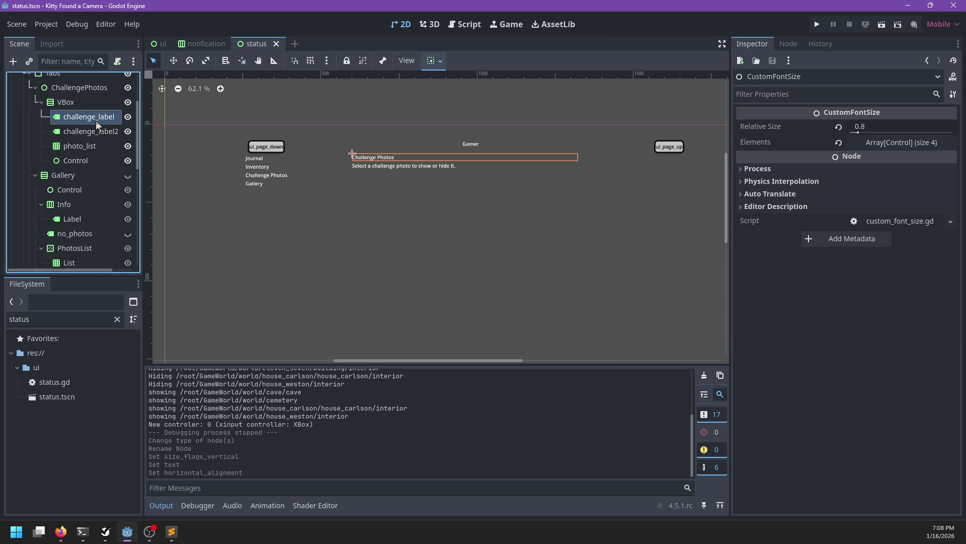
key("Delete")
key("Return")
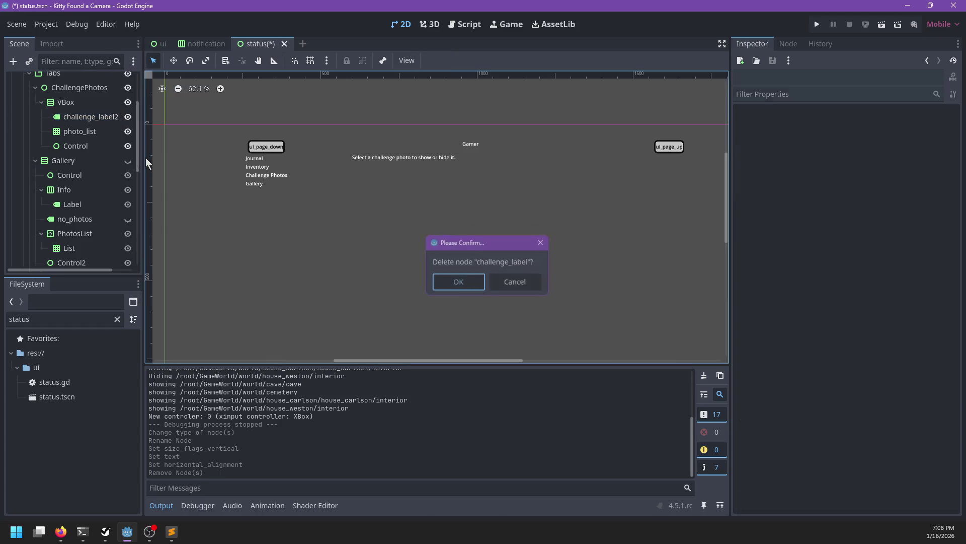
scroll(83, 148, "up", 3)
scroll(79, 172, "down", 10)
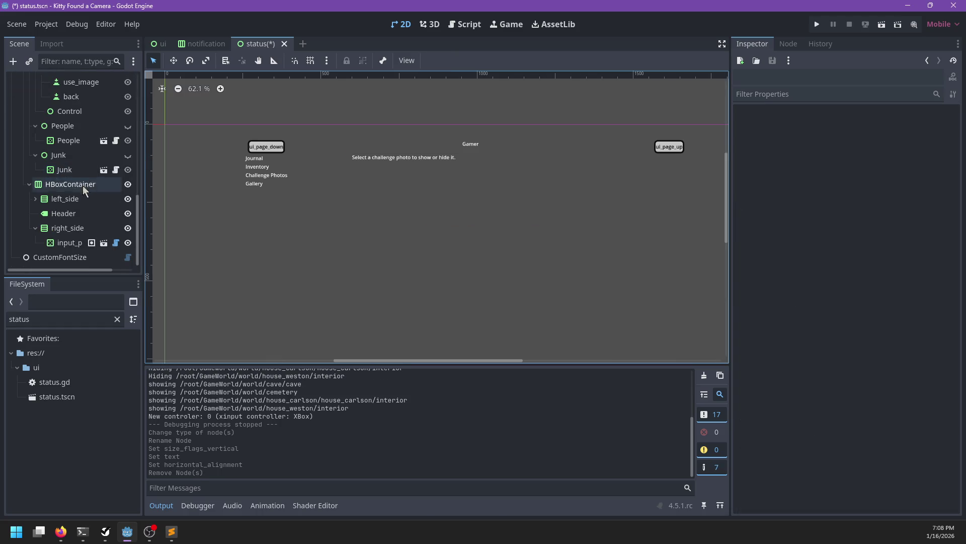
scroll(68, 206, "up", 10)
left_click(117, 82)
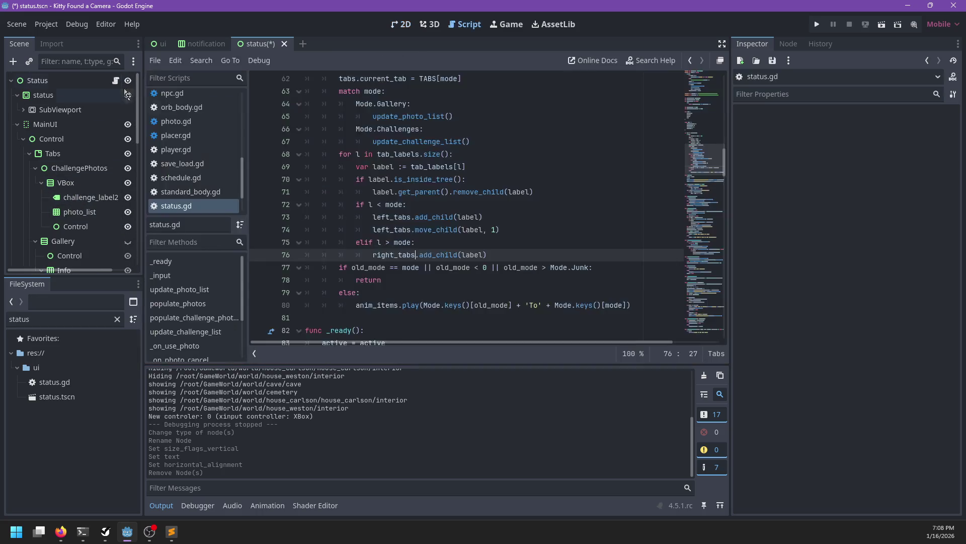
scroll(409, 196, "up", 10)
scroll(501, 234, "down", 5)
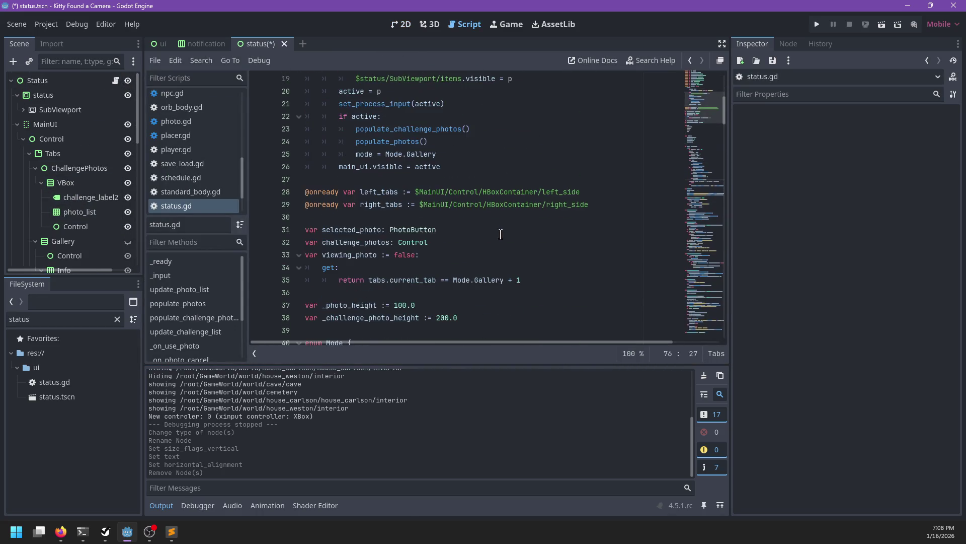
left_click(606, 203)
key("ctrl+shift+d")
key("ctrl+BackSpace")
type("eader")
double_click(372, 217)
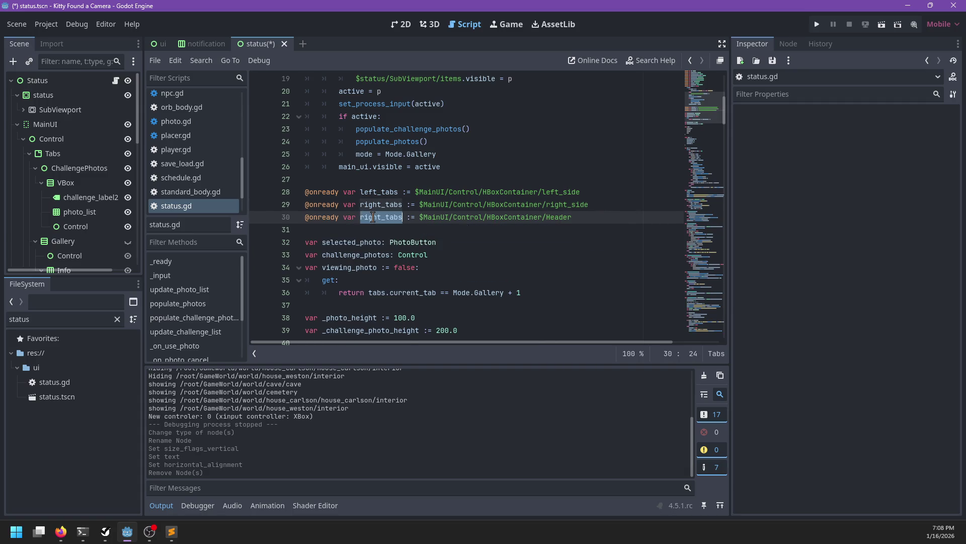
type("header")
Add an else branch setting header.text = label.text after the right_tabs call, and save
scroll(449, 239, "down", 15)
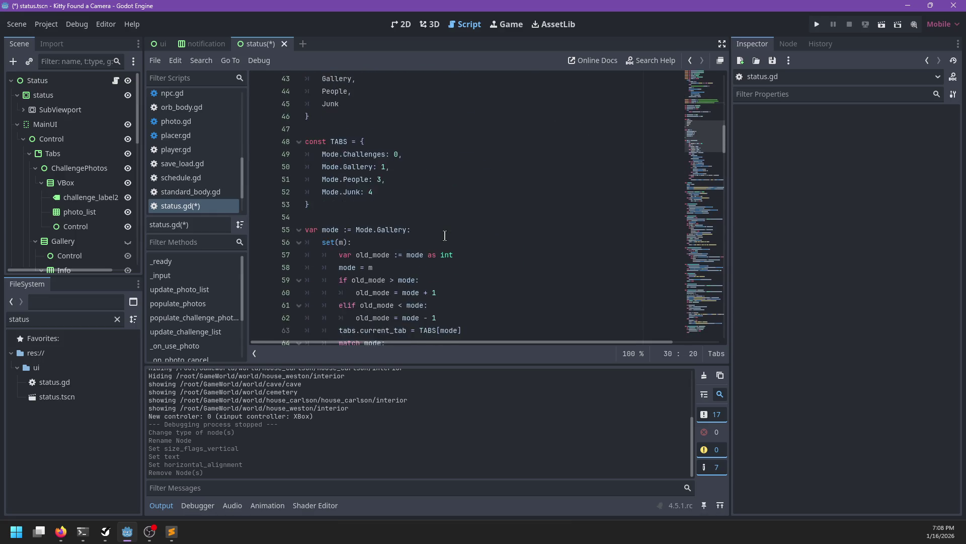
left_click(515, 235)
left_click(511, 241)
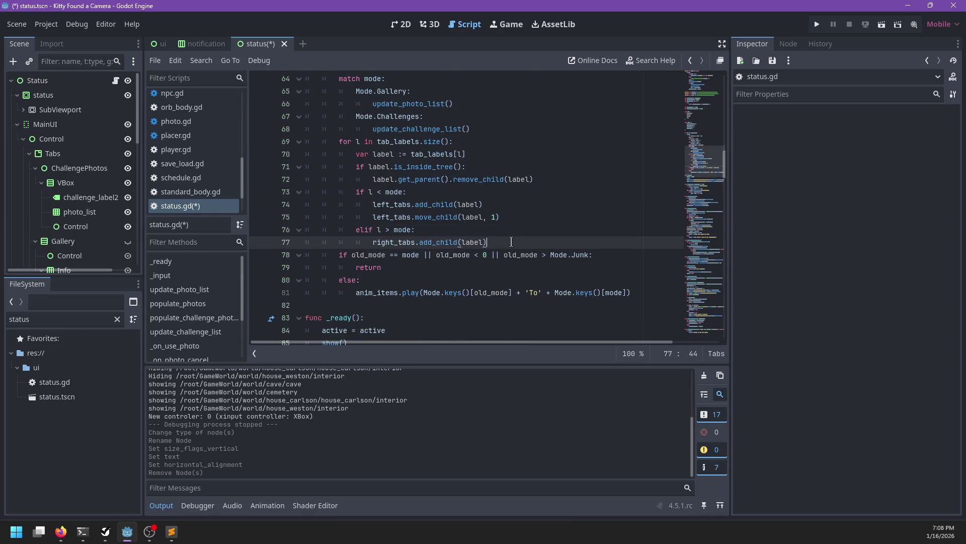
key("Return")
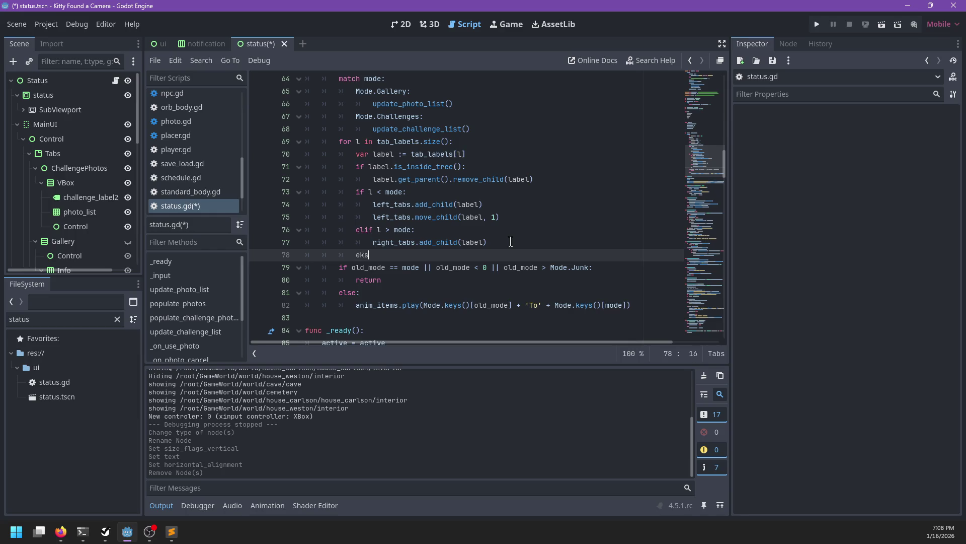
key("BackSpace")
key("BackSpace")
type("lse:")
key("Return")
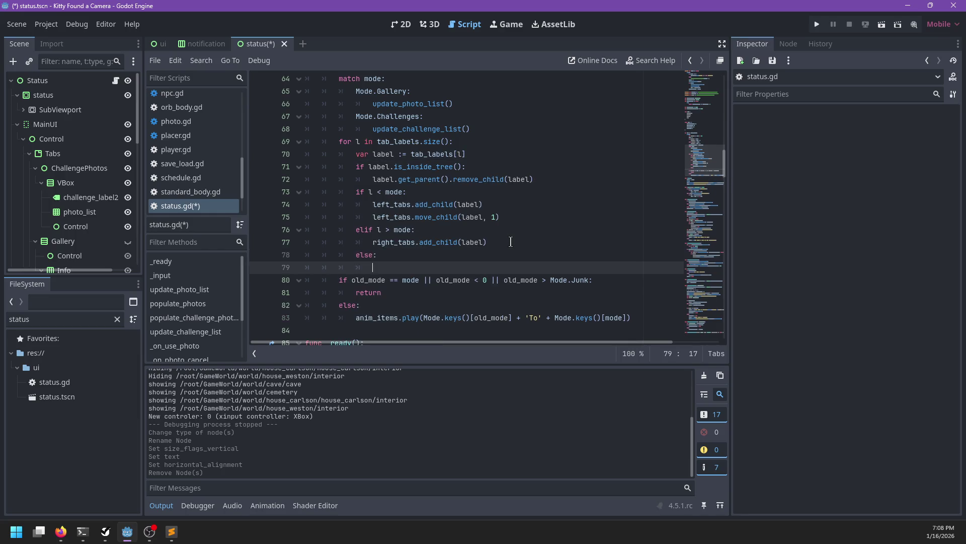
scroll(85, 229, "down", 3)
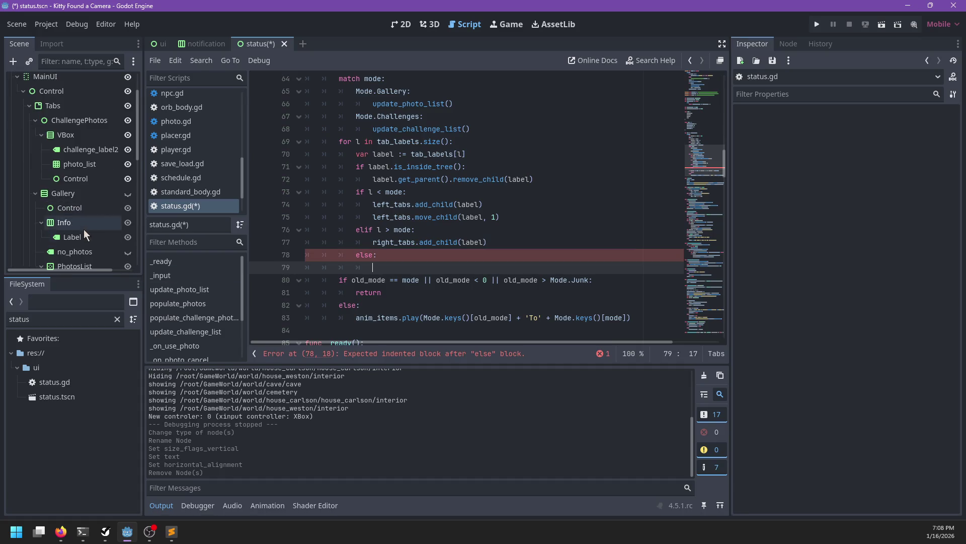
scroll(82, 207, "down", 3)
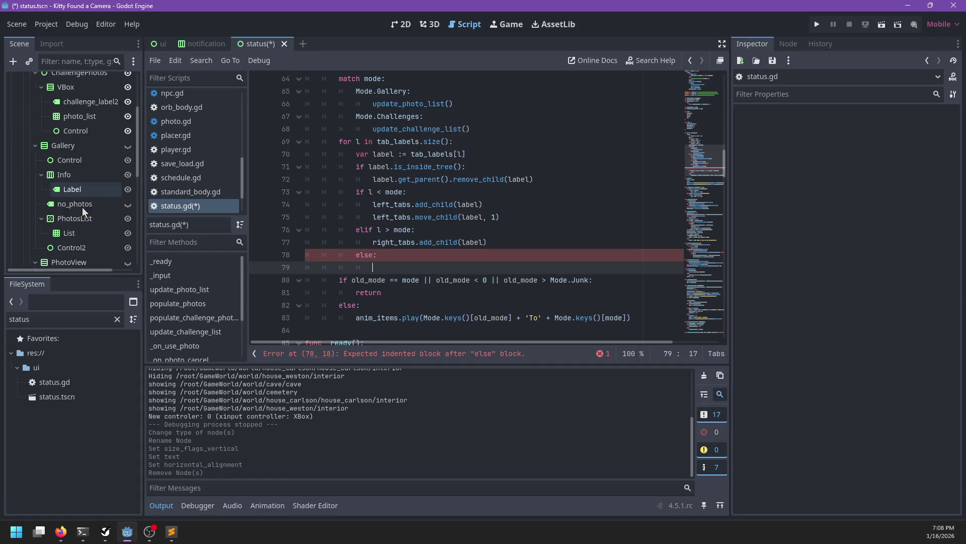
type("eader.text =")
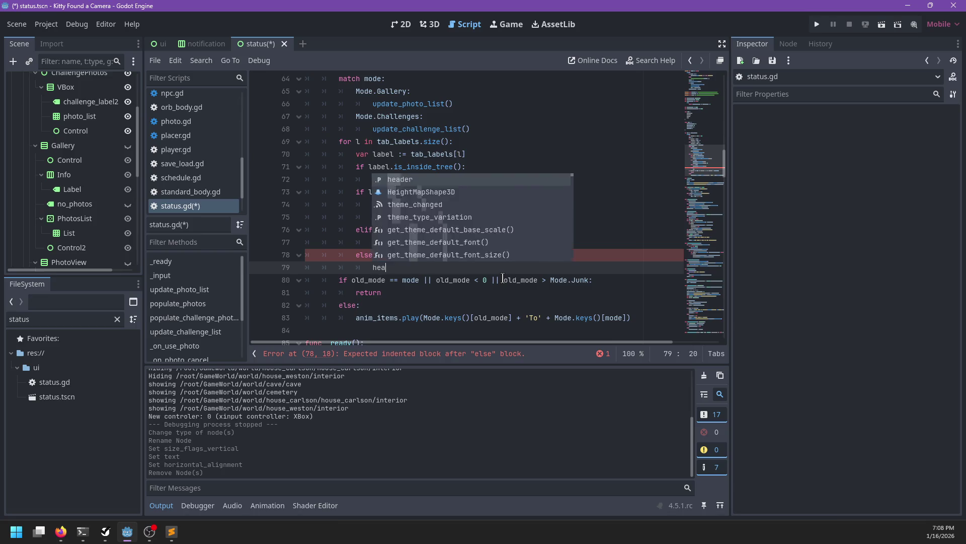
key("Escape")
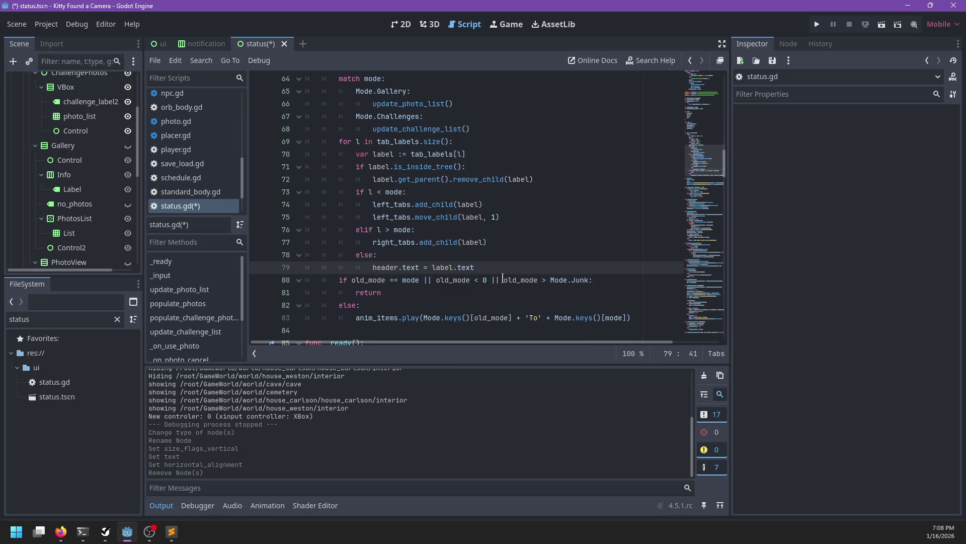
key("ctrl+s")
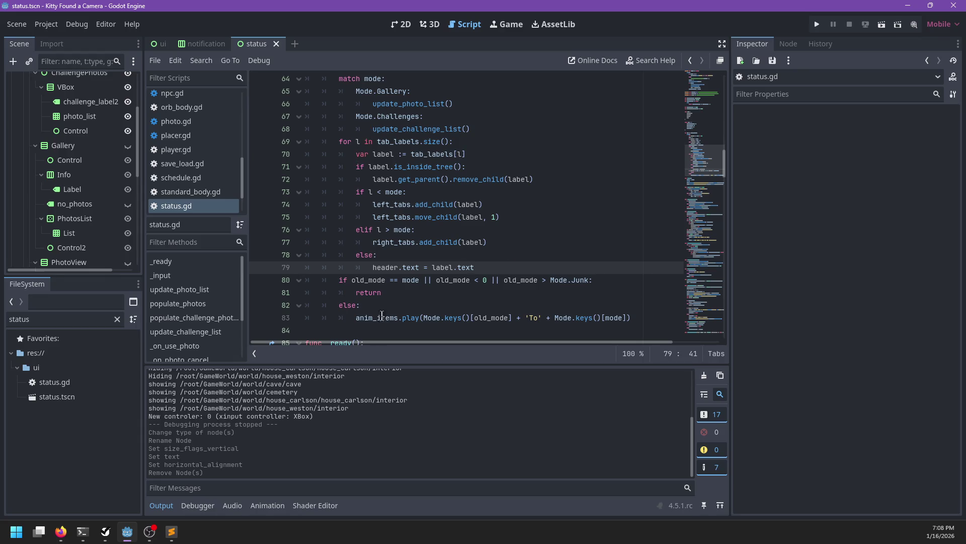
Select the Control node under Gallery and switch the main view to 3D
scroll(76, 203, "up", 2)
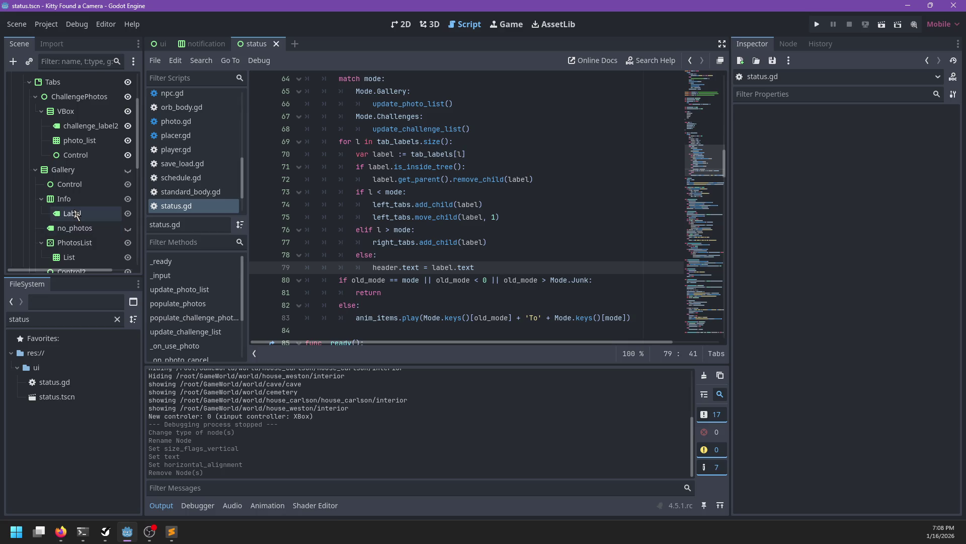
left_click(83, 184)
left_click(431, 25)
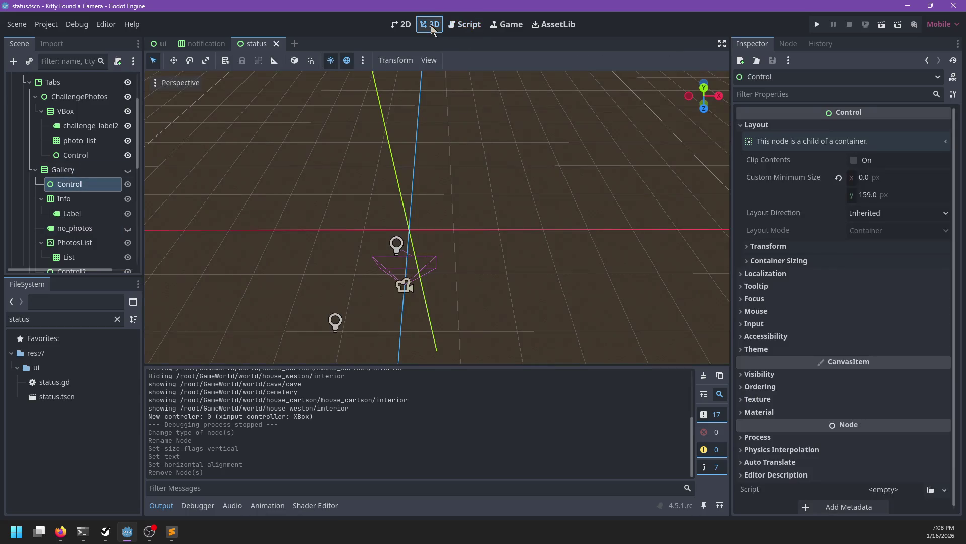
Show the Gallery tab in 2D and delete its Info container with the My Gallery label
left_click(401, 24)
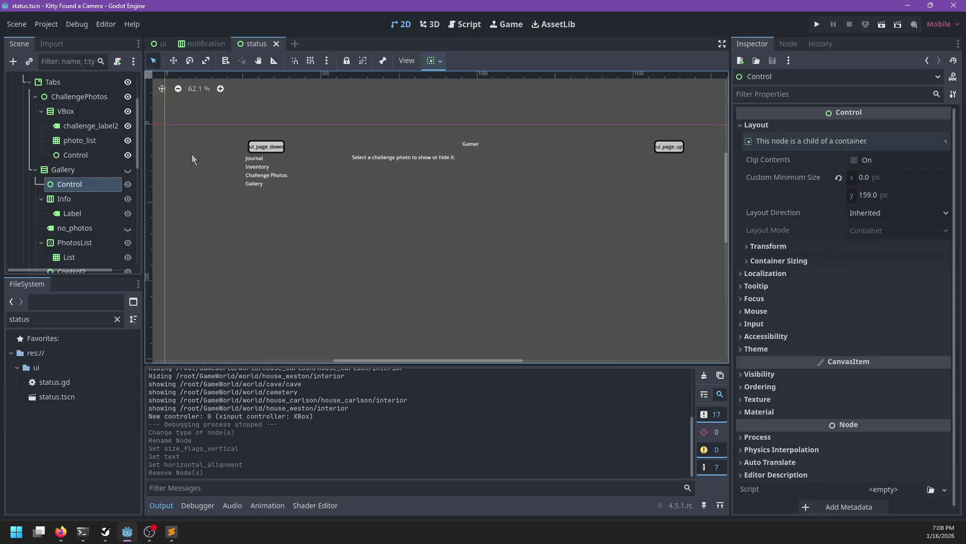
left_click(128, 170)
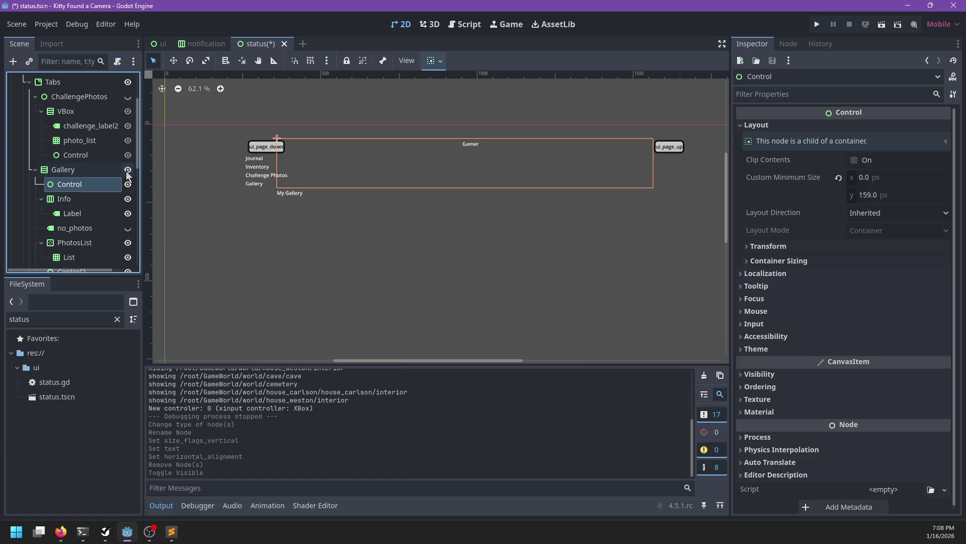
scroll(126, 171, "down", 2)
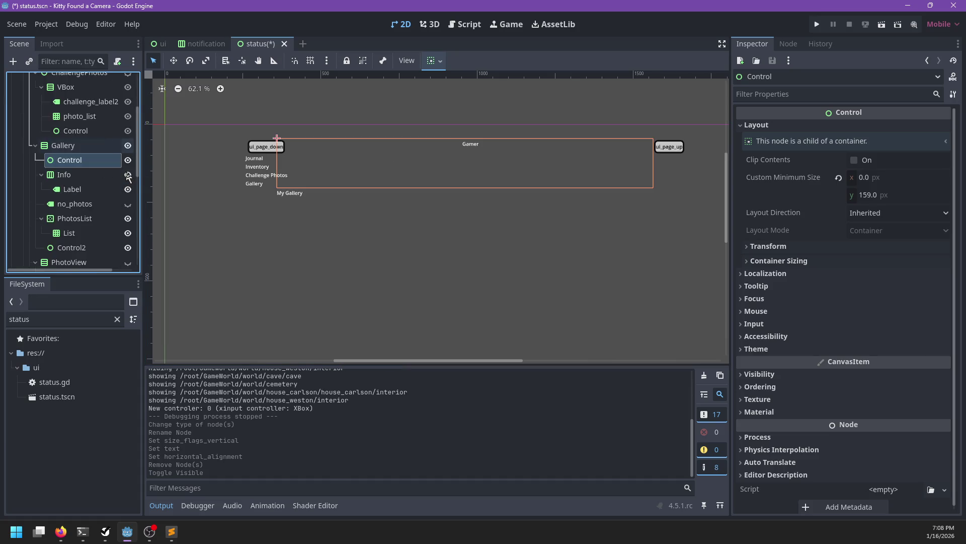
left_click(74, 174)
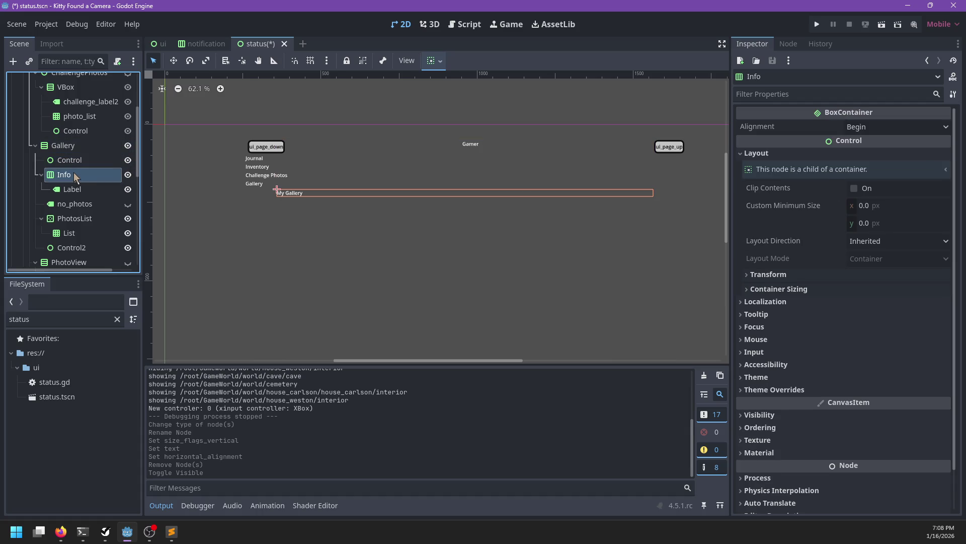
left_click(71, 187)
left_click(70, 177)
key("Delete")
key("Return")
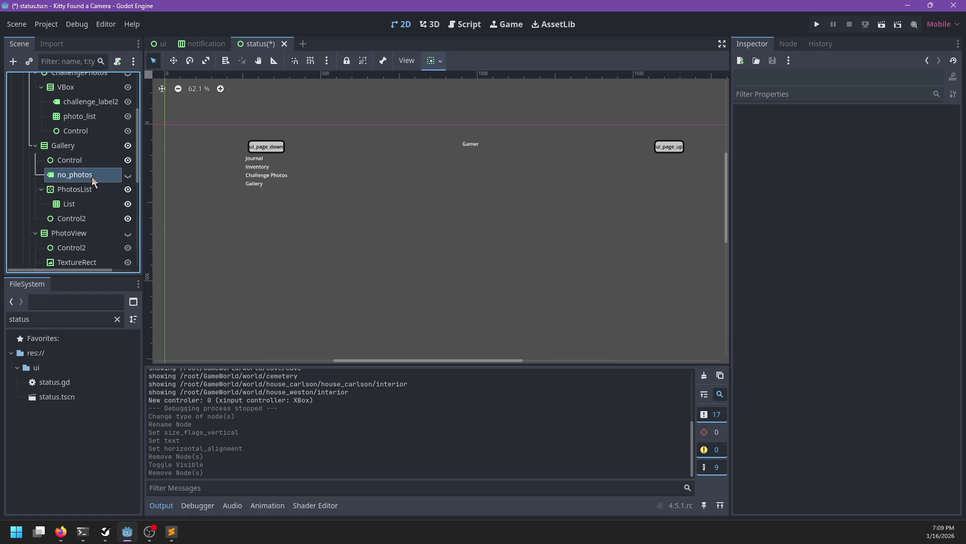
Move the List grid under PhotosList, collapse the Gallery nodes, and save status.tscn
left_click(89, 189)
scroll(91, 204, "down", 3)
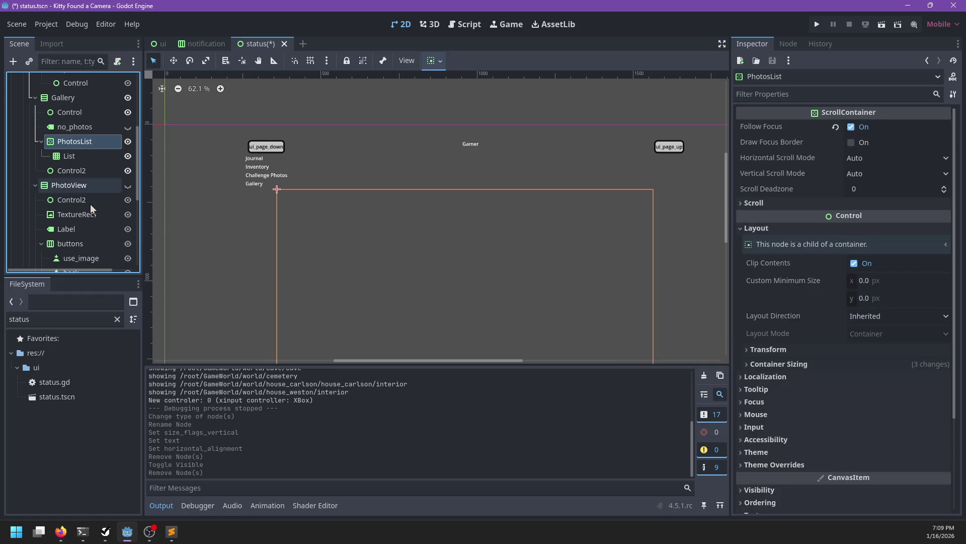
left_click(86, 172)
scroll(334, 182, "down", 2)
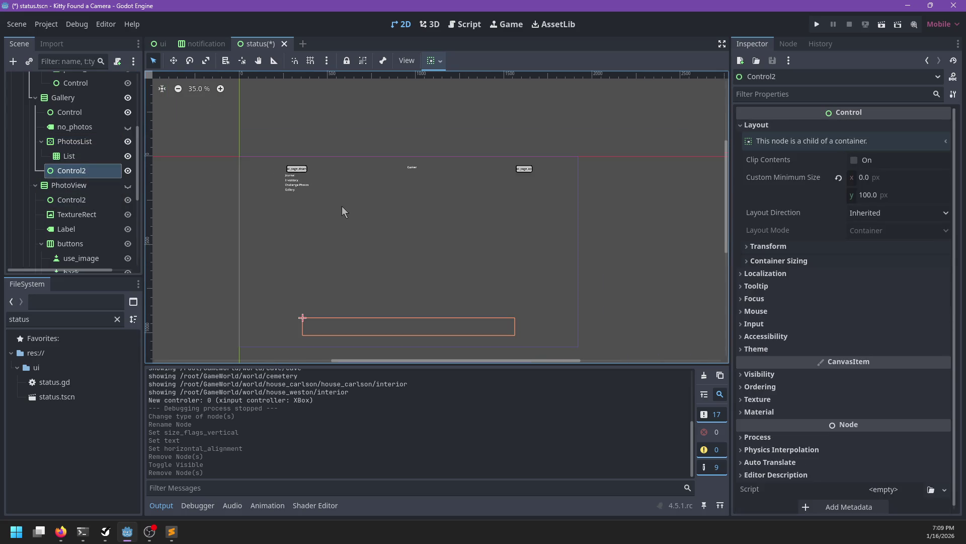
left_click(70, 142)
left_click_drag(70, 156, 76, 146)
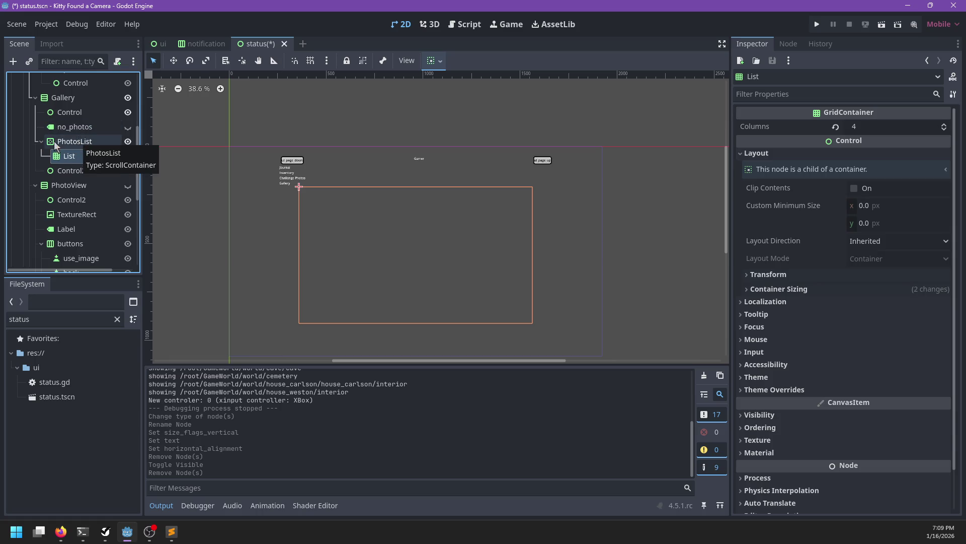
left_click(42, 143)
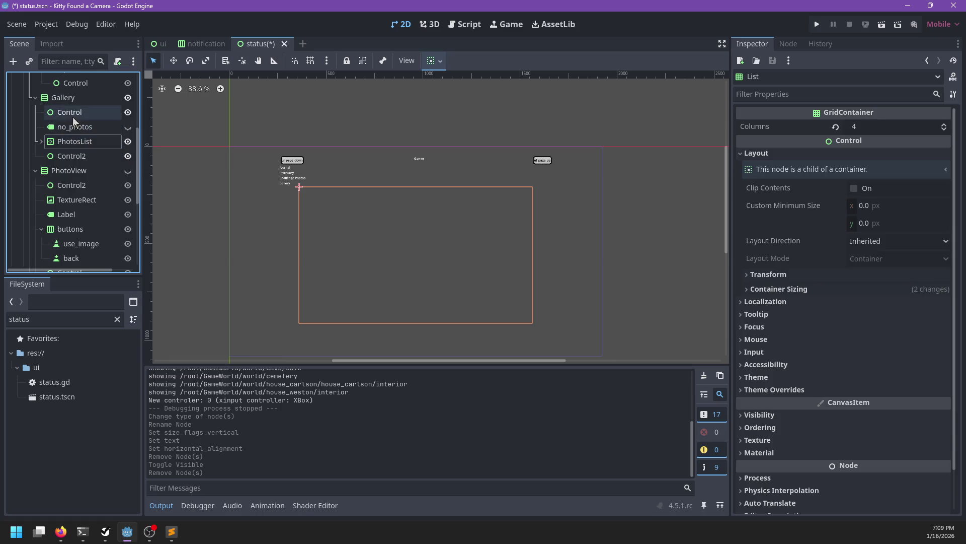
key("ctrl+s")
left_click(35, 98)
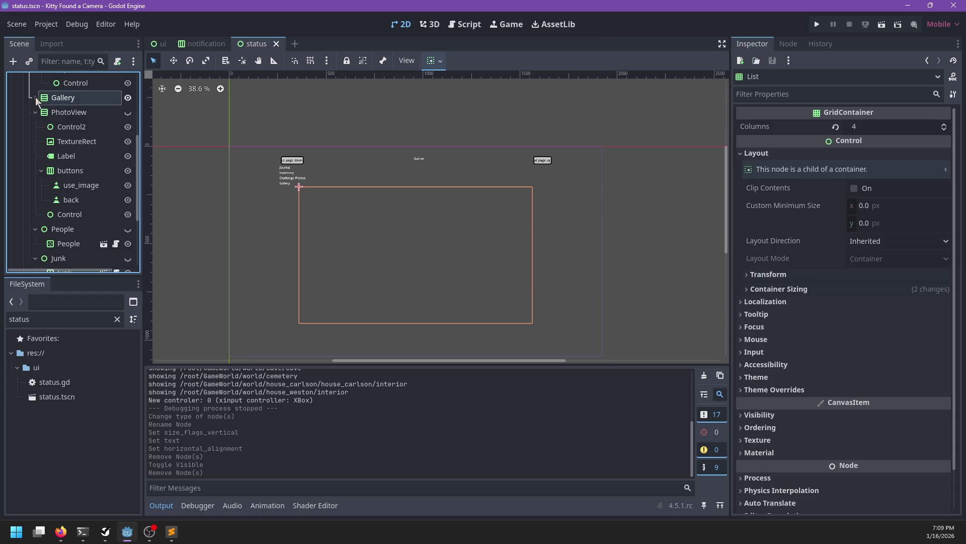
Temporarily make PhotoView visible to preview its TextureRect and Label, then hide it again
left_click(63, 113)
left_click(70, 127)
left_click(78, 143)
left_click(71, 156)
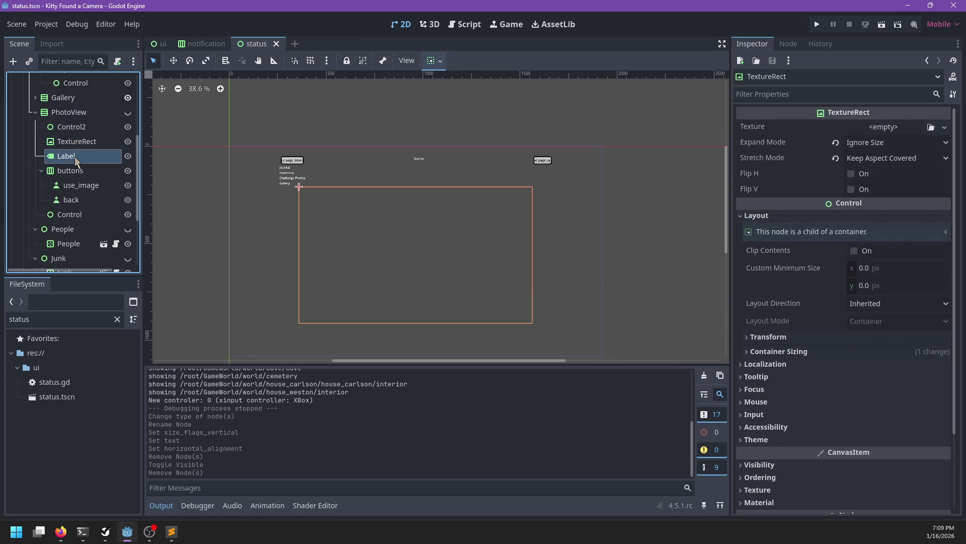
left_click(128, 112)
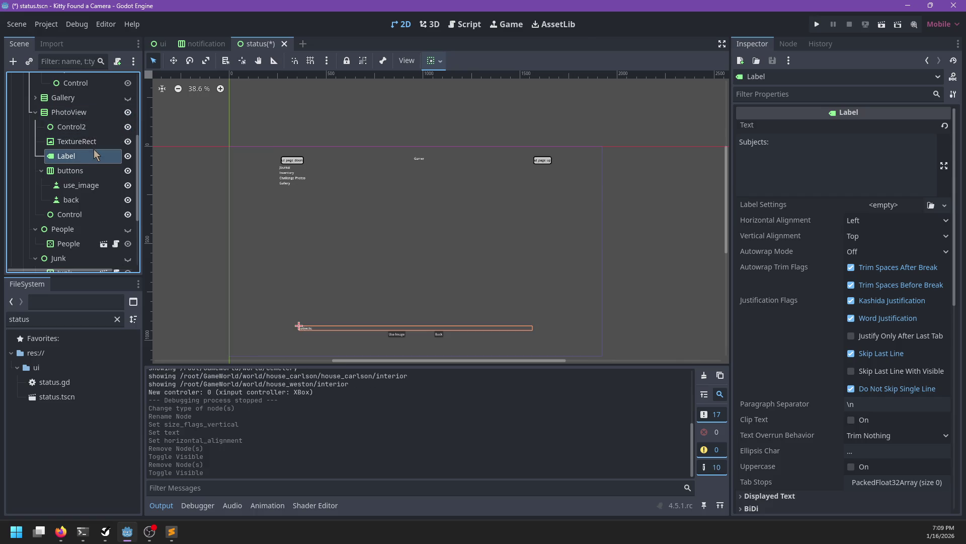
scroll(94, 149, "up", 5)
left_click(36, 144)
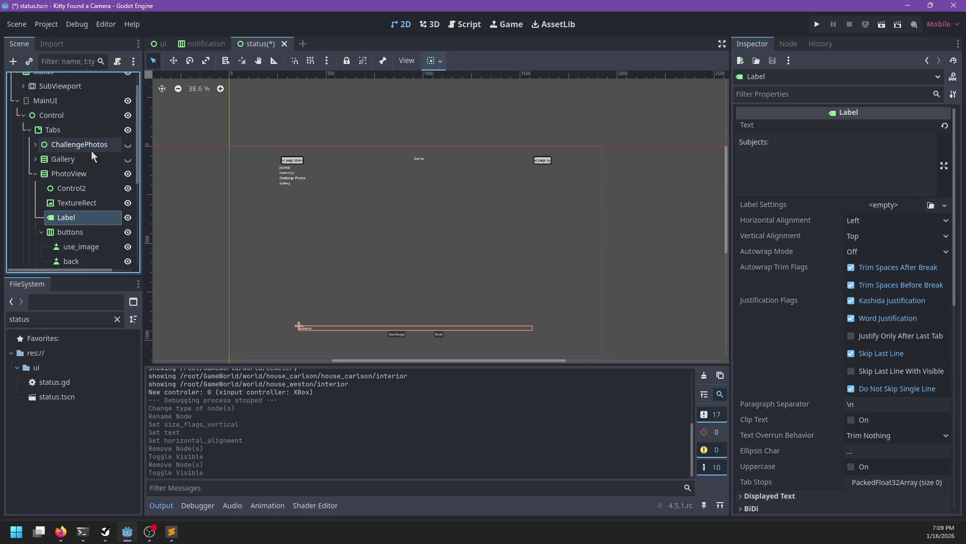
scroll(101, 171, "down", 2)
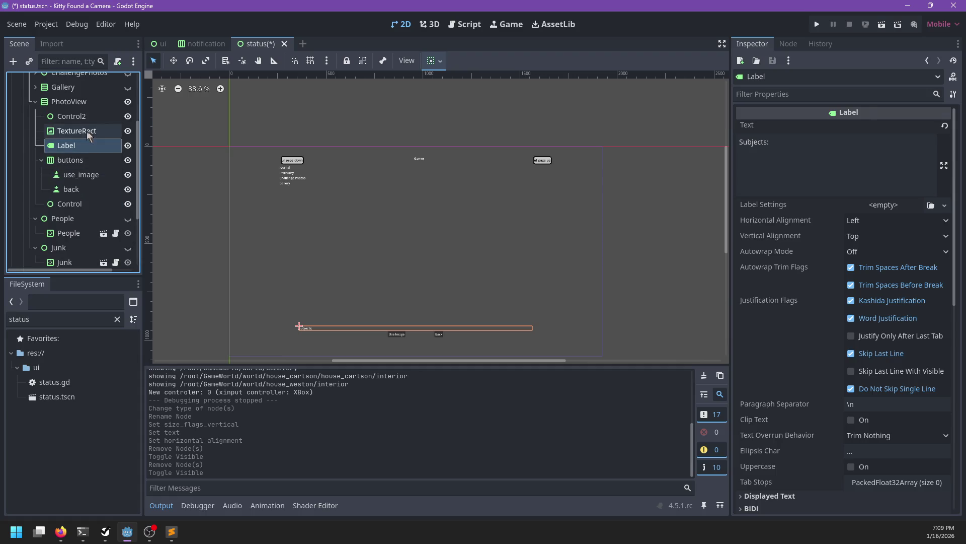
left_click(83, 132)
left_click(79, 117)
left_click(79, 131)
left_click(79, 144)
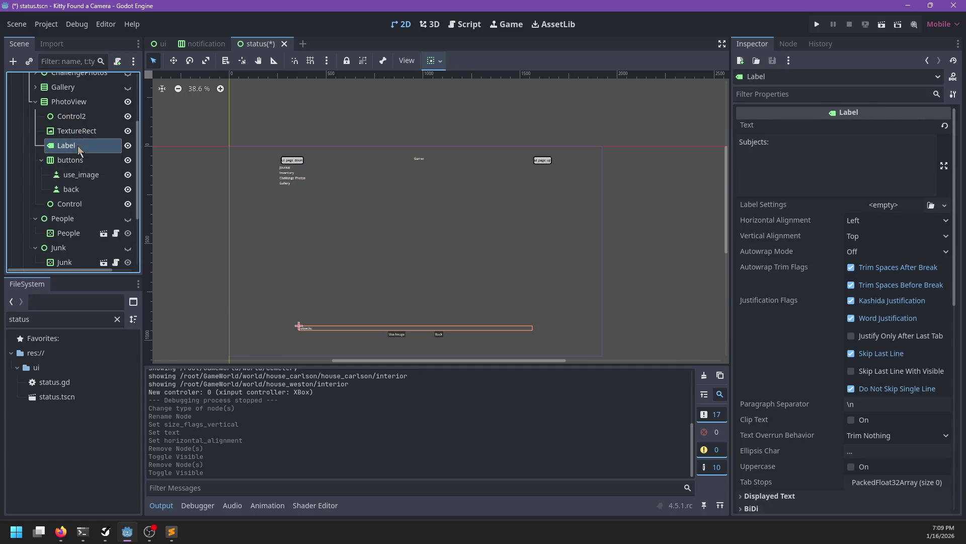
left_click(35, 102)
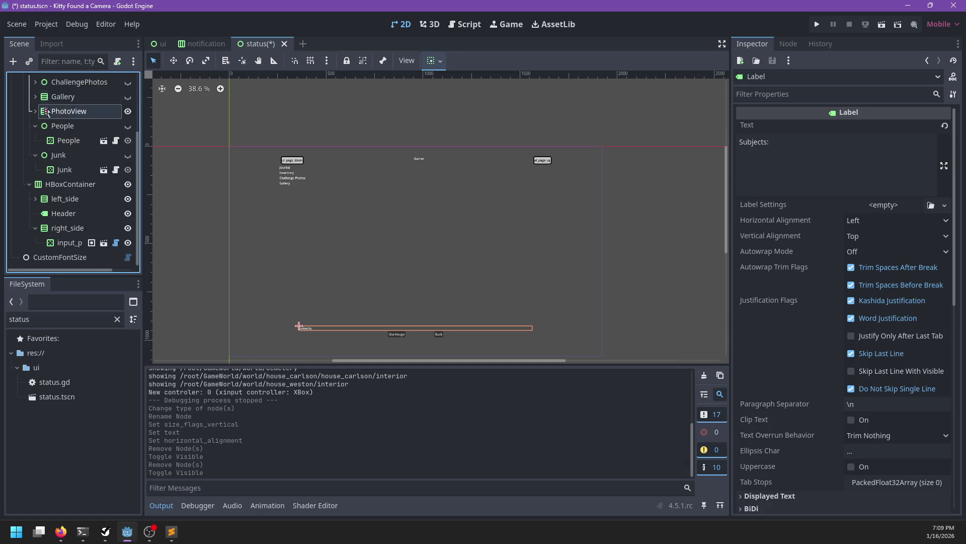
left_click(128, 111)
Open the People instance's stuff_list scene, then return to status and save it
left_click(66, 126)
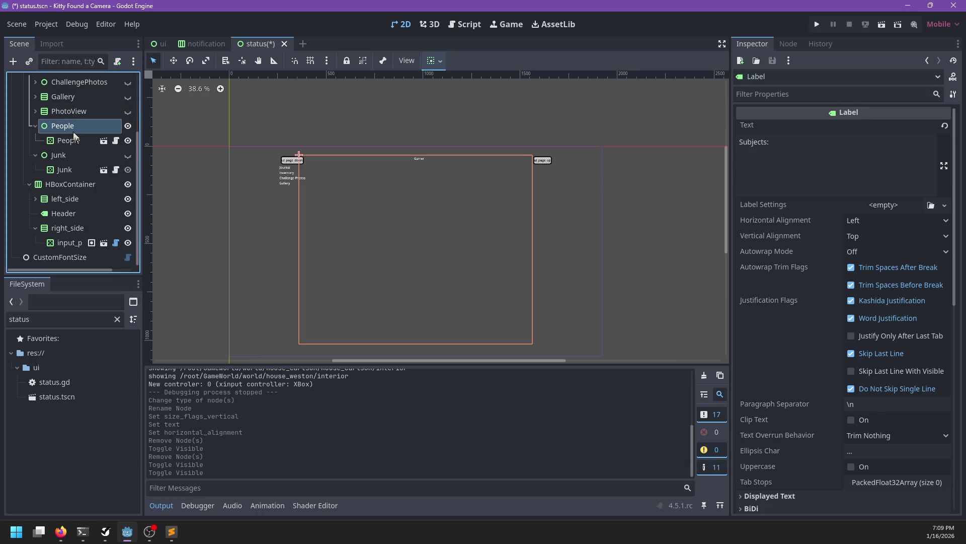
left_click(72, 145)
left_click(103, 140)
left_click(58, 82)
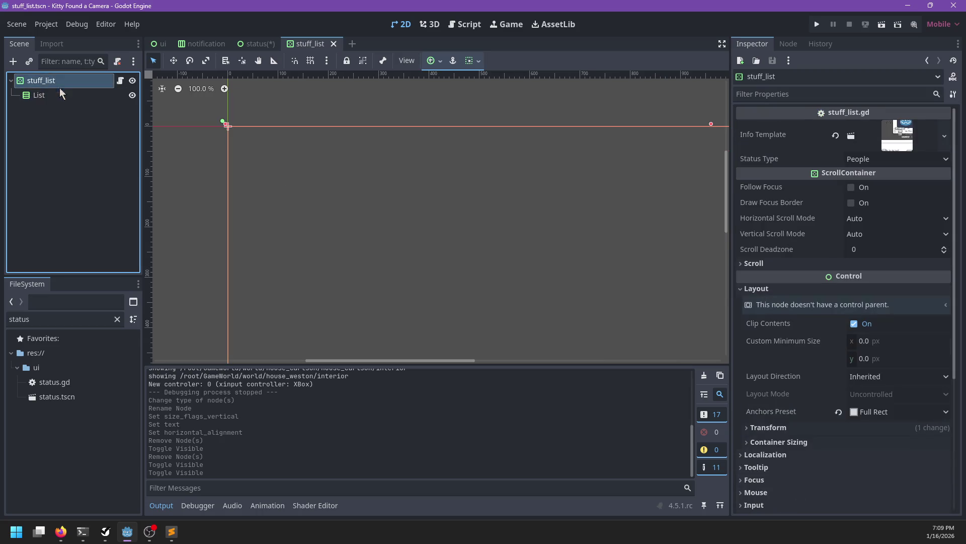
left_click(246, 45)
key("ctrl+s")
Collapse the People, Junk and Tabs nodes in the Scene dock
left_click(75, 170)
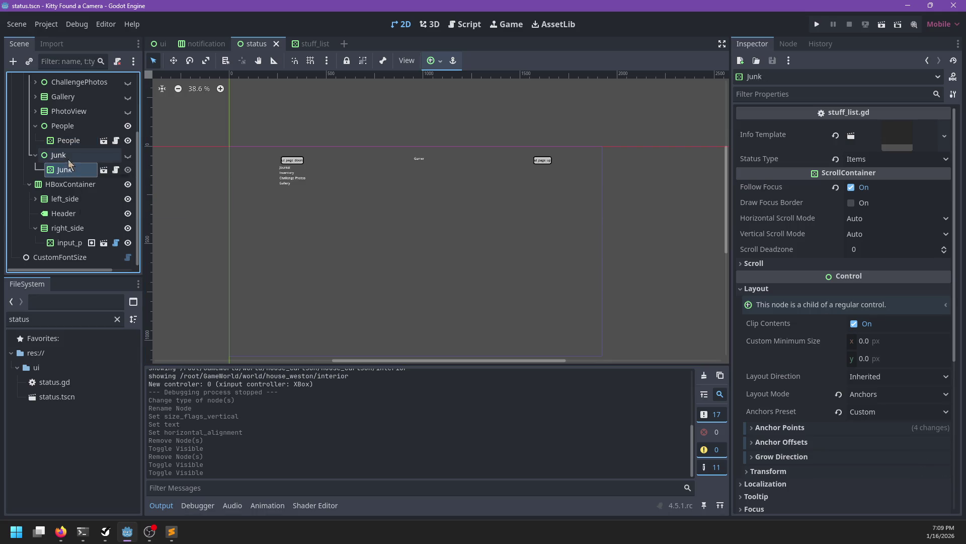
left_click(66, 156)
scroll(68, 158, "up", 2)
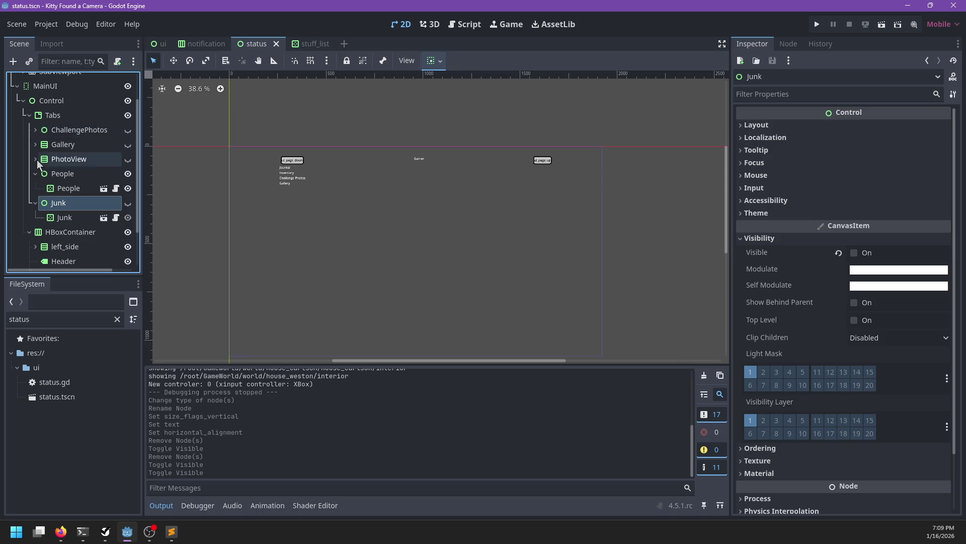
left_click(36, 174)
left_click(37, 189)
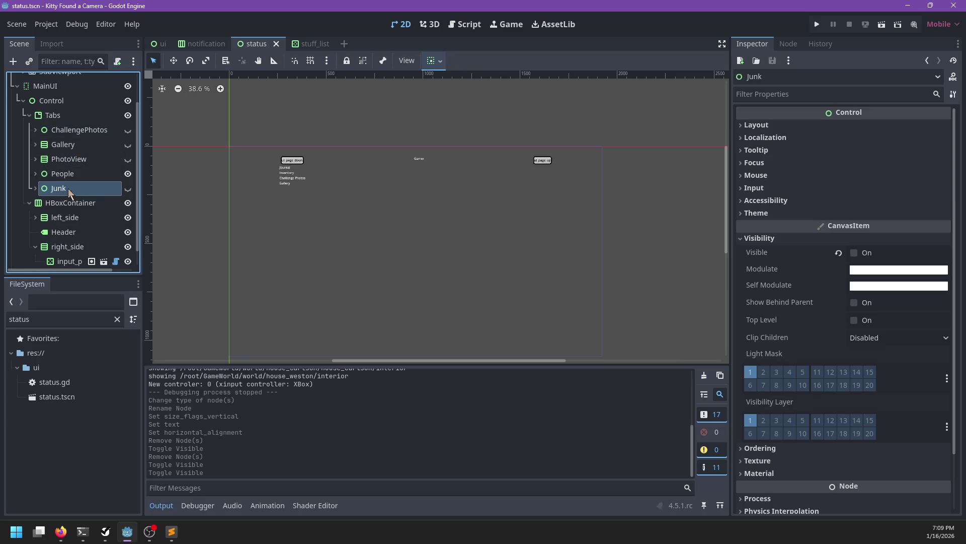
scroll(67, 188, "up", 2)
left_click(29, 140)
Check the HBoxContainer's left_side, Header, right_side and input_prompt2 children, then run the project
left_click(69, 168)
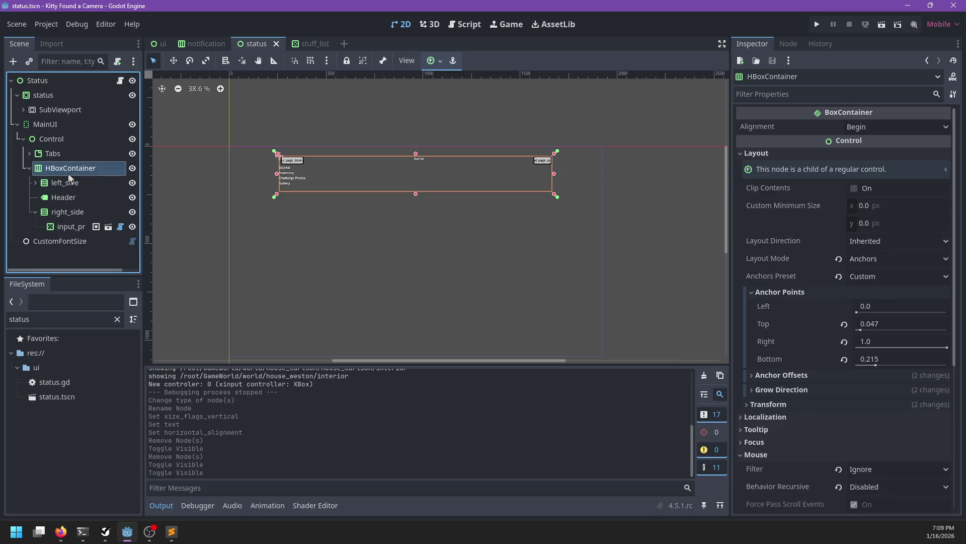
left_click(65, 182)
left_click(68, 197)
left_click(73, 214)
left_click(71, 226)
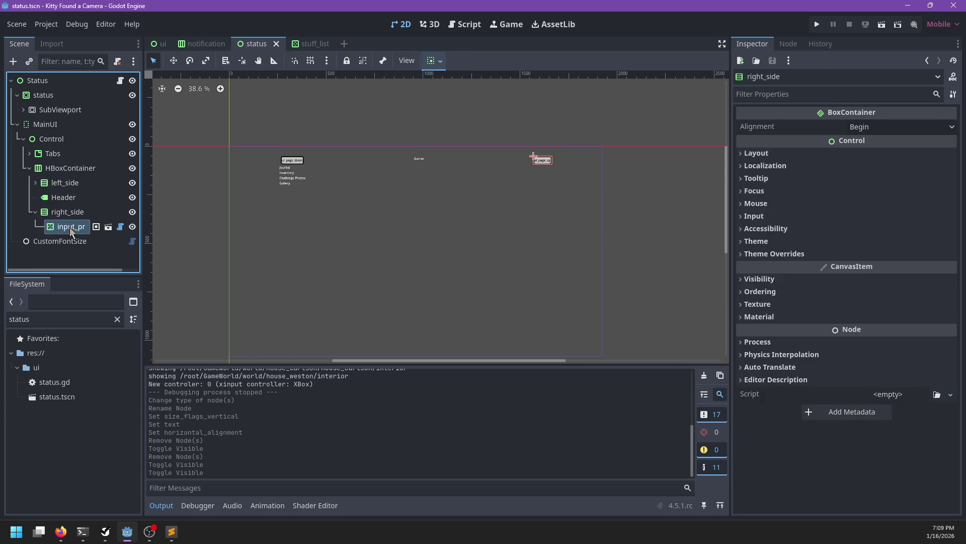
key("F5")
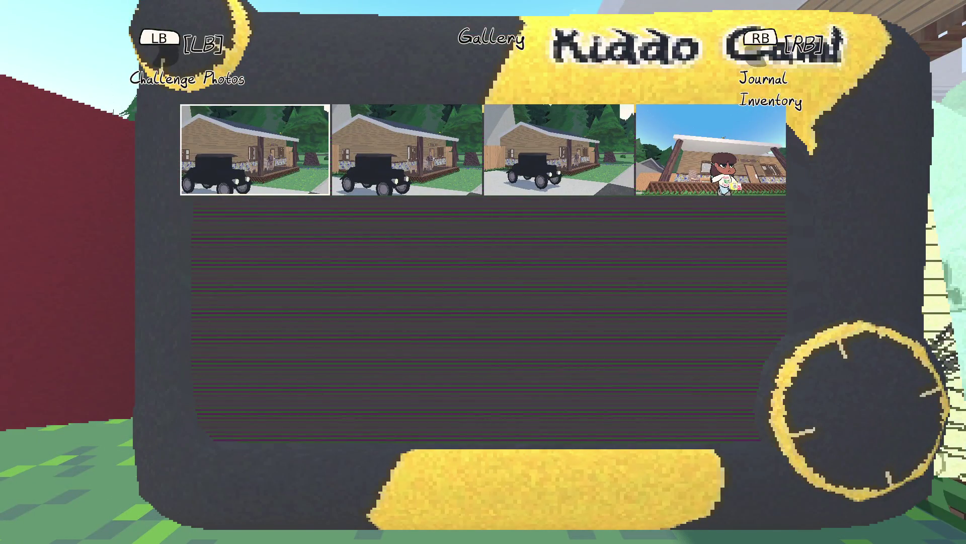
Cycle the camera menu through Journal, Inventory, Gallery and Challenge Photos, then return to the editor
key("e")
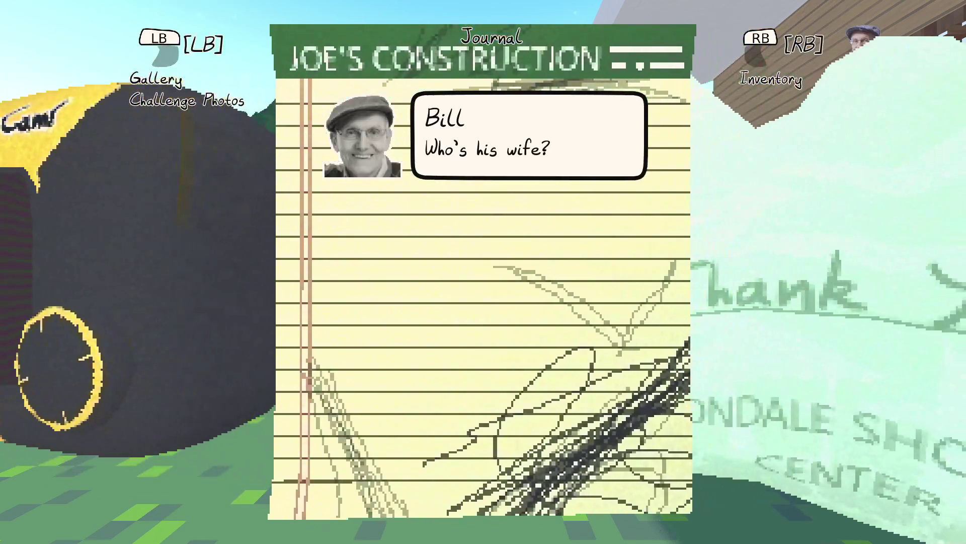
key("e")
key("q")
key("q")
key("q")
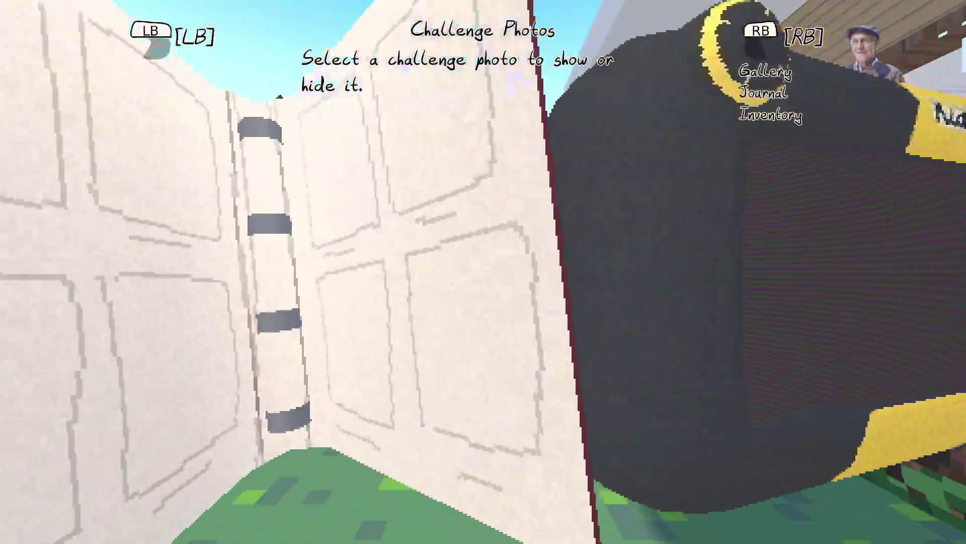
key("e")
key("e")
key("e")
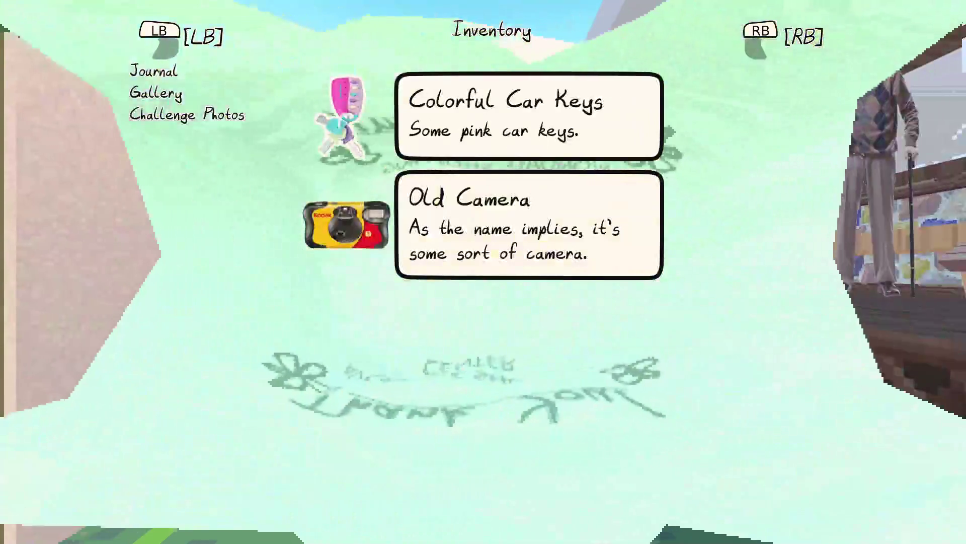
key("alt+Tab")
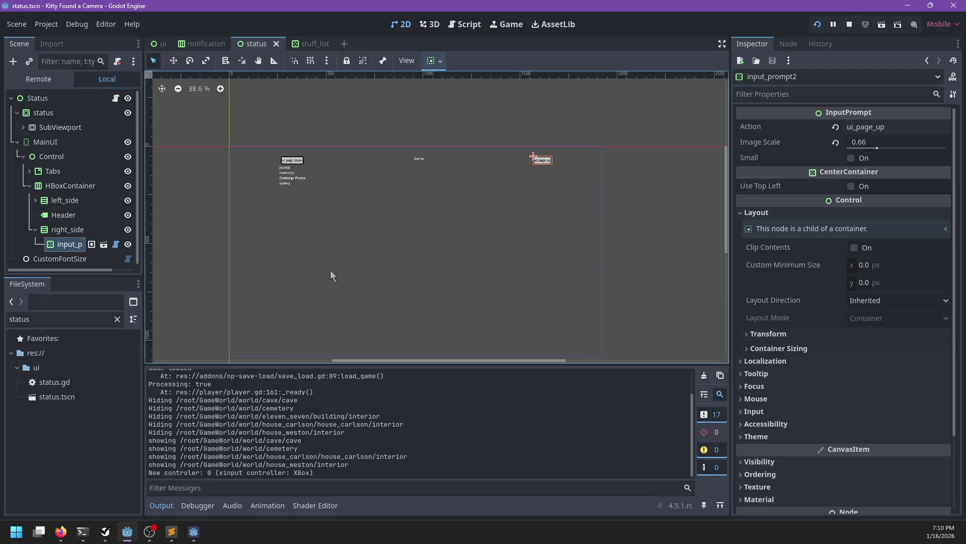
Under left_side, change the l_junk label's text from Inventory to Junk
left_click(36, 200)
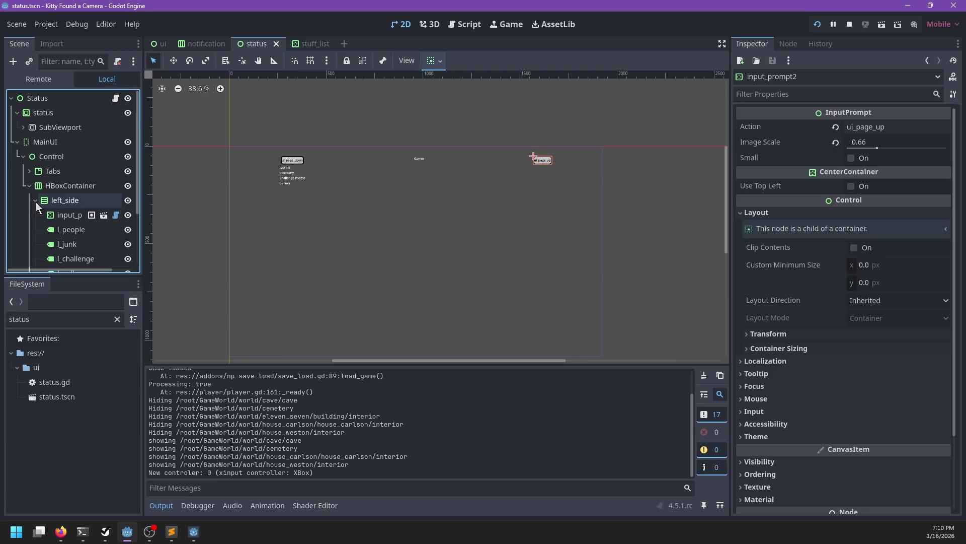
scroll(71, 201, "down", 2)
left_click(73, 201)
double_click(755, 142)
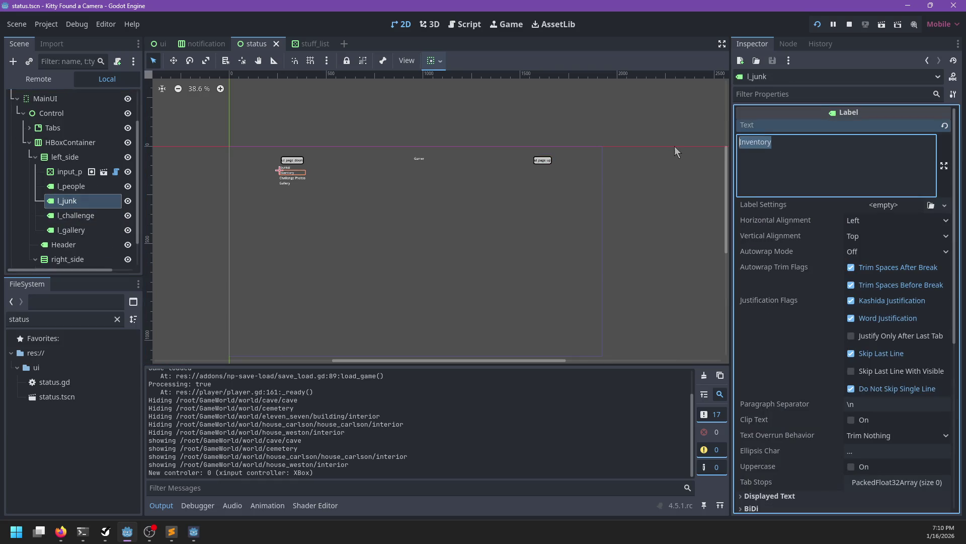
type("Junk")
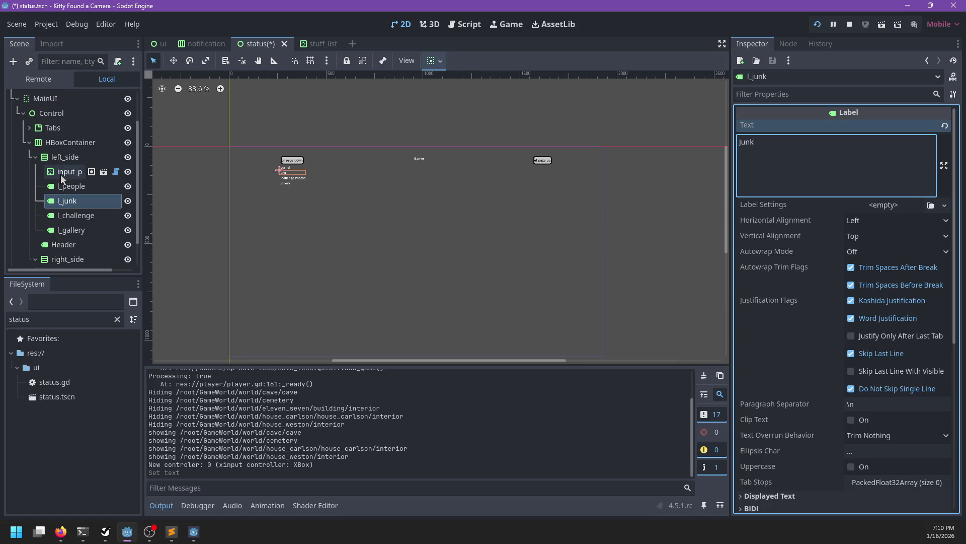
Set the l_people label's text to People and save the status scene
left_click(71, 186)
type("People")
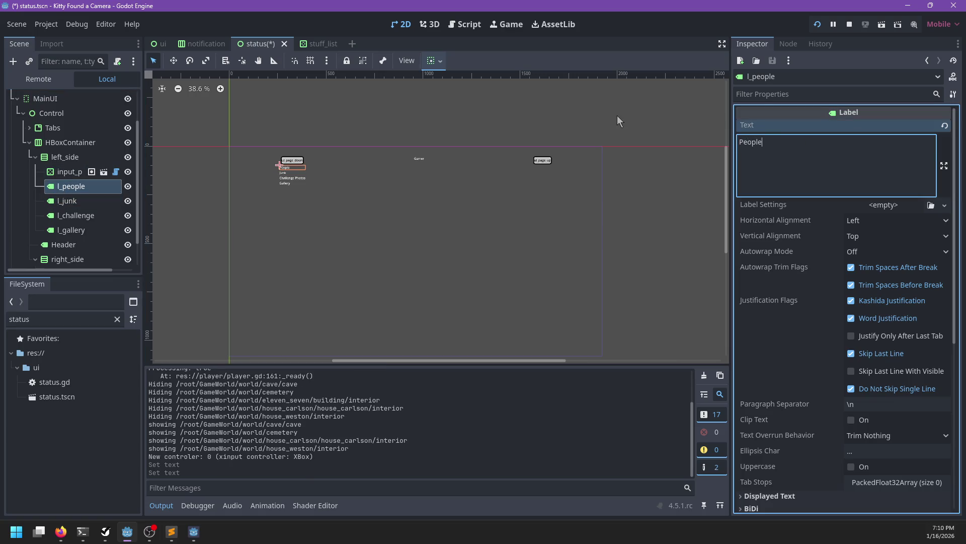
left_click(80, 217)
left_click(73, 230)
key("ctrl+s")
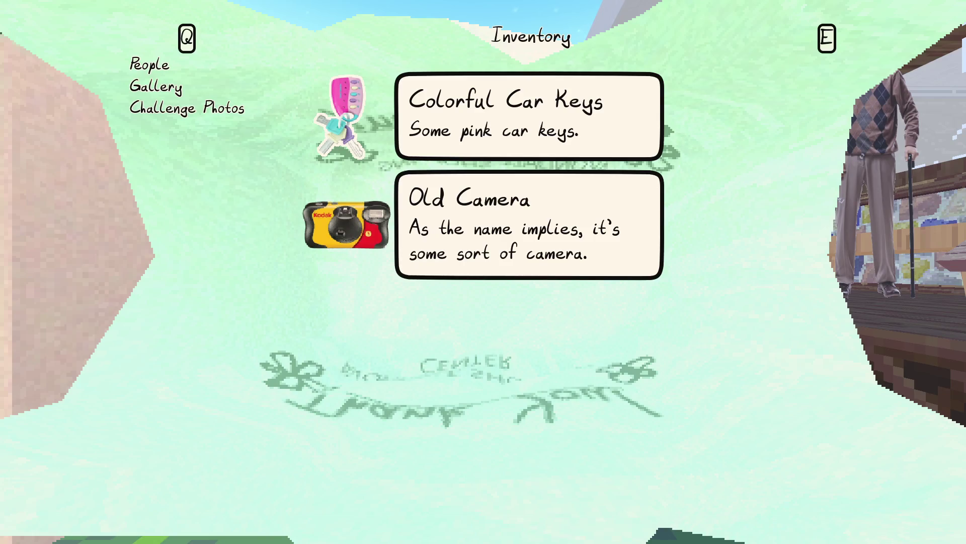
key("alt+Tab")
Rename the l_gallery label to My Gallery, save, and check the labels in the running game
left_click(741, 141)
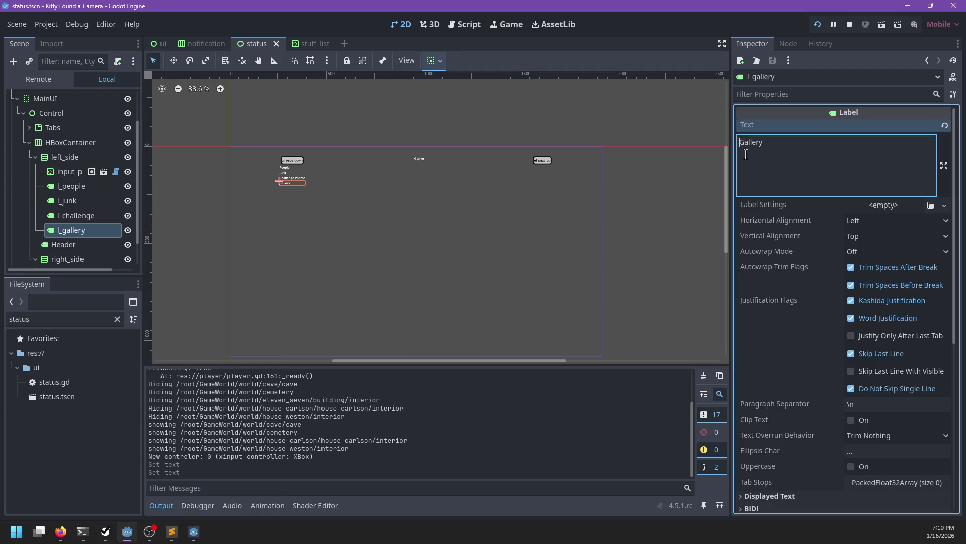
type("M")
key("ctrl+s")
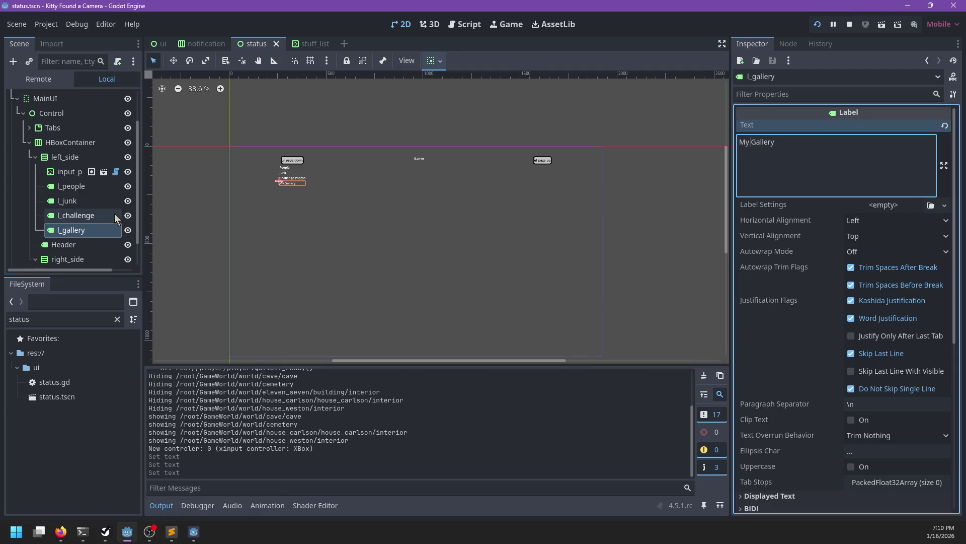
left_click(101, 215)
key("alt+Tab")
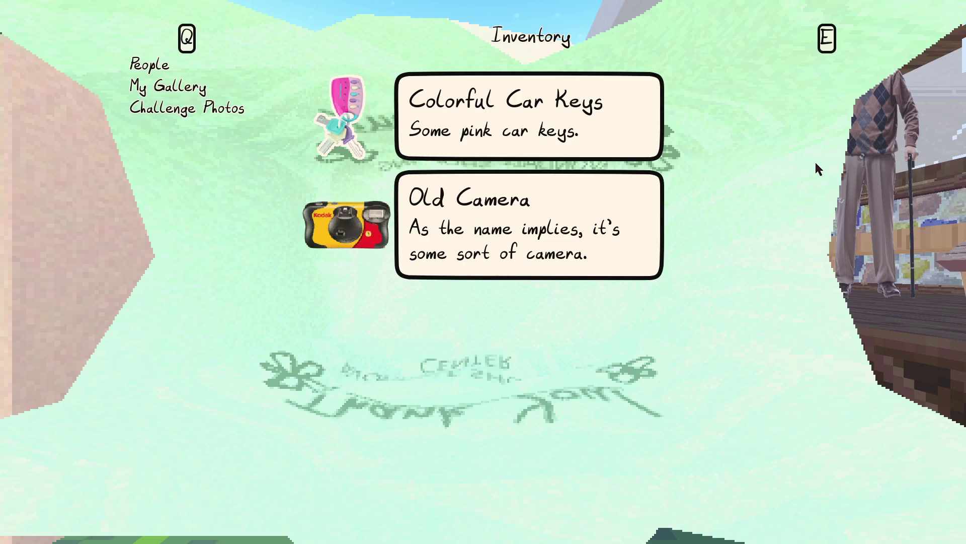
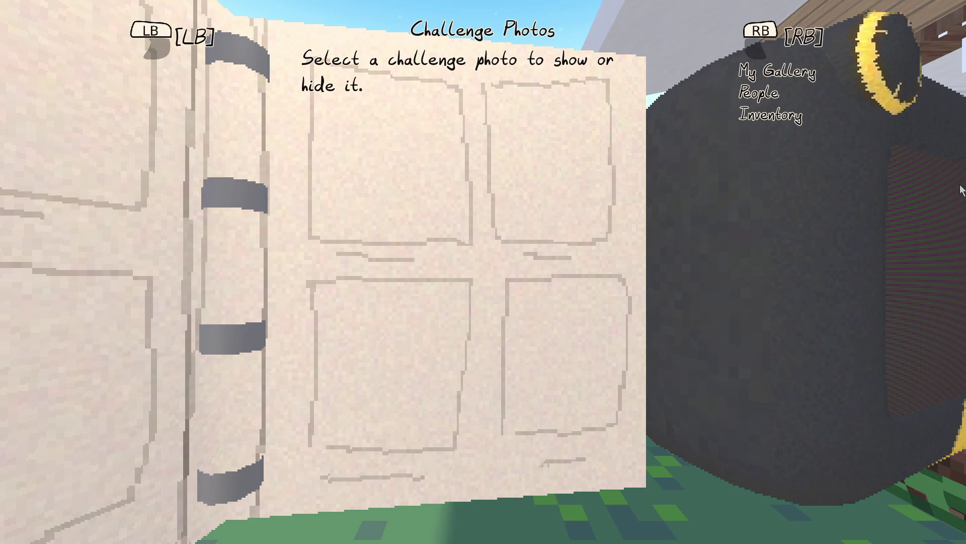
Cycle through the My Gallery, Challenge Photos, Inventory and People status pages with Q/E
key("e")
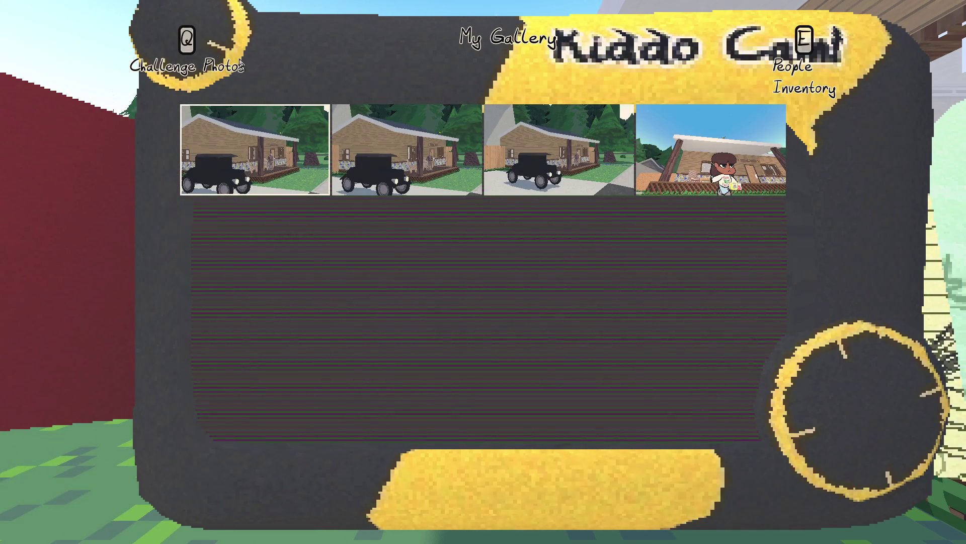
key("e")
key("e")
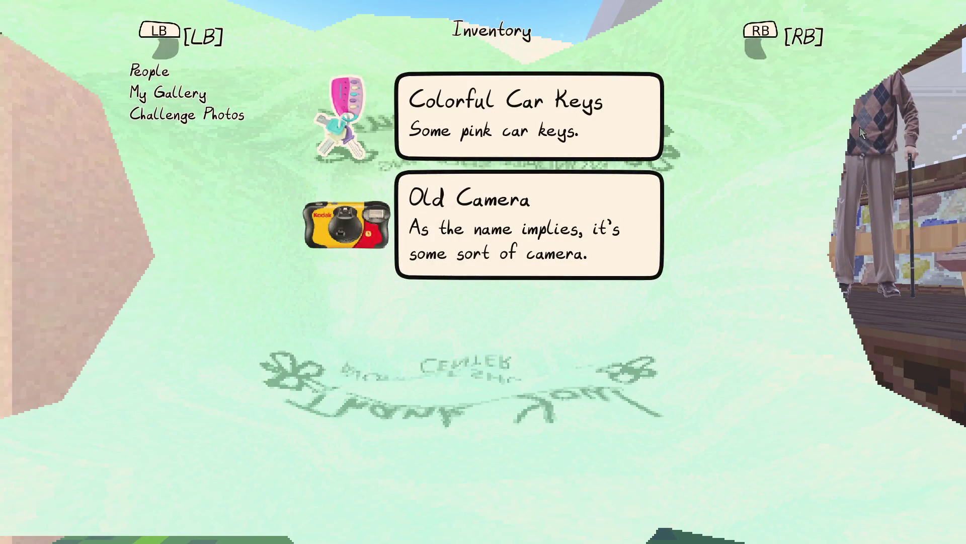
key("q")
key("e")
key("q")
key("q")
key("q")
key("e")
key("e")
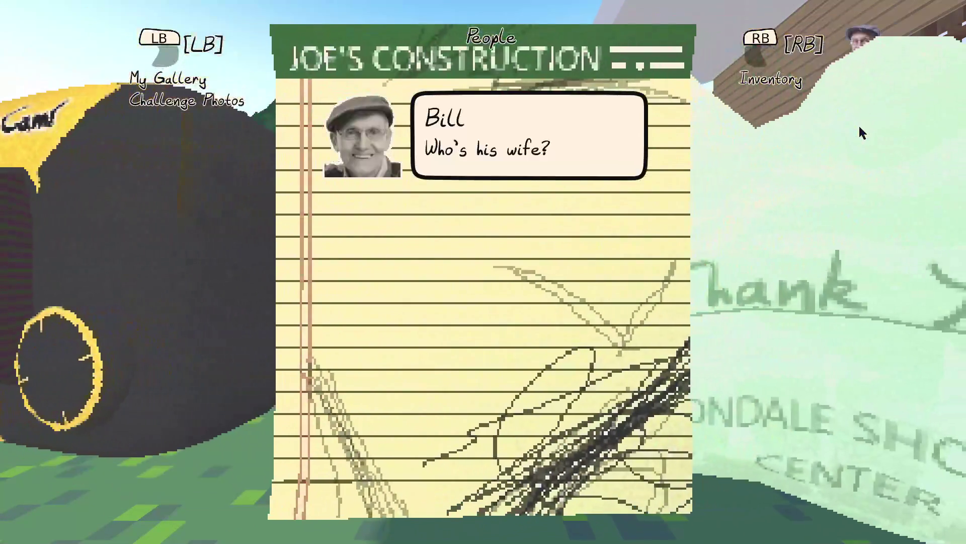
key("e")
key("q")
key("q")
key("q")
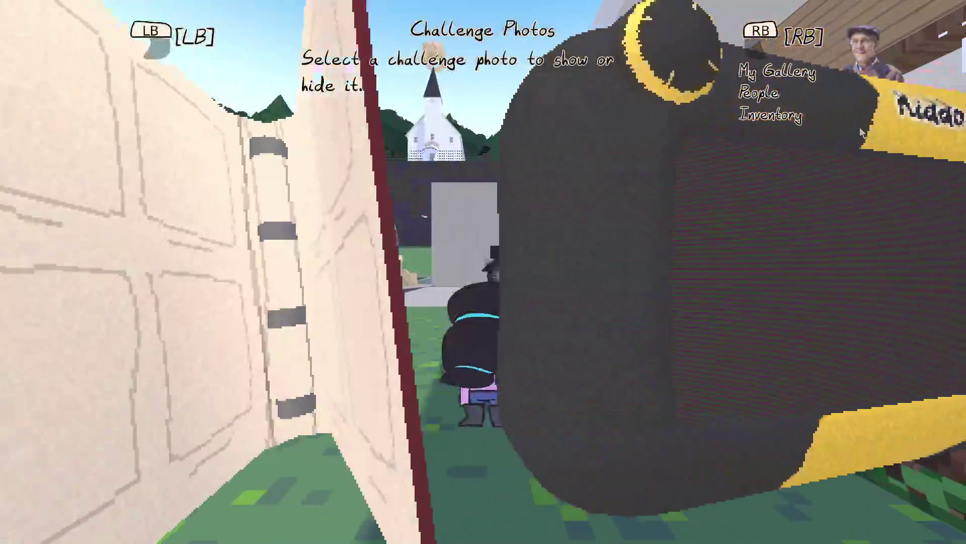
key("e")
key("e")
key("e")
key("q")
key("q")
key("q")
key("e")
key("e")
key("e")
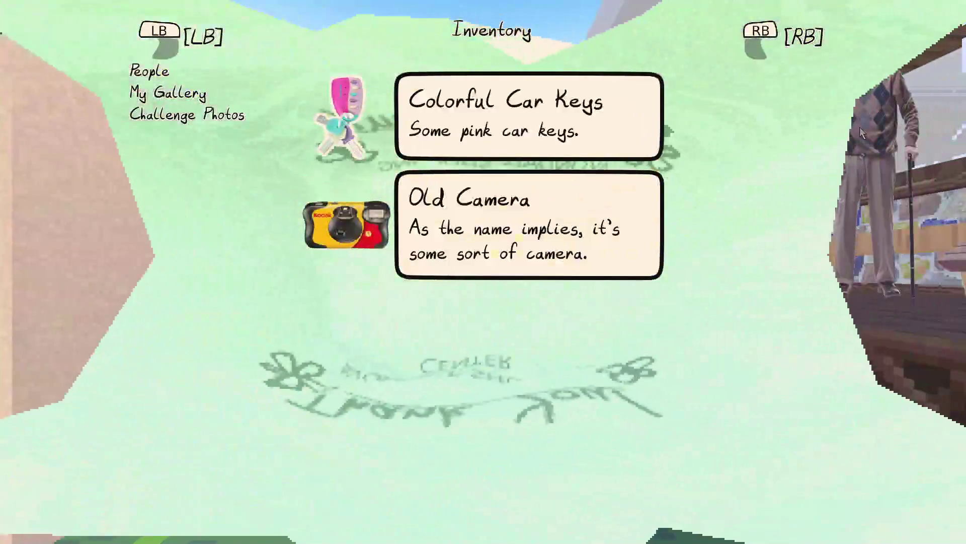
key("q")
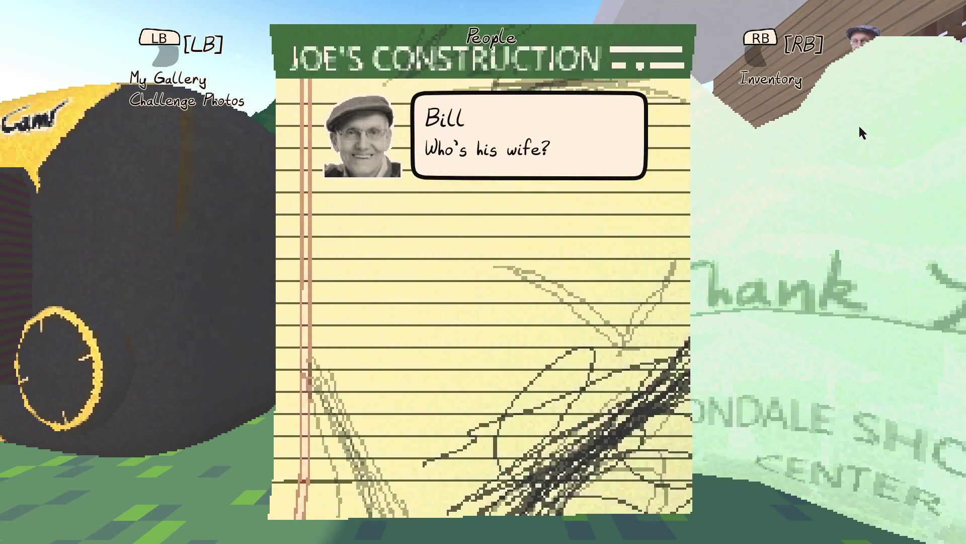
key("q")
key("q")
key("e")
key("e")
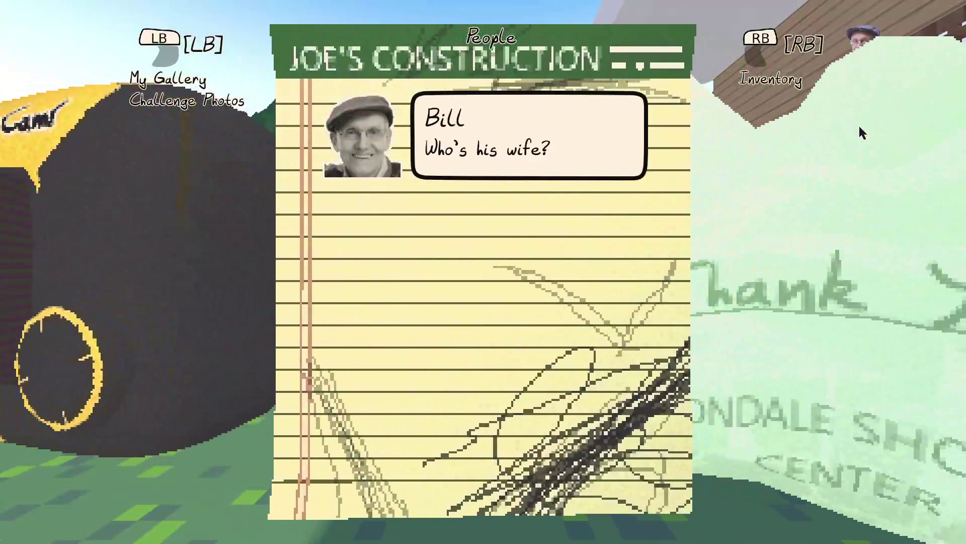
key("q")
key("e")
key("q")
key("e")
key("q")
key("e")
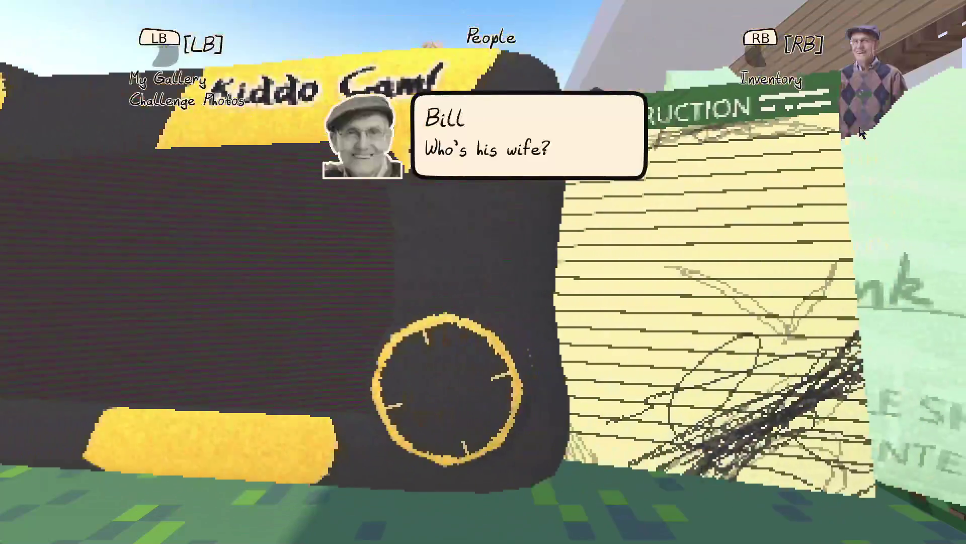
key("e")
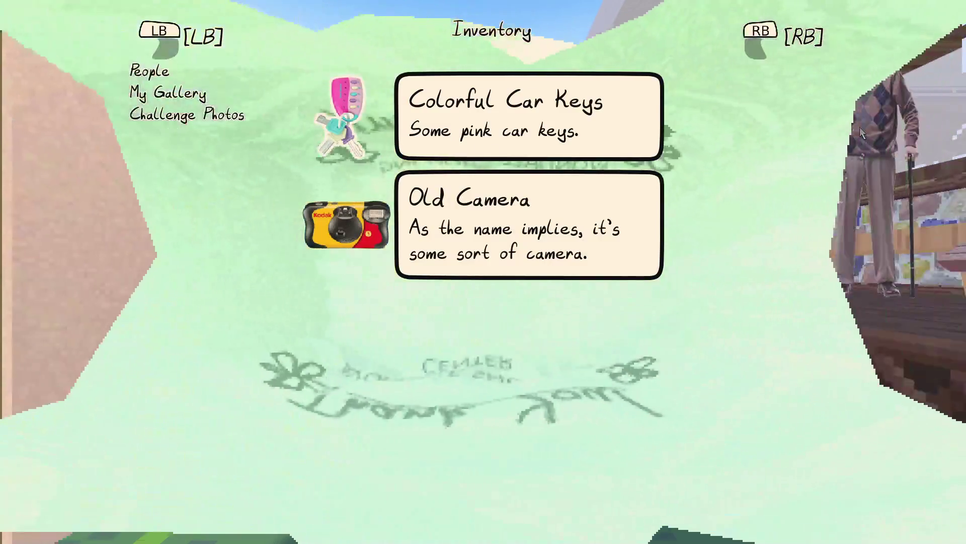
key("q")
key("q")
key("q")
key("e")
key("e")
key("e")
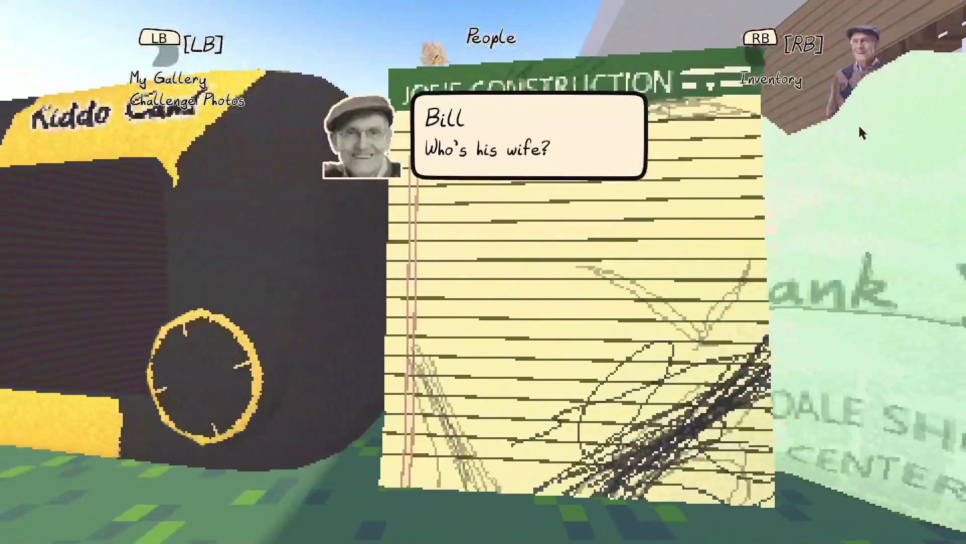
key("q")
key("q")
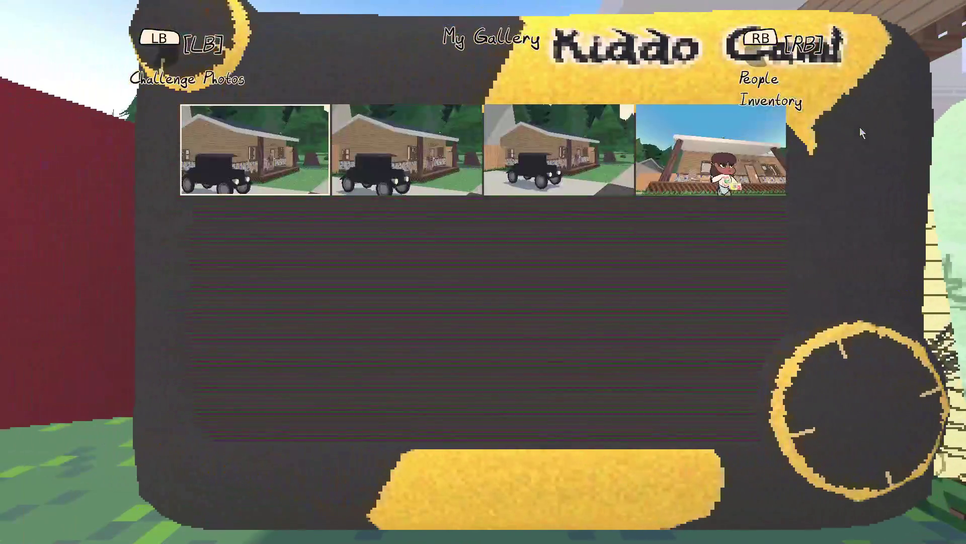
key("q")
key("e")
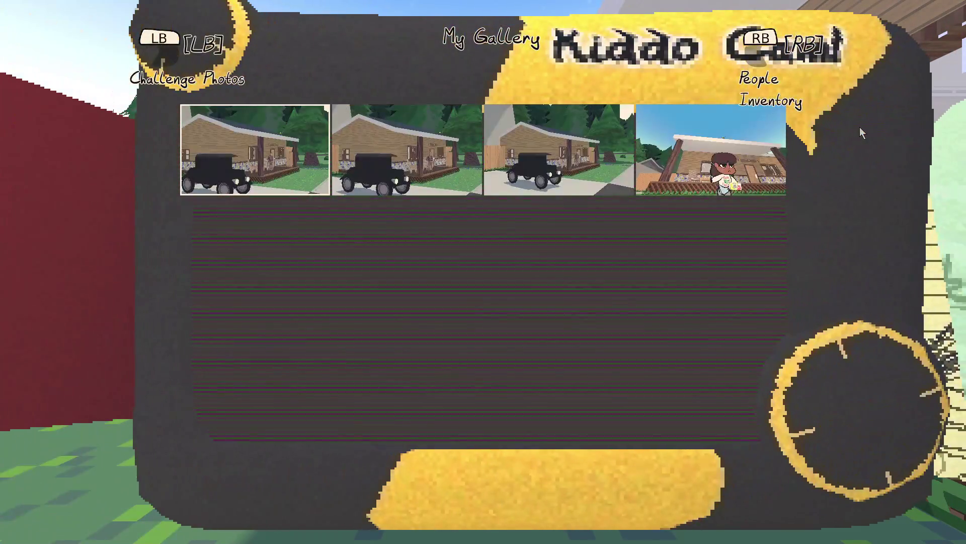
key("e")
key("e")
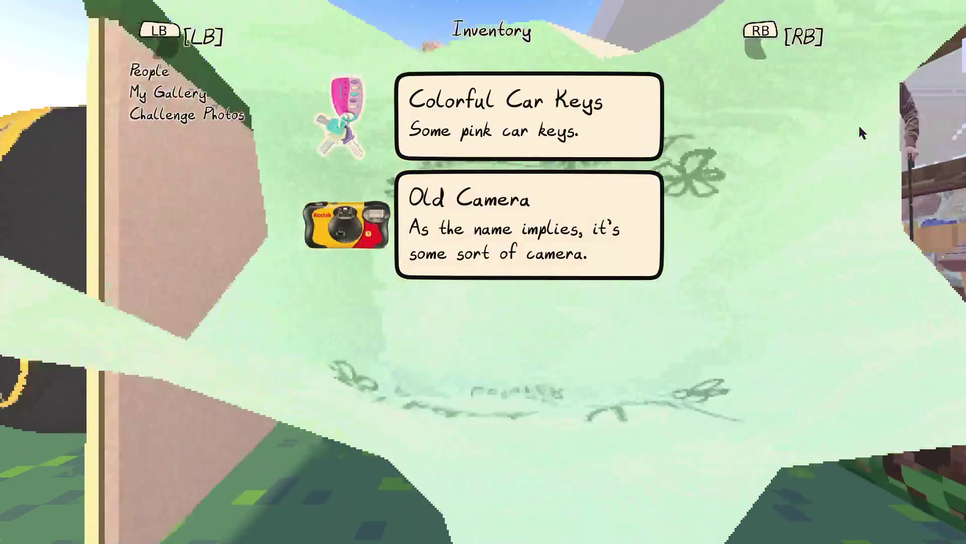
key("q")
key("q")
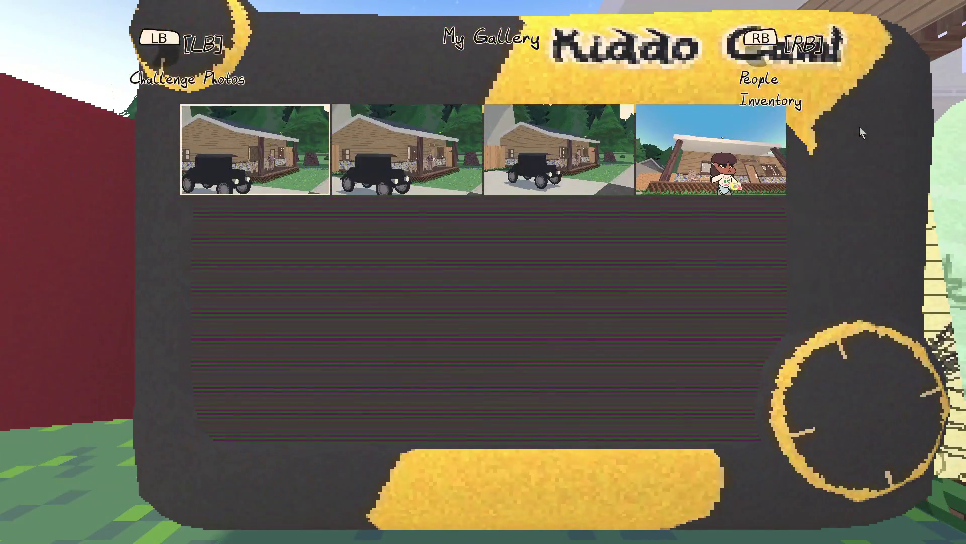
key("e")
key("e")
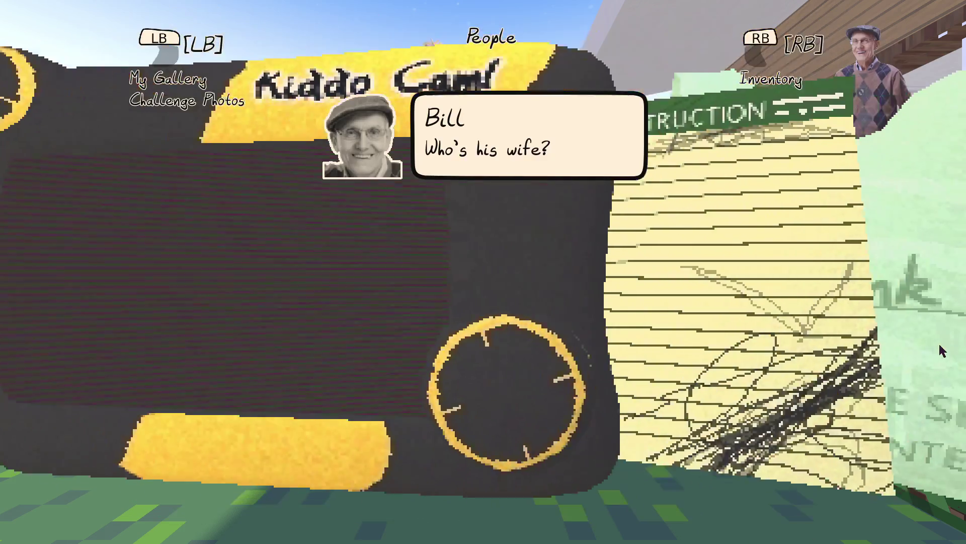
key("q")
key("q")
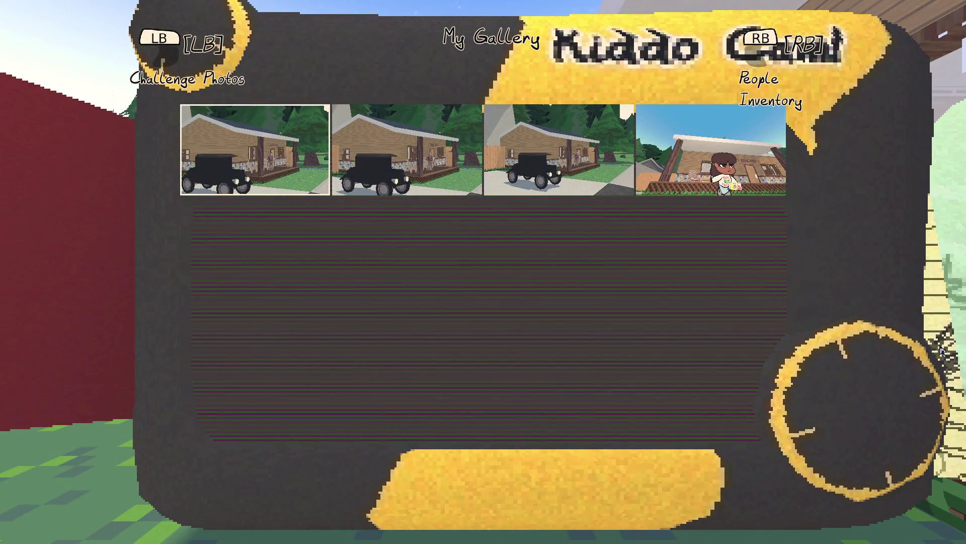
key("q")
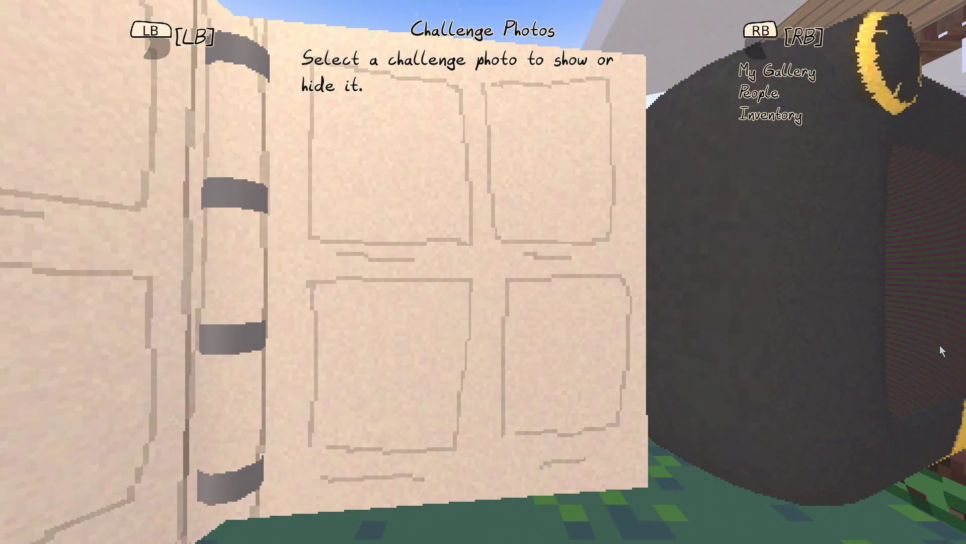
key("e")
key("e")
key("e")
Choose Save and Exit from the pause menu to end the playtest
key("Escape")
key("Down")
key("Down")
key("Down")
key("Down")
key("Return")
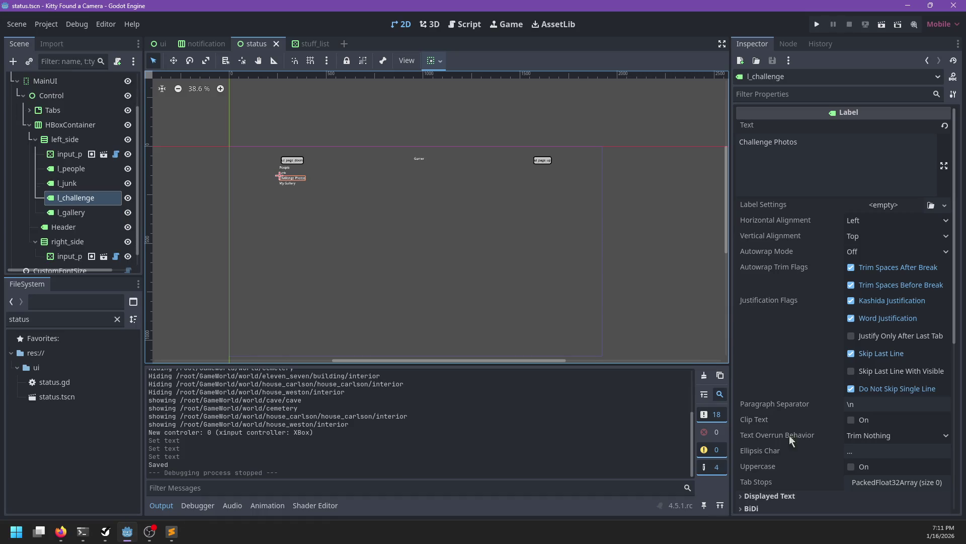
Check the repository's changed files with git status in PowerShell
left_click(83, 531)
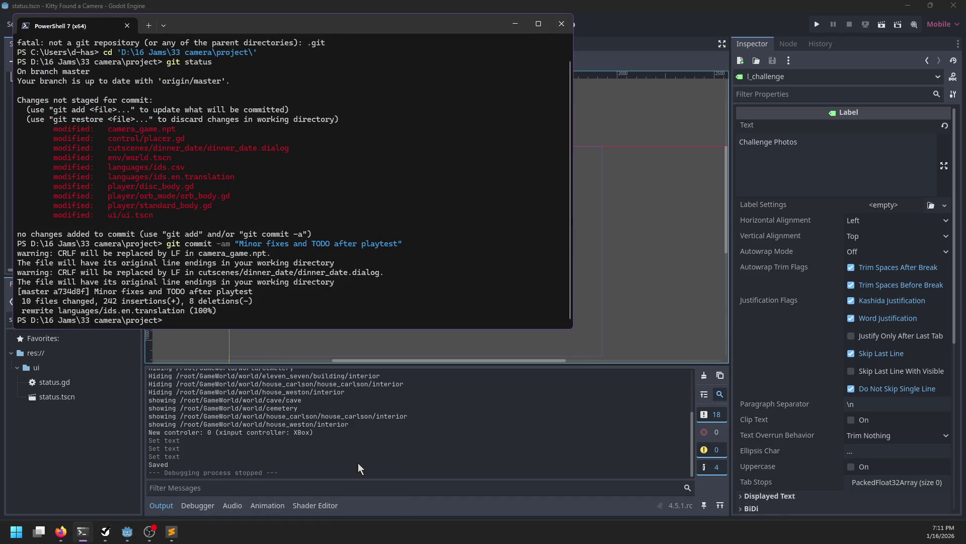
type("git status")
key("Return")
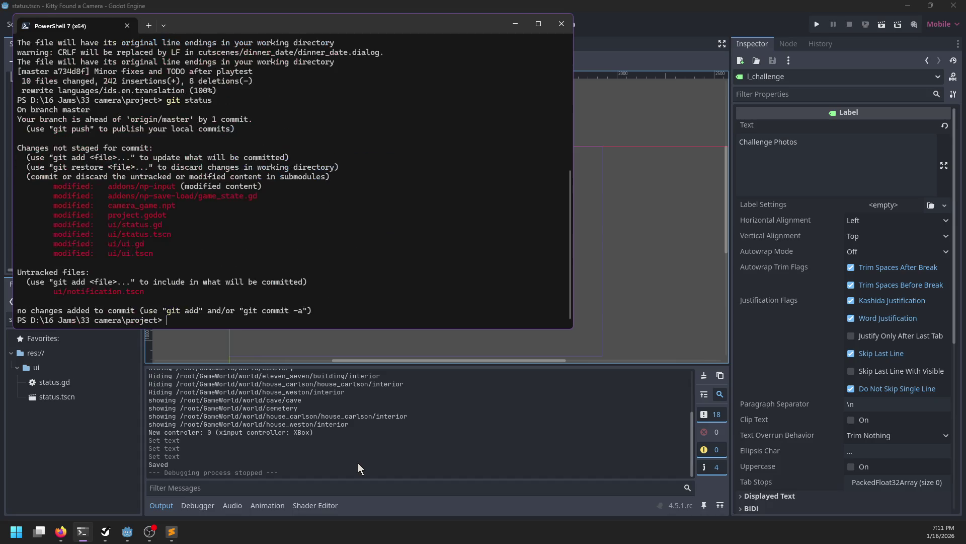
Mark the status-menu tabs task completed in NP-ToDo
left_click(105, 531)
right_click(309, 142)
left_click(346, 148)
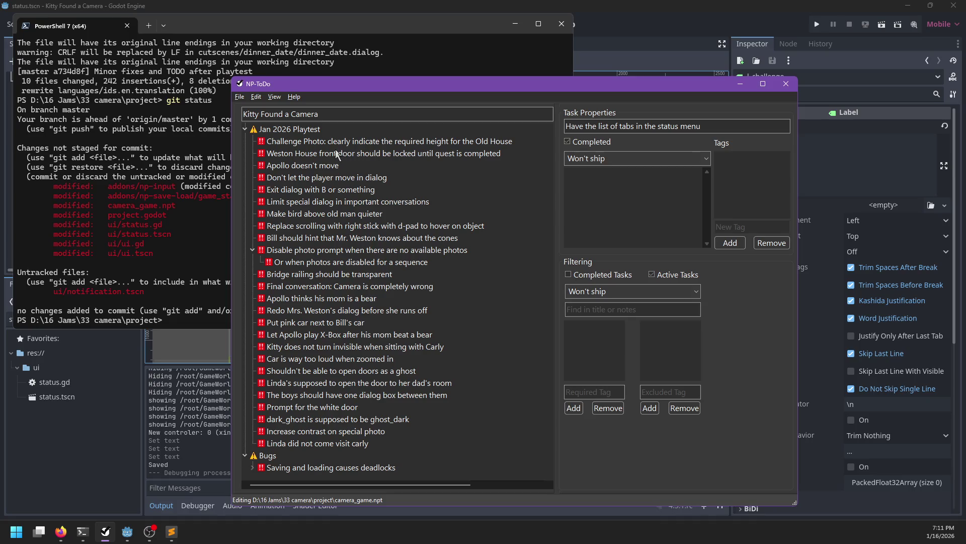
Recheck git status and stage all project changes with git add
left_click(284, 25)
type("git status")
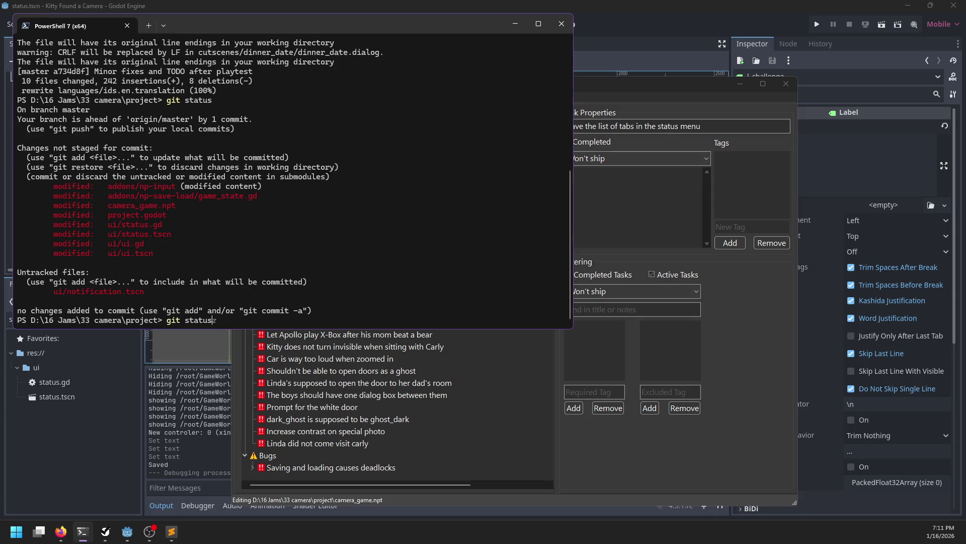
key("Return")
type("git add .")
key("Return")
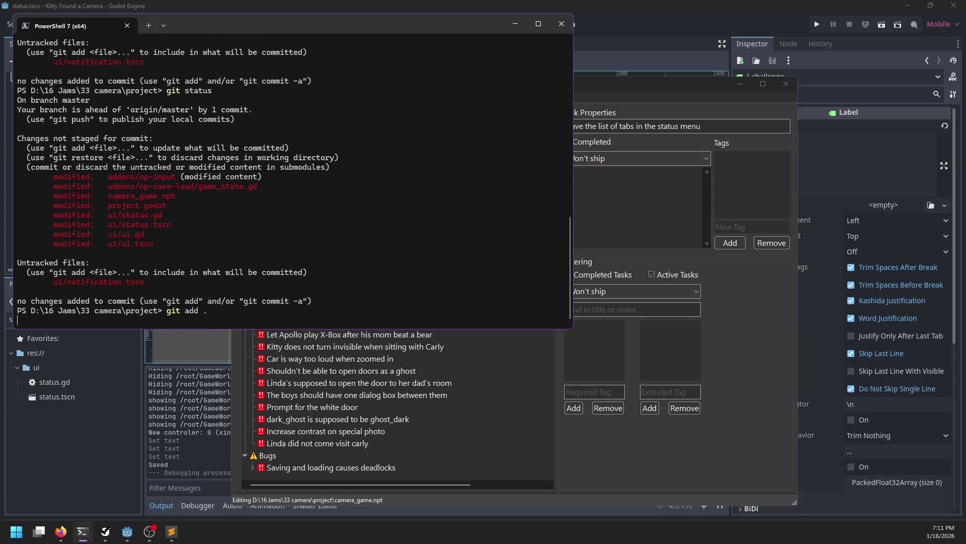
In the np-input addon folder, review the diff, stage the changes and attempt a commit
type("cd addons/n")
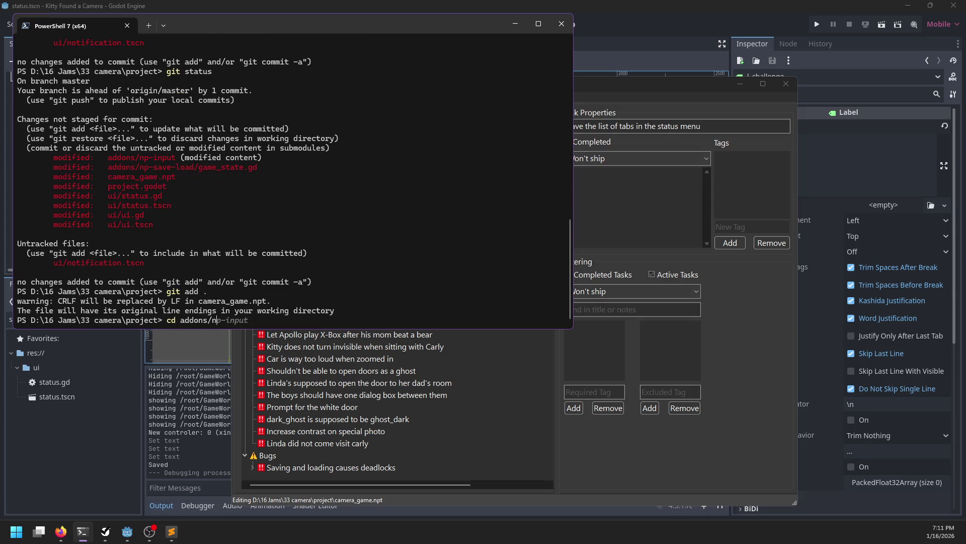
key("Return")
type("git statu")
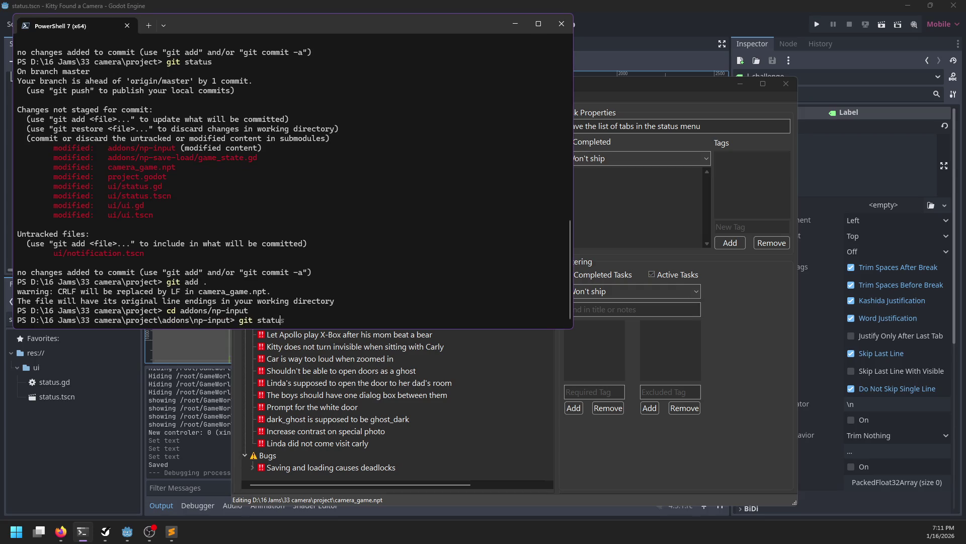
type("s")
key("Return")
type("diff")
key("Return")
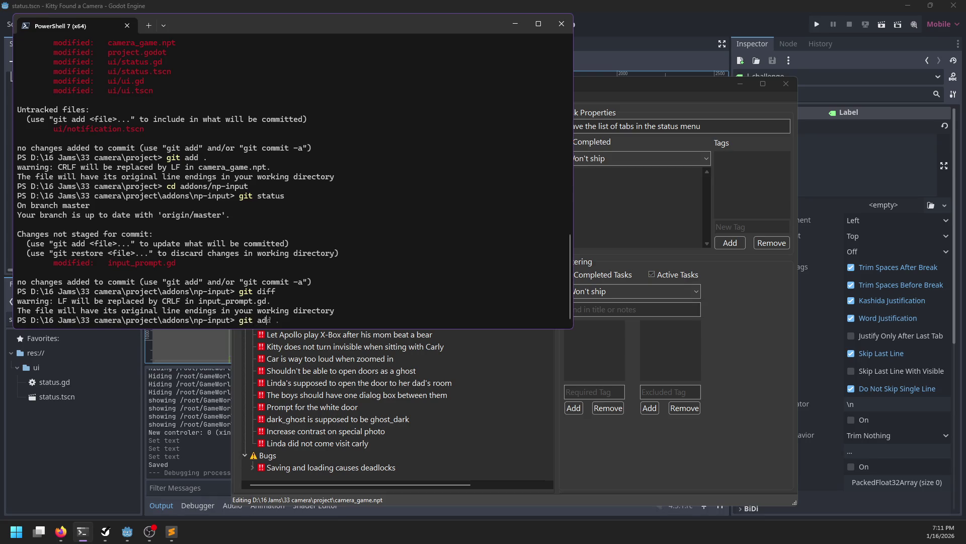
type("d .")
key("Return")
type("comit ")
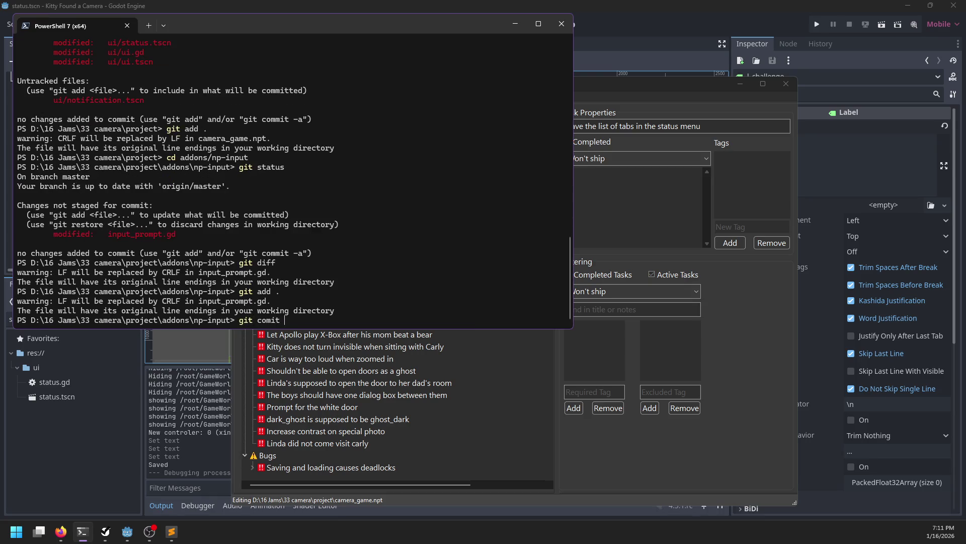
type("co")
type("t -m \"Literally nothing")
key("Return")
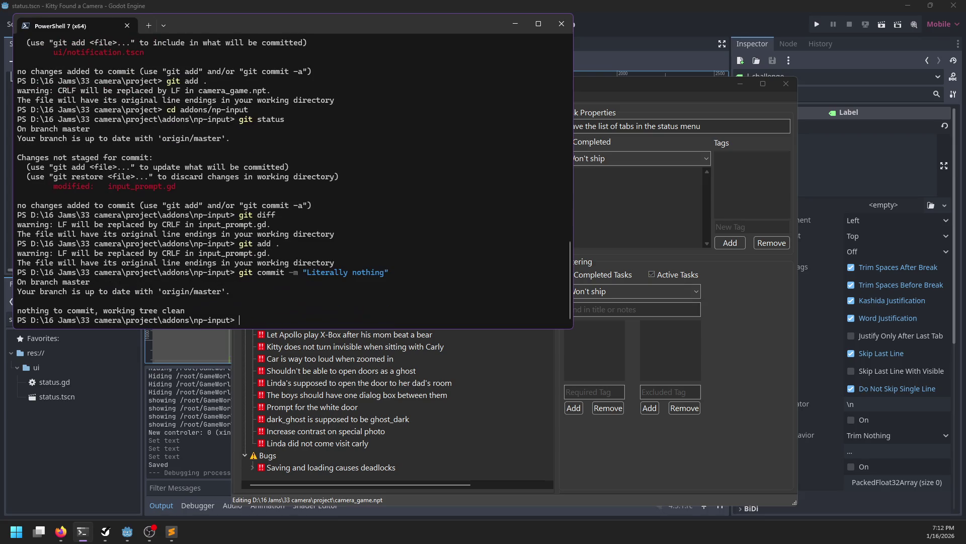
type("git status")
key("Return")
Back in the project folder, commit the staged changes as "Notification and status UI"
type("cd ../..")
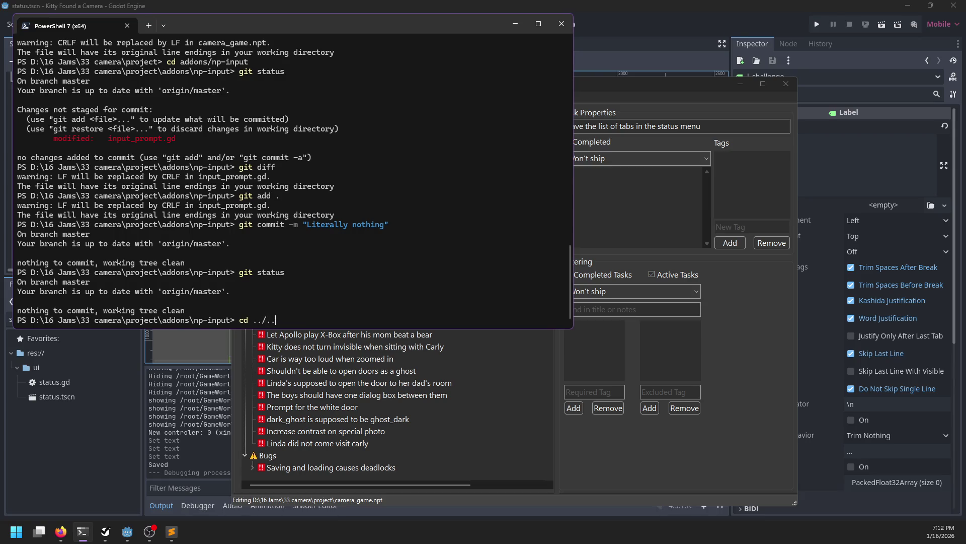
key("Return")
type("g")
key("Return")
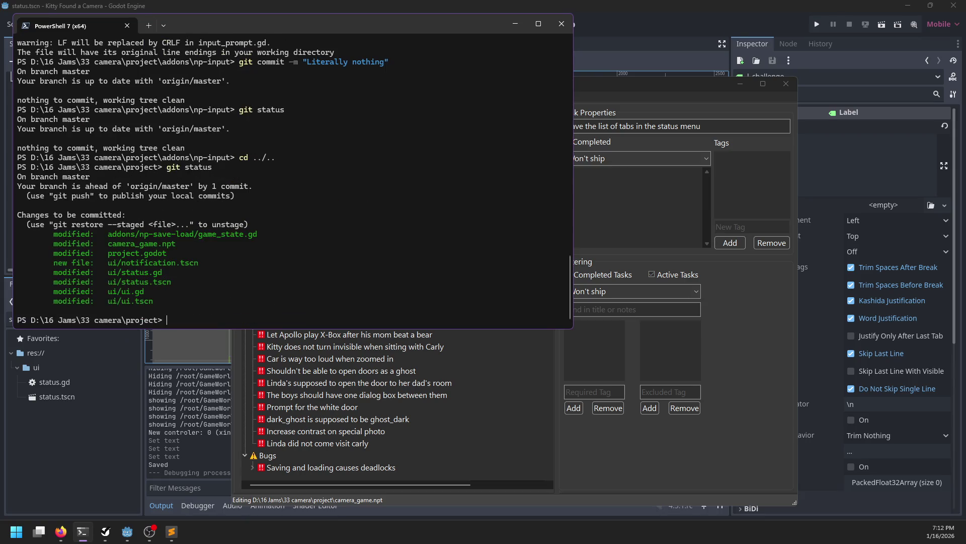
type("git c")
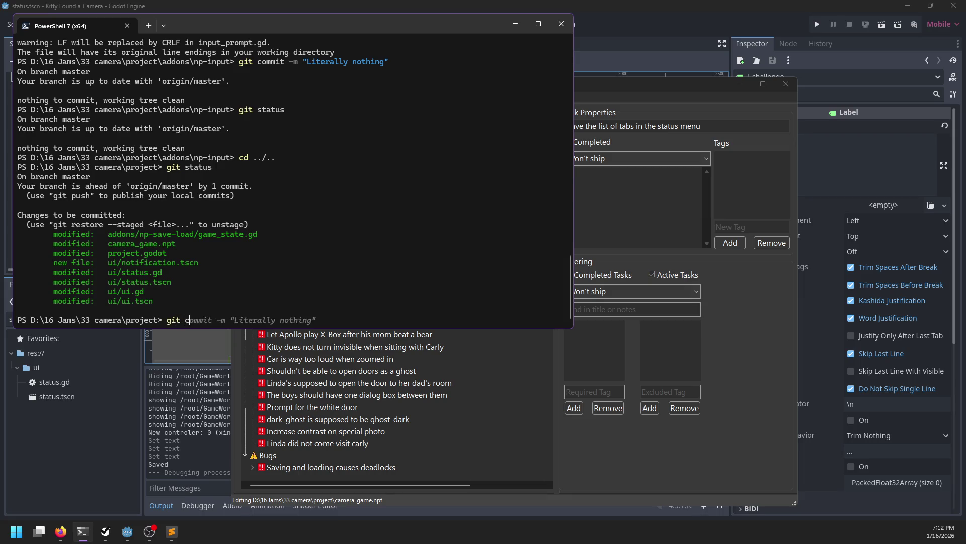
type("Notification and status UI\":")
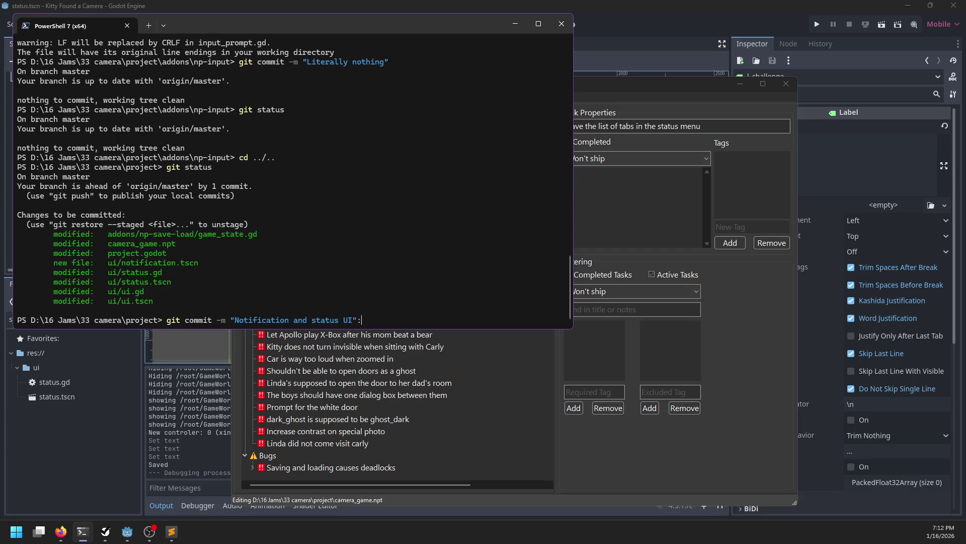
key("Return")
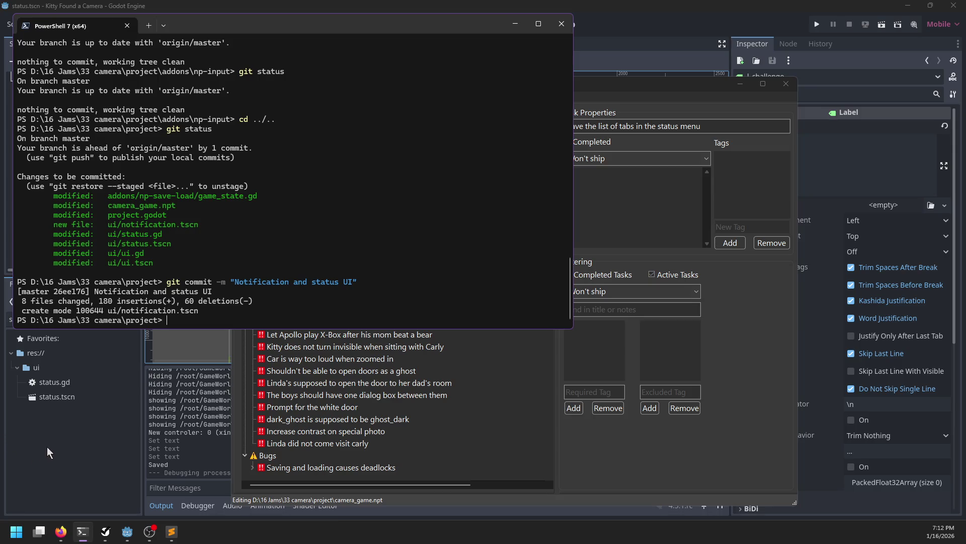
left_click(610, 95)
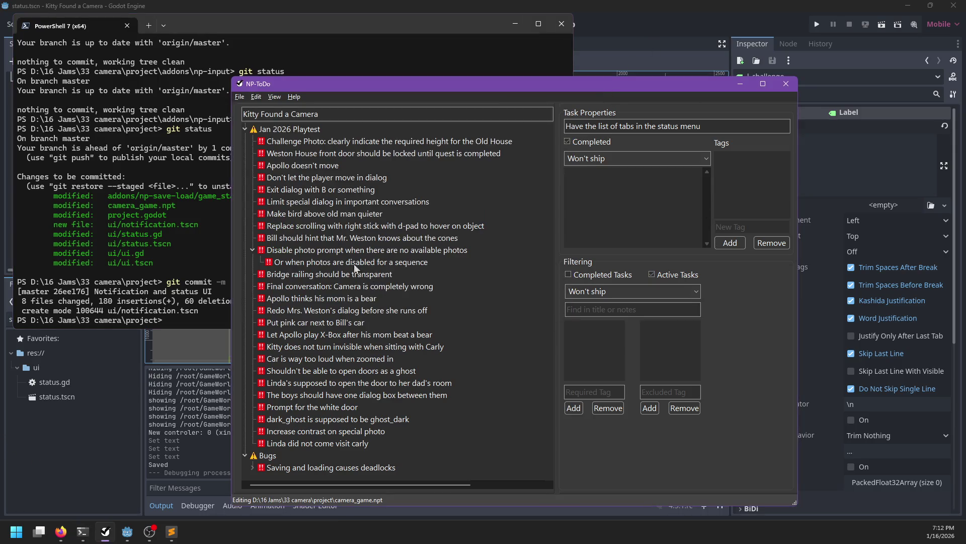
Set Challenge Photo and Exit dialog tasks to 'Can ship but would be ashamed' priority
left_click(319, 144)
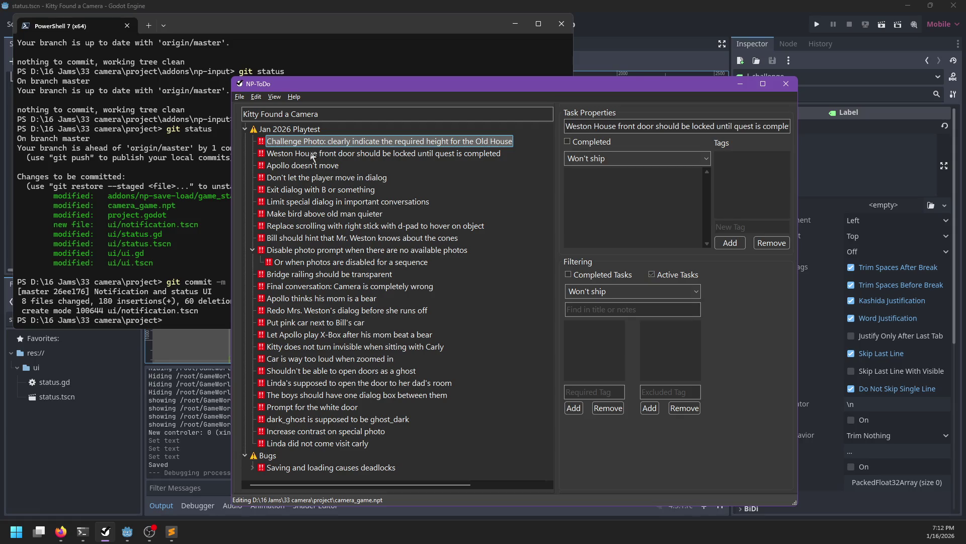
left_click(313, 155)
left_click(319, 142)
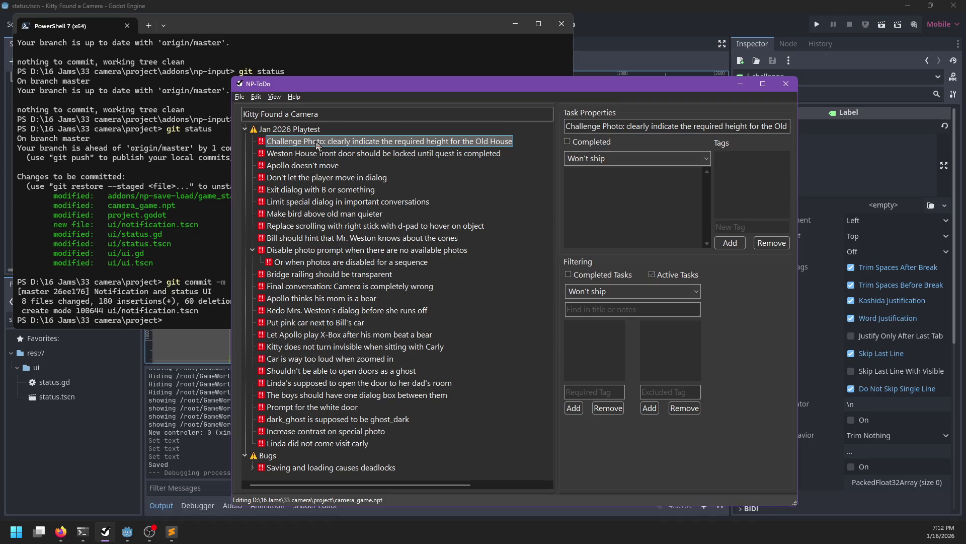
right_click(317, 143)
mouse_move(349, 155)
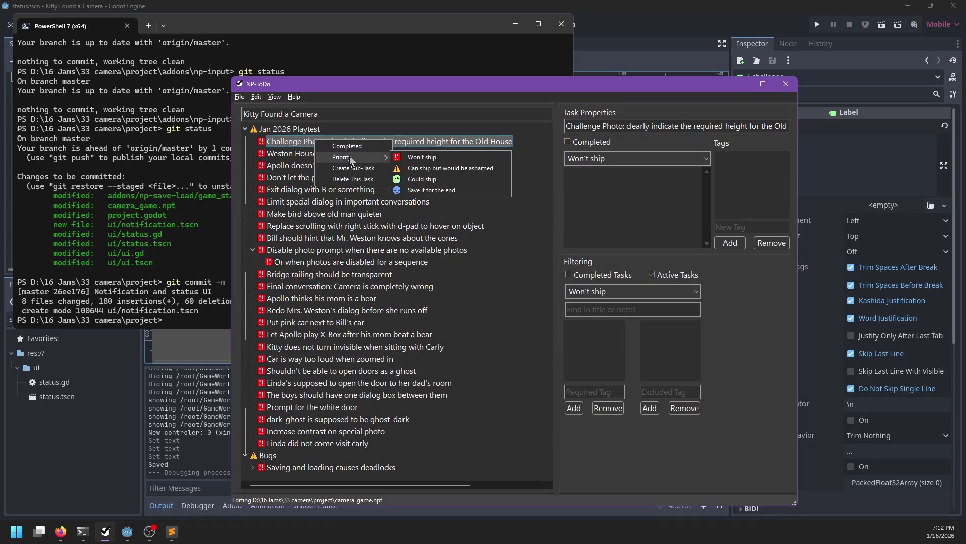
left_click(442, 167)
left_click(315, 165)
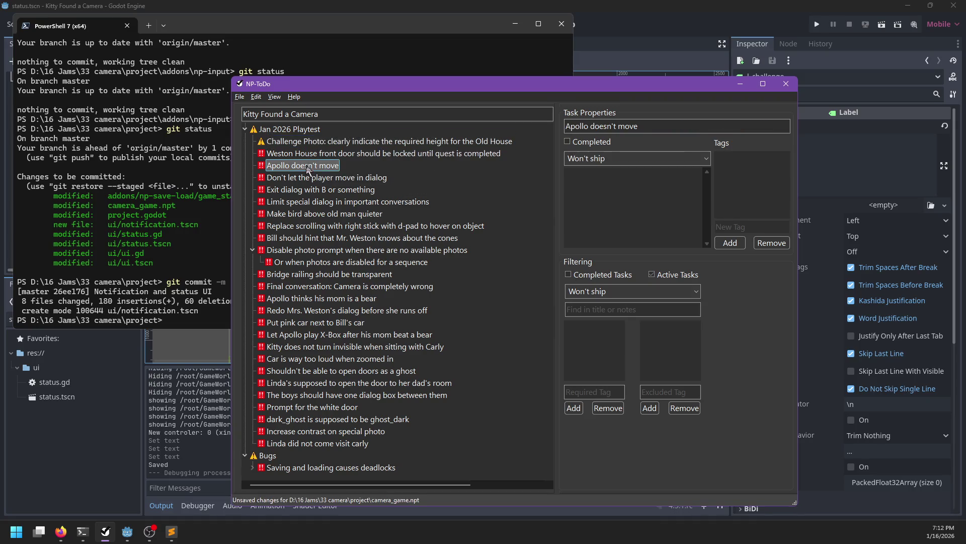
left_click(304, 191)
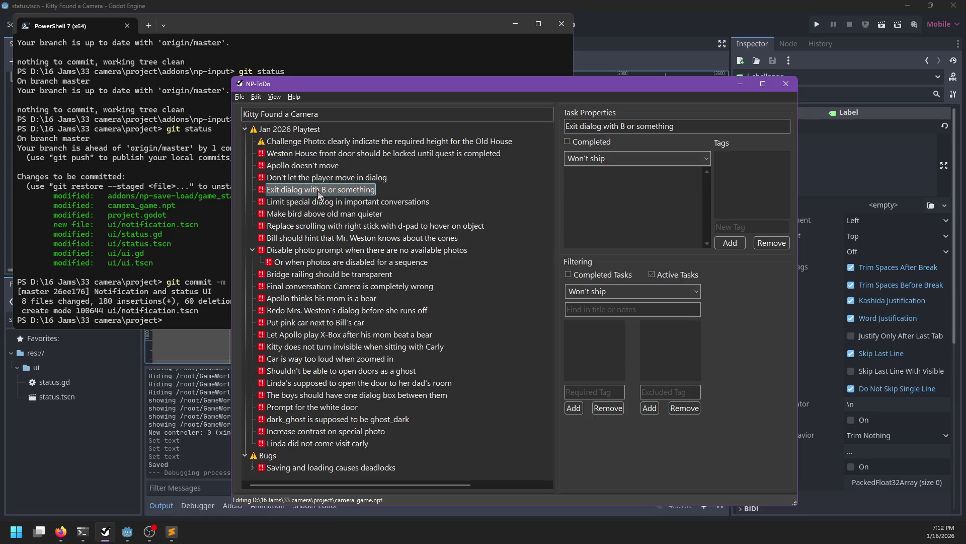
right_click(318, 191)
mouse_move(352, 210)
left_click(443, 220)
Set the player-moving-in-dialog and Limit special dialog tasks to 'Can ship but would be ashamed'
right_click(319, 176)
mouse_move(386, 192)
left_click(433, 205)
left_click(293, 203)
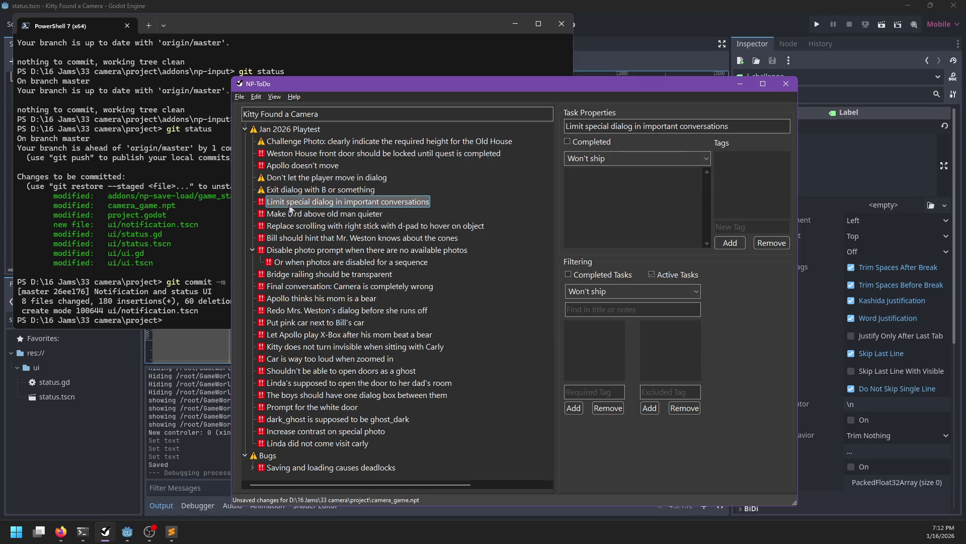
right_click(301, 206)
mouse_move(375, 229)
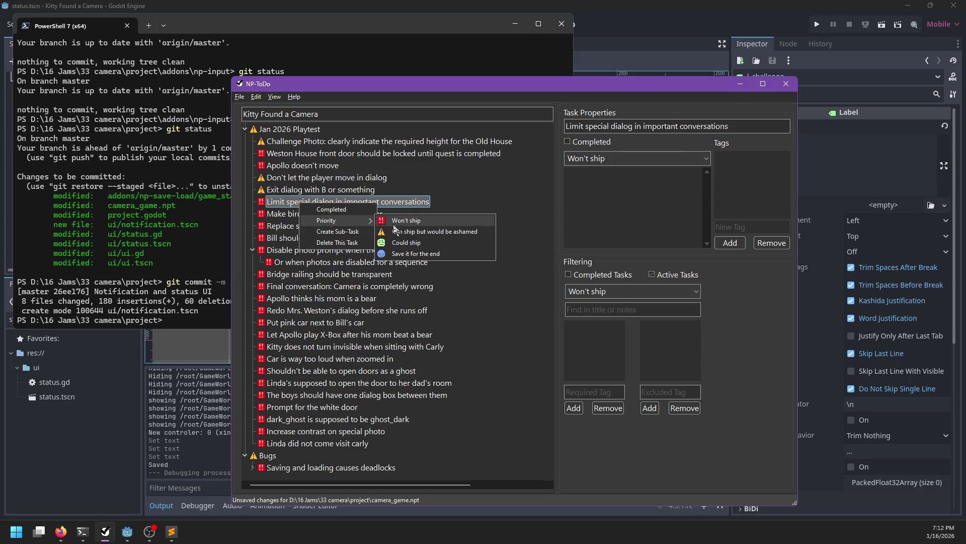
left_click(408, 228)
Open world.tscn in the Godot editor
left_click(330, 217)
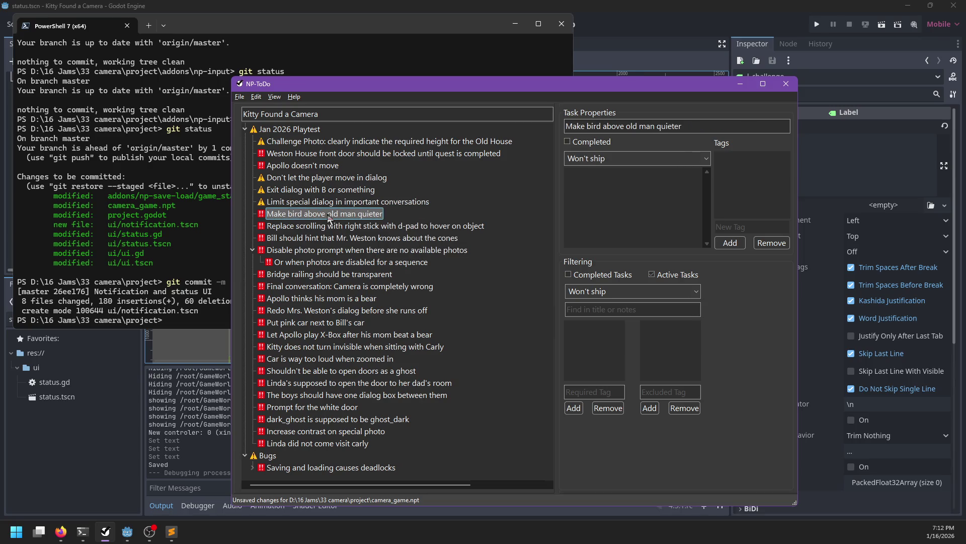
left_click(80, 348)
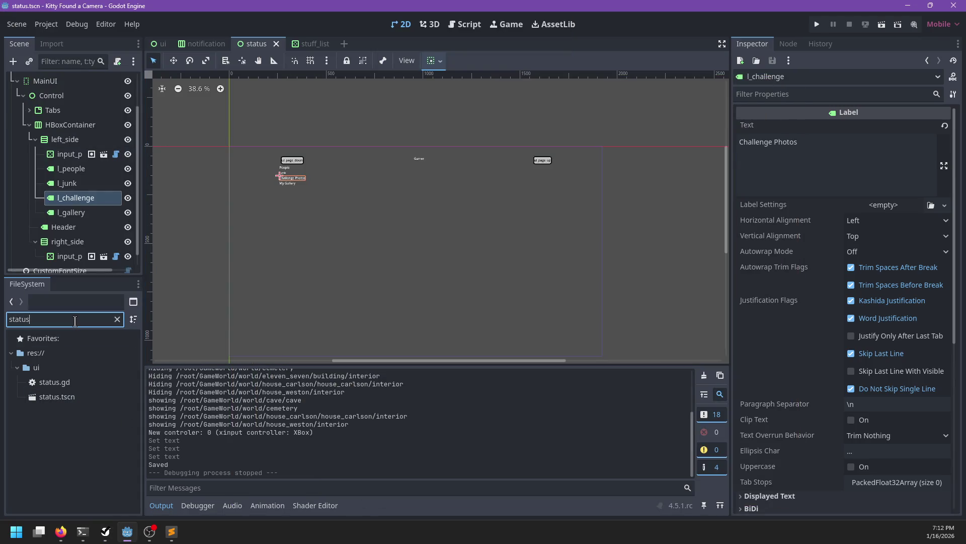
type("world")
scroll(73, 421, "down", 5)
left_click(64, 445)
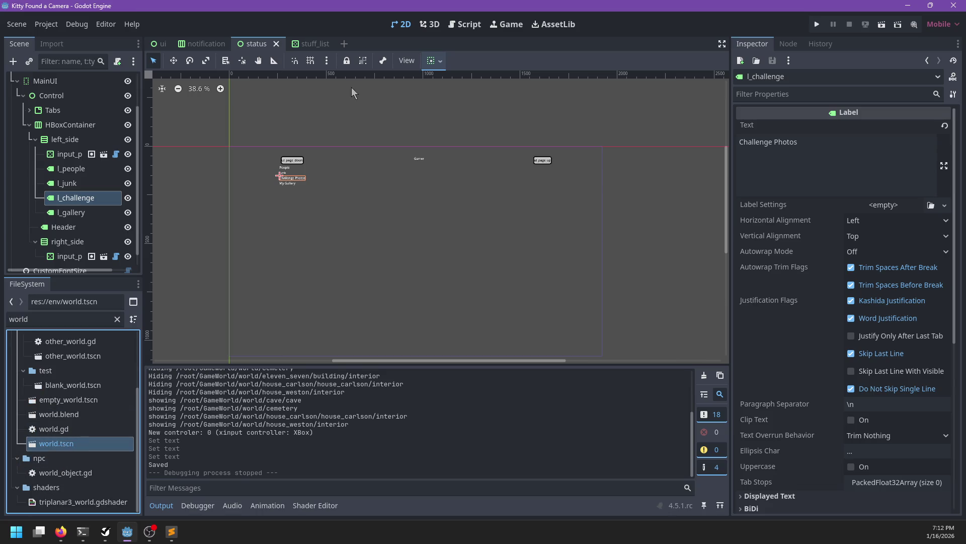
key("alt+Tab")
Set Replace scrolling with right stick to 'Can ship but would be ashamed' and save the list
left_click(318, 227)
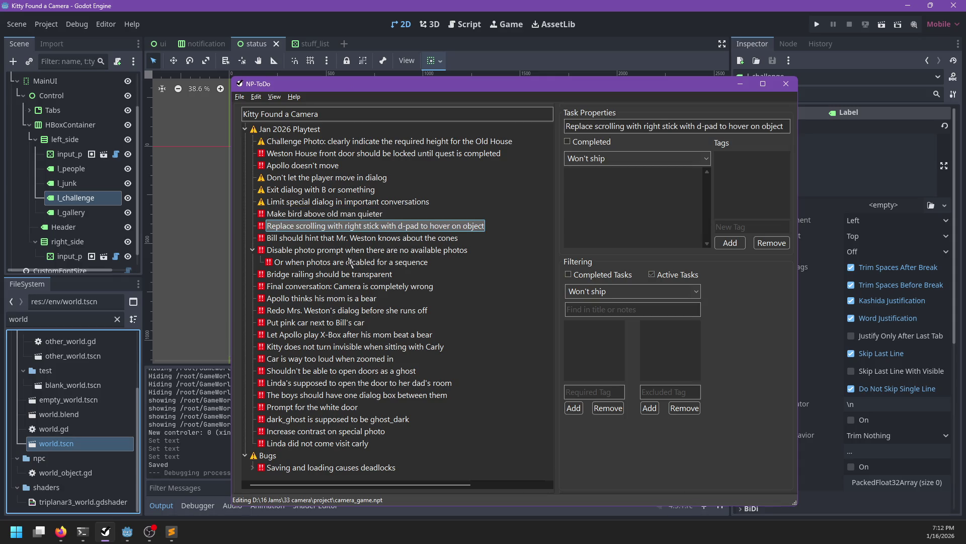
right_click(341, 233)
mouse_move(400, 241)
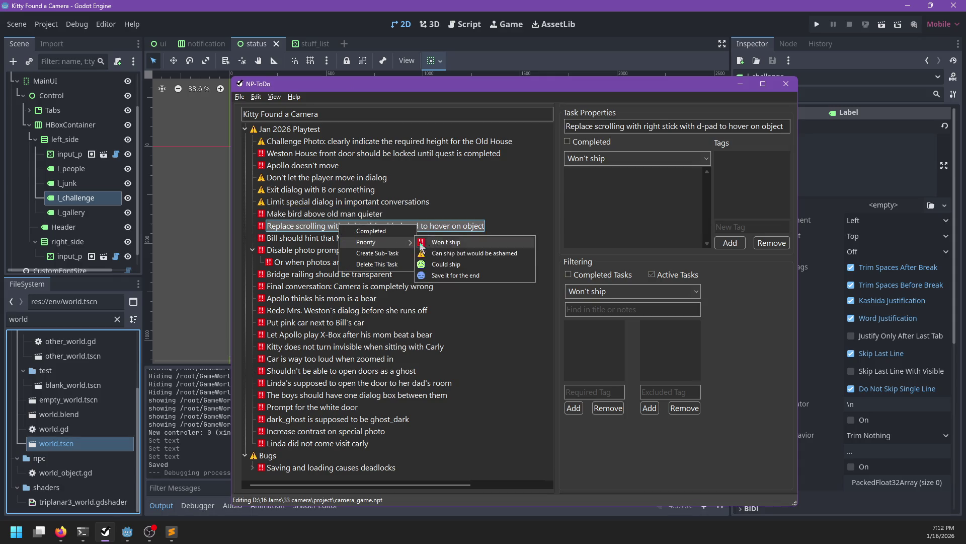
left_click(445, 259)
left_click(306, 239)
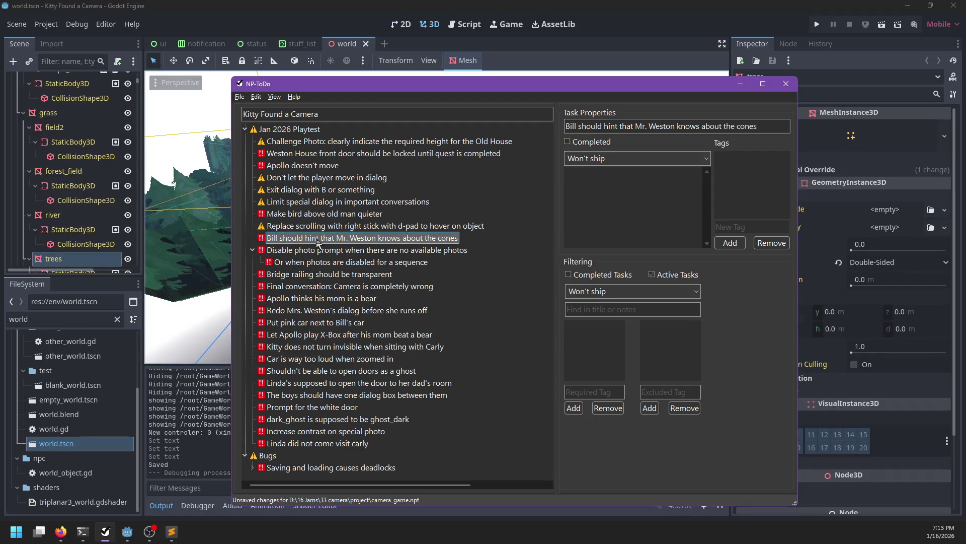
key("ctrl+s")
Inspect bird4's sound player above the house in world.tscn
left_click(347, 263)
left_click(346, 251)
left_click(348, 262)
key("alt+Tab")
left_click(388, 177)
scroll(437, 217, "up", 5)
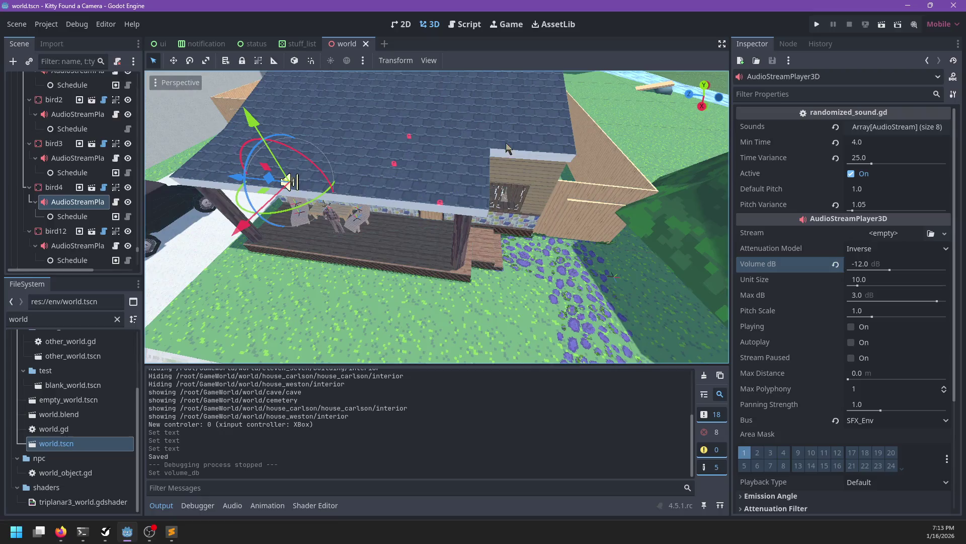
mouse_move(508, 147)
left_mouse_down()
mouse_move(461, 169)
mouse_move(535, 138)
mouse_move(456, 165)
mouse_move(537, 192)
left_mouse_up()
scroll(403, 196, "down", 5)
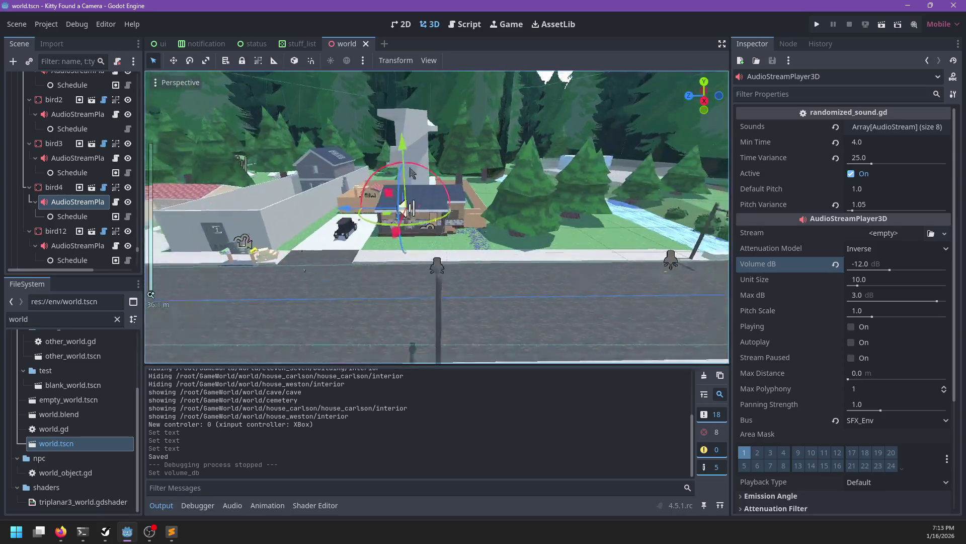
Mark the Make bird above old man quieter task completed
key("alt+Tab")
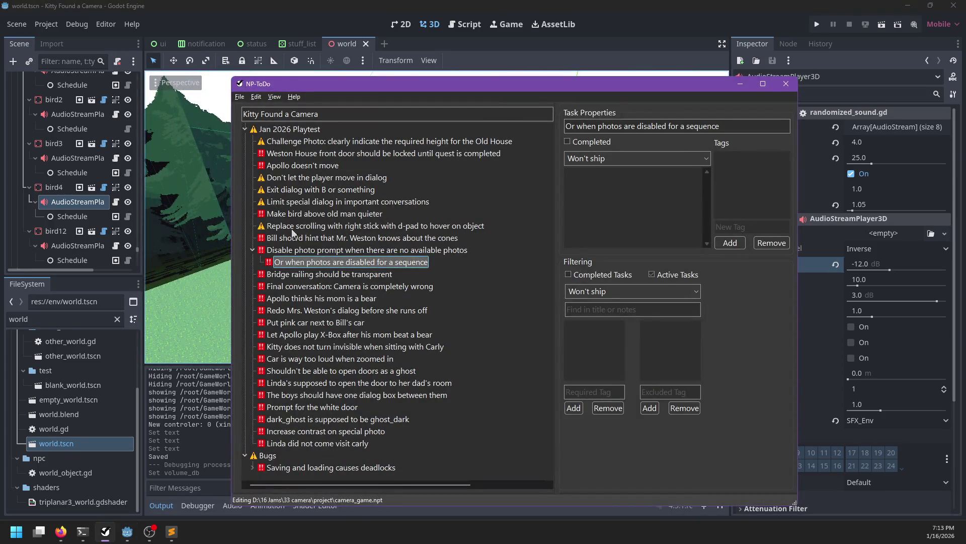
right_click(284, 216)
left_click(333, 227)
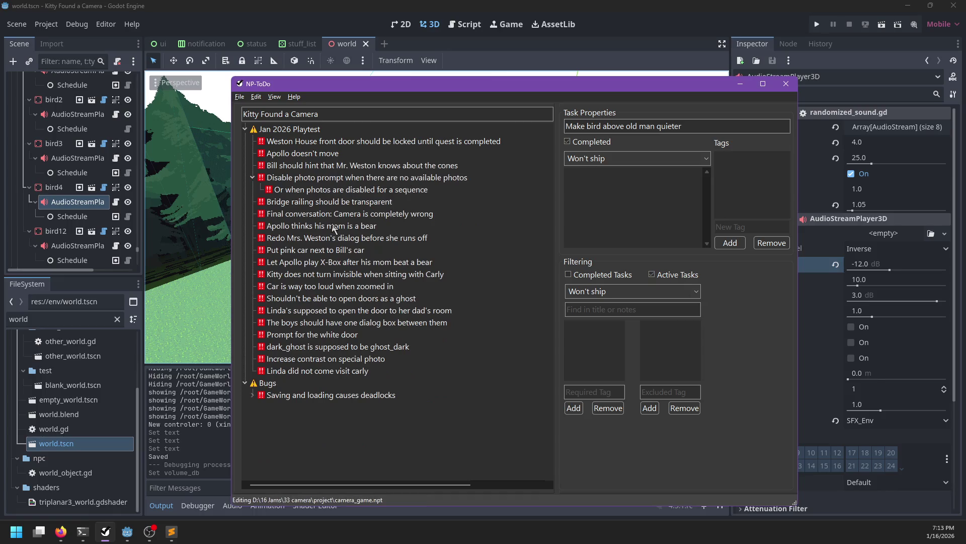
Move the driveway marker toward the car for the pink car task
left_click(296, 252)
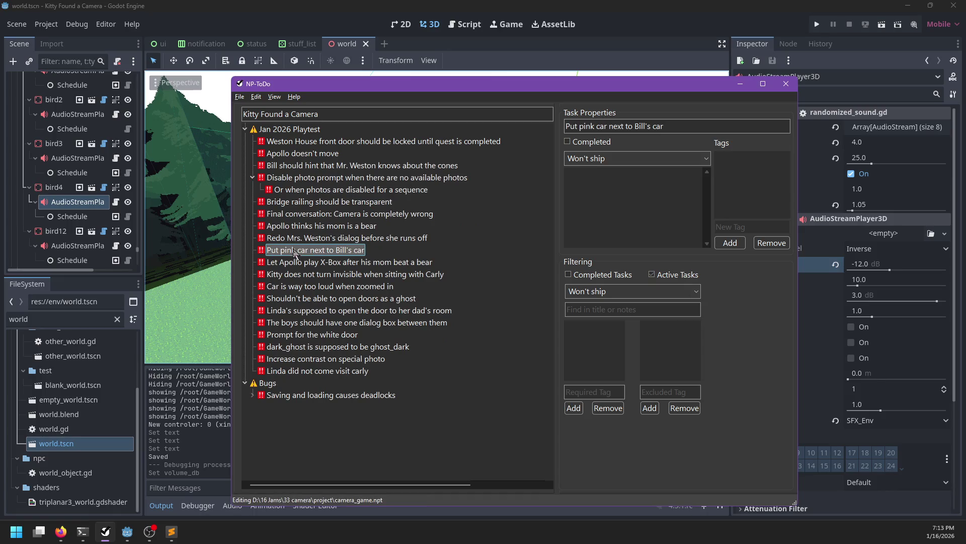
key("Return")
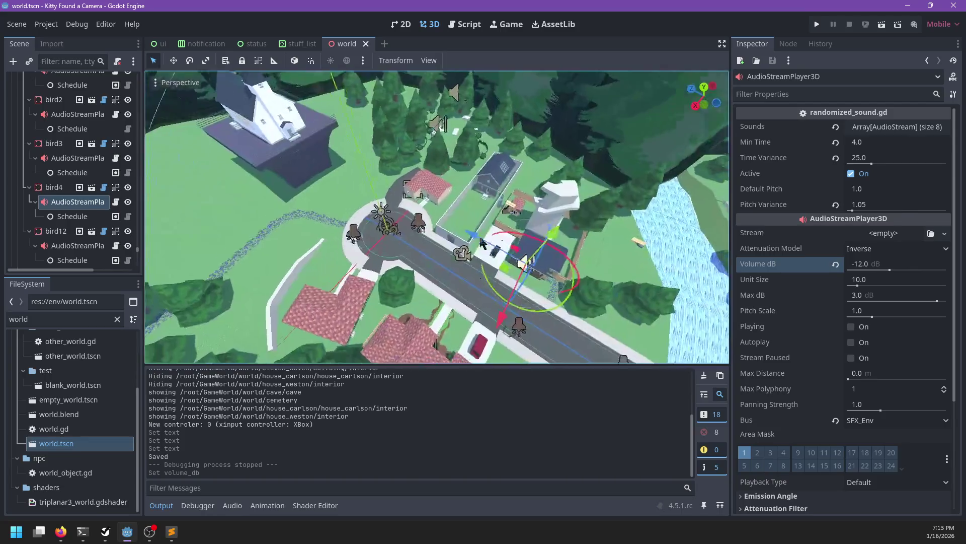
mouse_move(512, 237)
left_mouse_down()
mouse_move(419, 255)
mouse_move(403, 283)
left_mouse_up()
Place the driveway marker at X -13.502, Z -31.181, rotated -73.3° on Y, and save world.tscn
scroll(402, 282, "up", 5)
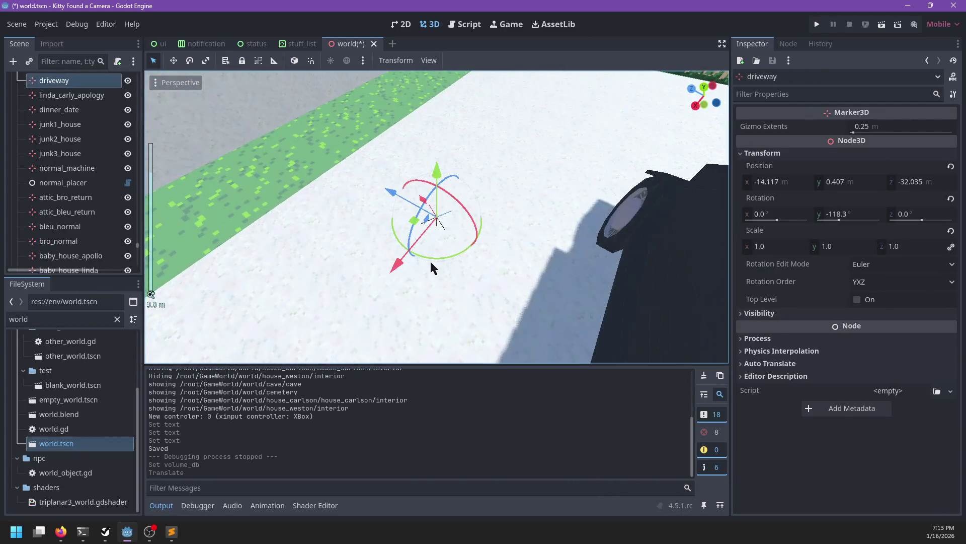
mouse_move(437, 257)
left_mouse_down()
mouse_move(420, 259)
mouse_move(456, 255)
left_mouse_up()
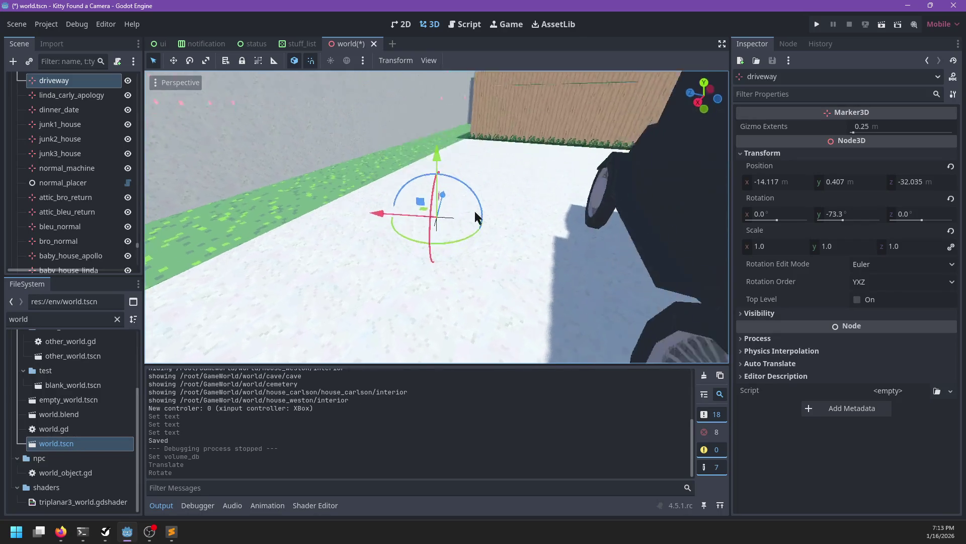
left_click_drag(502, 168, 486, 246)
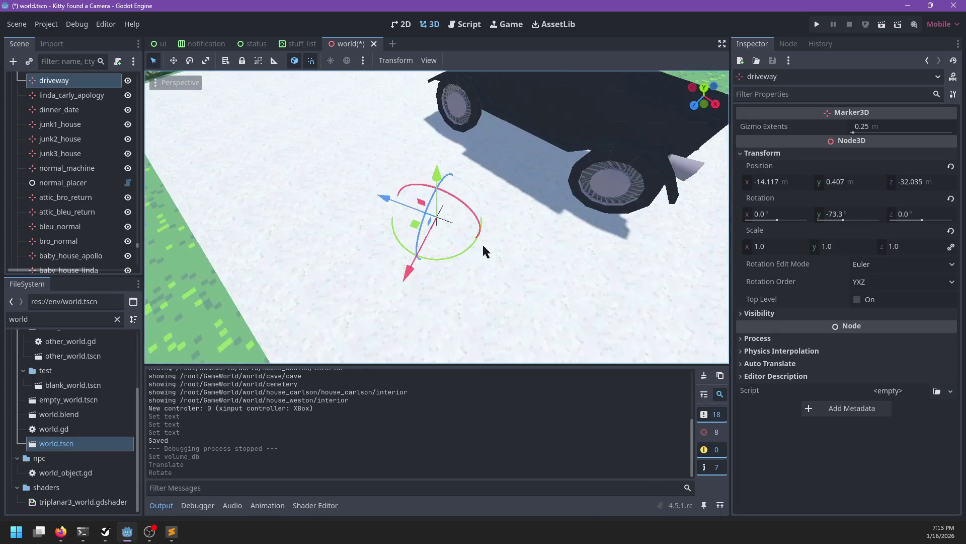
mouse_move(401, 250)
left_mouse_down()
mouse_move(371, 276)
mouse_move(429, 277)
mouse_move(426, 252)
mouse_move(424, 262)
left_mouse_up()
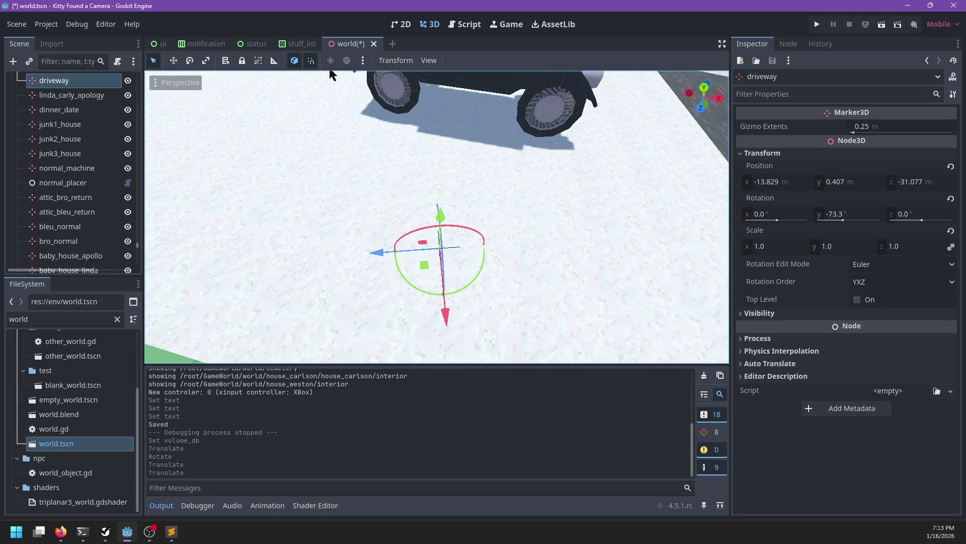
mouse_move(424, 259)
left_mouse_down()
mouse_move(448, 253)
mouse_move(458, 272)
left_mouse_up()
key("ctrl+s")
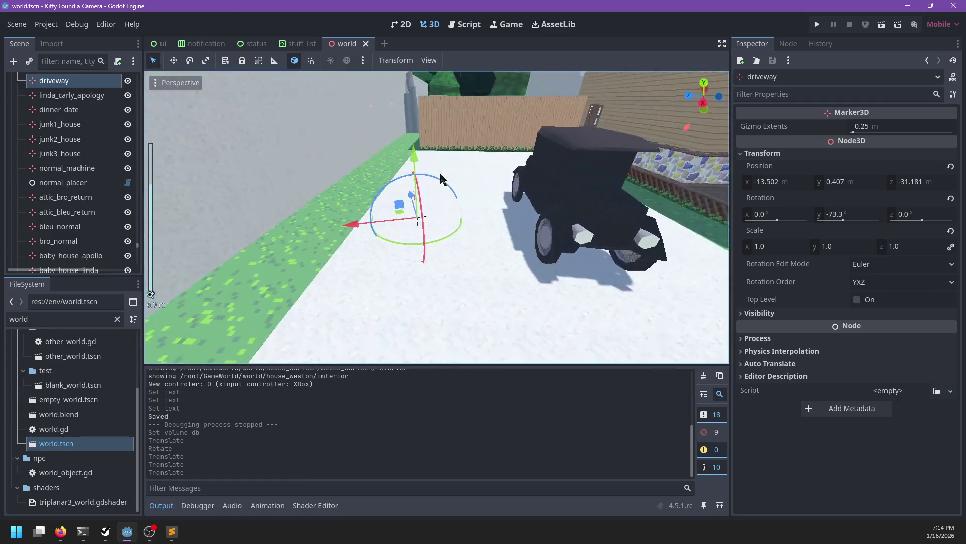
Mark the Put pink car next to Bill's car task completed
key("alt+Tab")
right_click(284, 249)
left_click(348, 259)
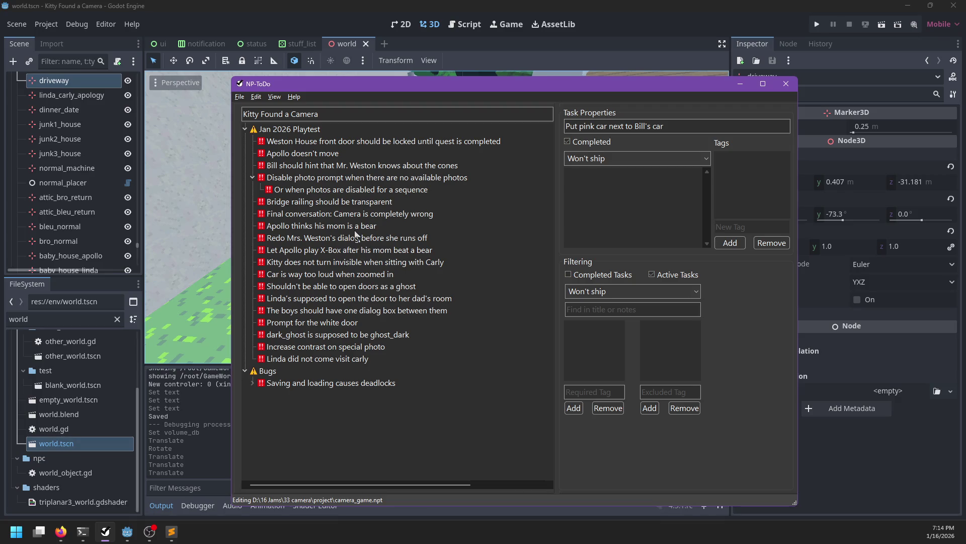
Filter the FileSystem by 'car' and open the player's car.tscn scene
left_click(327, 274)
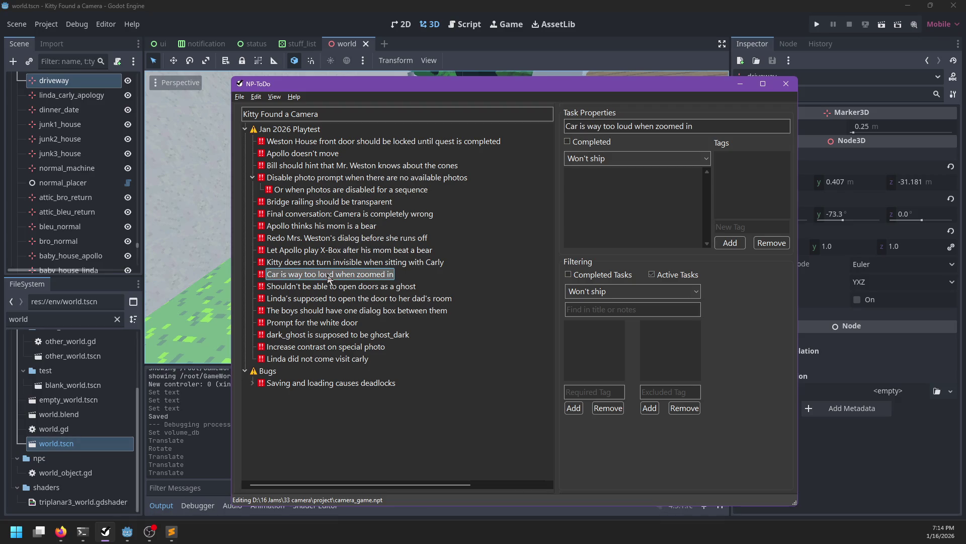
key("alt+Tab")
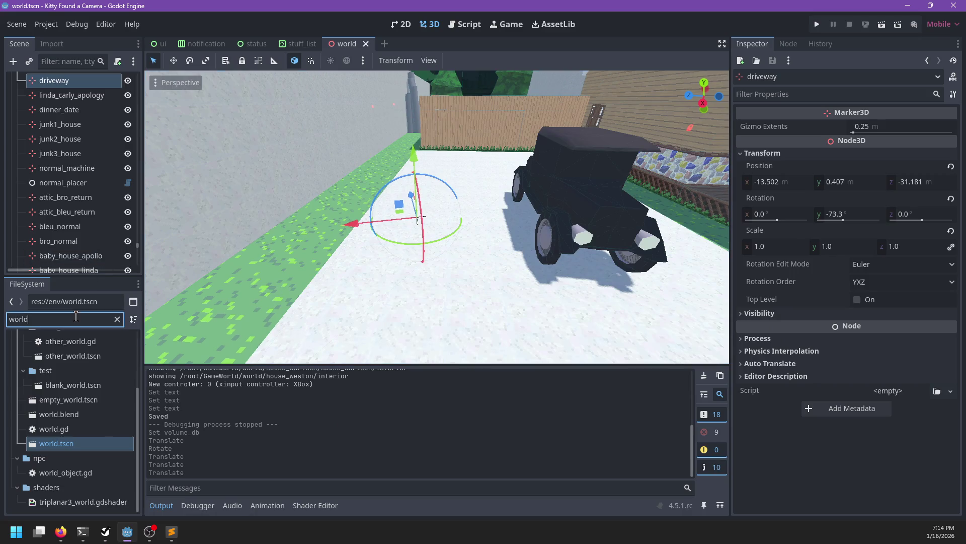
double_click(19, 318)
type("car")
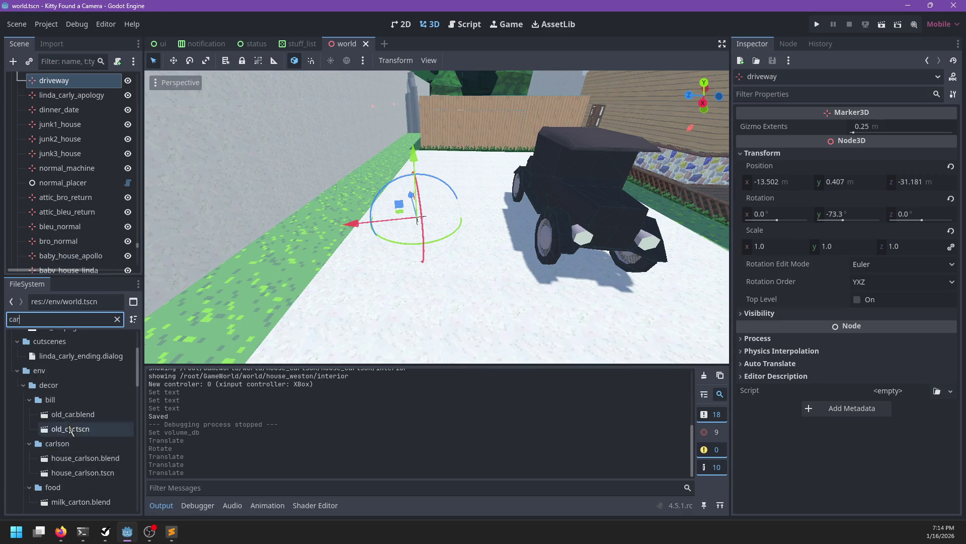
double_click(71, 428)
scroll(74, 466, "down", 5)
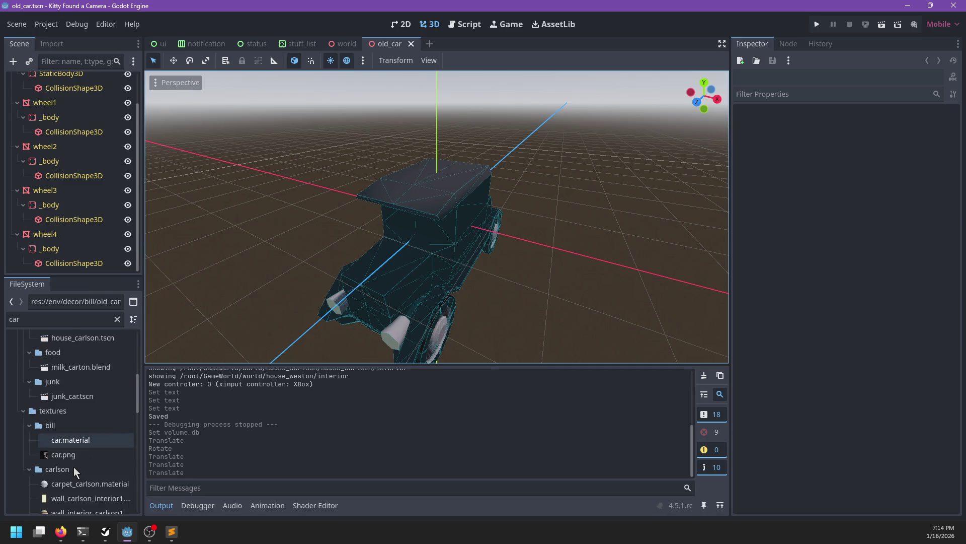
scroll(70, 406, "down", 5)
scroll(72, 453, "down", 5)
double_click(69, 437)
Select the car's Motor sound node
scroll(526, 200, "up", 3)
left_click(500, 221)
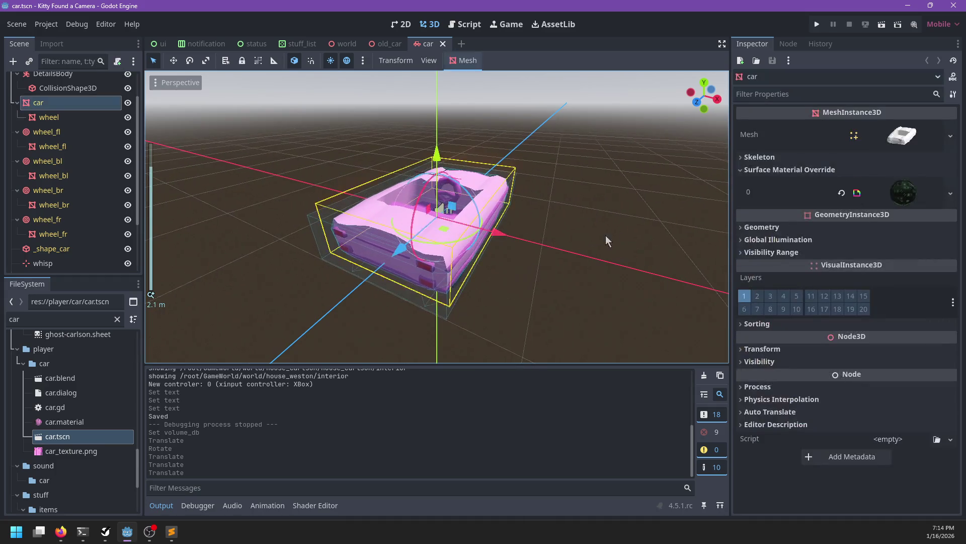
scroll(78, 139, "up", 2)
scroll(79, 151, "down", 3)
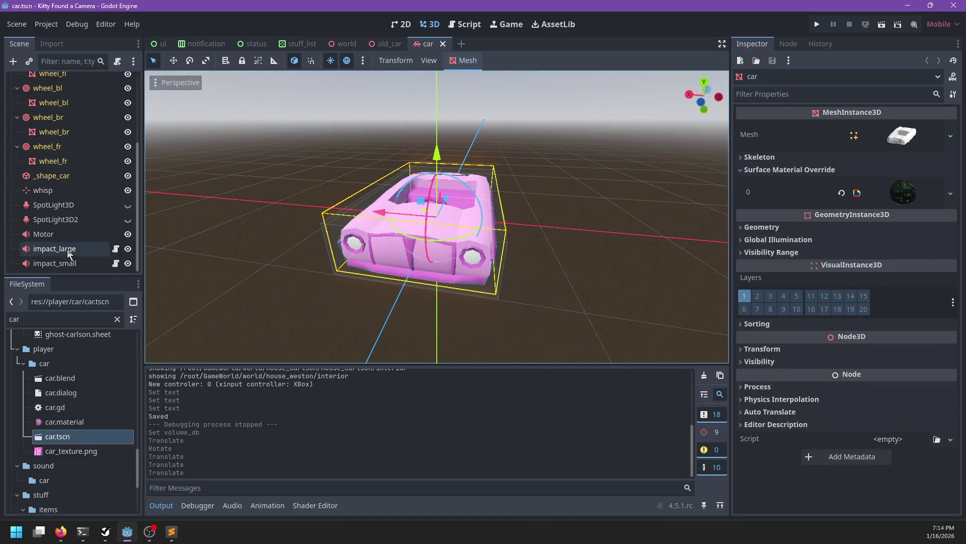
left_click(55, 233)
left_click_drag(471, 204, 823, 213)
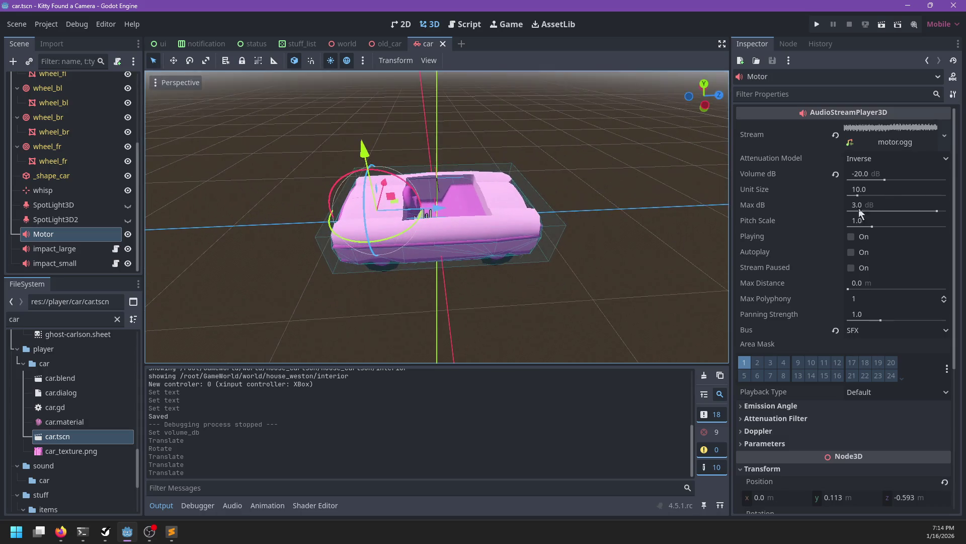
Set the Motor's Volume dB to -40 and Unit Size to 20
left_click(854, 174)
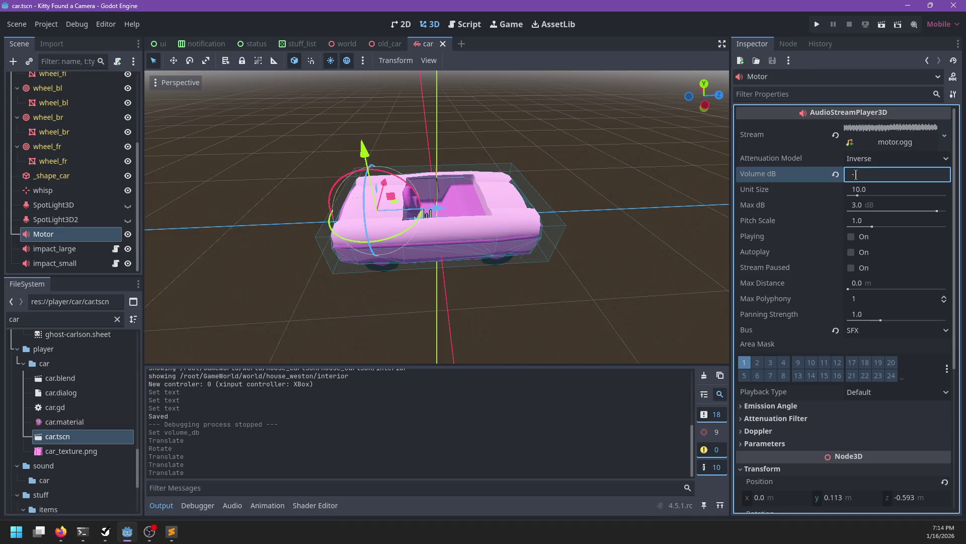
type("10")
key("Return")
left_click(876, 192)
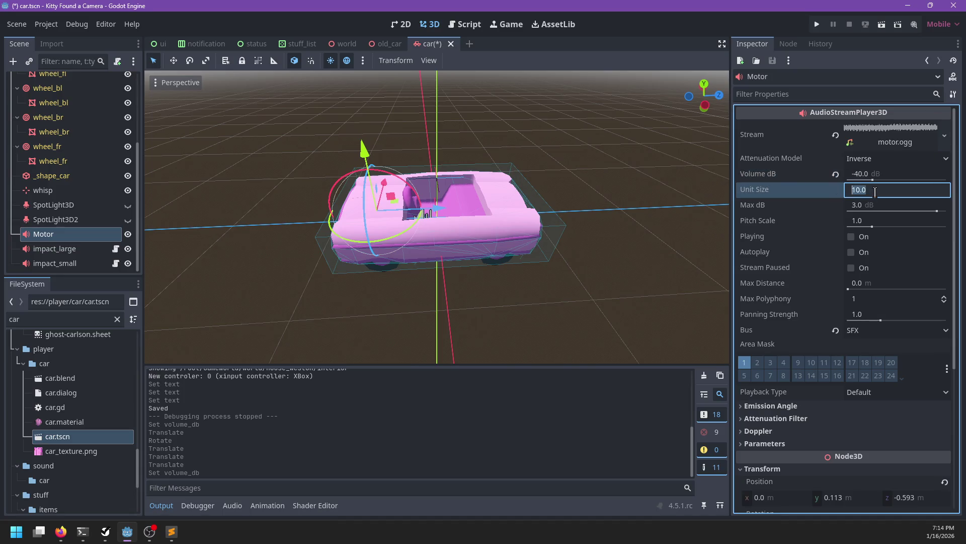
key("Return")
Save car.tscn and launch the game to test the motor sound
key("ctrl+s")
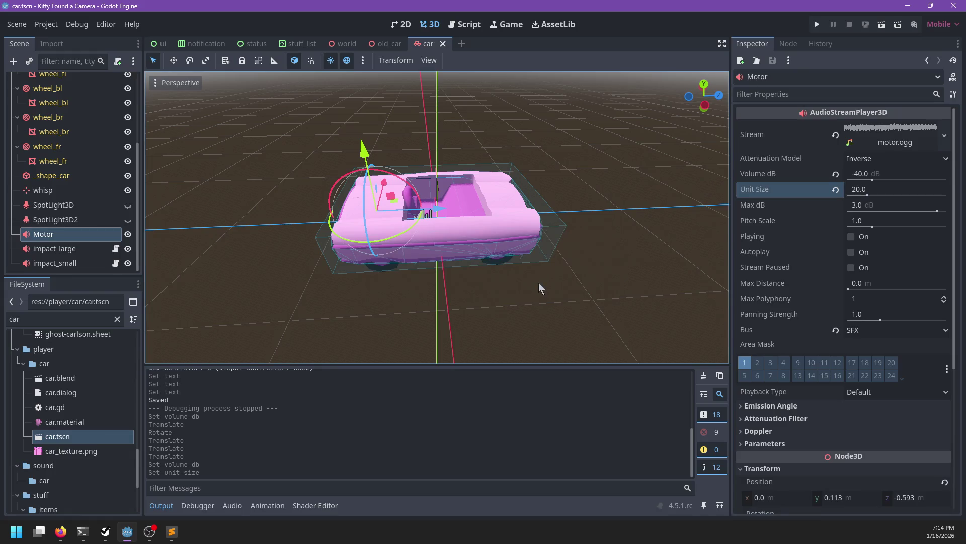
key("F5")
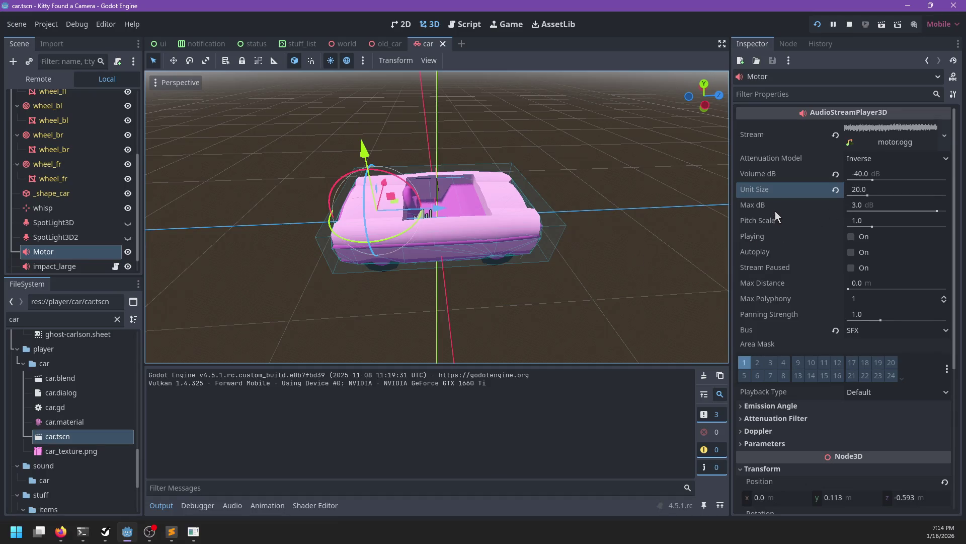
left_click(912, 205)
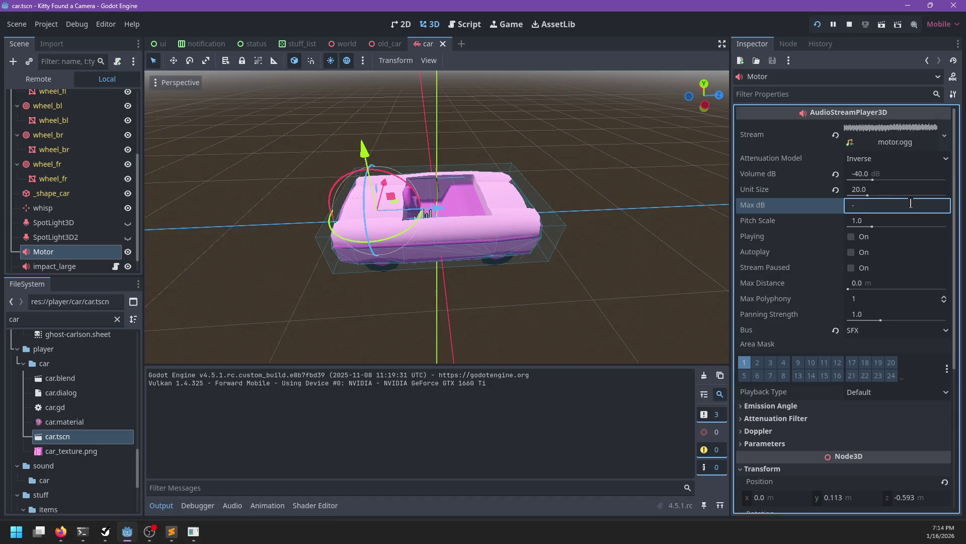
Run the game, talk to Bill, and drive the pink toy car across the street
key("F5")
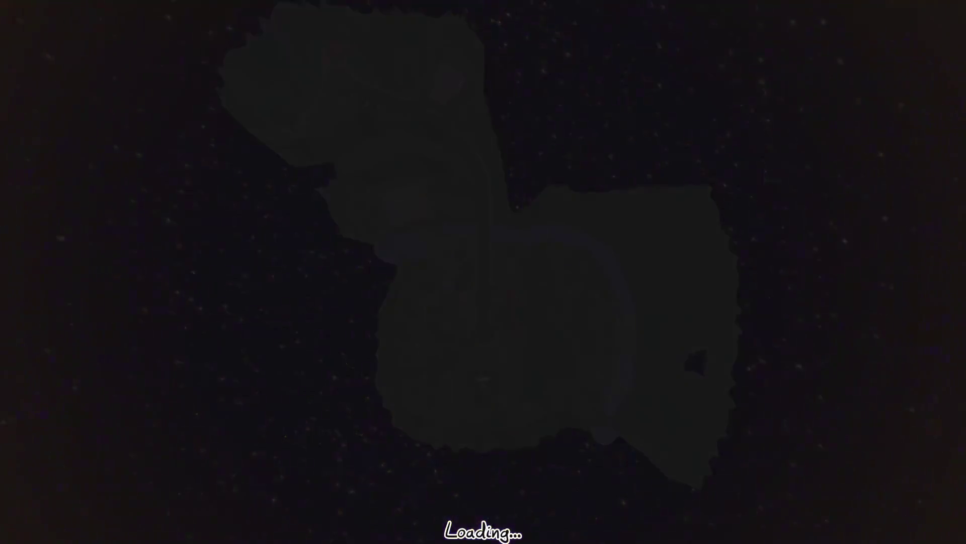
key("e")
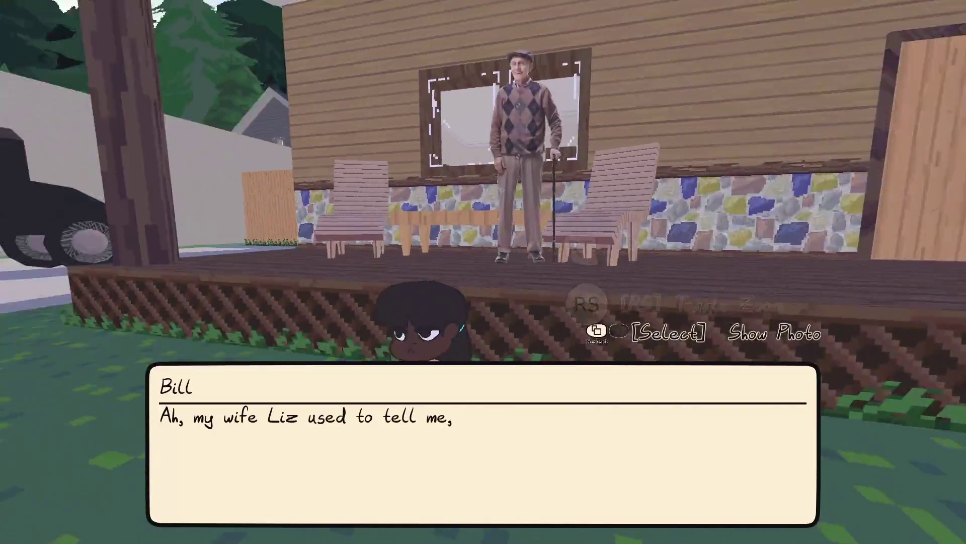
key("w")
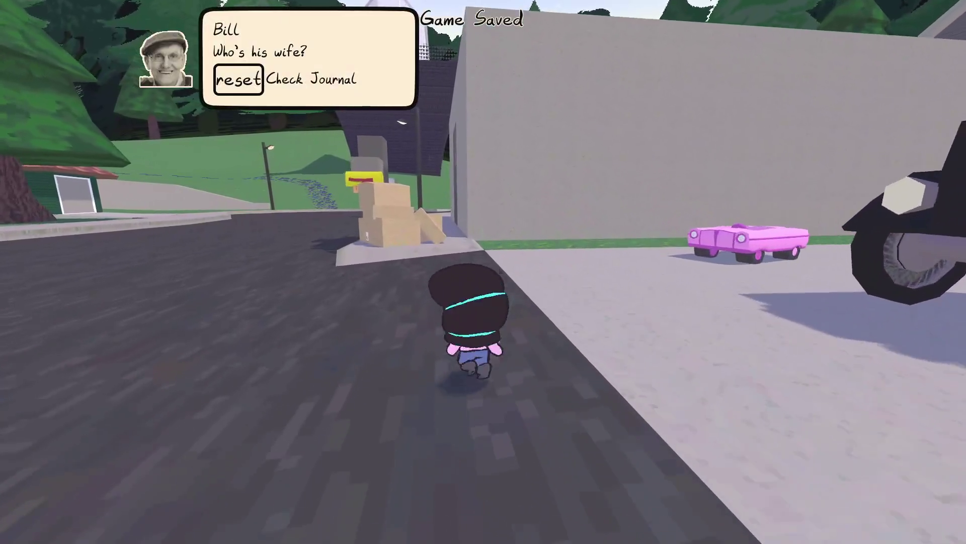
key("e")
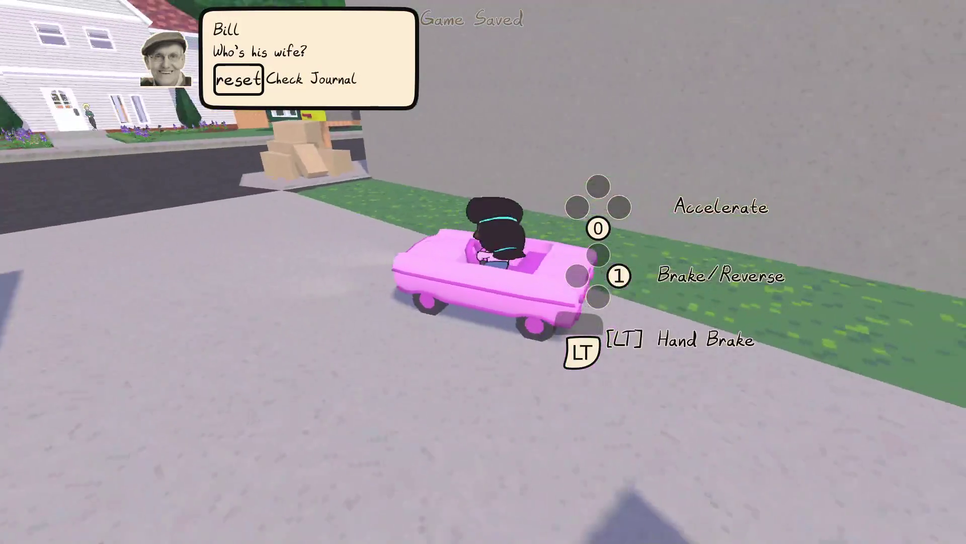
key("w")
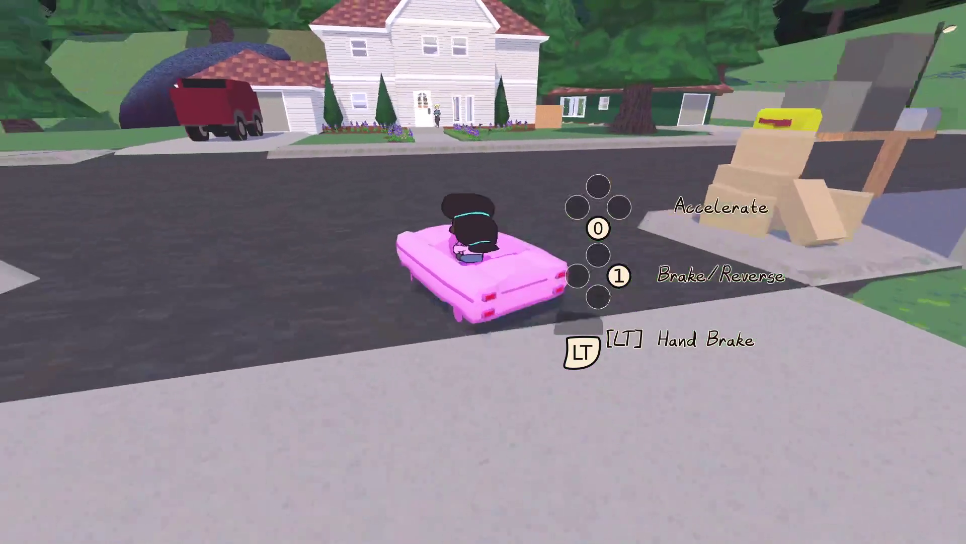
key("w")
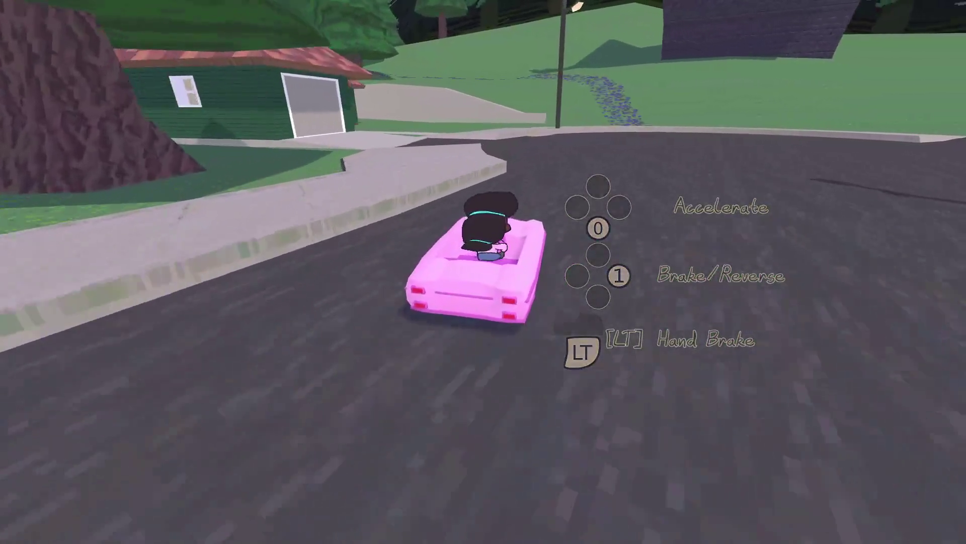
Look down the street in the photo camera view and finish the cone's dialogue
key("c")
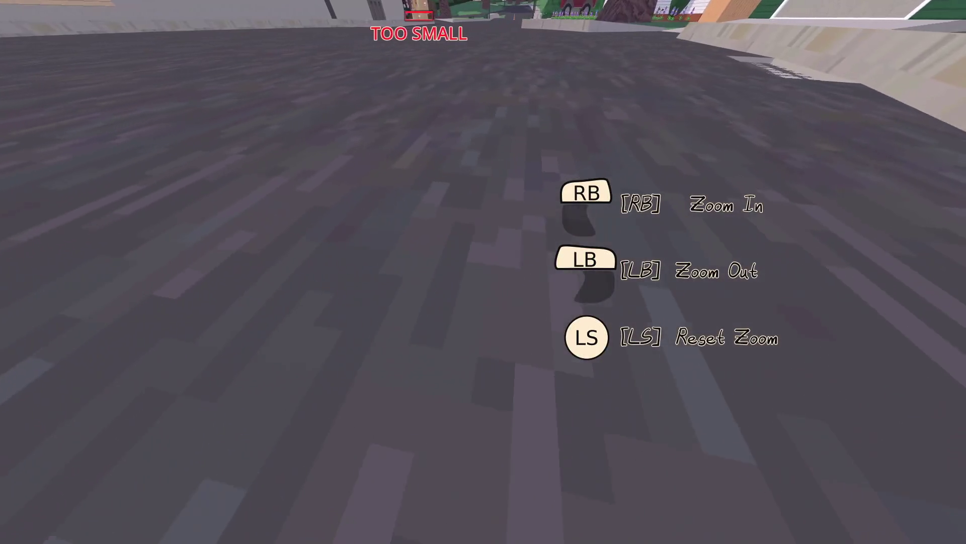
key("w")
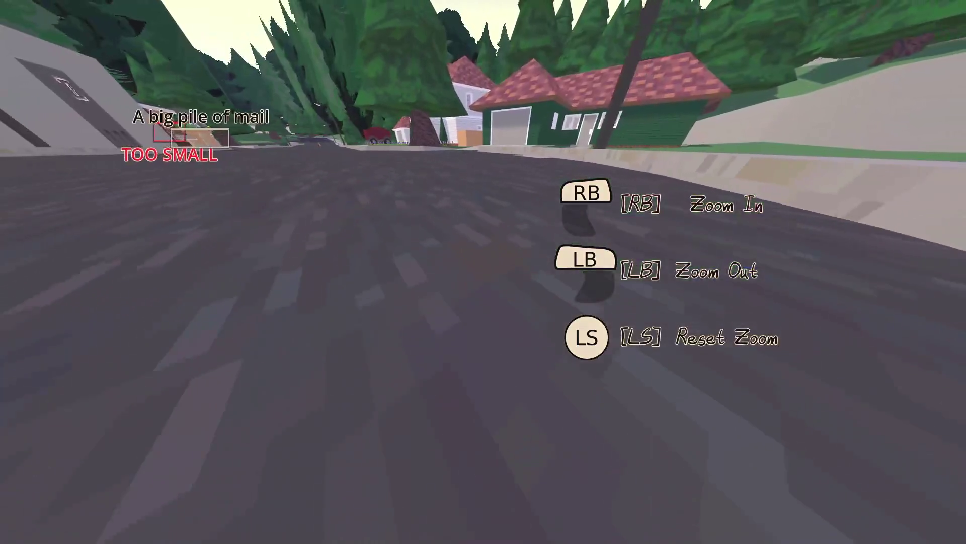
key("w")
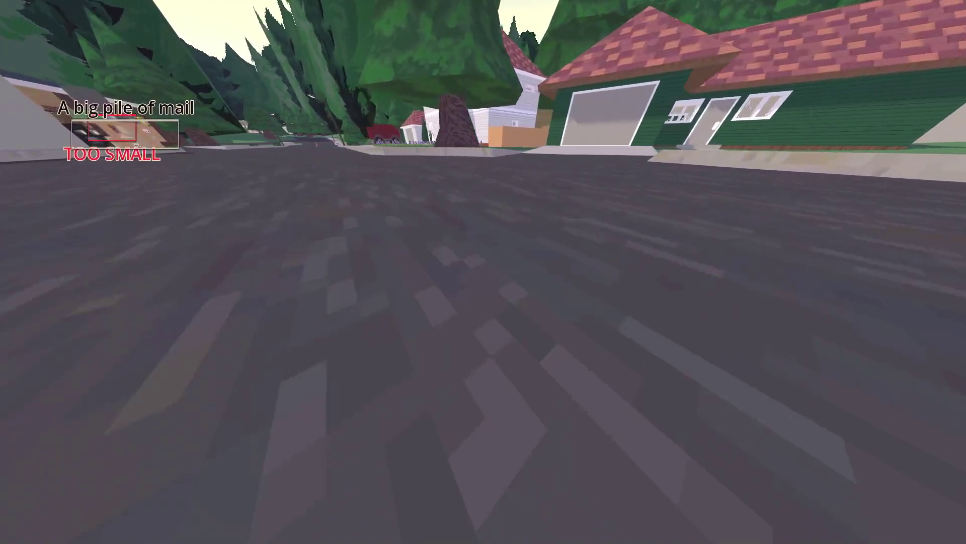
key("w")
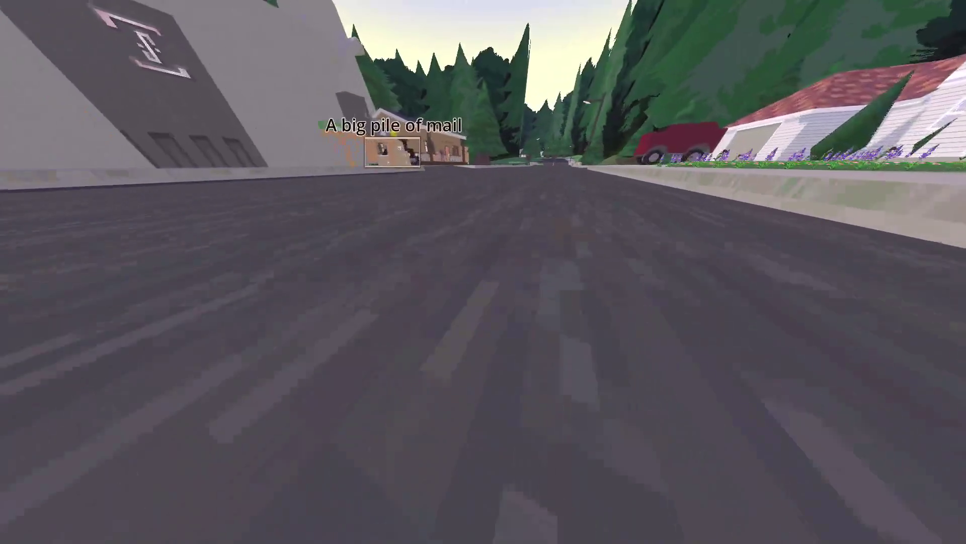
key("w")
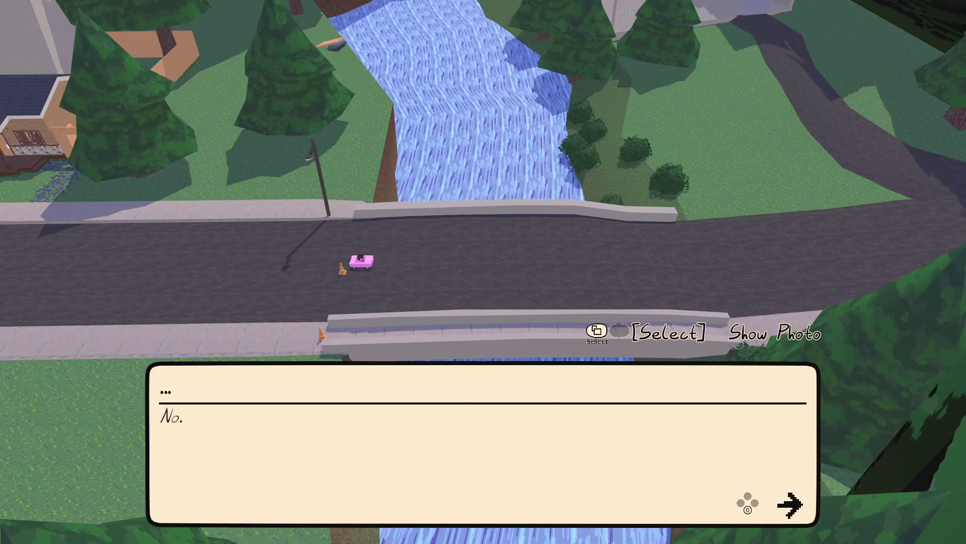
key("Return")
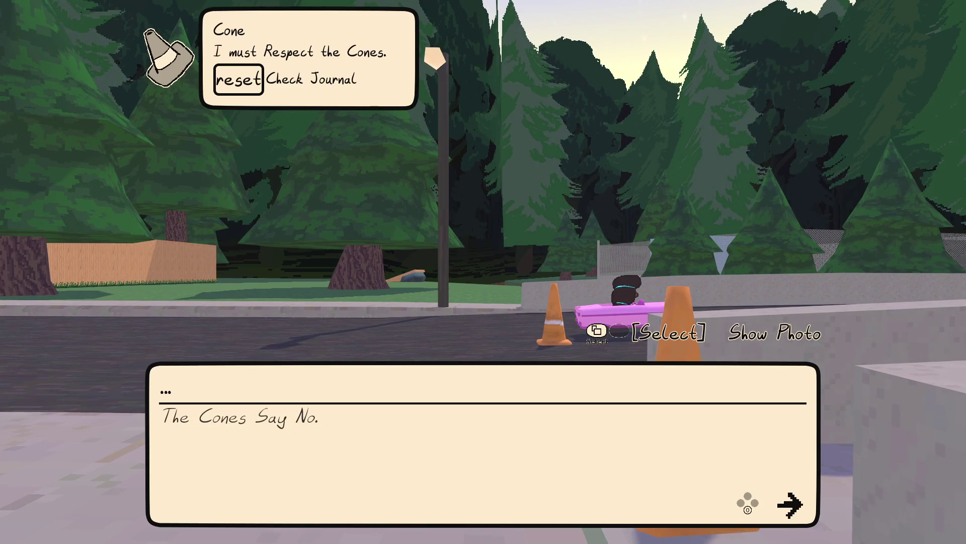
key("Return")
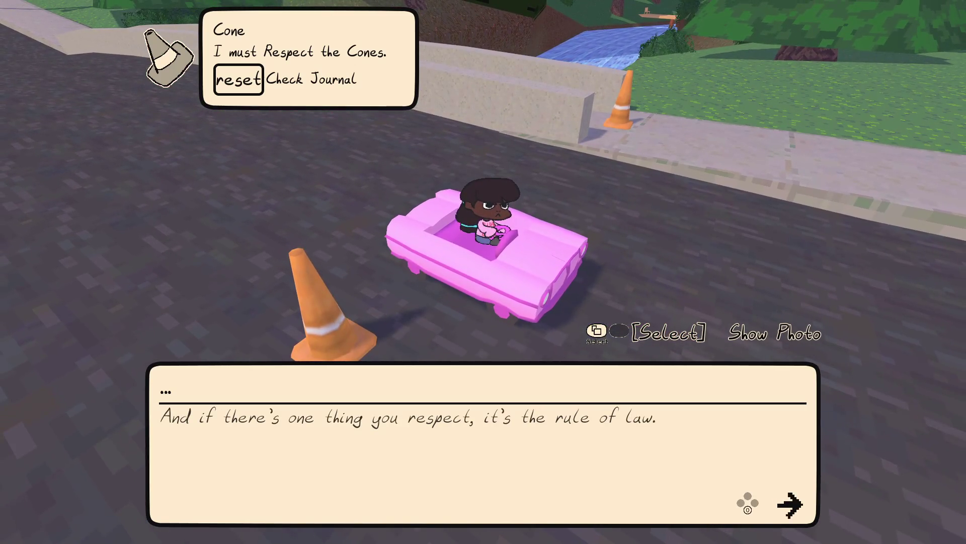
key("Return")
key("Return")
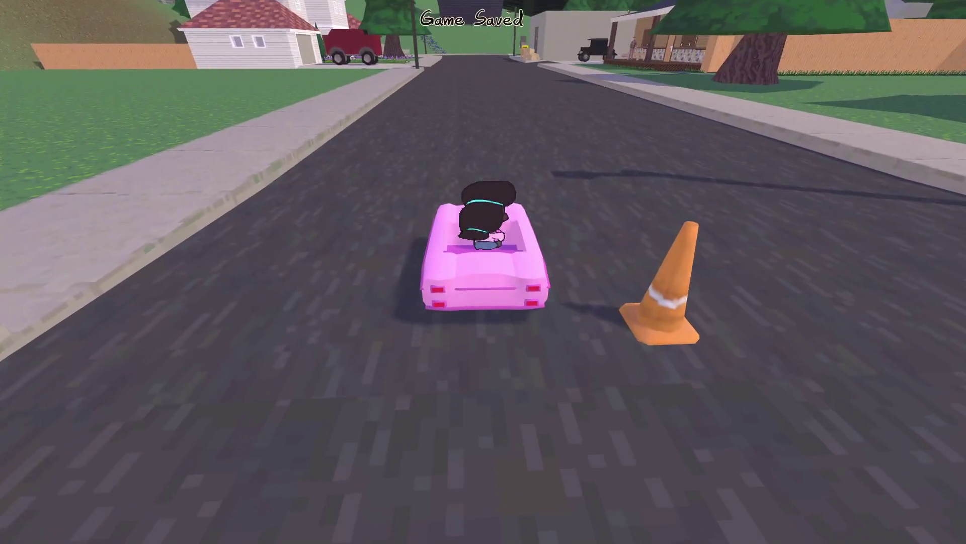
Drive past the cone onto the grassy hill, then quit the game to the editor
key("w")
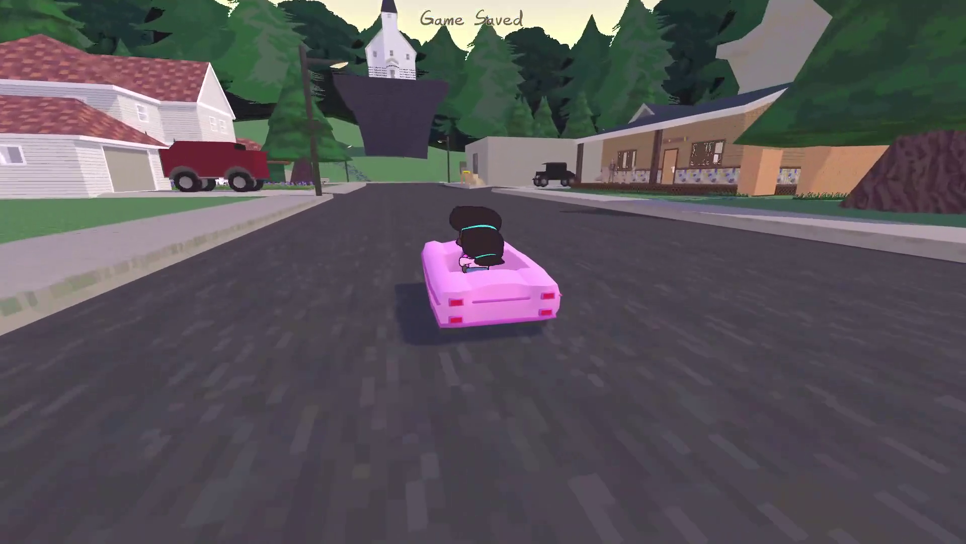
key("w")
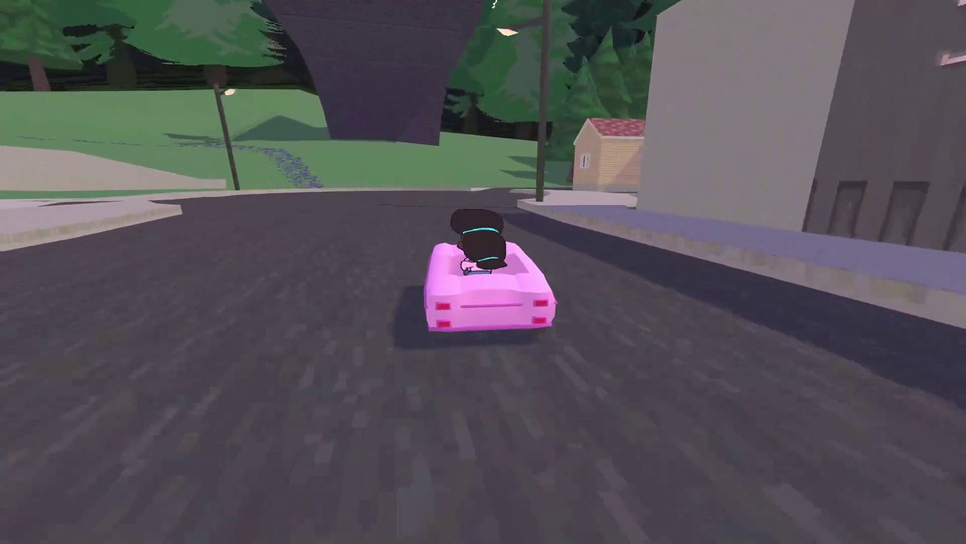
key("d")
key("w")
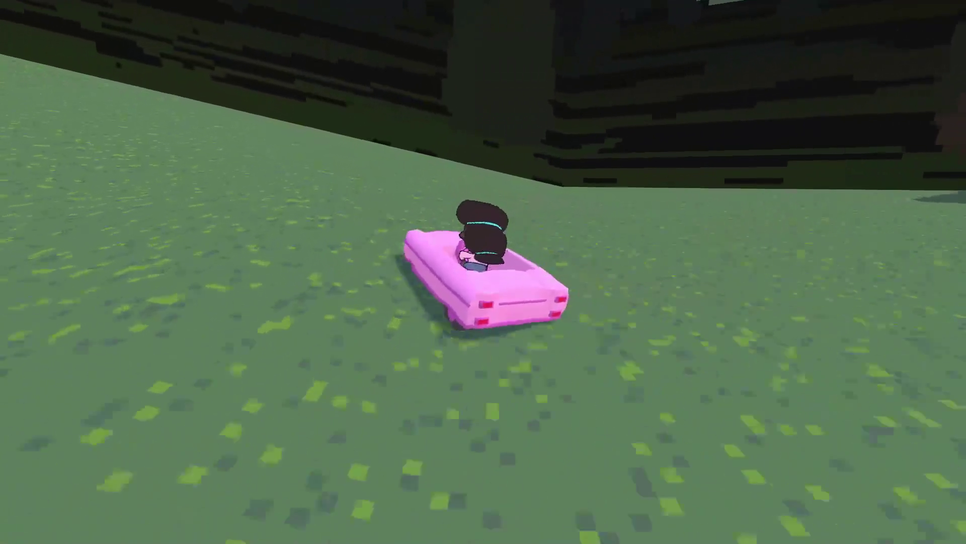
key("w")
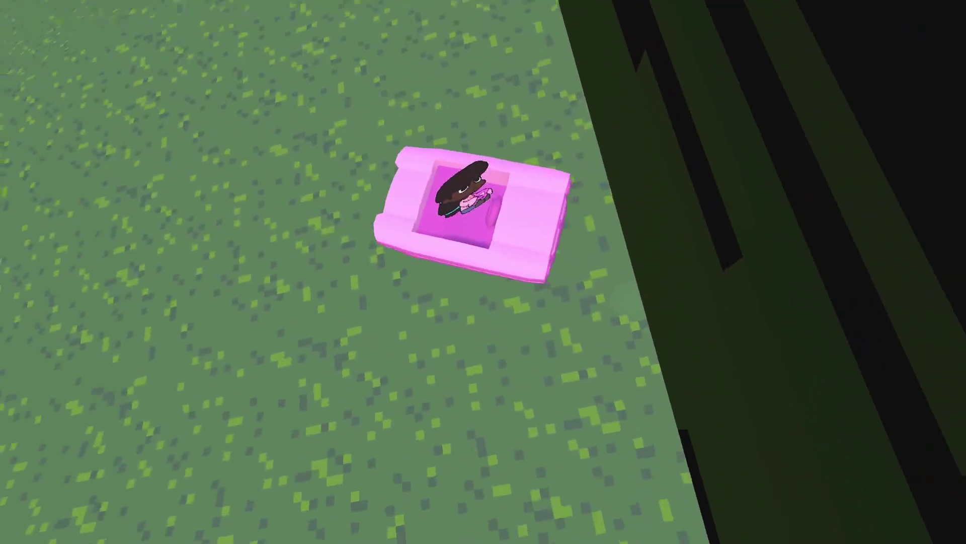
key("Escape")
key("F8")
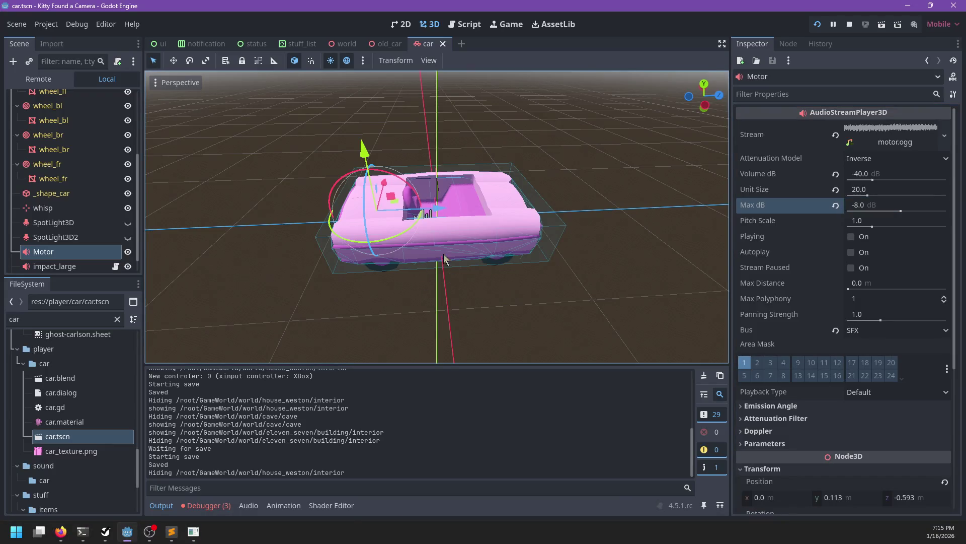
Set the Motor's Max dB to -12 and save car.tscn
left_click(884, 204)
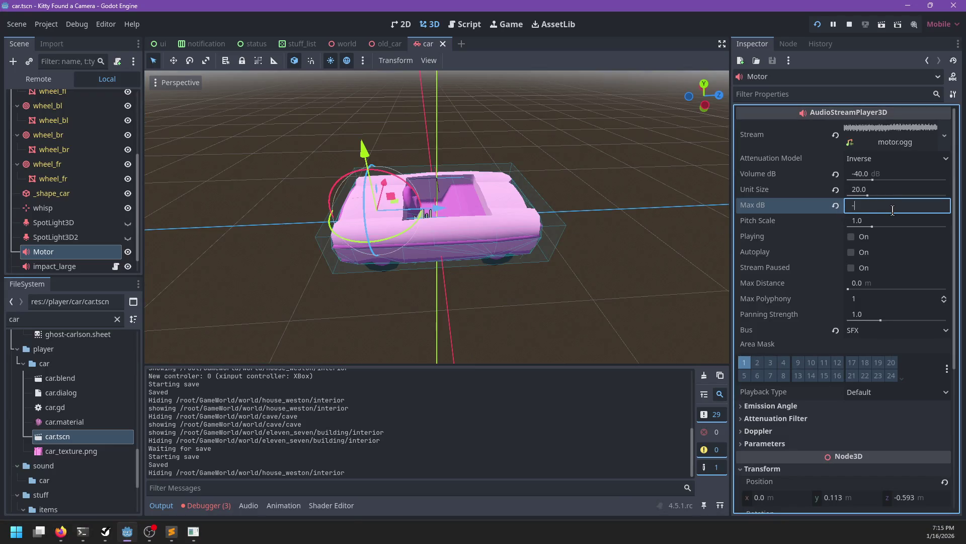
key("Return")
key("ctrl+s")
Give impact_large and impact_small Max dB -5, Volume dB -10 and Unit Size 10
scroll(59, 227, "down", 1)
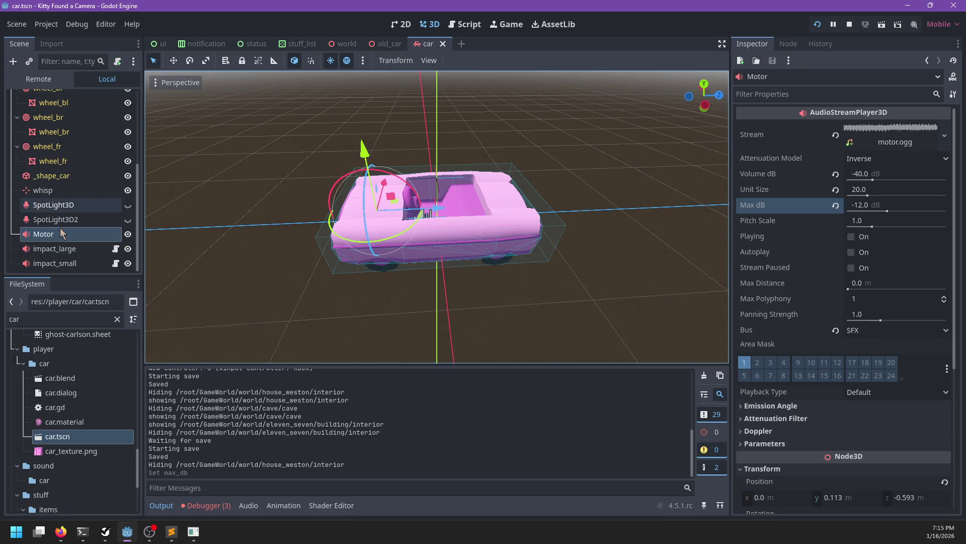
left_click(59, 248)
left_click(55, 264, "shift")
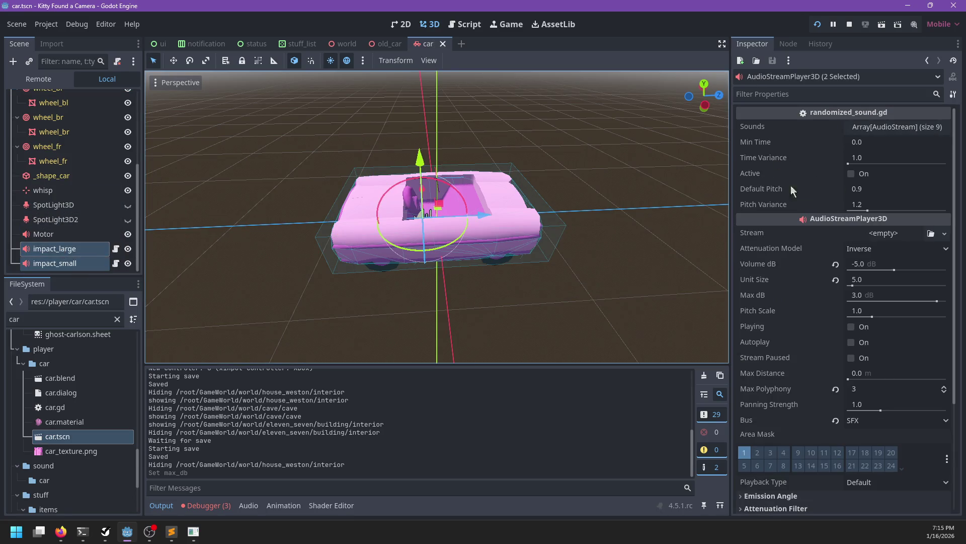
left_click(886, 298)
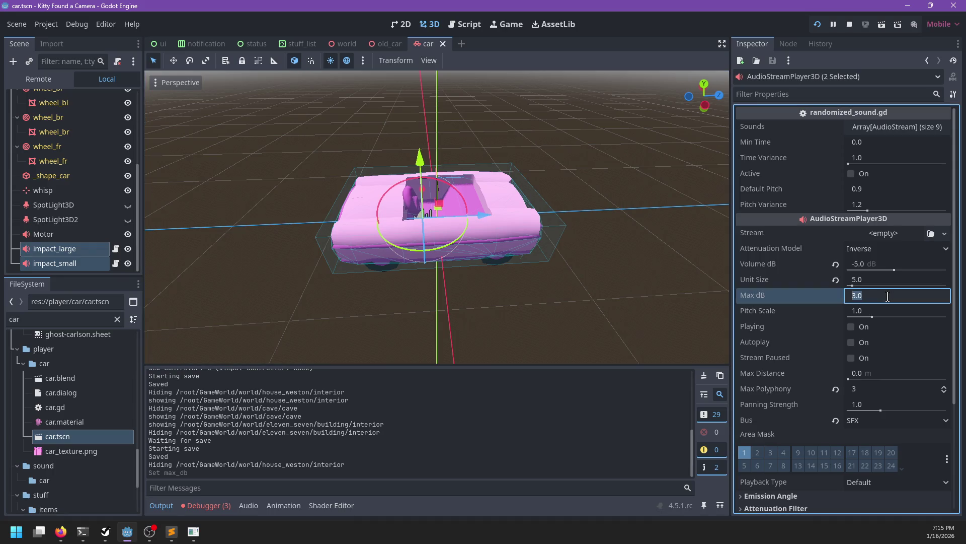
type("5")
key("Return")
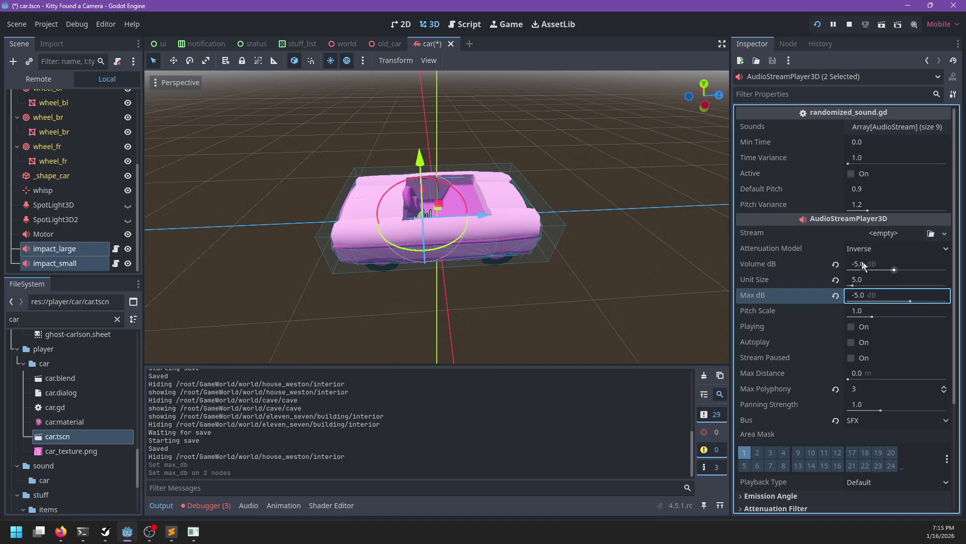
left_click(865, 264)
key("Return")
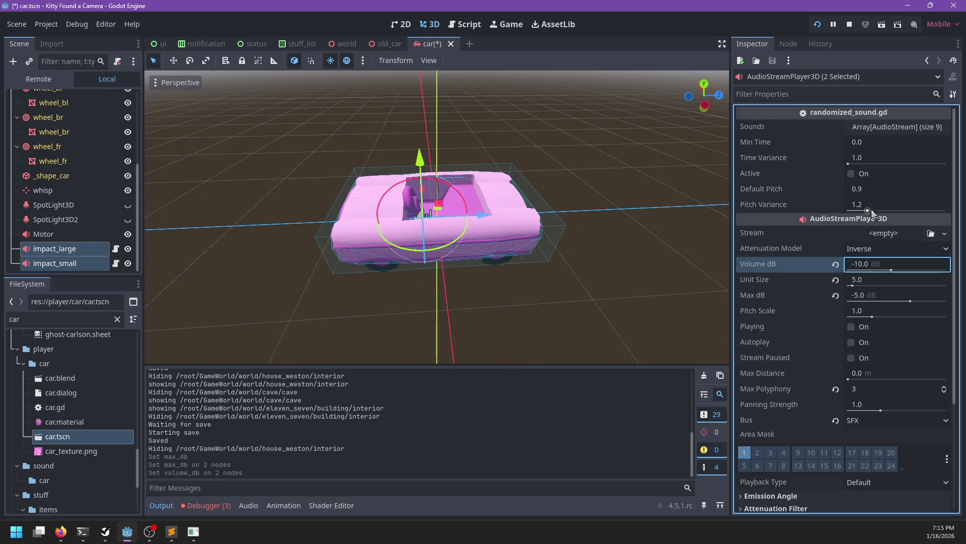
left_click(881, 278)
type("10")
key("Return")
Relaunch and resume the game, test-drive the car, then return to the editor
key("F5")
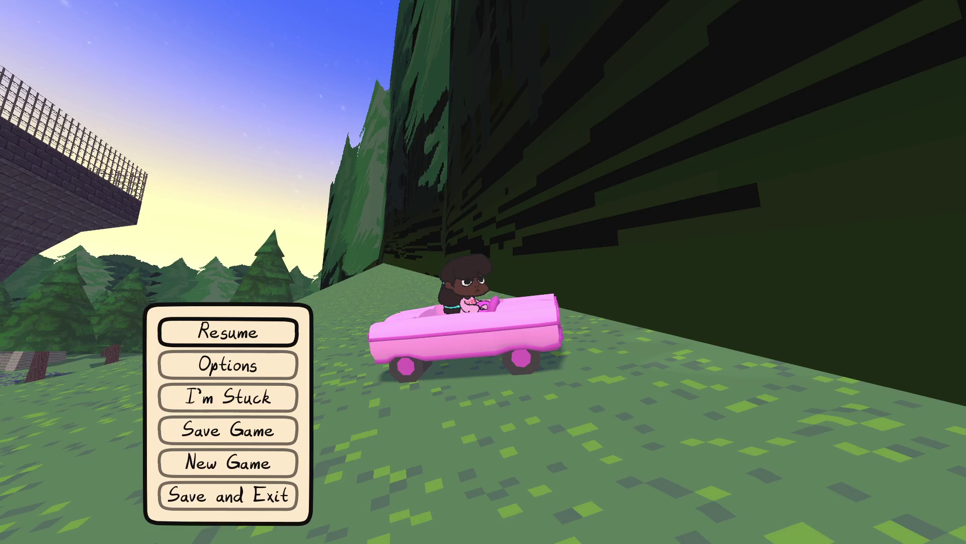
key("Escape")
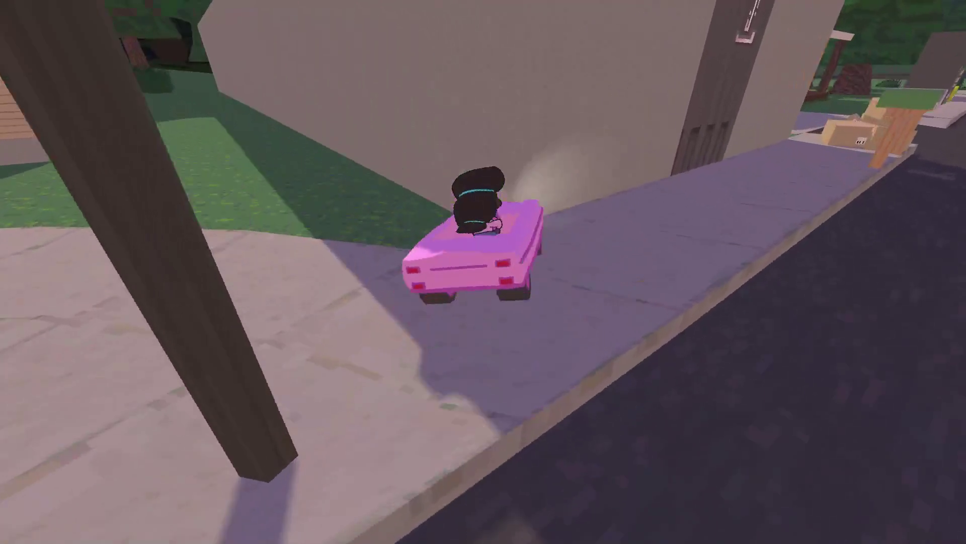
key("F8")
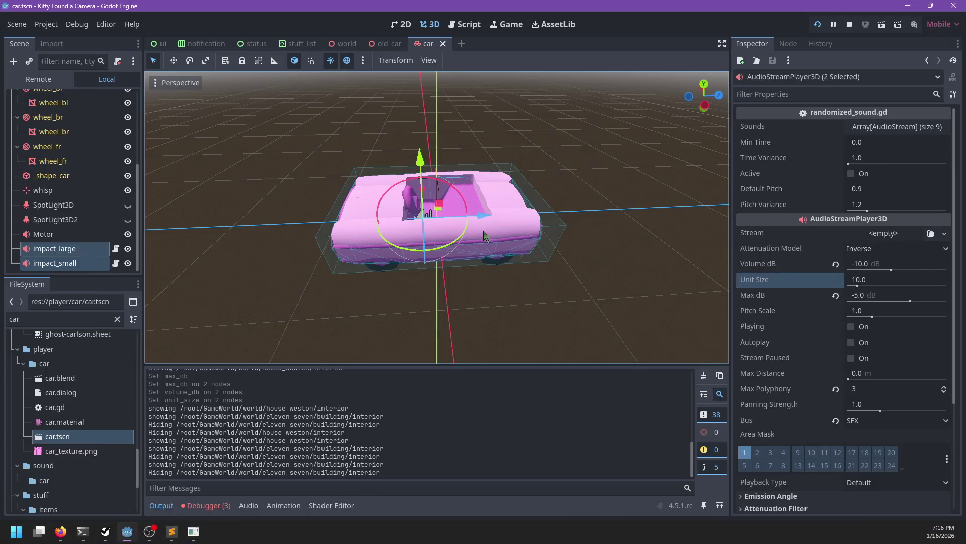
Set both impact sounds' Unit Size to 15 and save car.tscn
left_click(872, 281)
type("15")
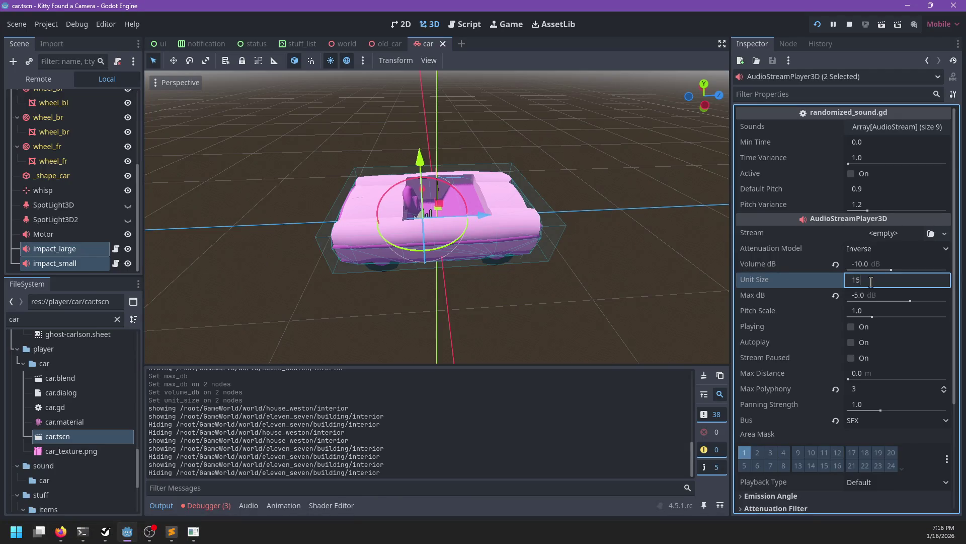
key("Return")
key("ctrl+s")
Drive the car onto the grass in the game, then save and quit from the pause menu
key("alt+Tab")
key("Return")
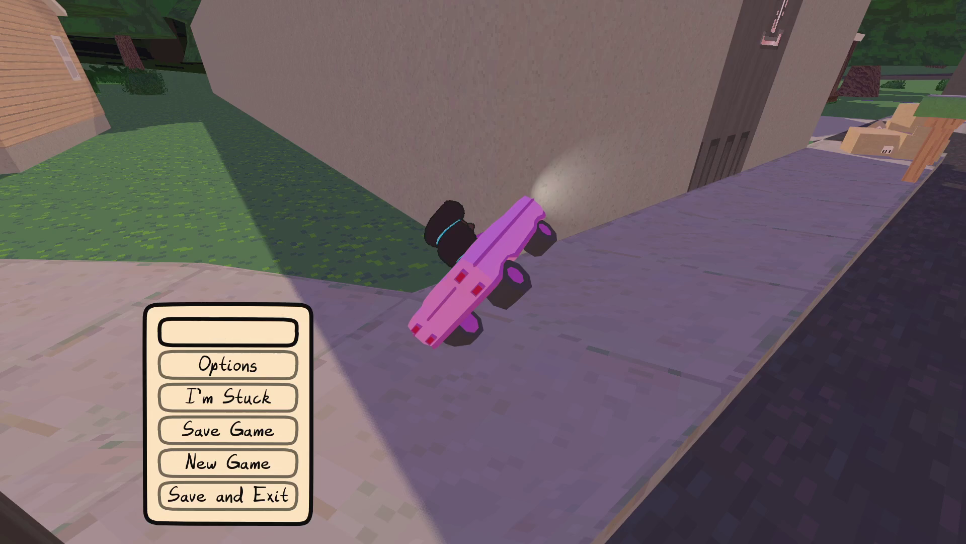
key("a")
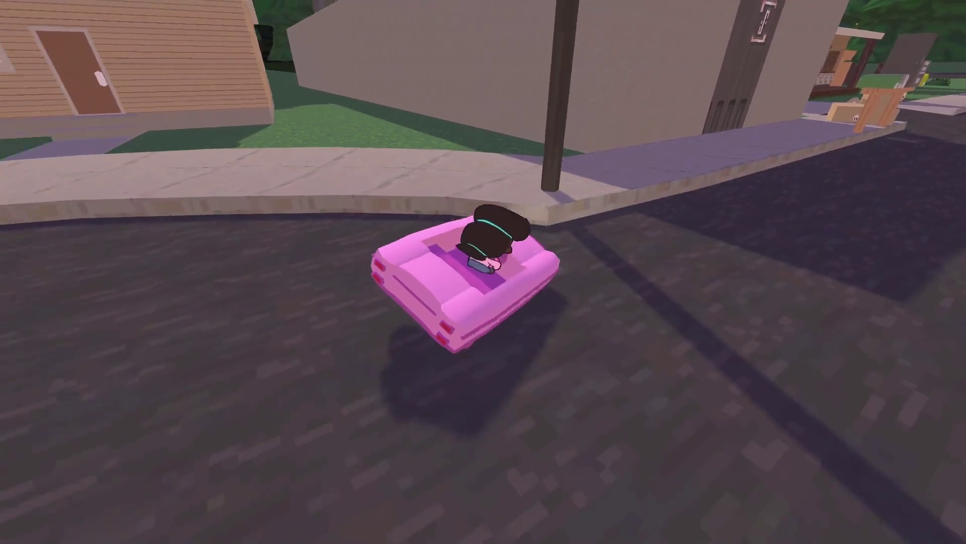
key("w")
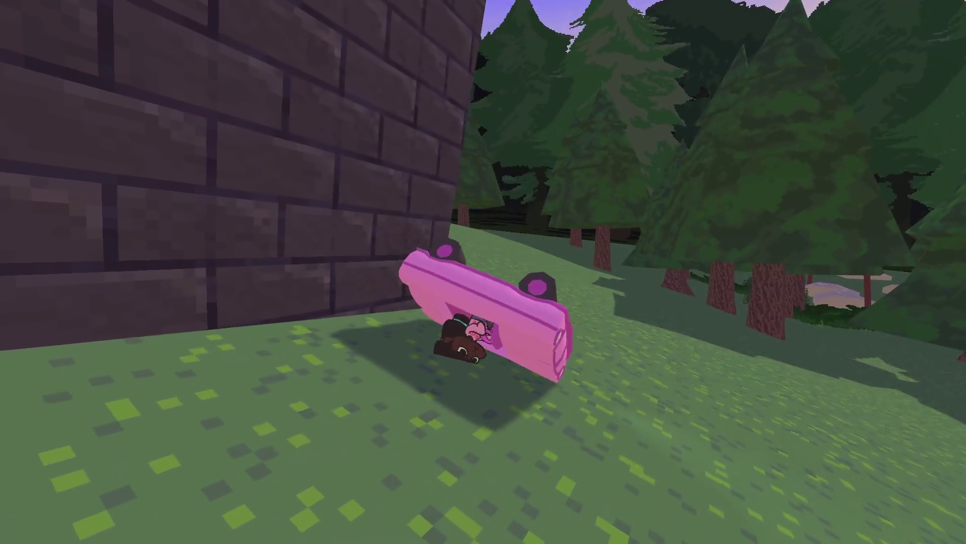
key("Escape")
key("Down")
key("Down")
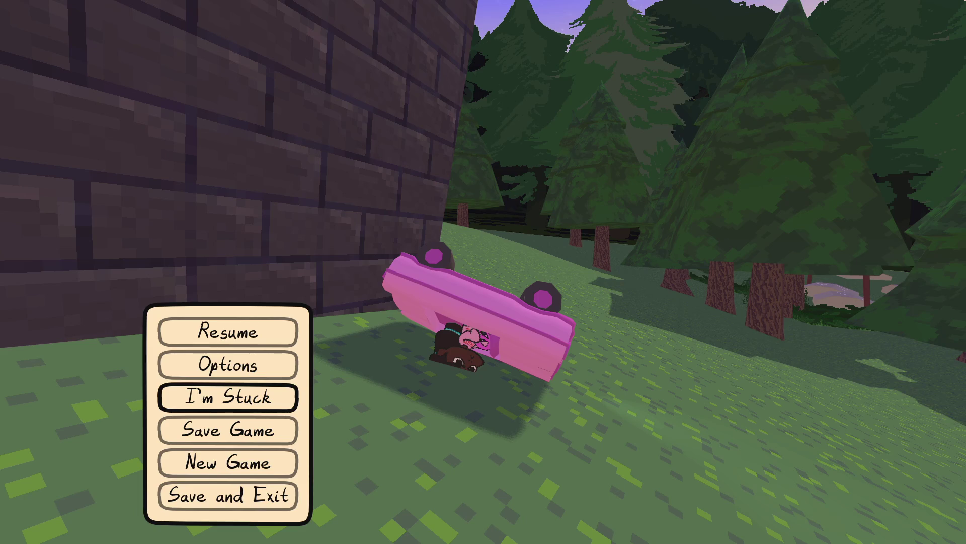
key("Down")
key("Down")
key("Down")
key("Return")
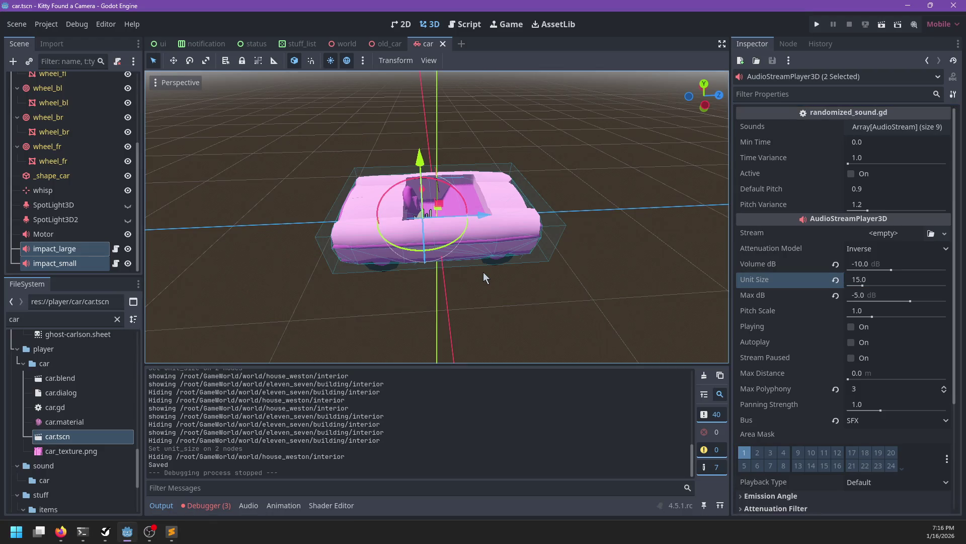
Relaunch the game, run the character around town, and stop the game
key("F5")
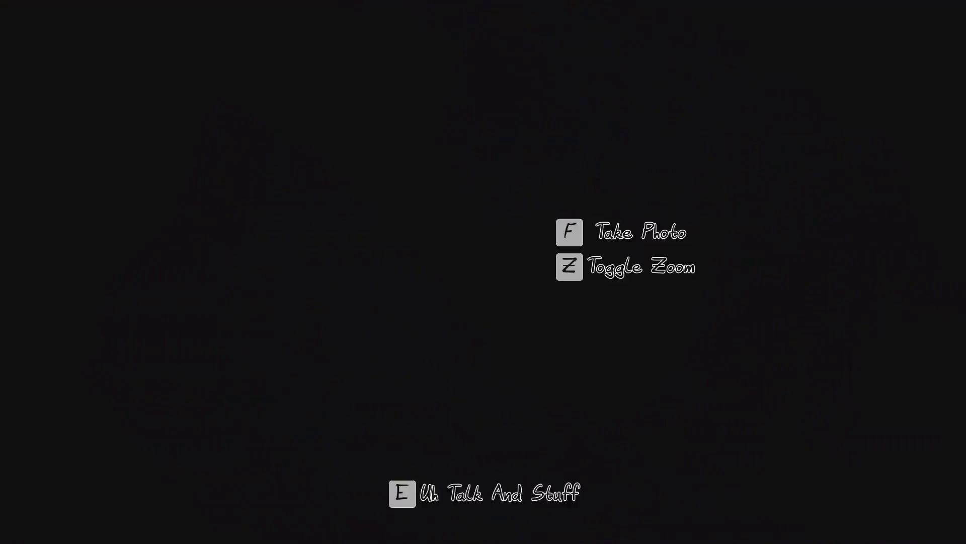
key("w")
key("space")
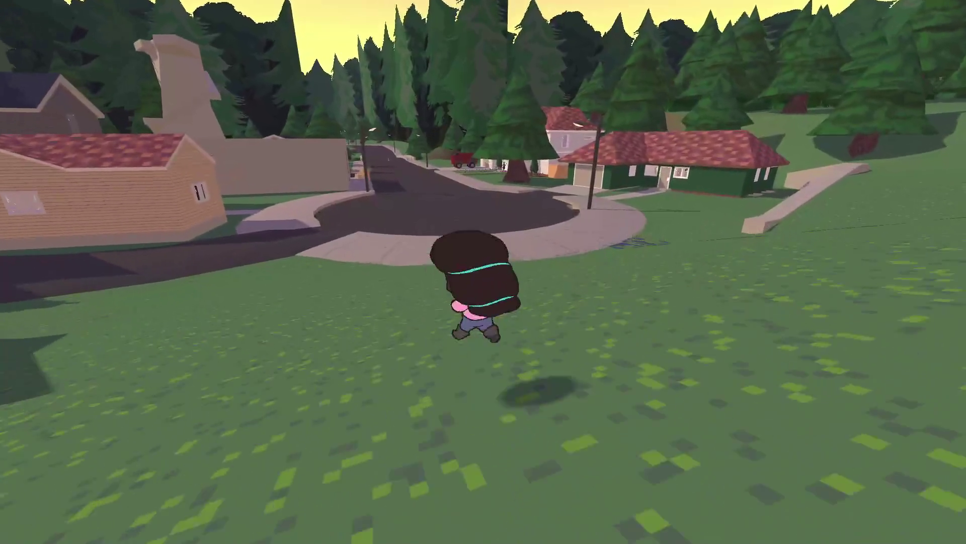
key("s")
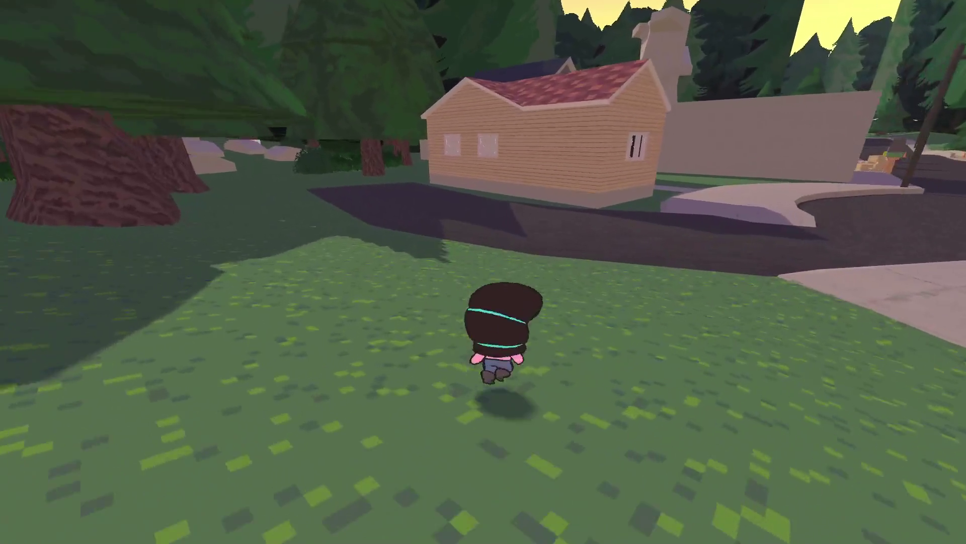
key("w")
key("F8")
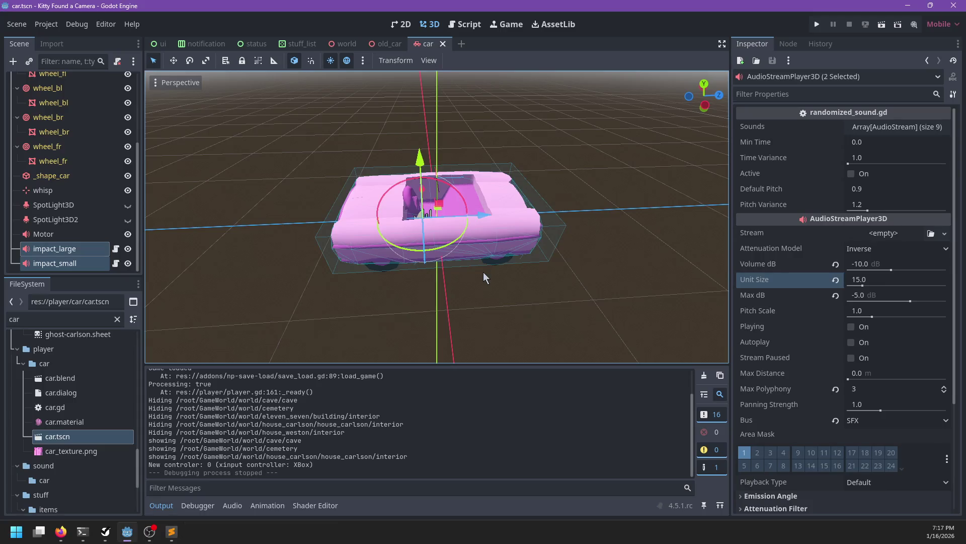
Mark 'Car is way too loud when zoomed in' completed in NP-ToDo and review the door tasks
left_click(105, 531)
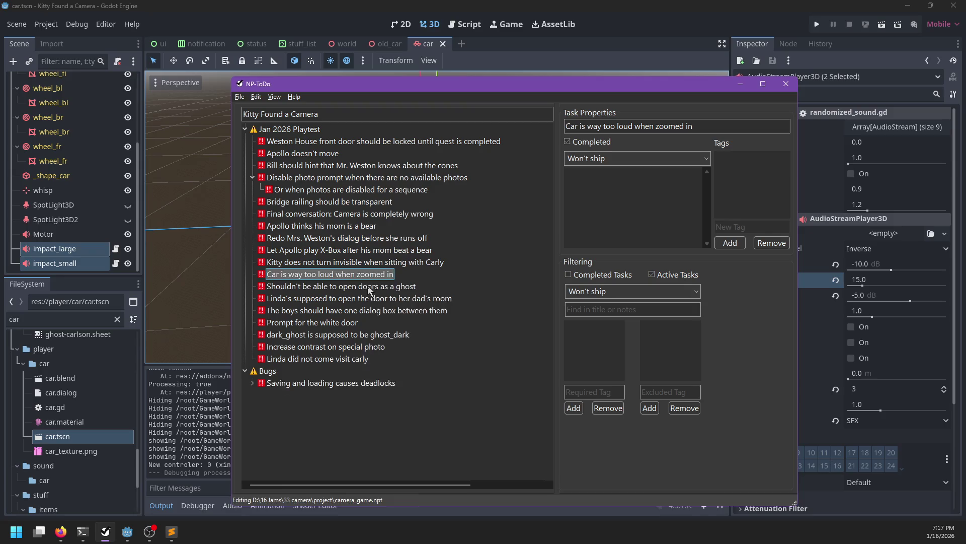
double_click(347, 275)
left_click(347, 275)
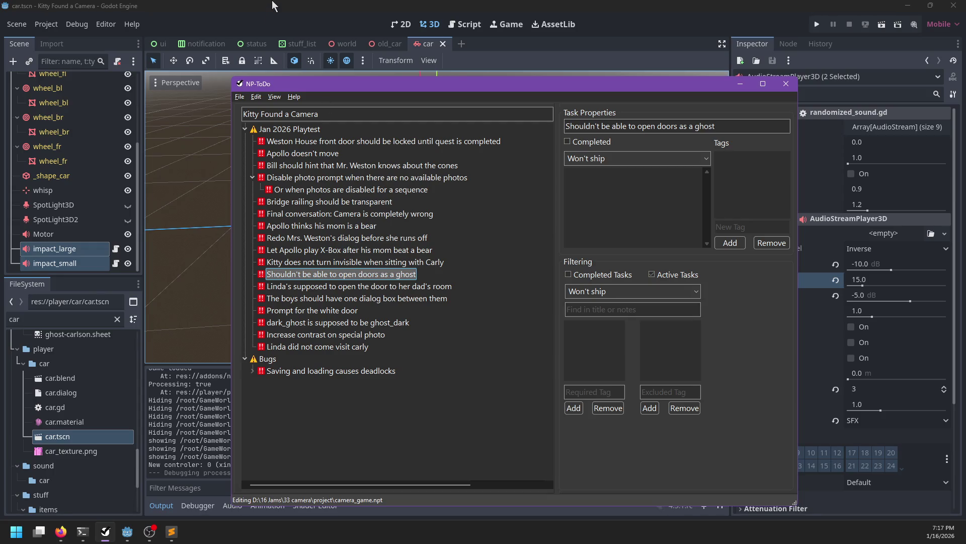
left_click(430, 145)
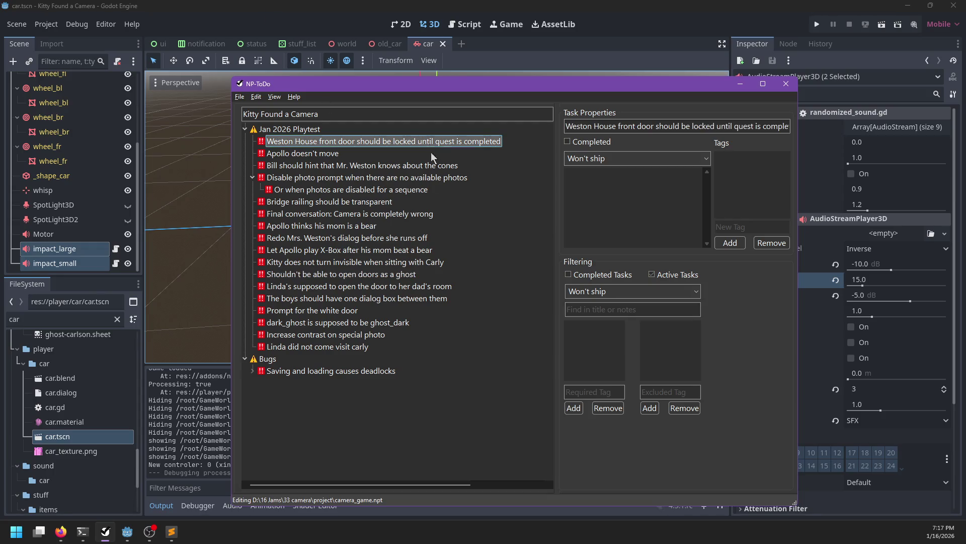
left_click(355, 6)
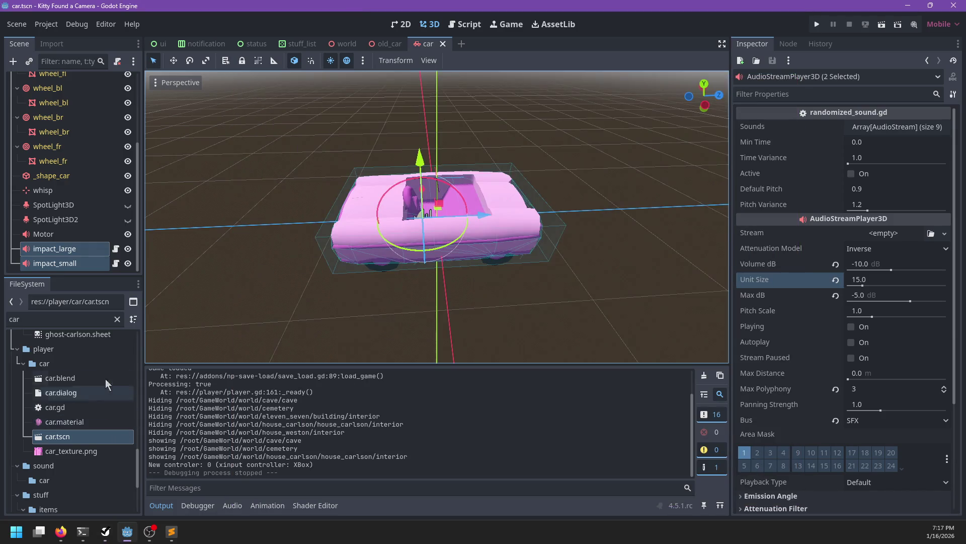
double_click(85, 318)
Filter files by 'weston', open house_weston.tscn, and frame the door_westf node
type("weston")
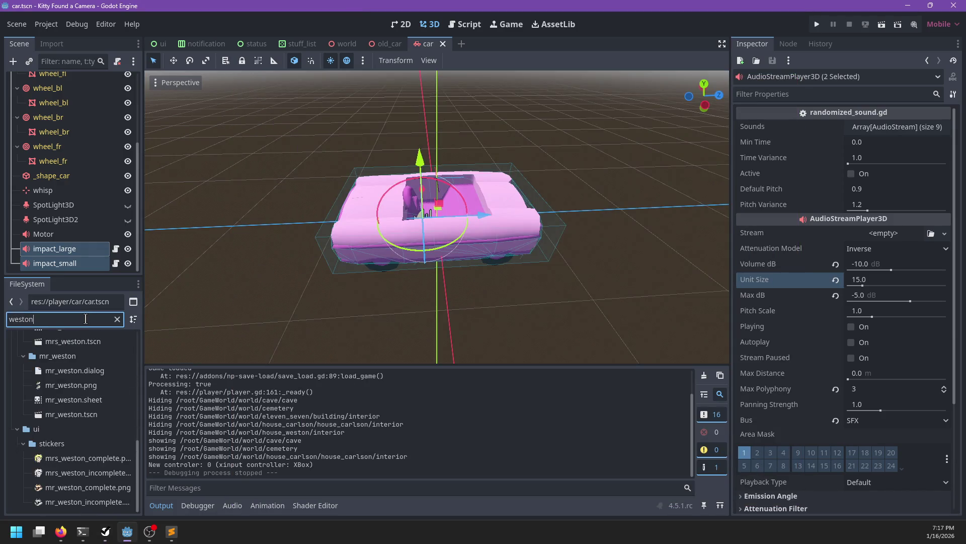
scroll(84, 365, "up", 4)
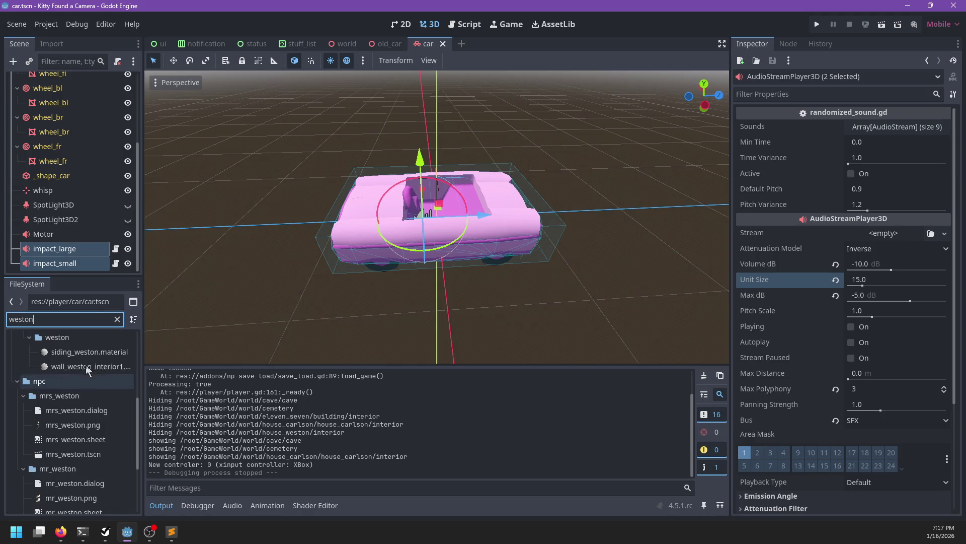
scroll(109, 391, "up", 5)
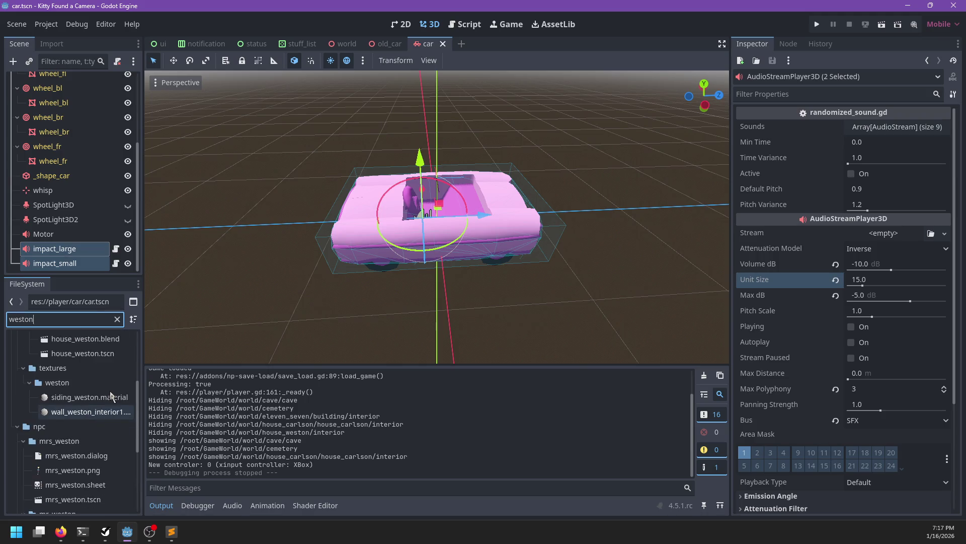
scroll(110, 390, "down", 3)
double_click(82, 439)
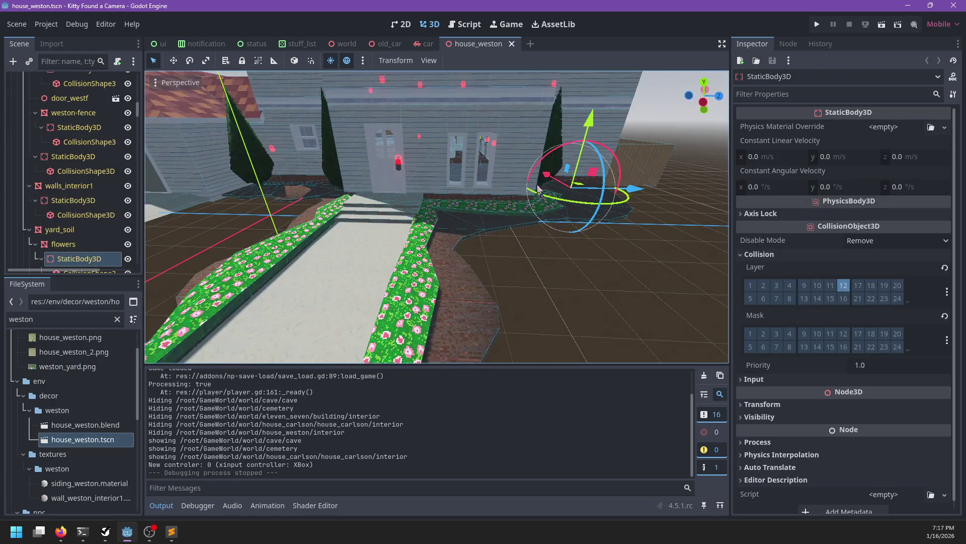
left_click(401, 170)
key("f")
scroll(524, 192, "down", 3)
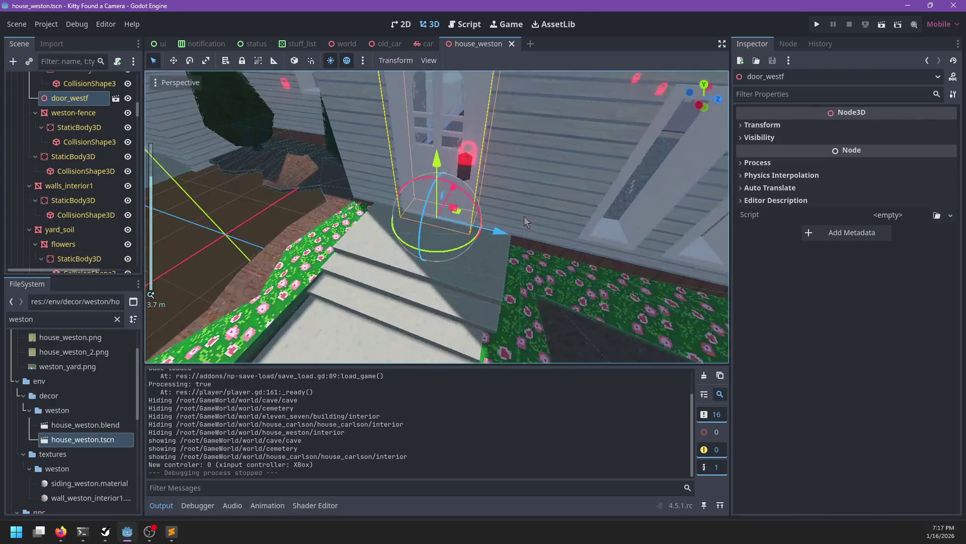
mouse_move(539, 220)
left_mouse_down()
mouse_move(455, 186)
mouse_move(324, 180)
mouse_move(187, 124)
left_mouse_up()
Enable Editable Children on door_westf and select its Area3D scanner
right_click(92, 99)
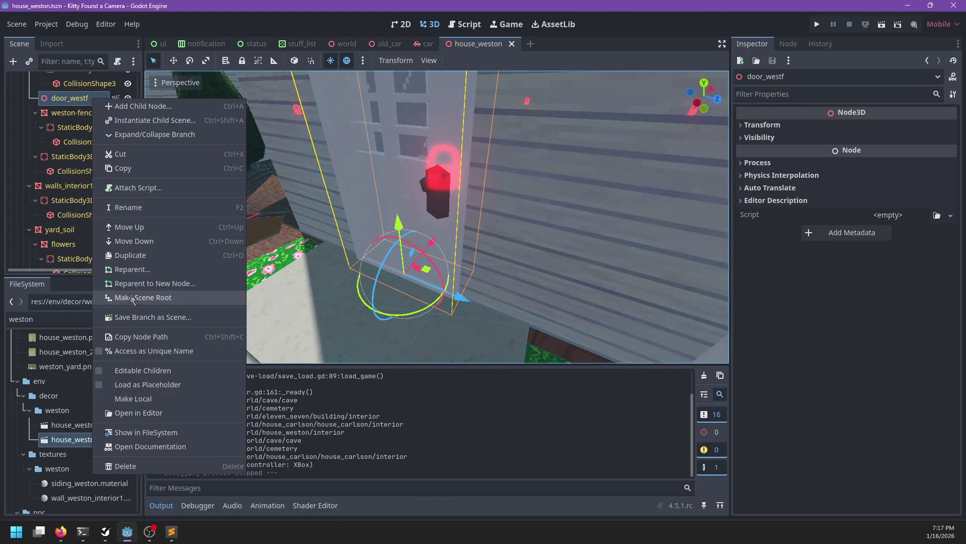
left_click(151, 371)
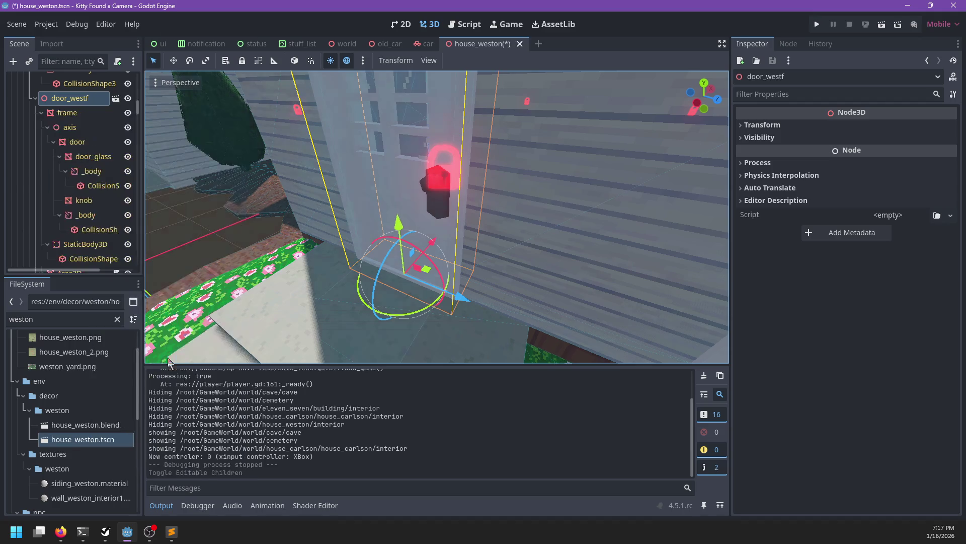
scroll(86, 189, "down", 4)
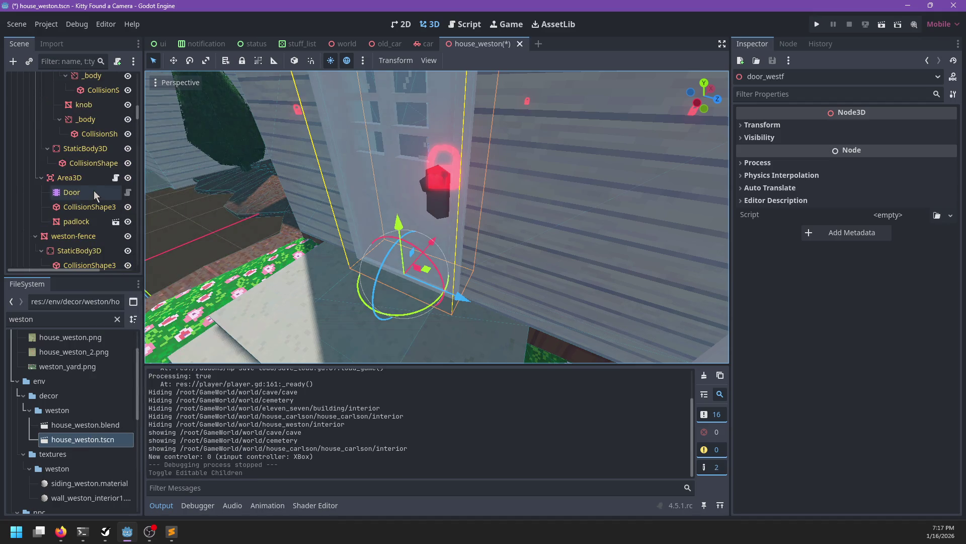
left_click(71, 177)
mouse_move(571, 187)
left_mouse_down()
mouse_move(603, 186)
mouse_move(574, 204)
left_mouse_up()
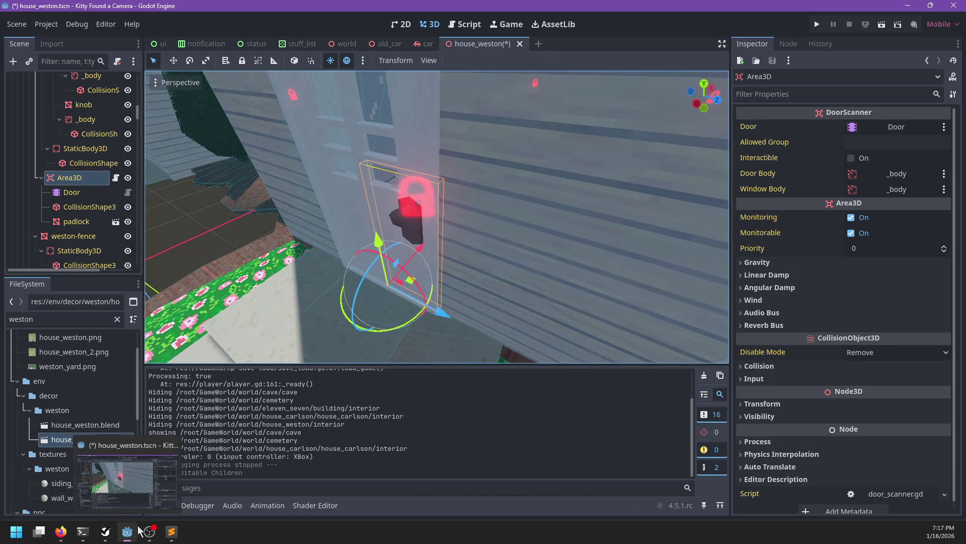
Switch to Sublime Text and collapse the languages folder
left_click(171, 531)
scroll(135, 149, "up", 2)
left_click(130, 147)
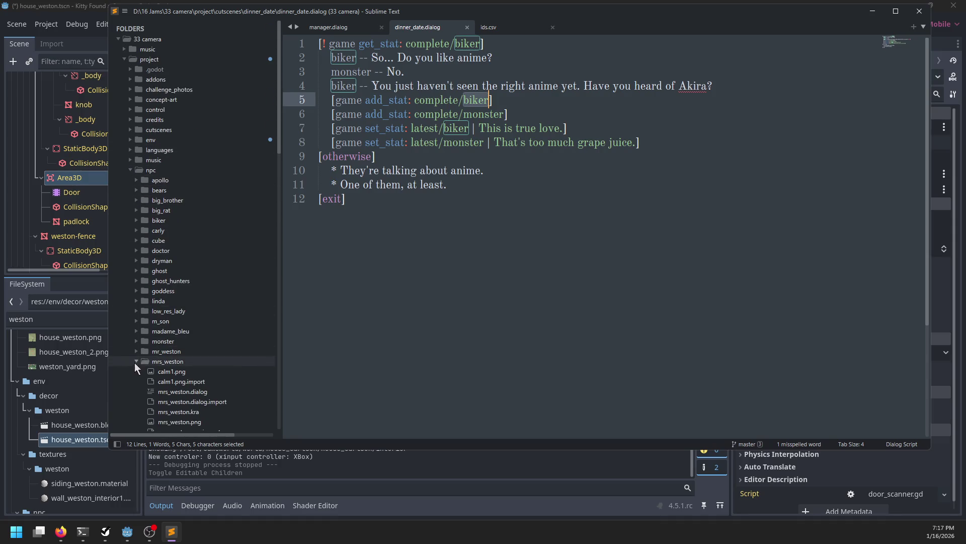
Open mrs_weston.dialog and search it for 'locked'
scroll(184, 322, "down", 3)
left_click(183, 271)
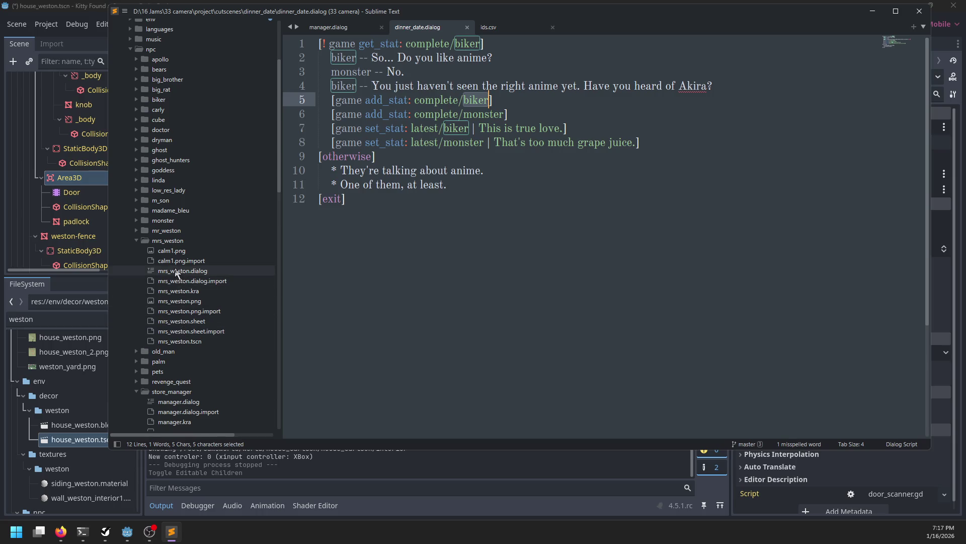
key("ctrl+f")
type("set_late")
key("ctrl+a")
type("locked")
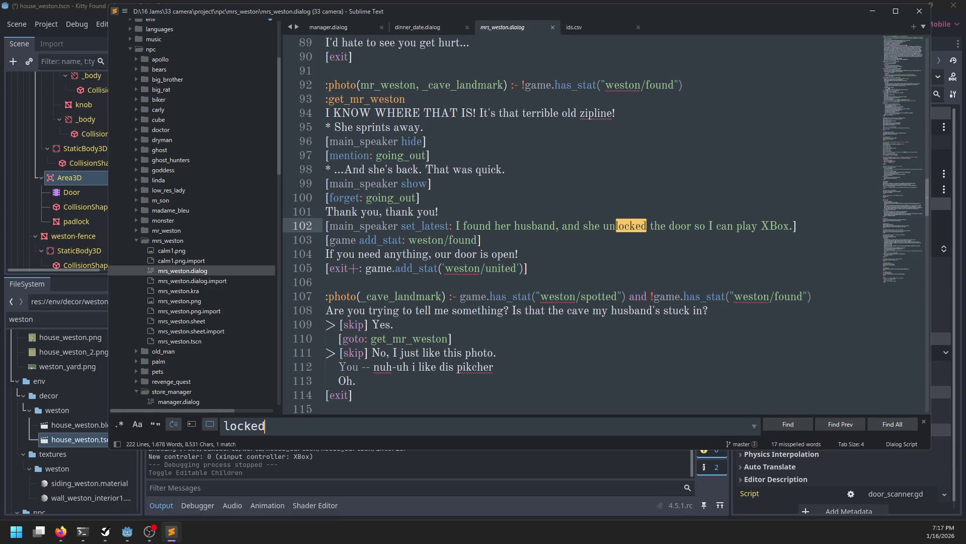
key("Escape")
Copy the weston/found stat name and return to Godot's door scanner Allowed Group field
left_click_drag(477, 241, 408, 241)
key("ctrl+c")
left_click_drag(445, 268, 515, 269)
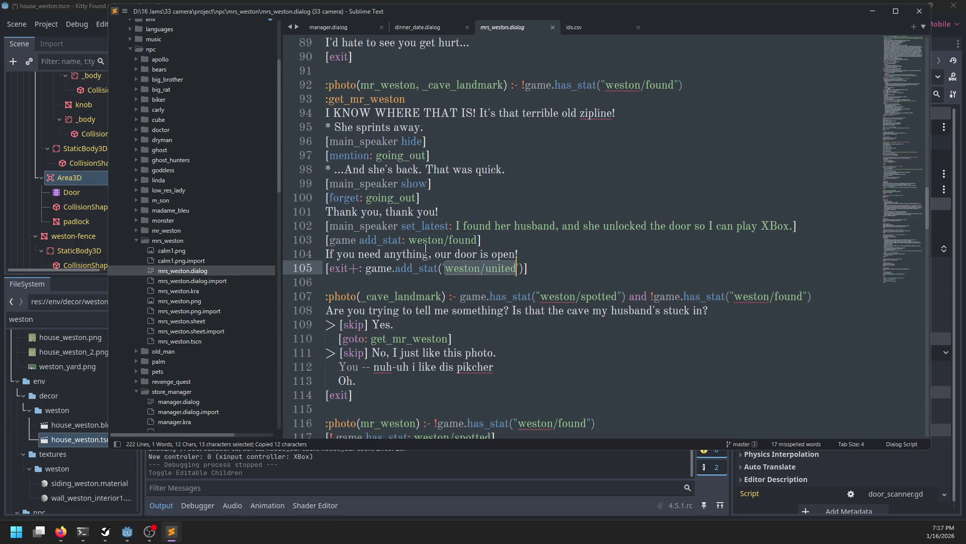
left_click_drag(409, 241, 479, 242)
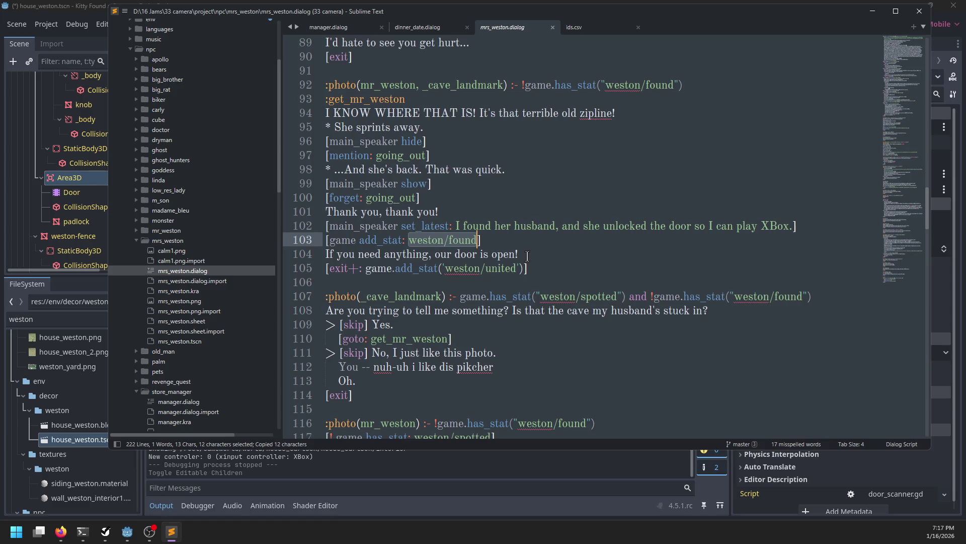
scroll(529, 257, "down", 9)
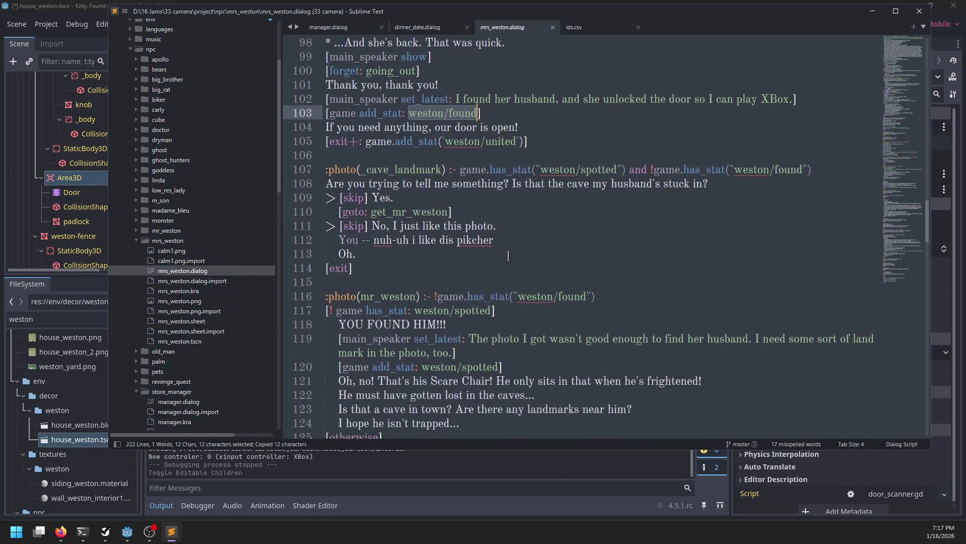
scroll(578, 300, "down", 8)
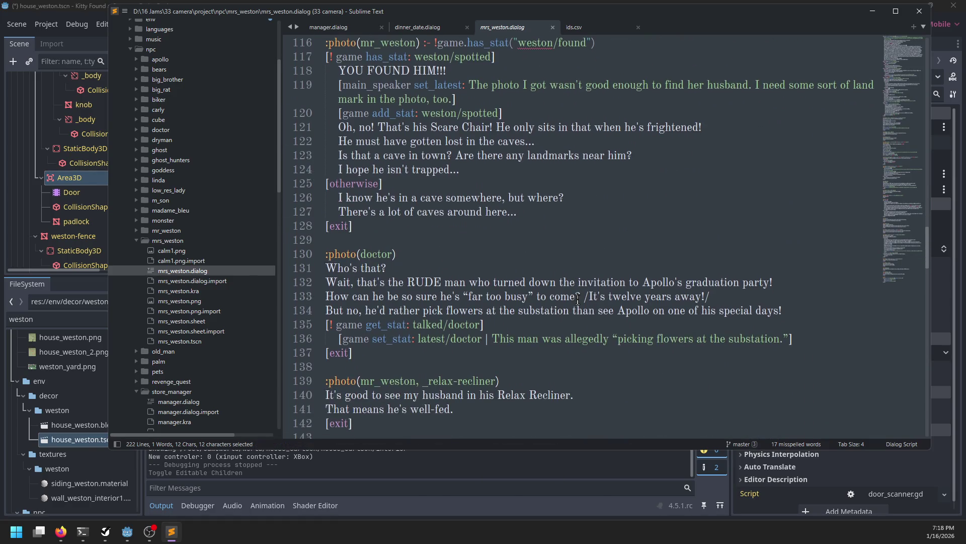
scroll(576, 300, "up", 8)
scroll(575, 299, "up", 7)
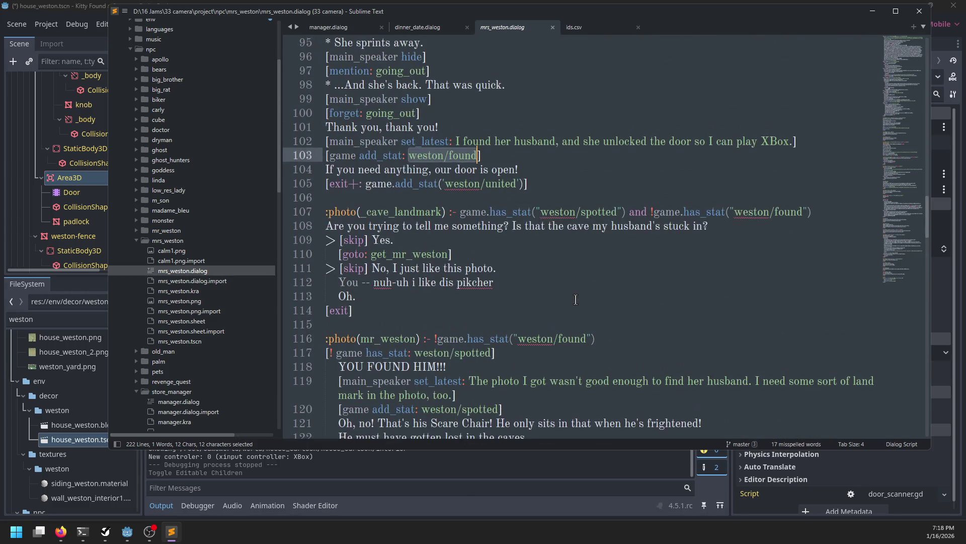
scroll(575, 299, "up", 6)
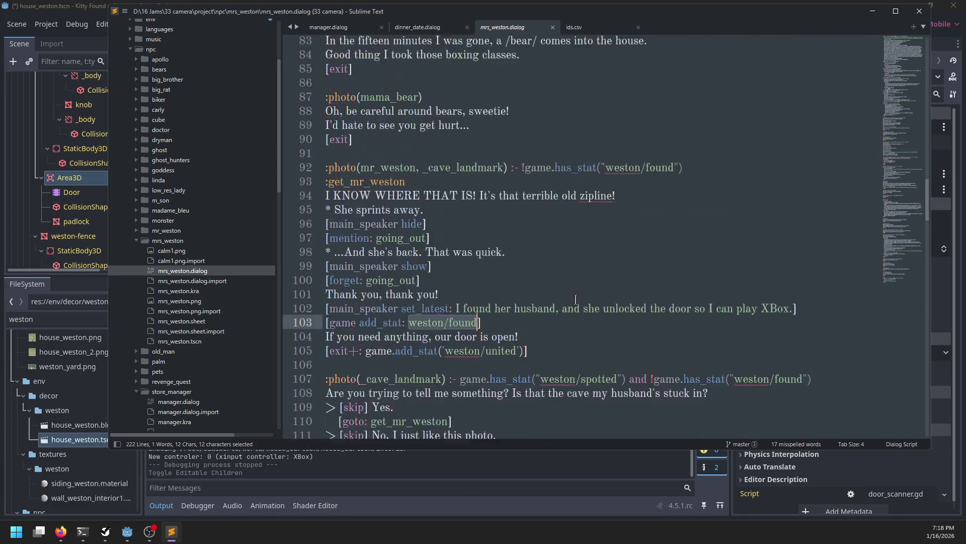
key("alt+Tab")
left_click(881, 142)
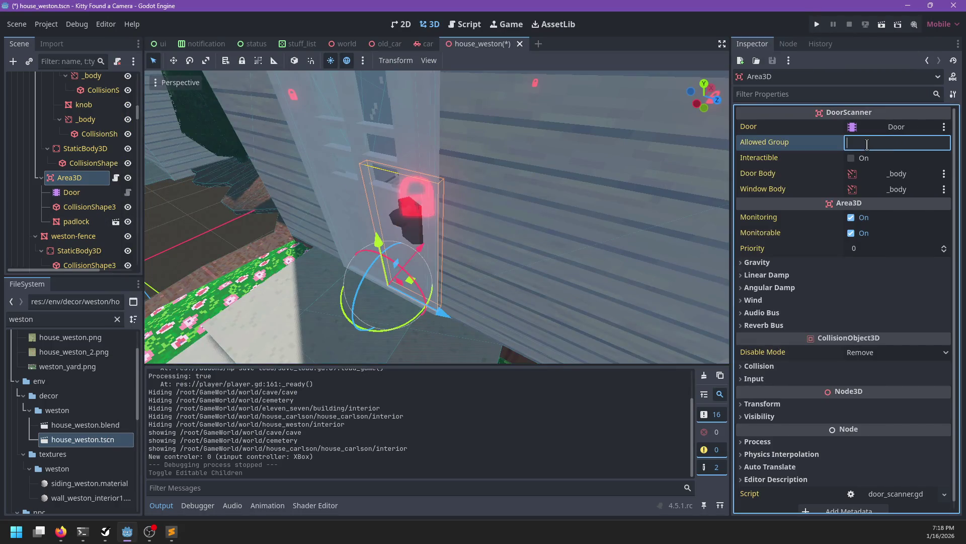
Paste weston/found as the door scanner's Allowed Group and save house_weston.tscn
key("ctrl+v")
key("ctrl+s")
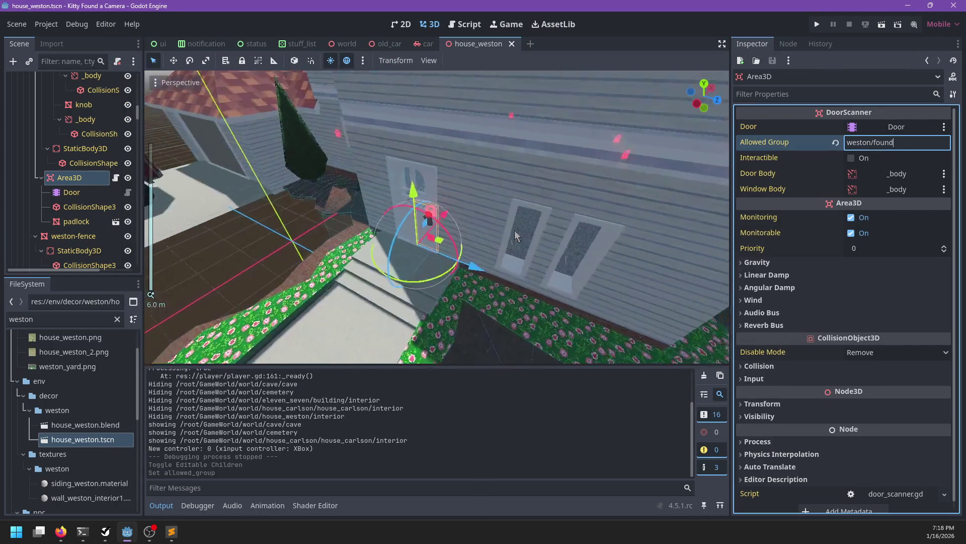
scroll(491, 243, "up", 5)
scroll(517, 241, "up", 2)
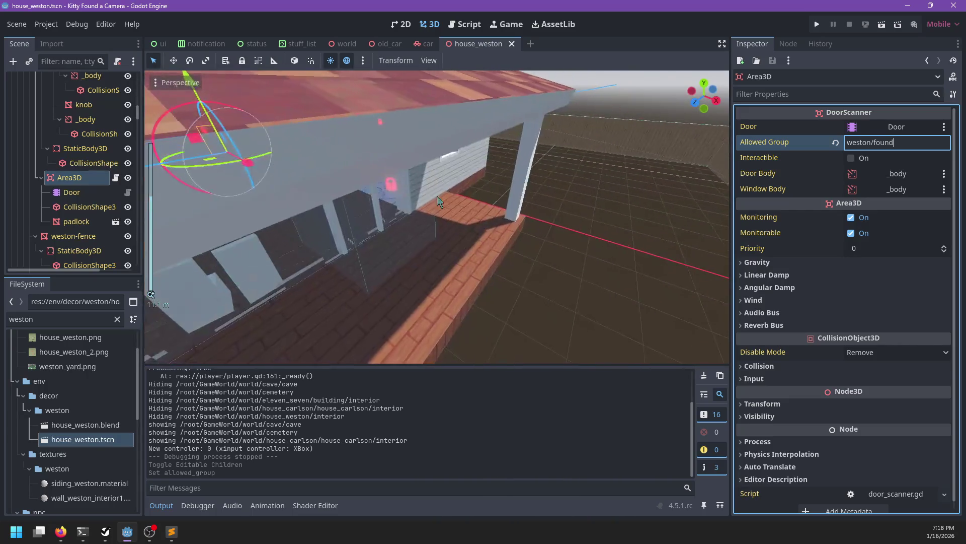
Check the door's collision box and DoorScanner node settings in the viewport
left_click(415, 236)
key("f")
scroll(106, 240, "down", 2)
left_click(55, 213)
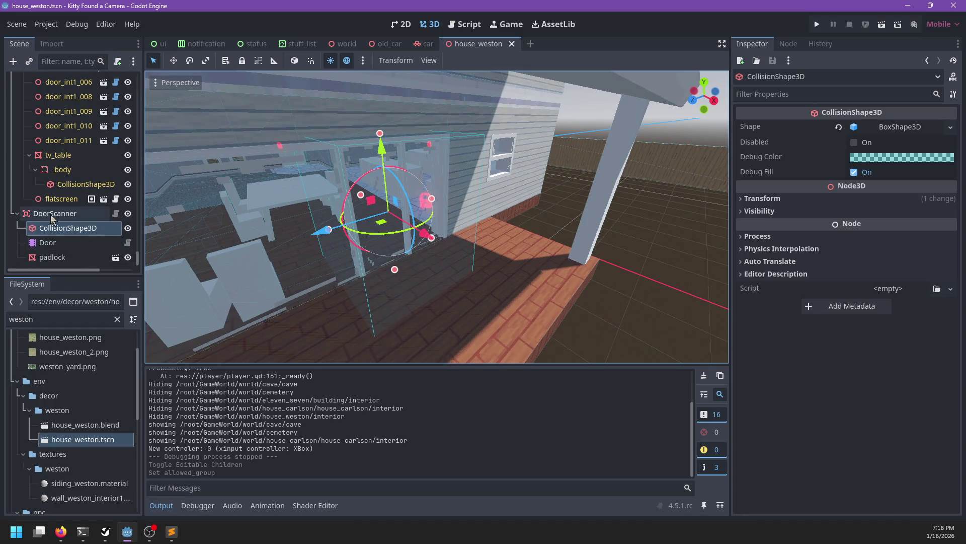
scroll(355, 255, "down", 8)
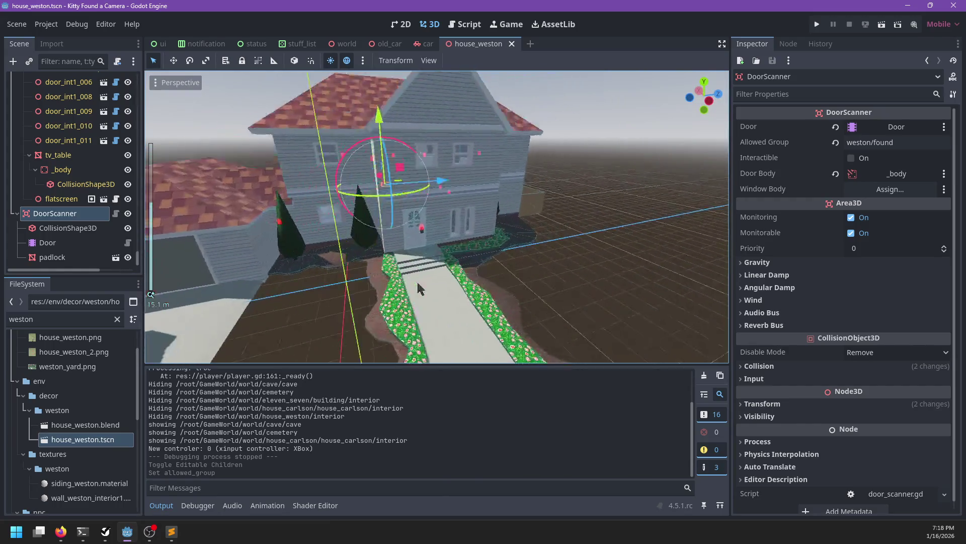
key("alt+Tab")
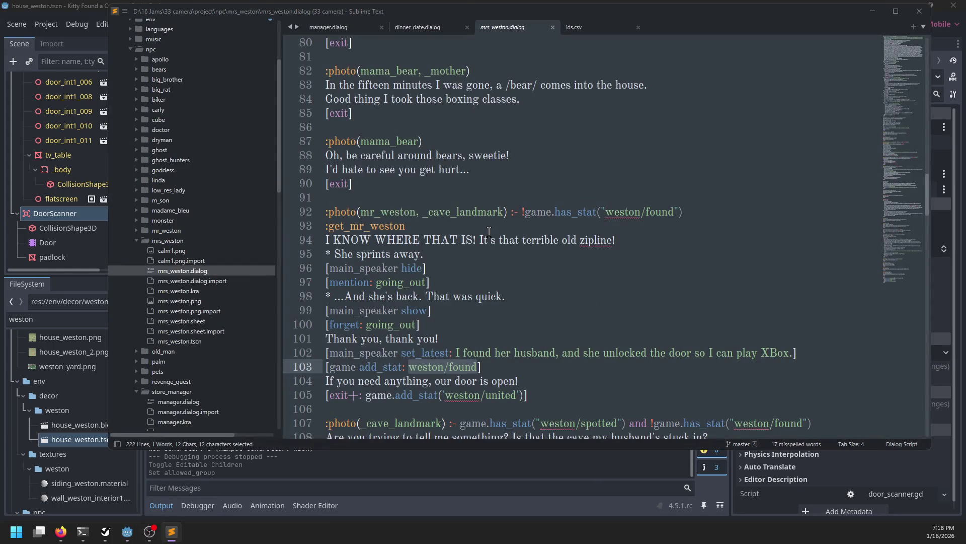
Mark the Weston House front door task Complete in NP-ToDo and save the list
key("alt+Tab")
right_click(308, 143)
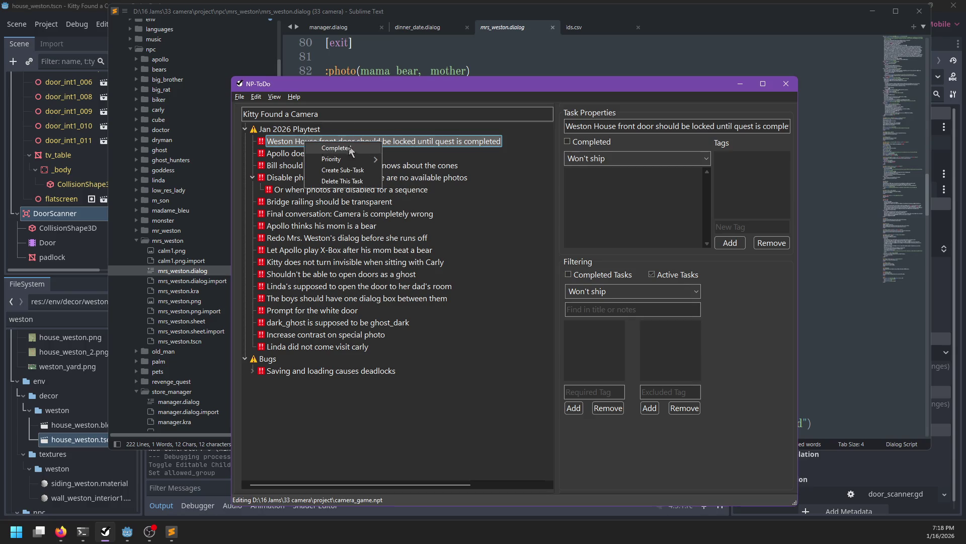
left_click(347, 147)
key("ctrl+s")
Select the 'Apollo doesn't move' task and go back to Godot's file search
left_click(302, 143)
key("alt+Tab")
key("alt+Tab")
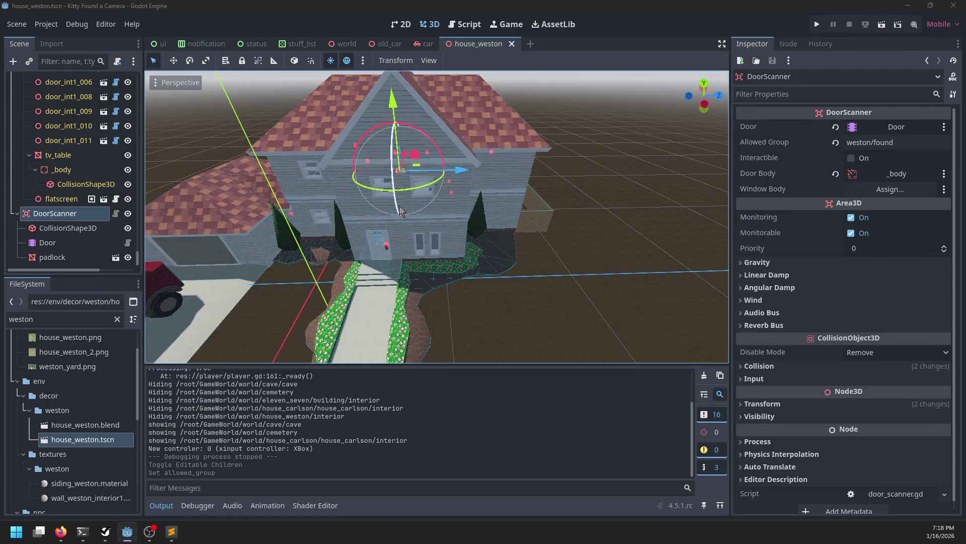
key("alt+Tab")
key("alt+Tab")
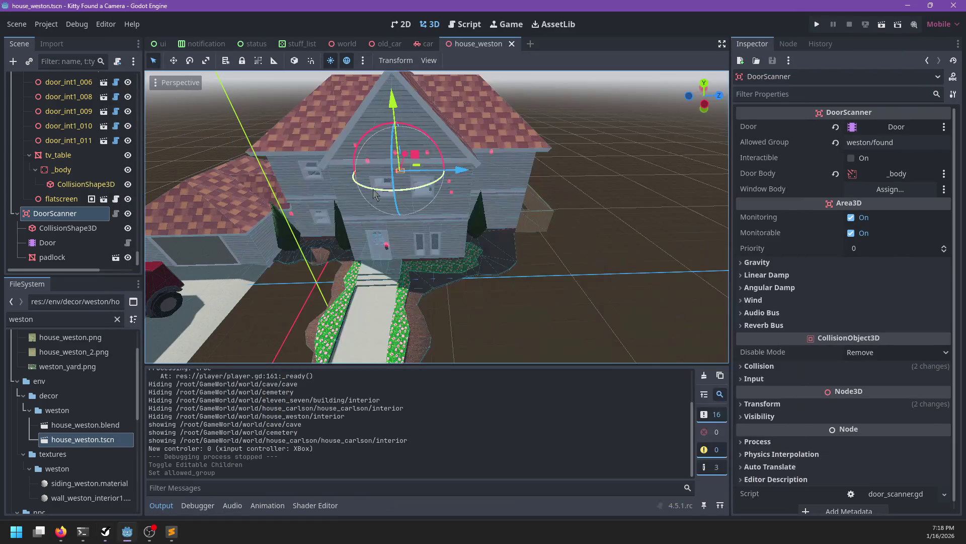
left_click(74, 319)
Filter the FileSystem for 'apollo' and open apollo.tscn and its script
key("ctrl+a")
type("apollo")
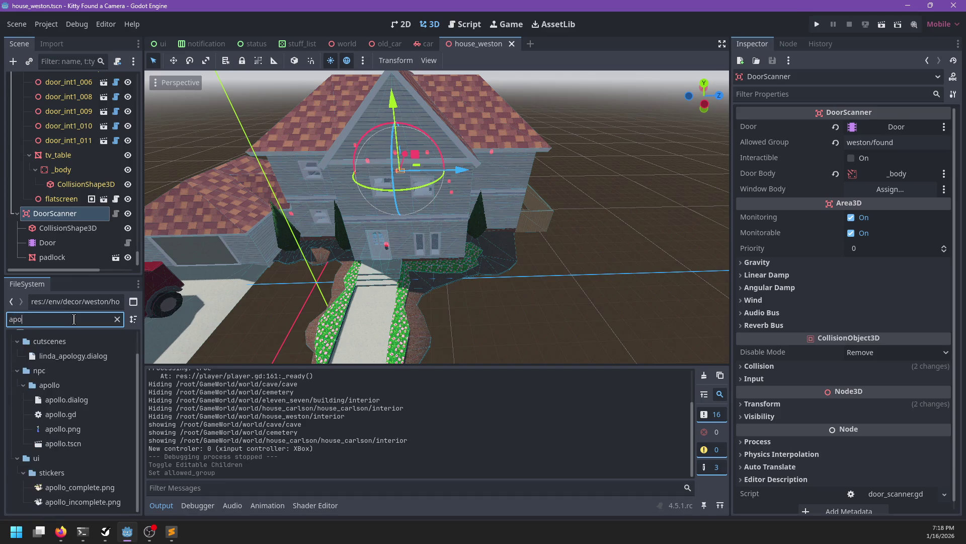
double_click(80, 442)
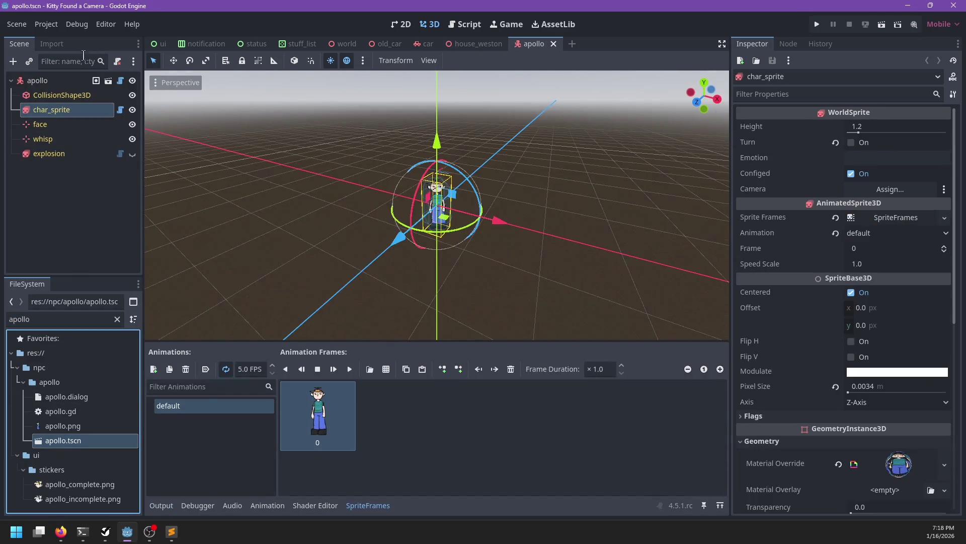
left_click(122, 83)
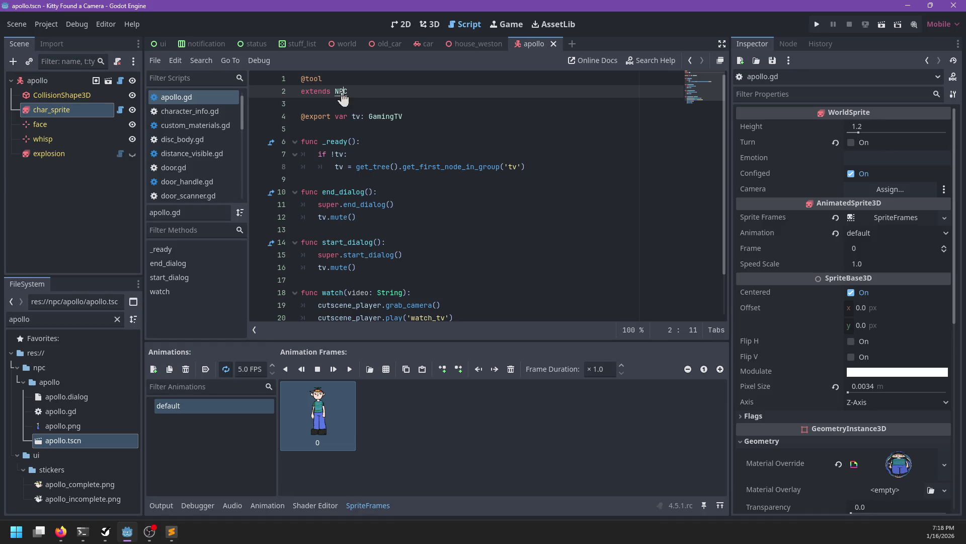
left_click(343, 91, "ctrl")
left_click(451, 167)
key("Return")
type("@expor")
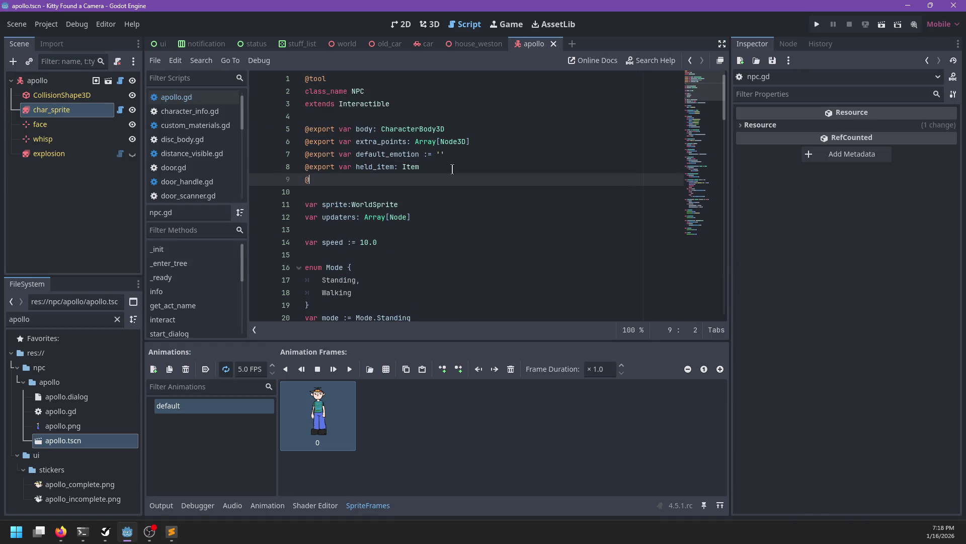
key("BackSpace")
key("BackSpace")
key("BackSpace")
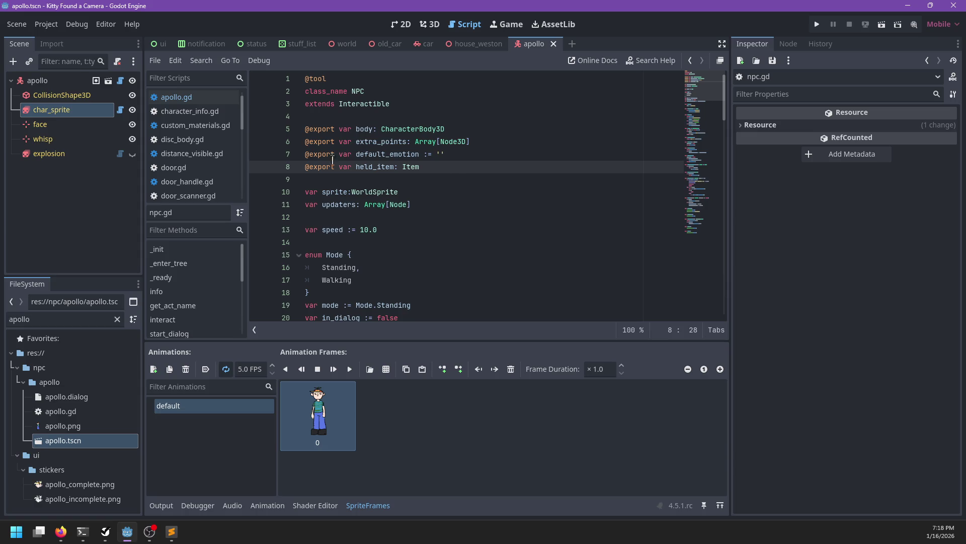
Back in apollo.gd, add super._ready() as the first line of _ready() and save
key("alt+Left")
left_click(411, 139)
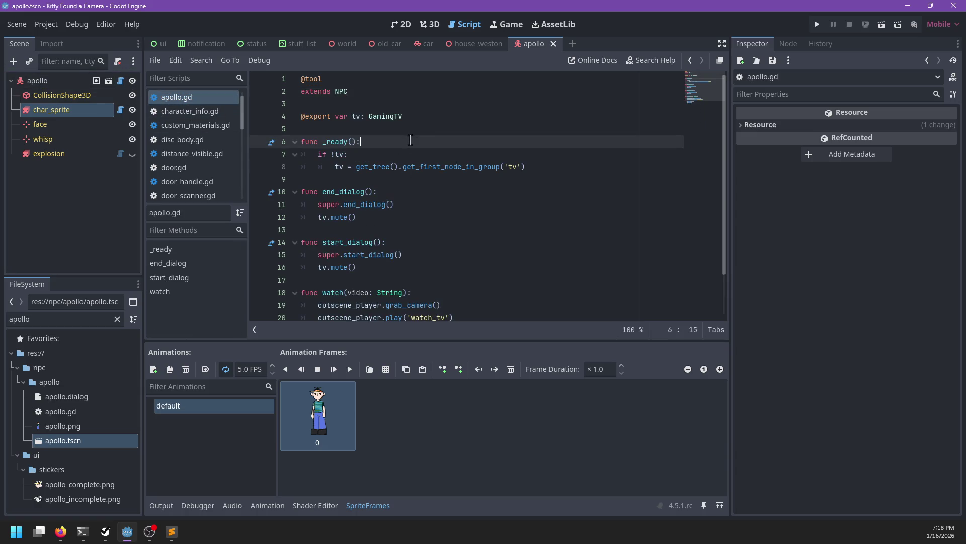
key("Return")
type("super._ready()")
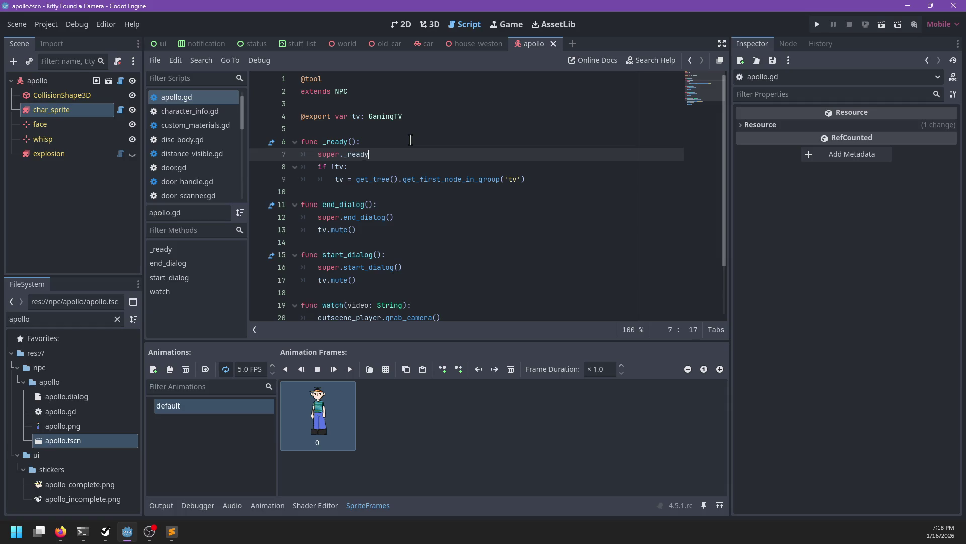
key("ctrl+s")
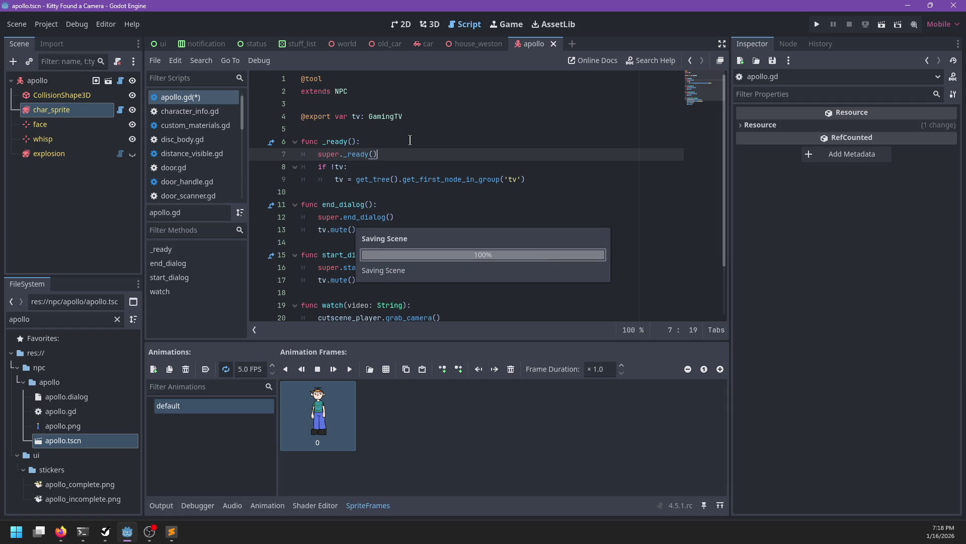
key("alt+Tab")
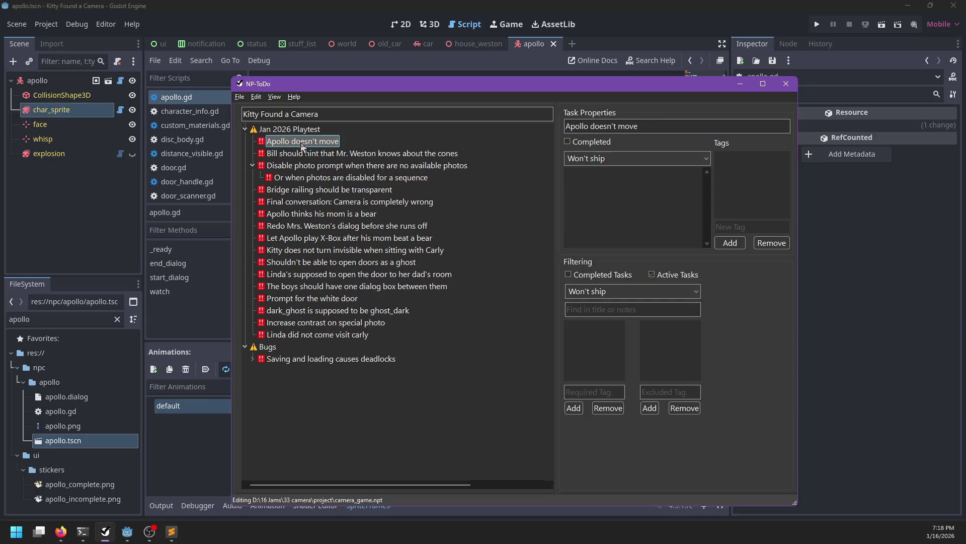
Return to the Godot editor and launch Kitty Found a Camera with F5
key("alt+Tab")
key("F5")
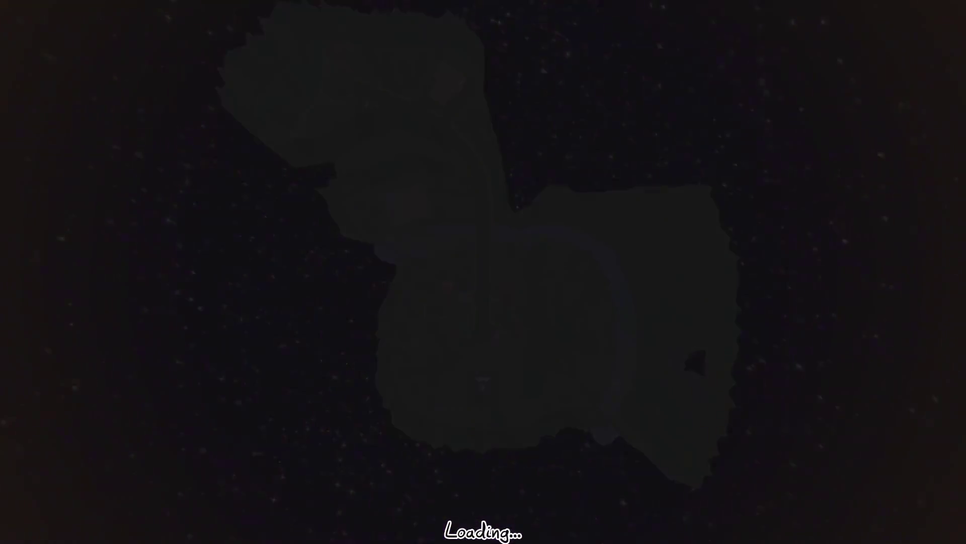
Run Kitty toward the village, jumping onto the sidewalk and crossing the road
key("w")
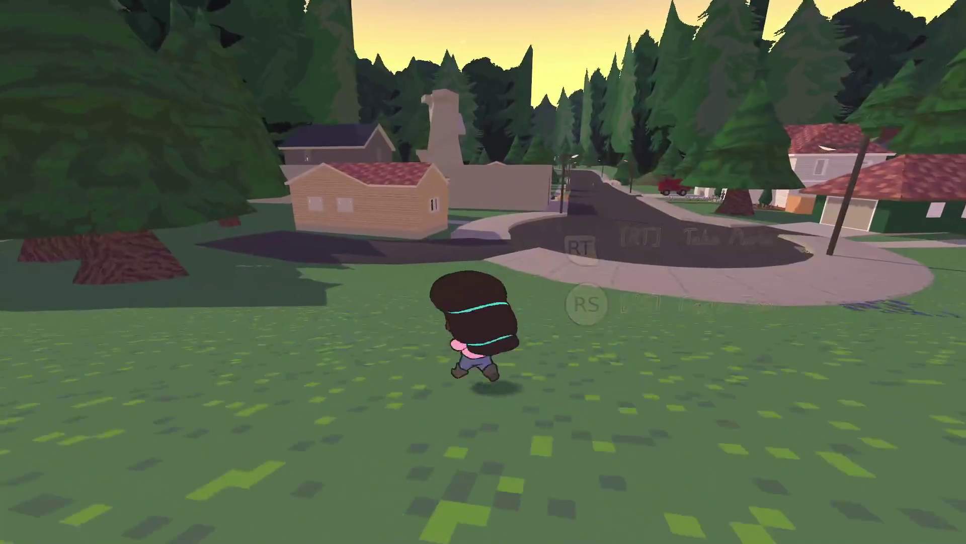
key("w")
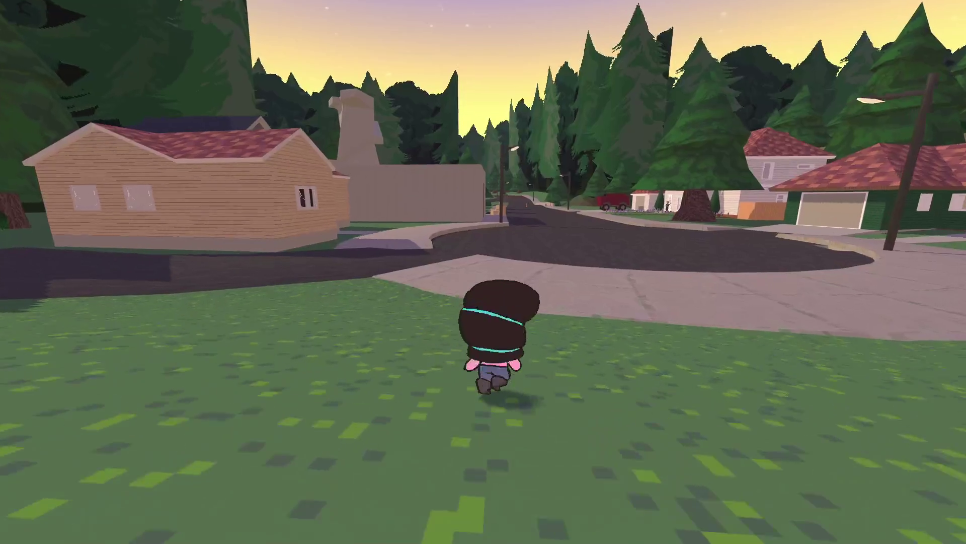
key("space")
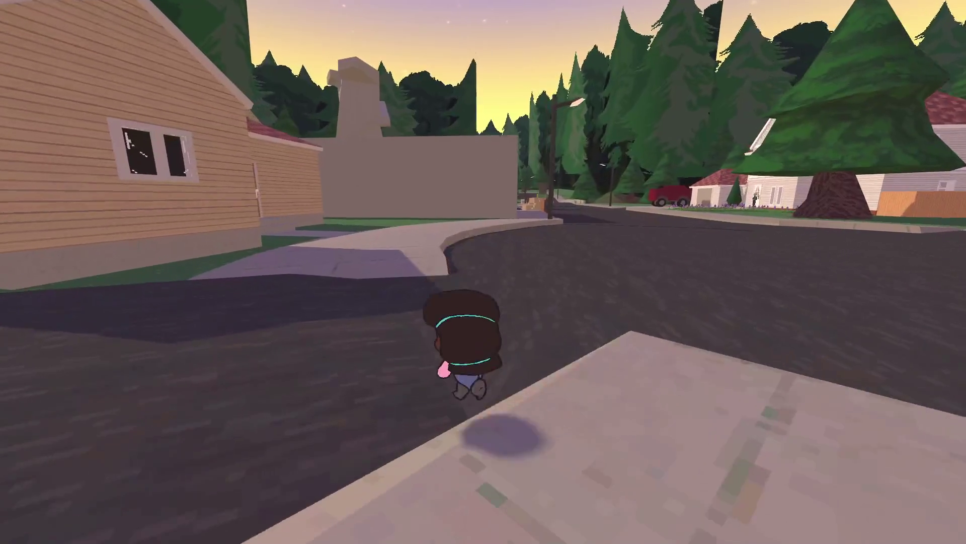
key("w")
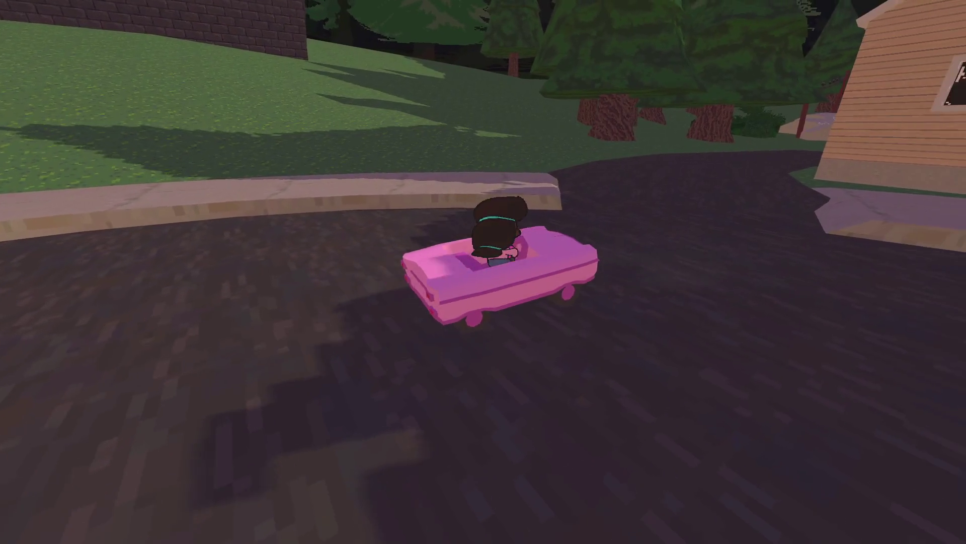
Drive the pink car across the grass onto the wooden bridge, then pause and leave the game
key("w")
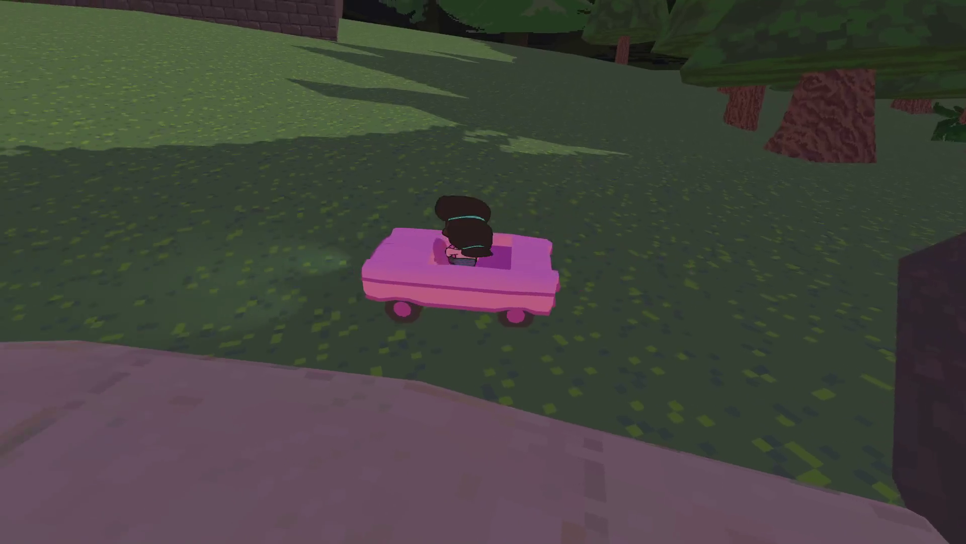
key("a")
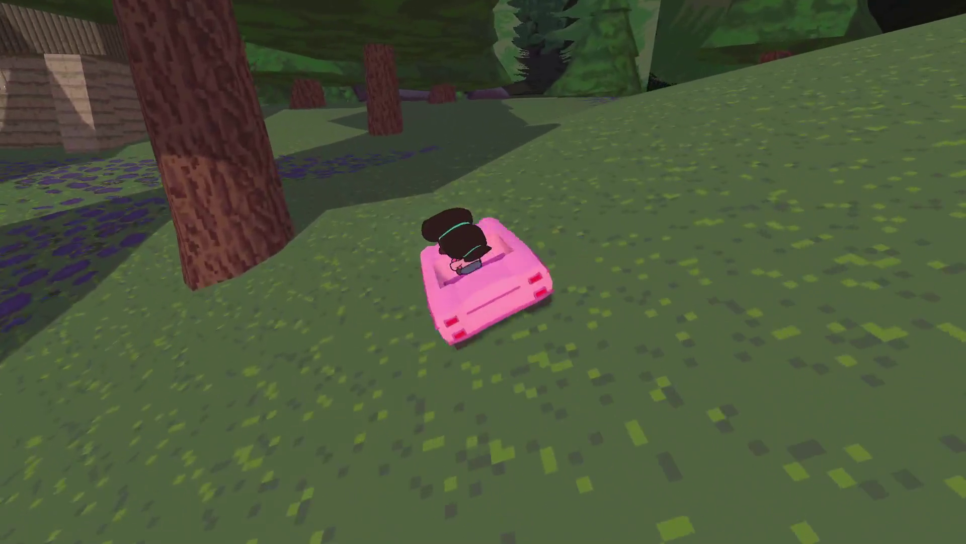
key("p")
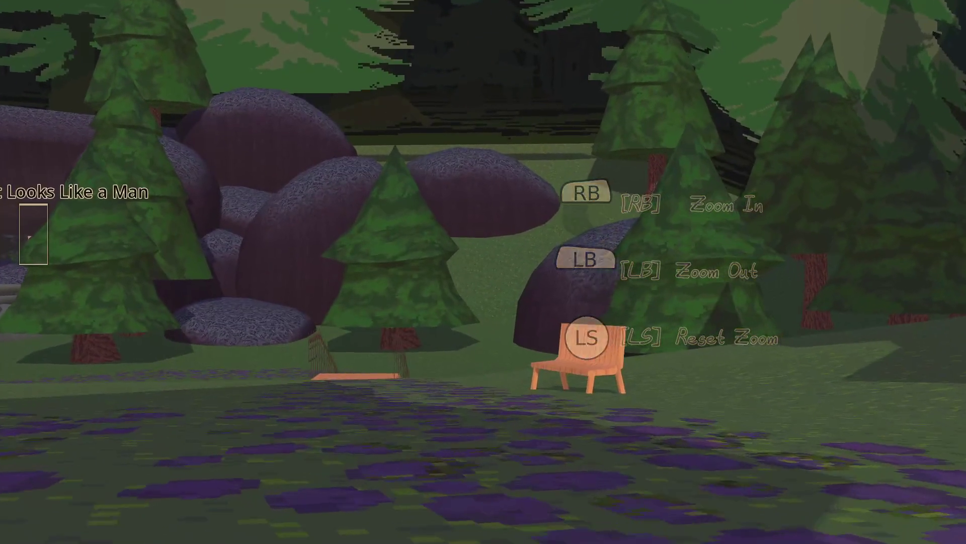
key("p")
key("w")
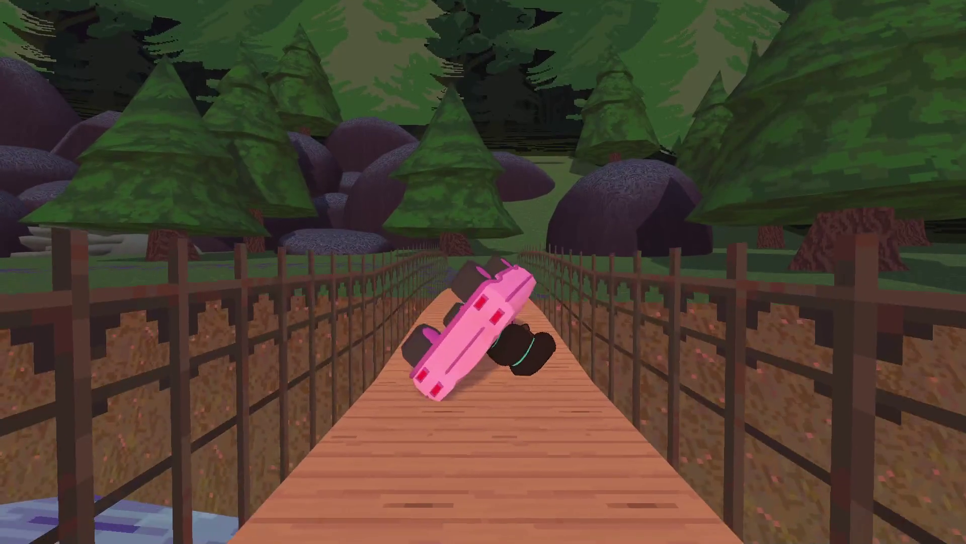
key("Escape")
key("alt+Tab")
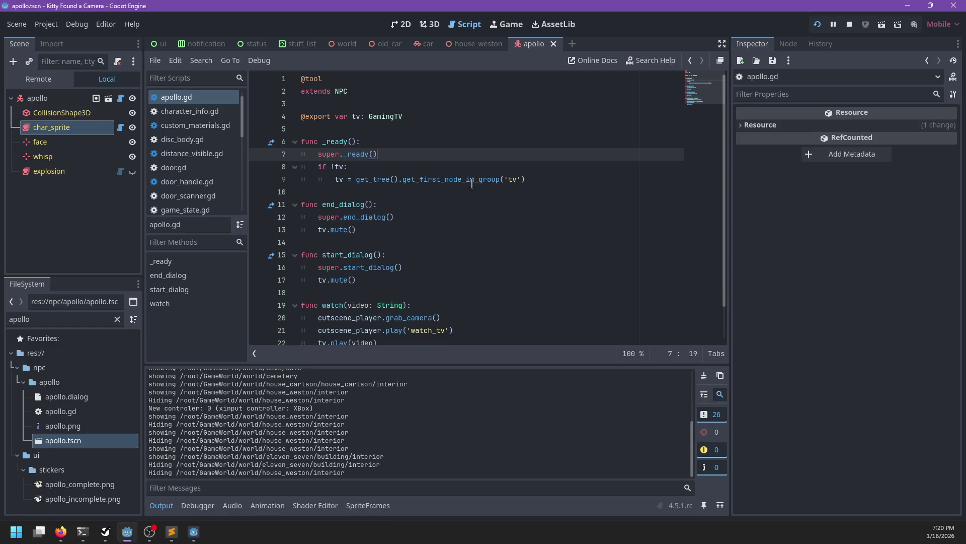
Set impact_large and impact_small to -5.0 dB, save car.tscn, and rerun the game
left_click(423, 44)
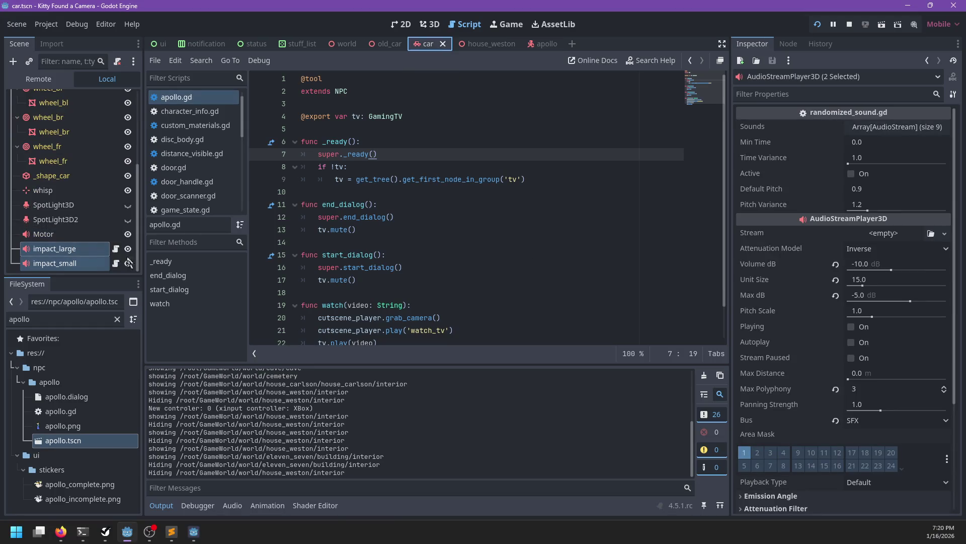
left_click(884, 293)
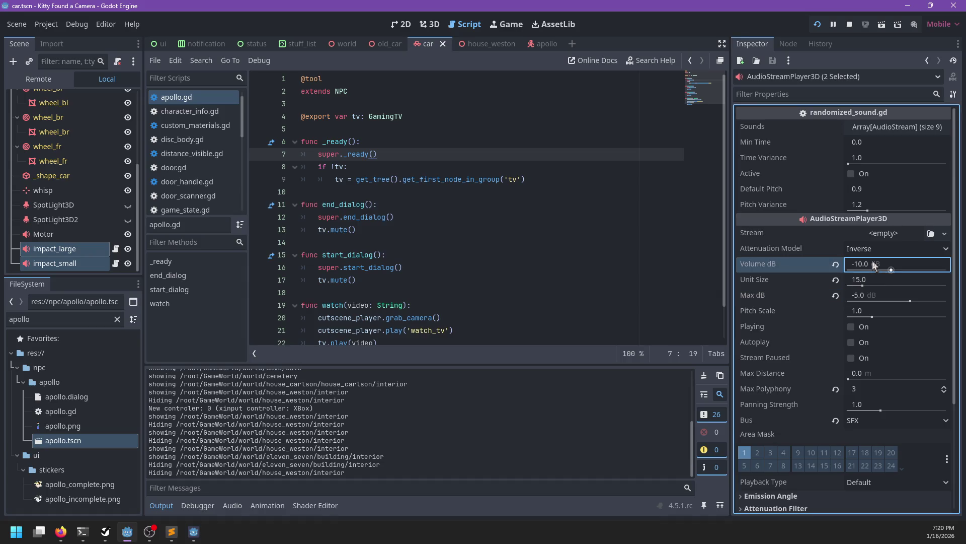
key("Return")
key("ctrl+s")
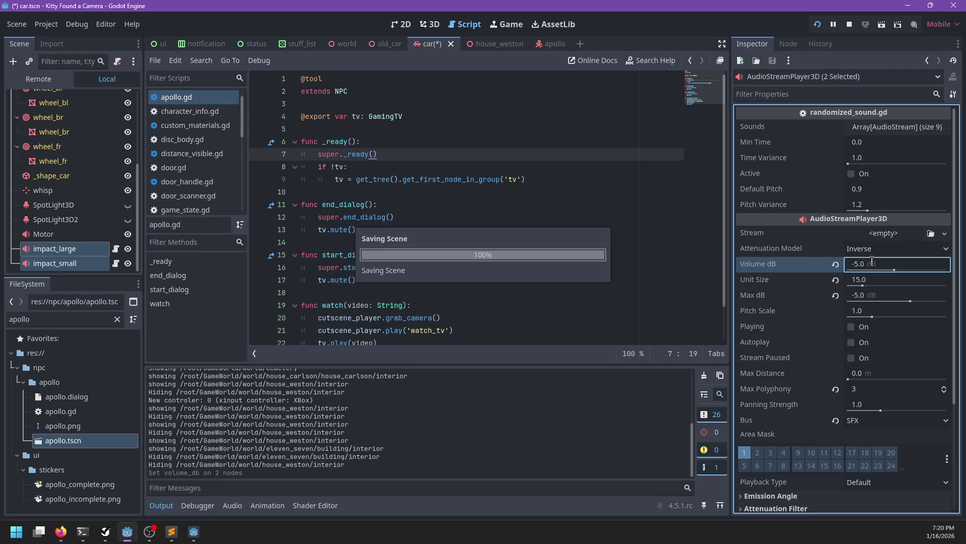
key("F5")
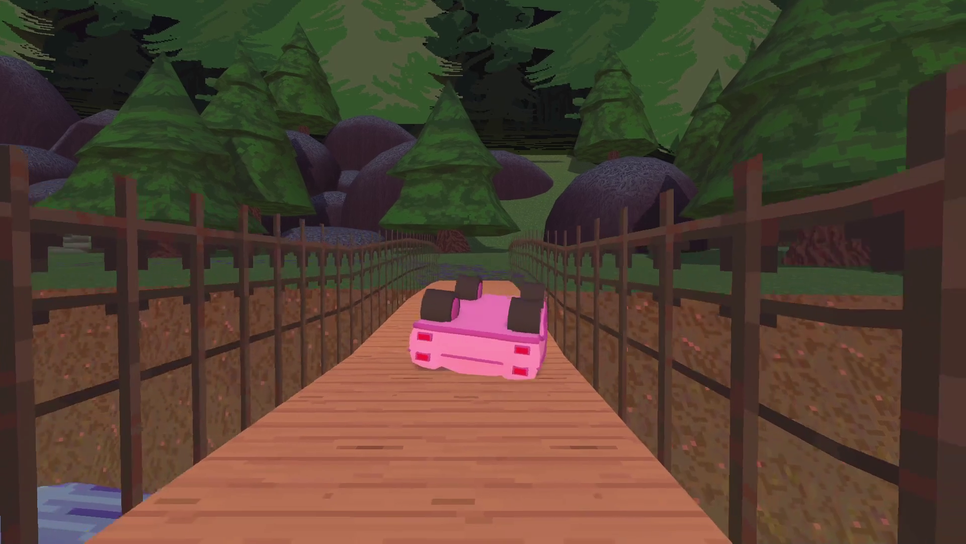
Reset the stuck car with I'm Stuck and drive toward the garage house
key("Escape")
left_click(228, 397)
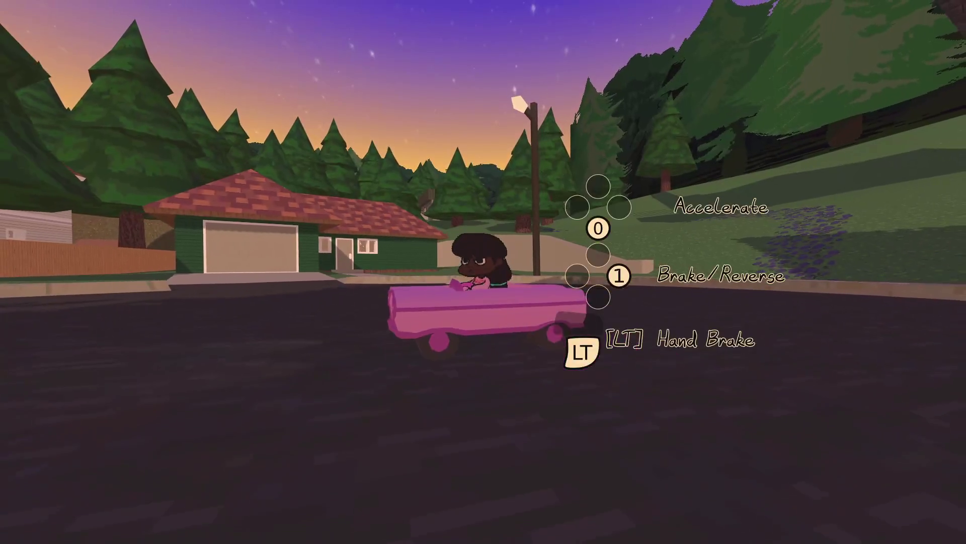
key("w")
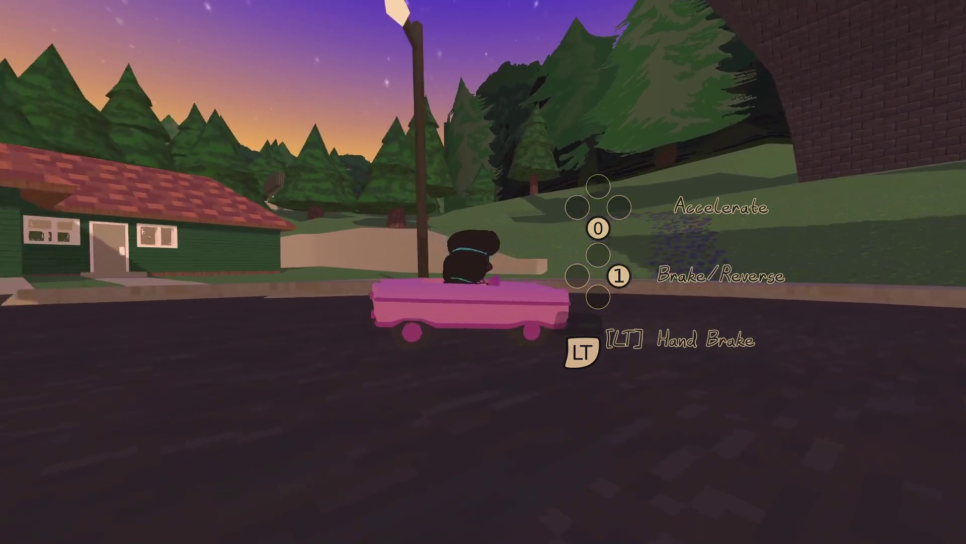
key("a")
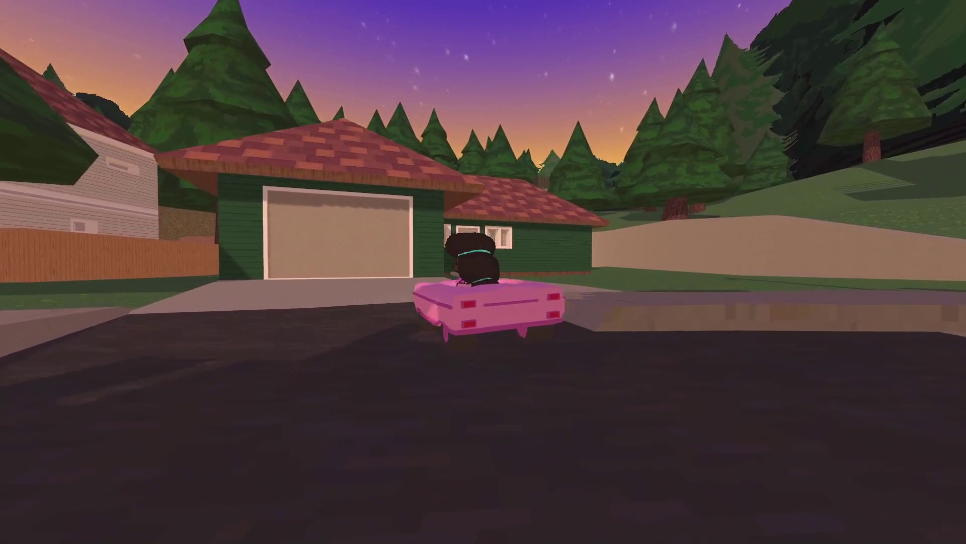
Drive over the hill down to the purple-flowered meadow by the bench, then pause and switch away
key("d")
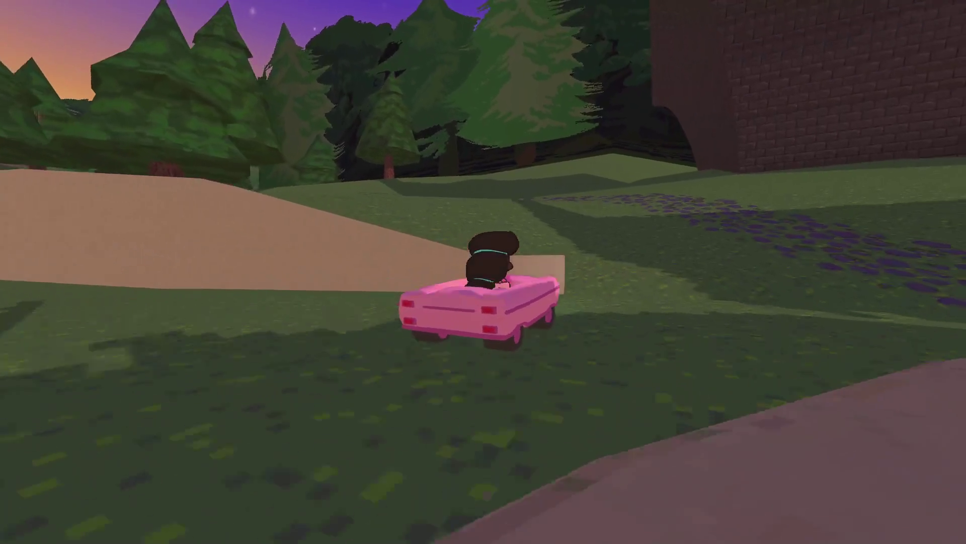
key("a")
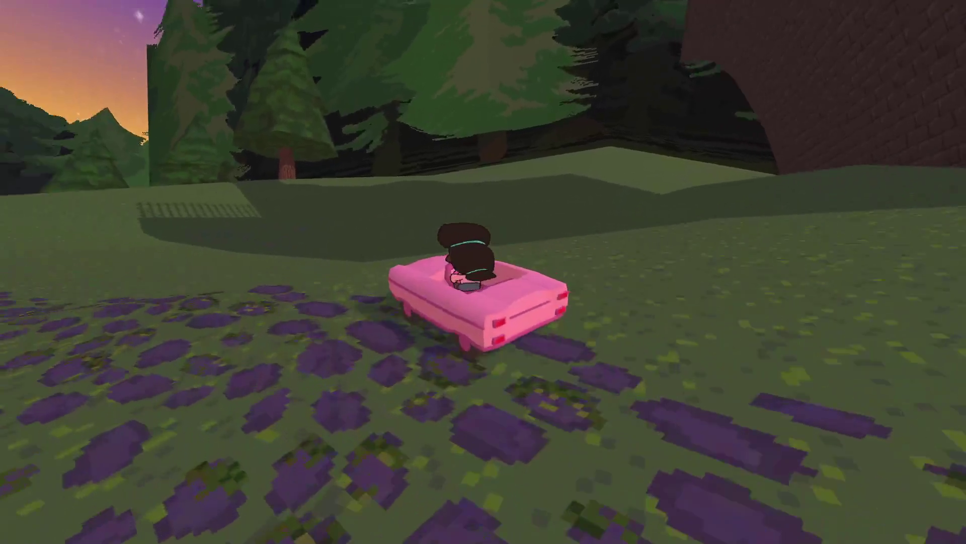
key("a")
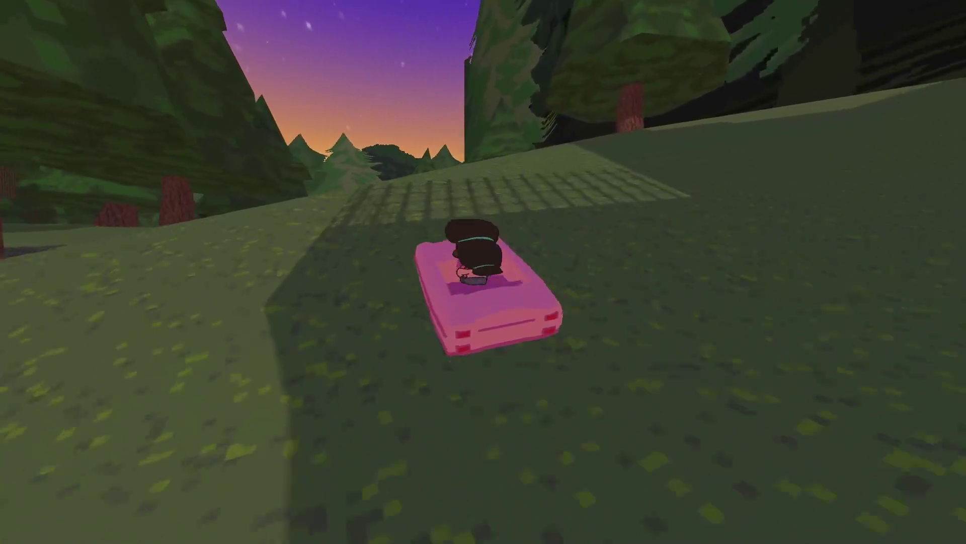
key("d")
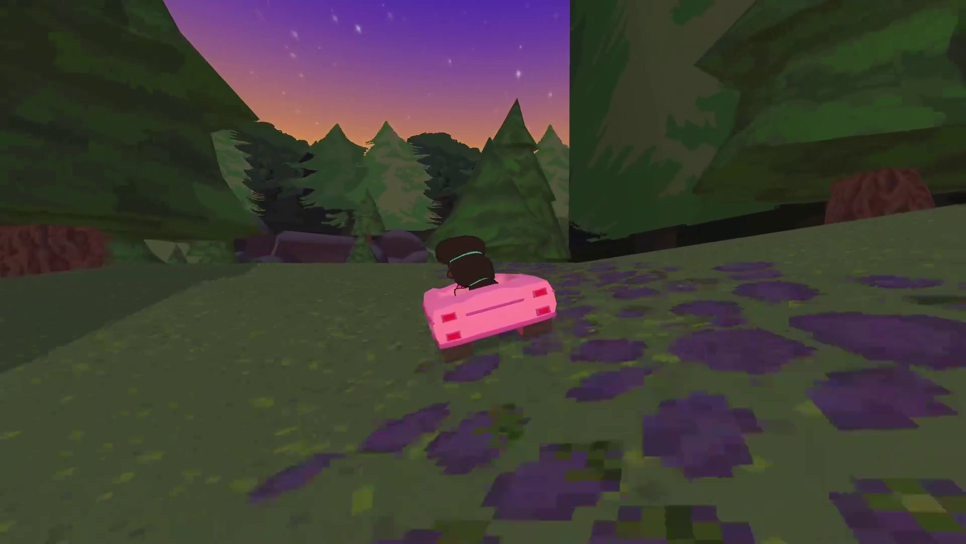
key("a")
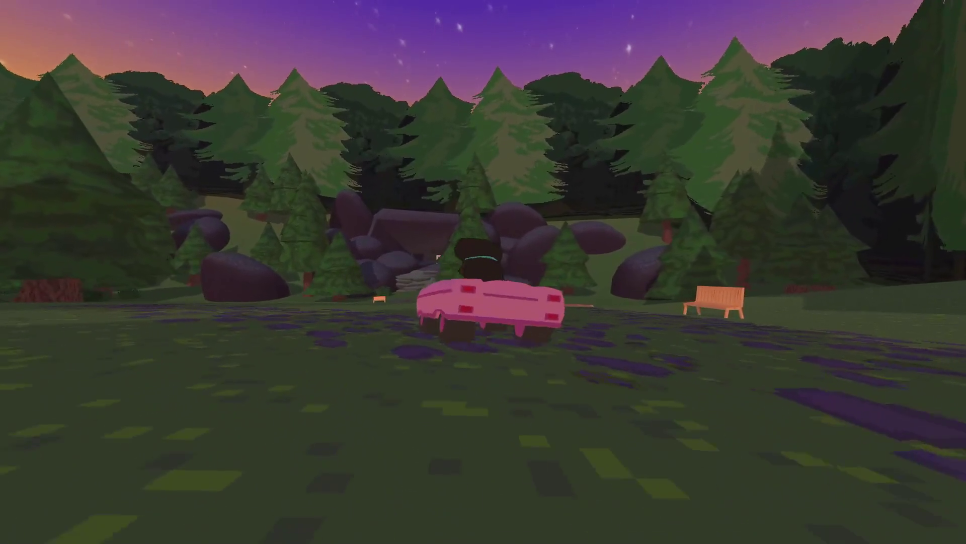
key("d")
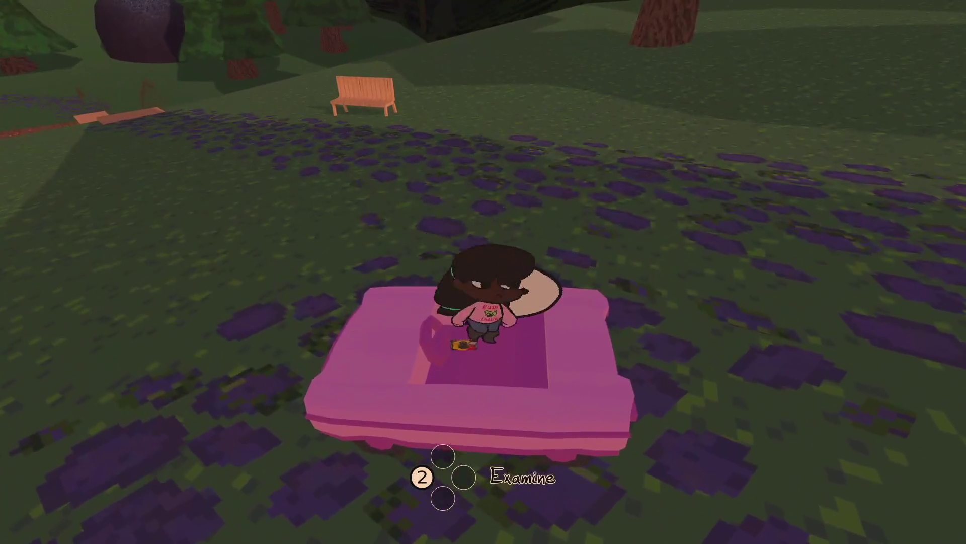
key("Escape")
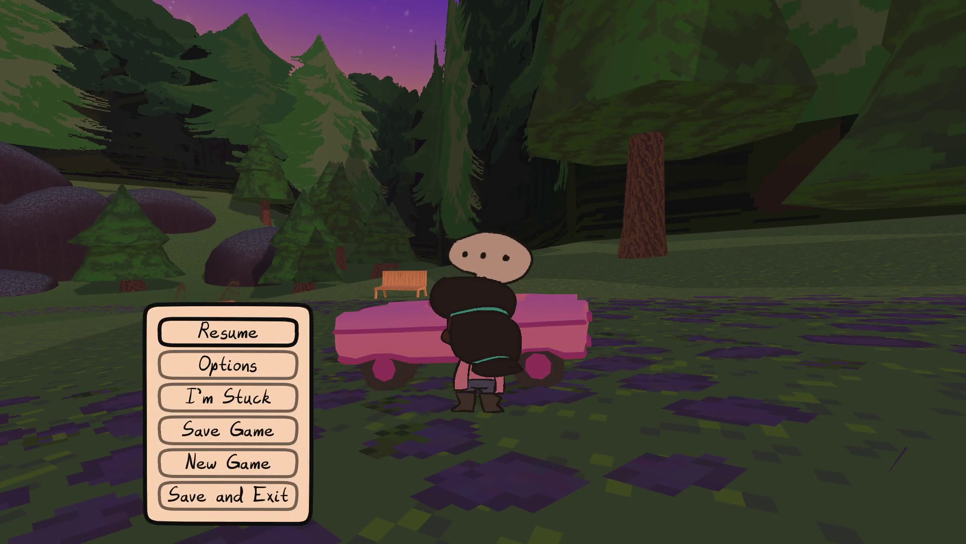
key("alt+Tab")
key("alt+Tab")
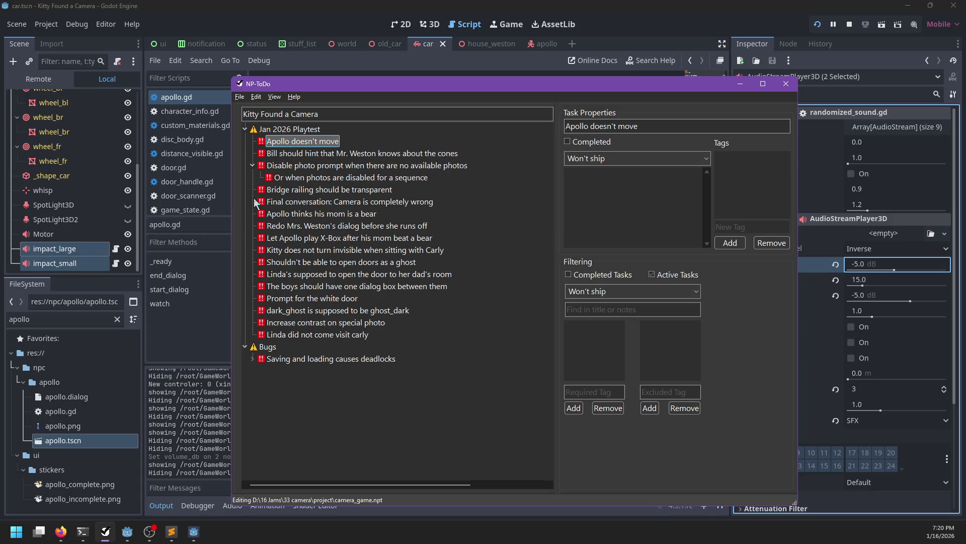
Set aside the NP-ToDo Jan 2026 Playtest list and bring the game back
key("alt+Tab")
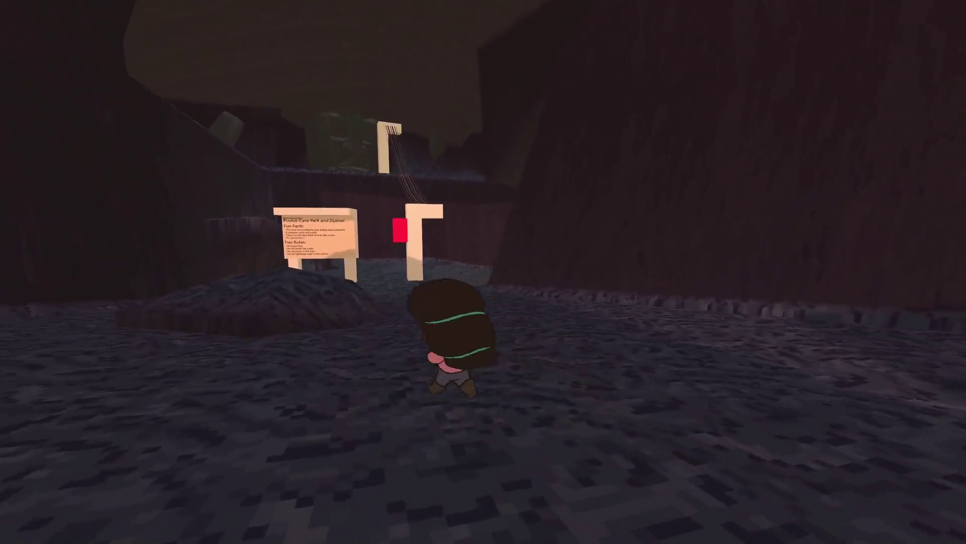
Walk past the park sign up the ropes and take a photo, checking it in the gallery
key("w")
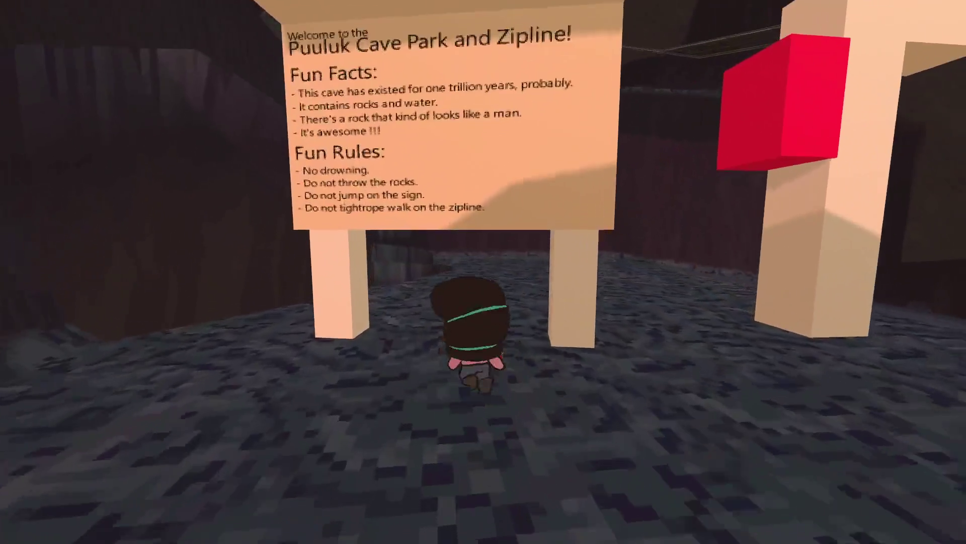
key("w")
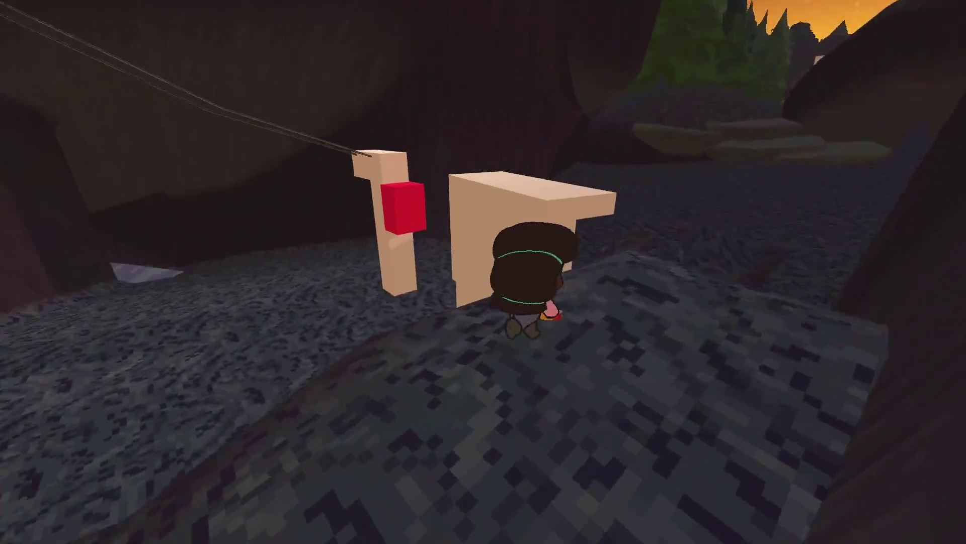
key("w")
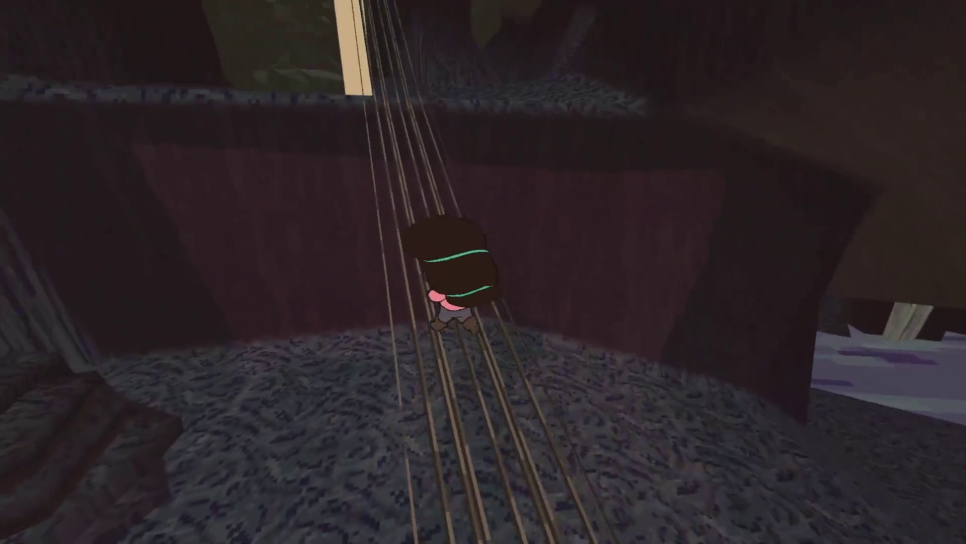
key("e")
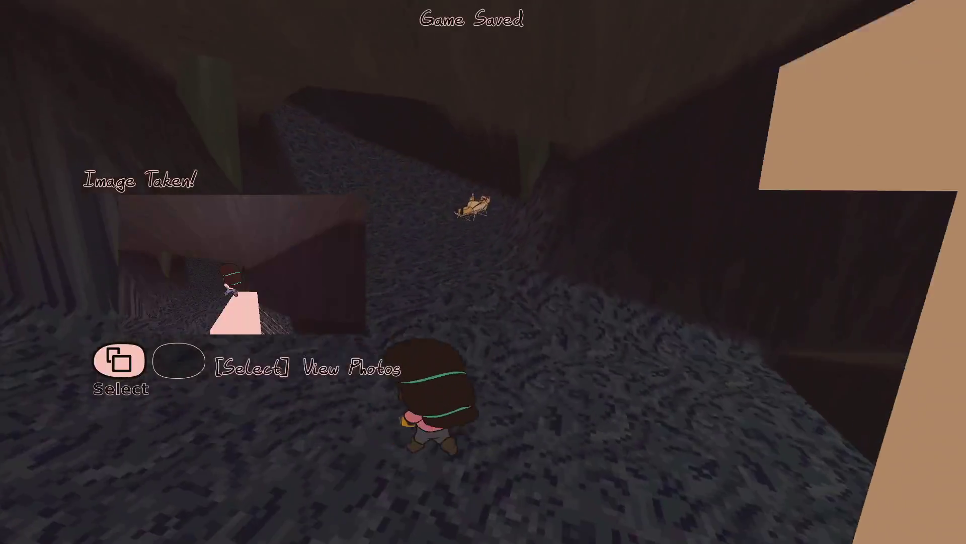
key("Tab")
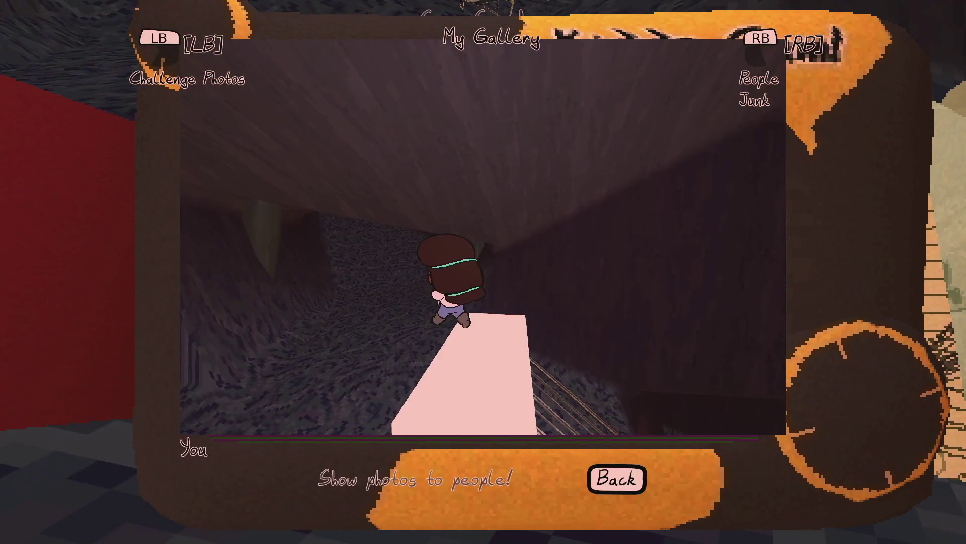
key("Escape")
key("Tab")
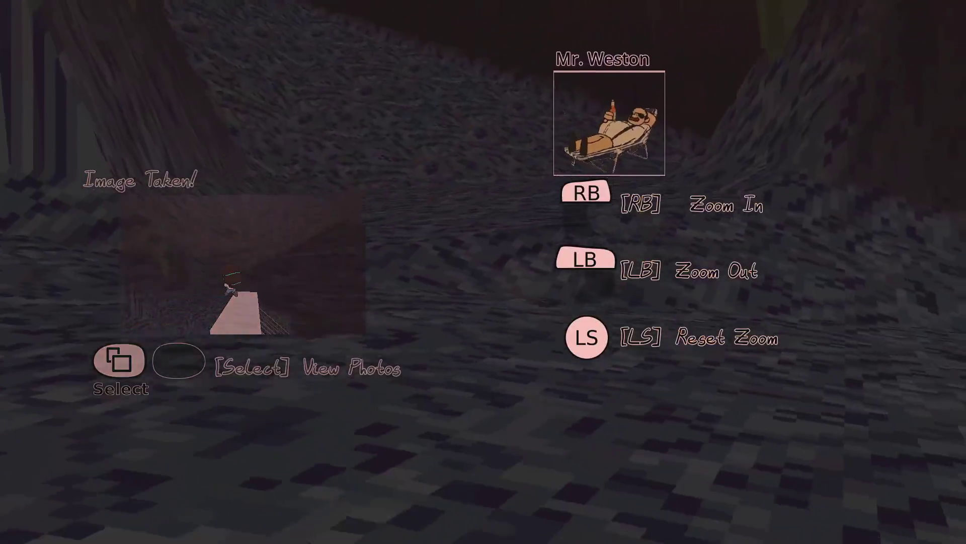
mouse_move(483, 271)
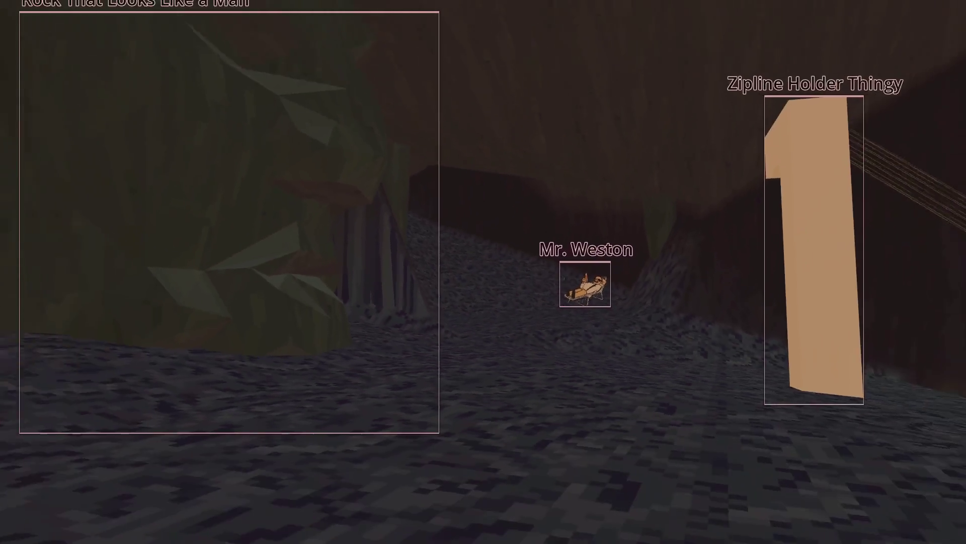
key("Escape")
Walk past the llama statue and along the stone ledges to the rope bridge
key("w")
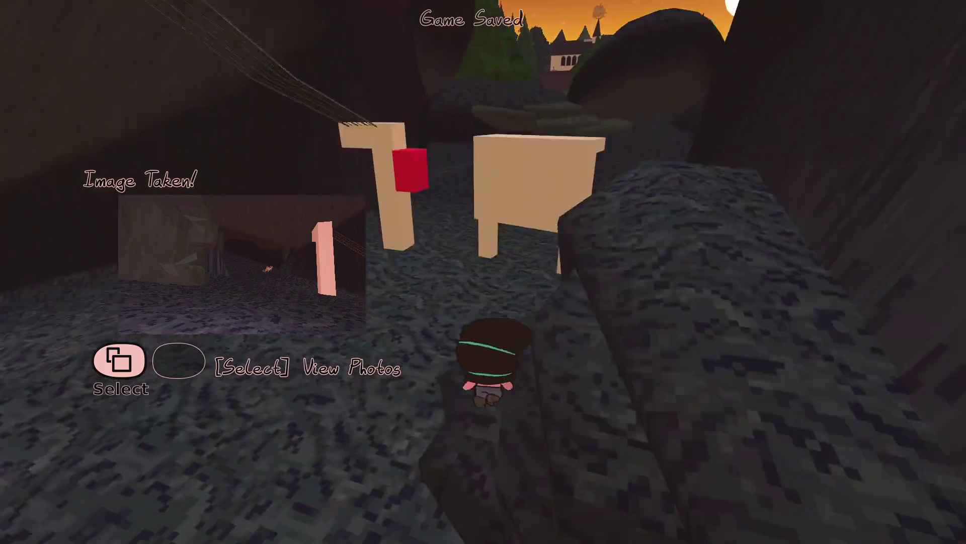
key("w")
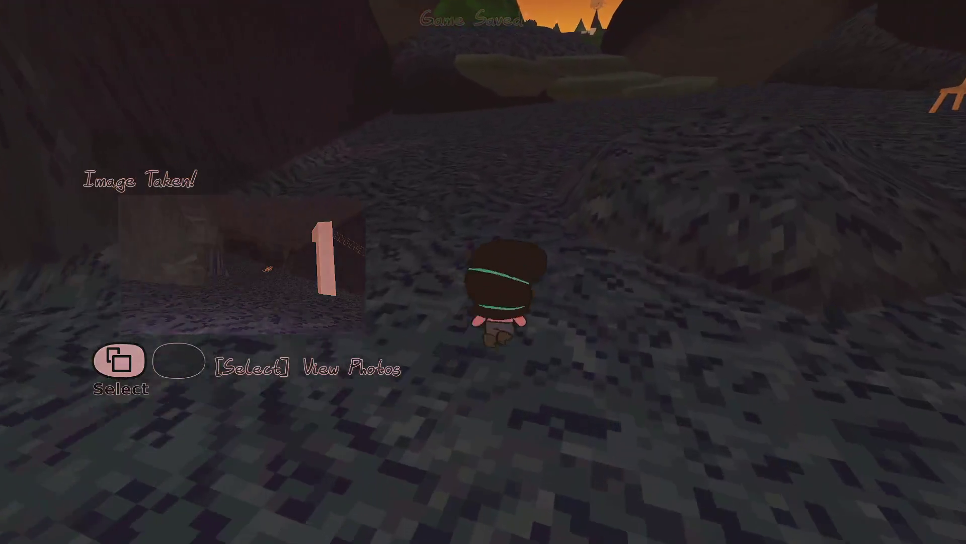
key("w")
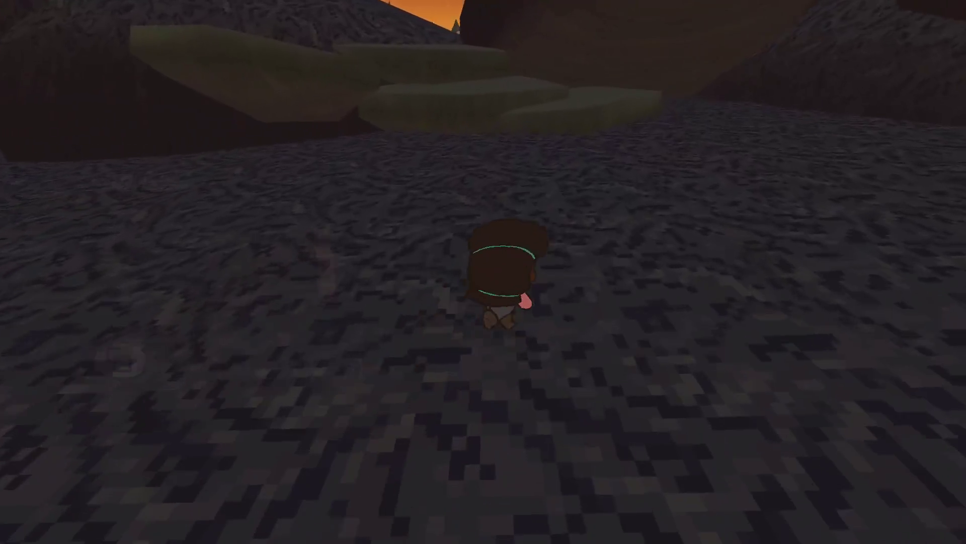
key("w")
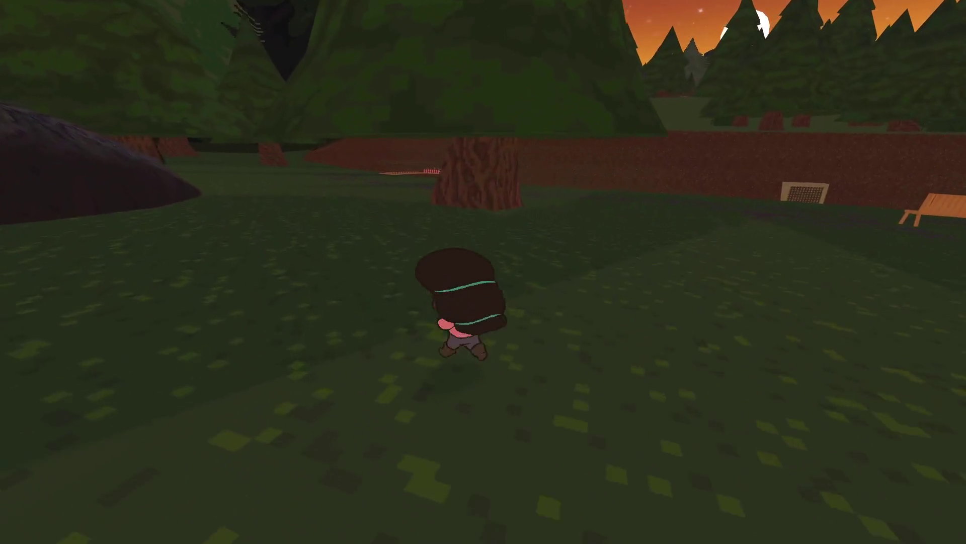
key("w")
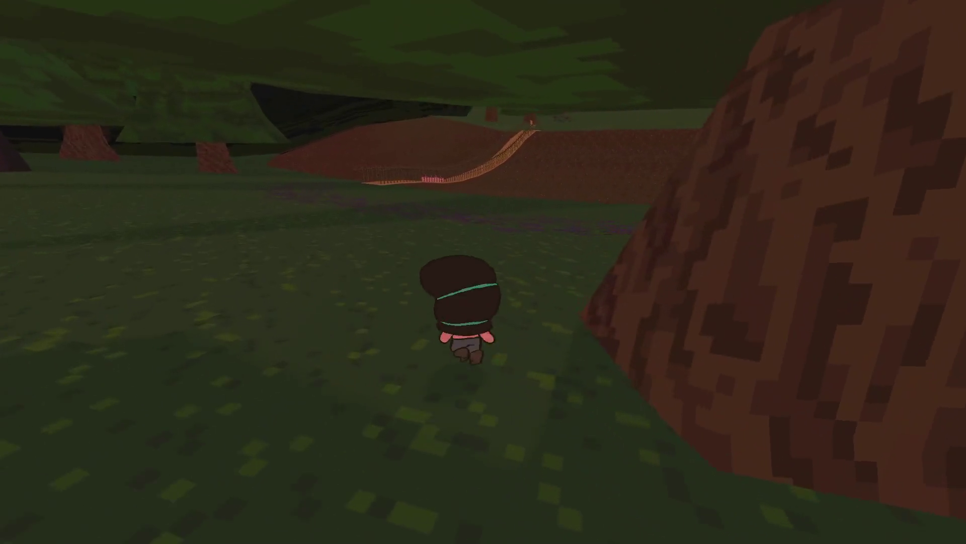
key("w")
key("w")
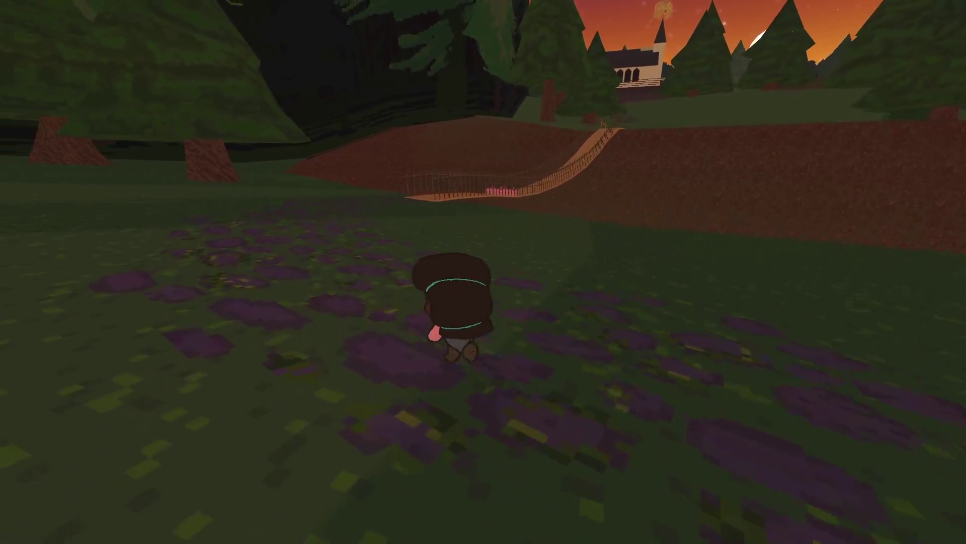
key("w")
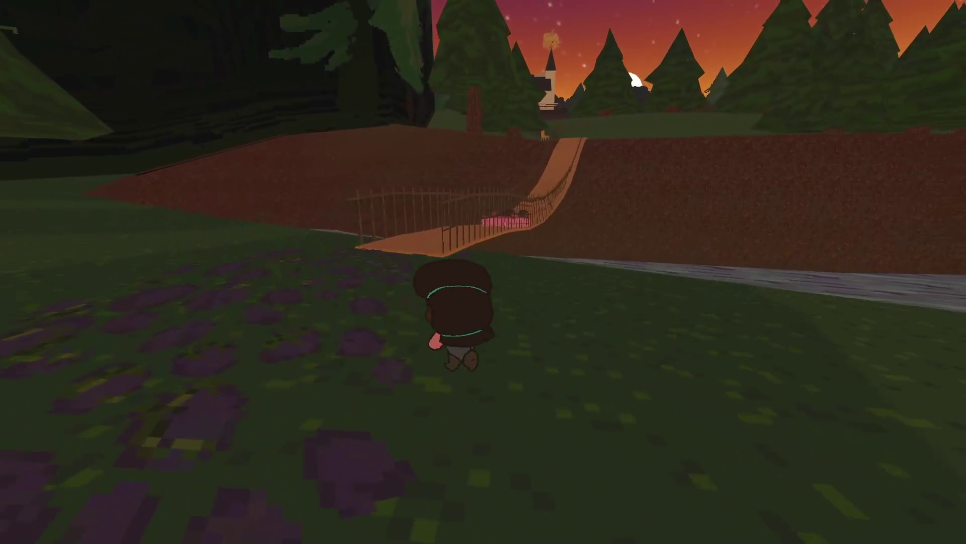
key("w")
Get into the car, reset it onto the town road, and drive up to Mrs. Weston's house
key("e")
key("Escape")
key("Return")
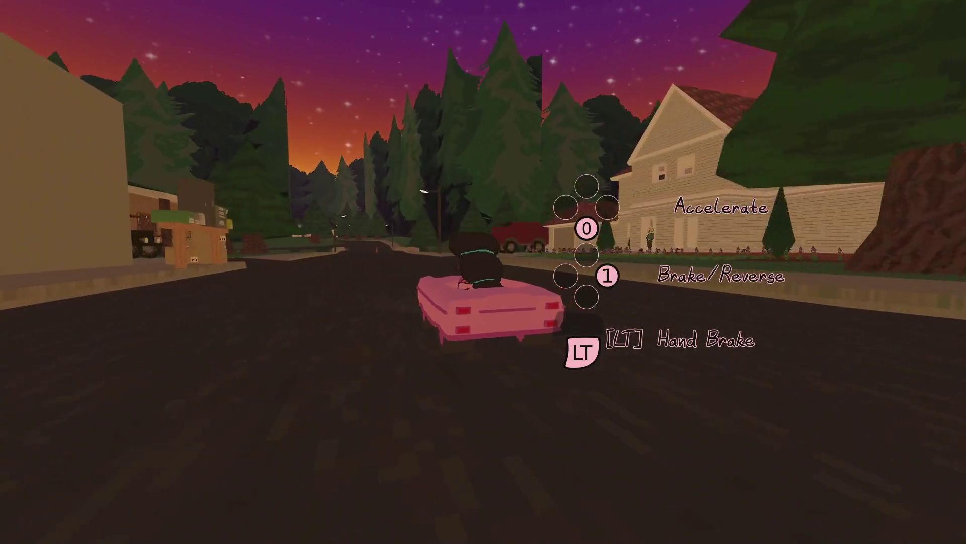
key("a")
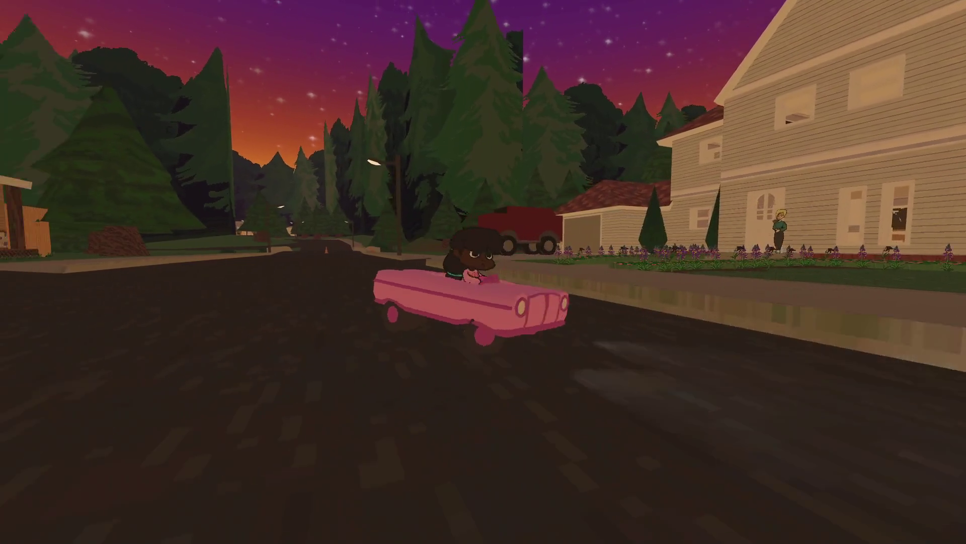
key("d")
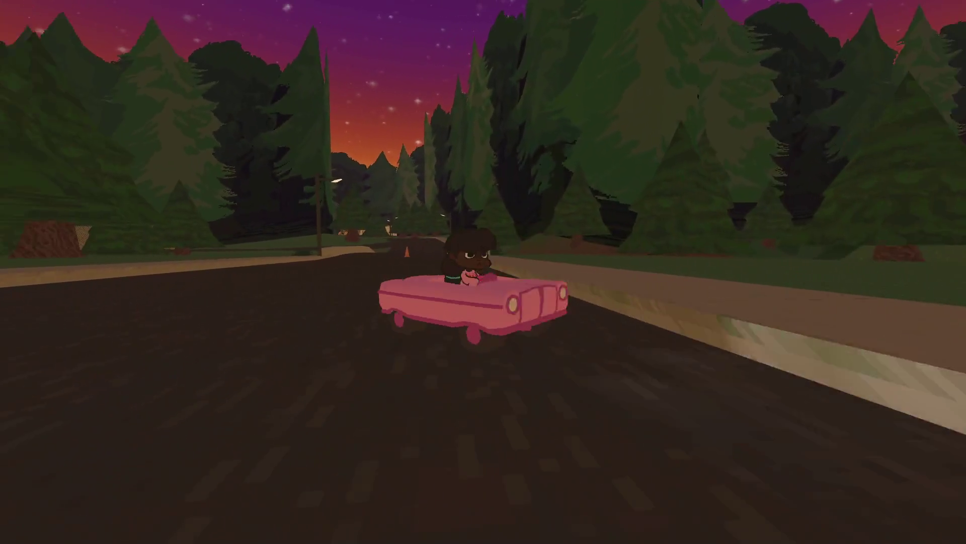
key("a")
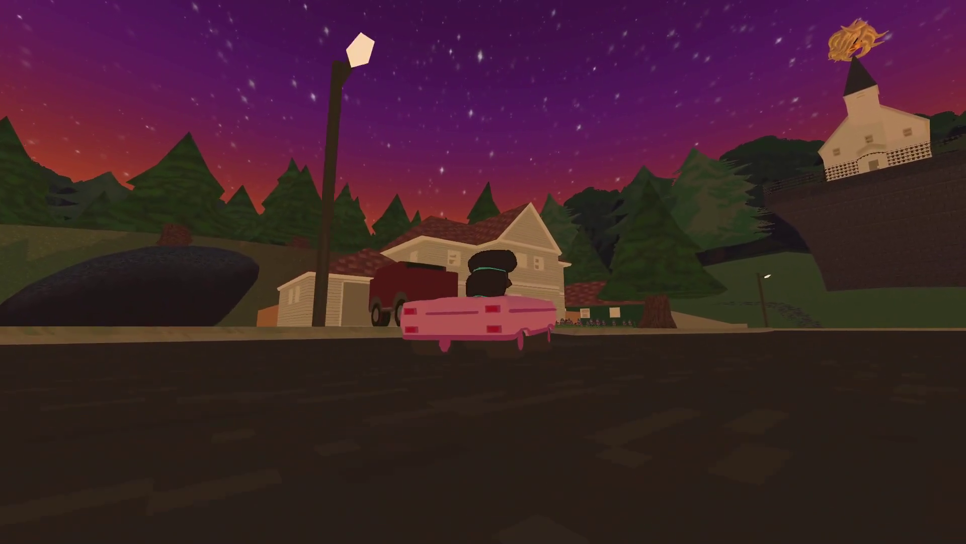
key("w")
key("d")
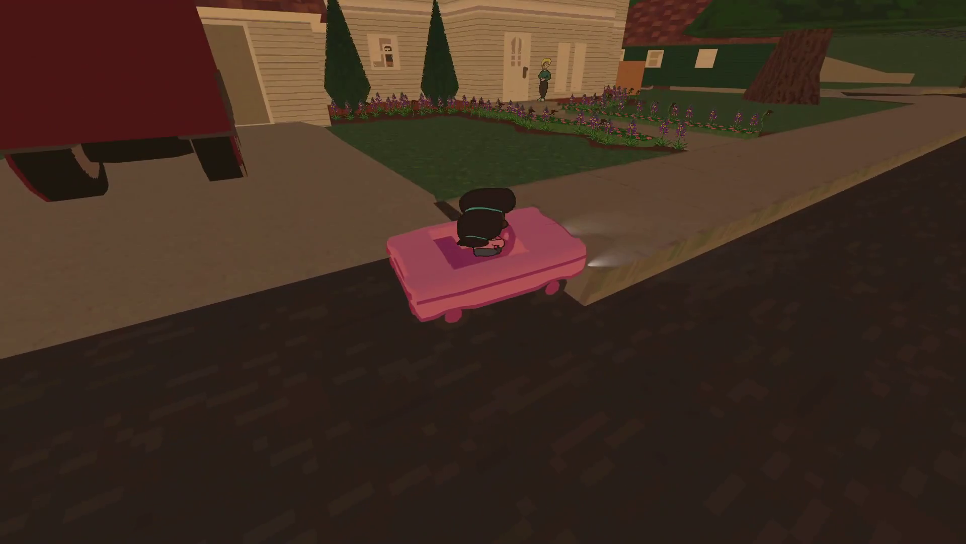
key("w")
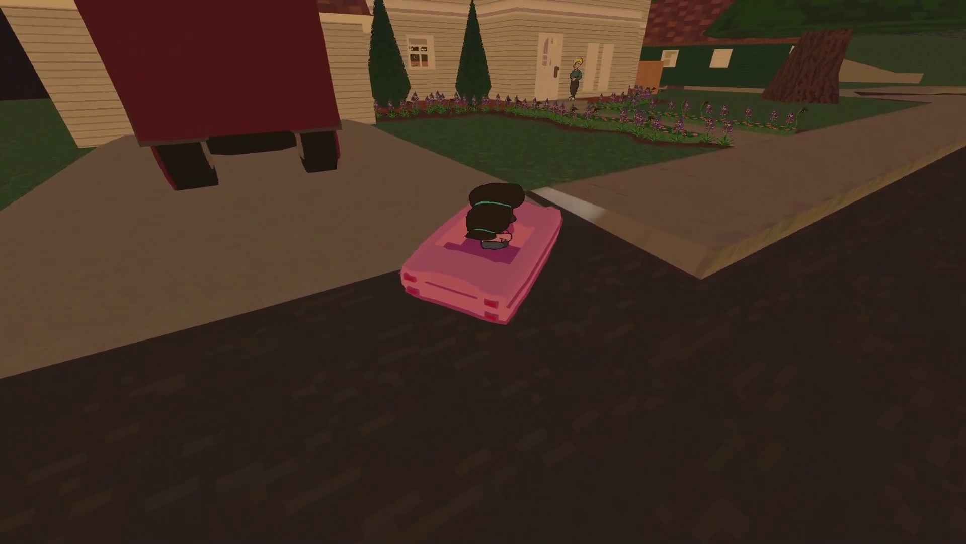
key("w")
Get out of the car and talk to Mrs. Weston through her dialog lines
key("z")
key("w")
key("w")
key("z")
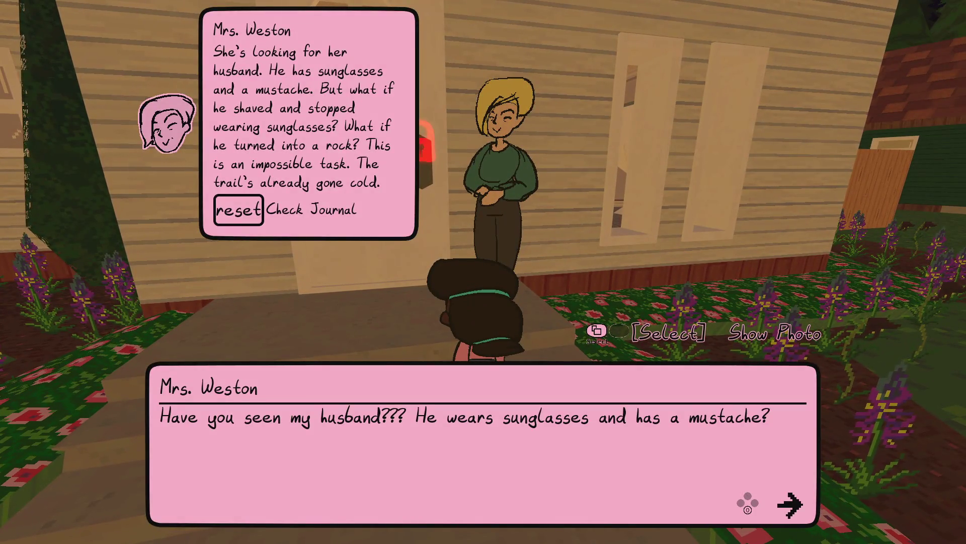
key("z")
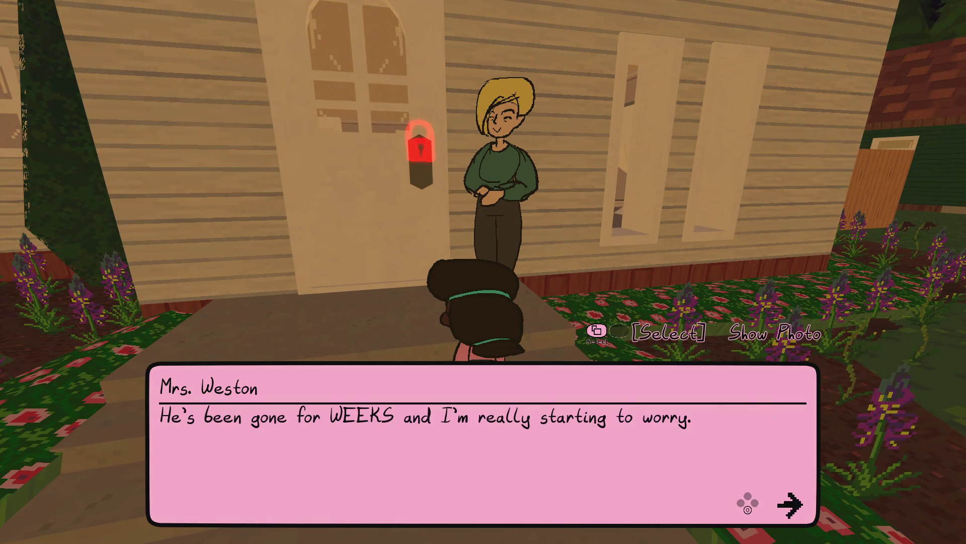
key("z")
key("z")
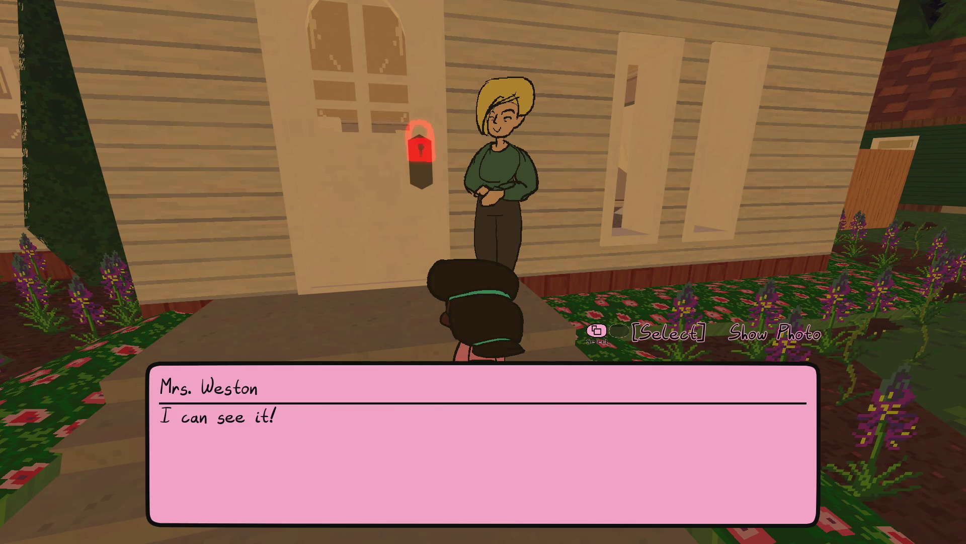
key("z")
key("z")
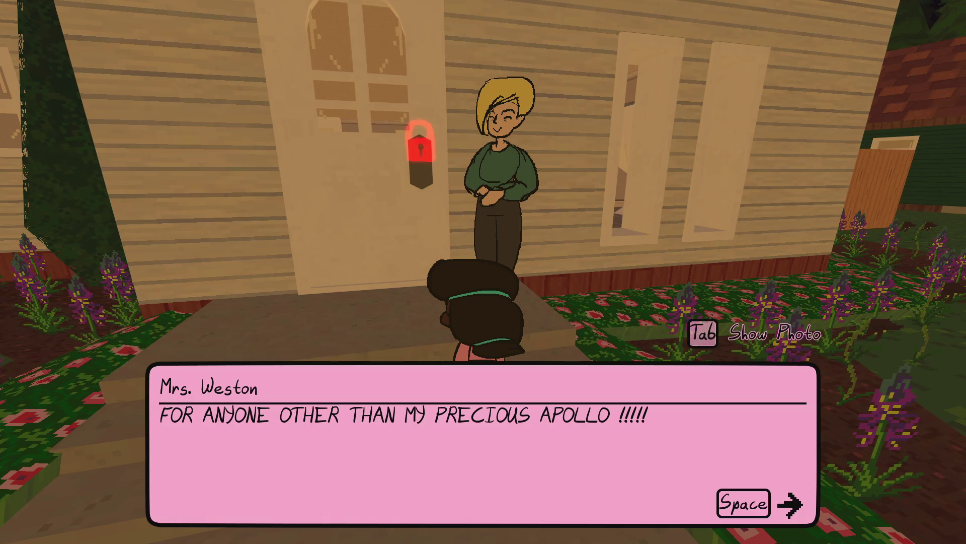
key("alt+Tab")
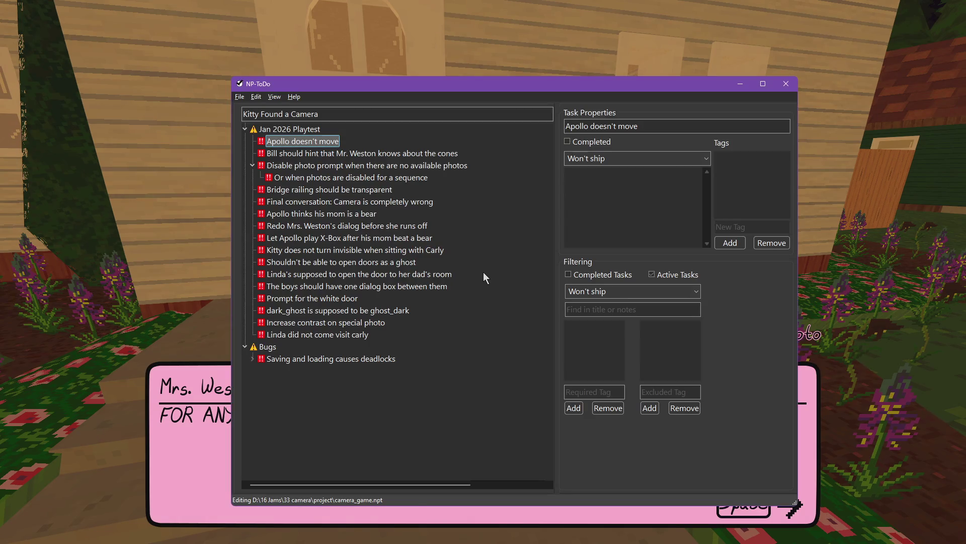
Add the Jan 2026 Playtest task 'Mrs Weston's meltdown should pan to Apollo' and return to the game
key("ctrl+n")
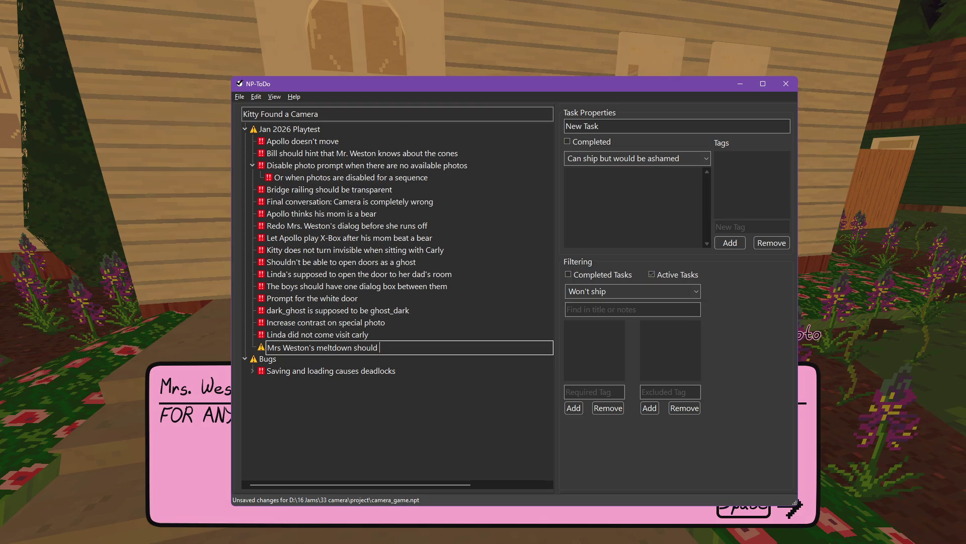
type("o")
key("Return")
key("alt+Tab")
key("space")
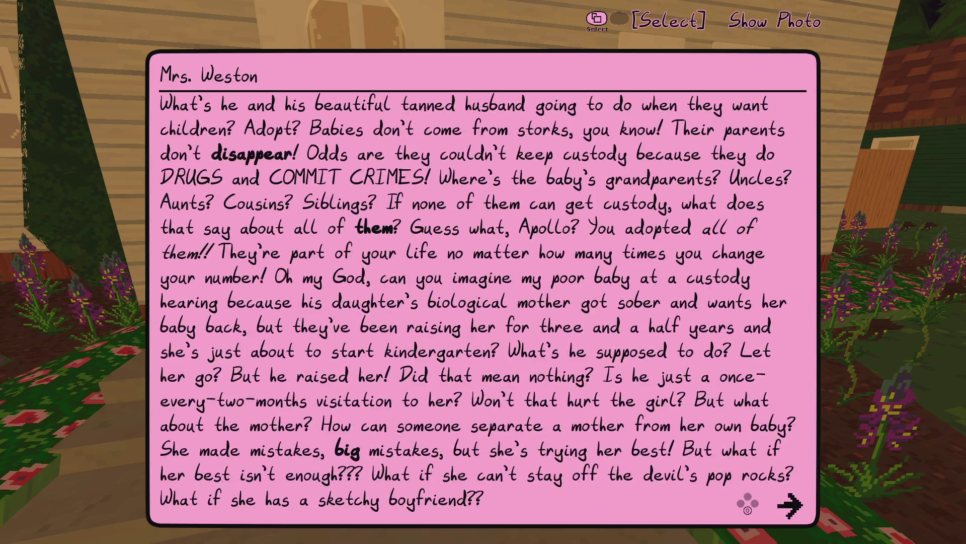
Finish Mrs. Weston's dialog, showing her the photo from the gallery
key("space")
key("space")
key("space")
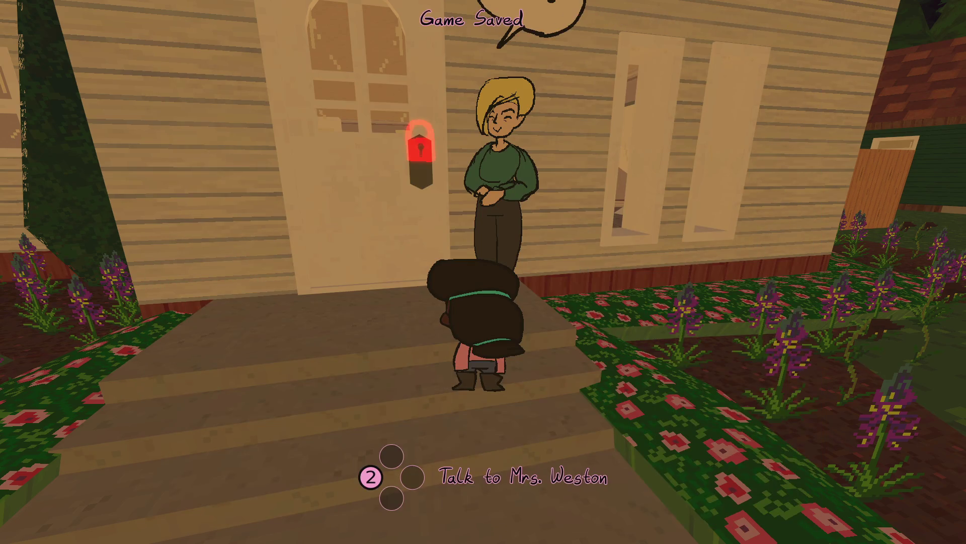
key("2")
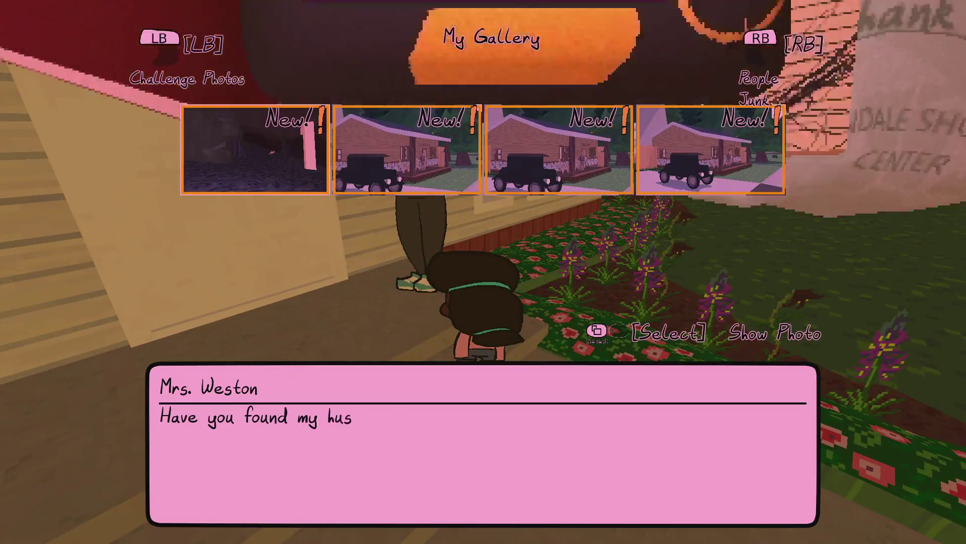
key("Return")
key("space")
key("space")
key("space")
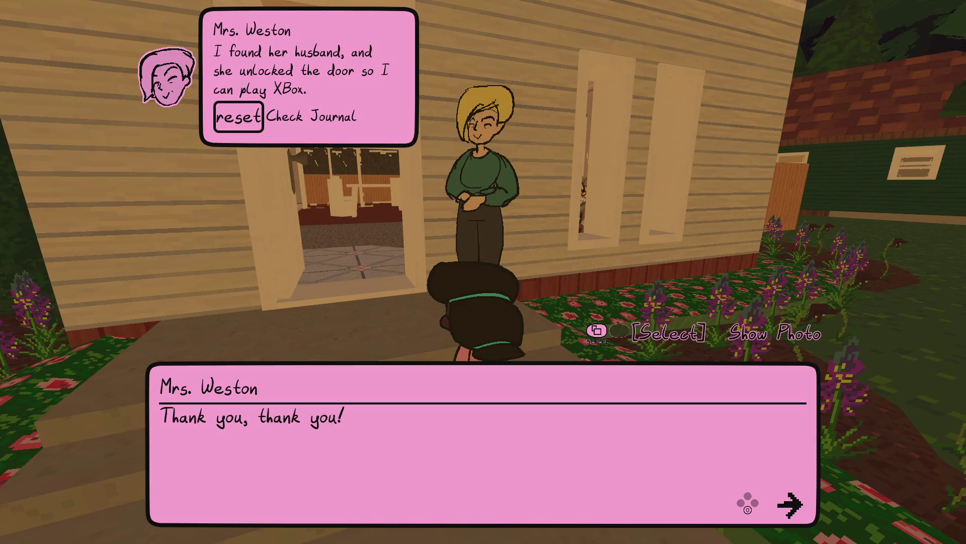
key("space")
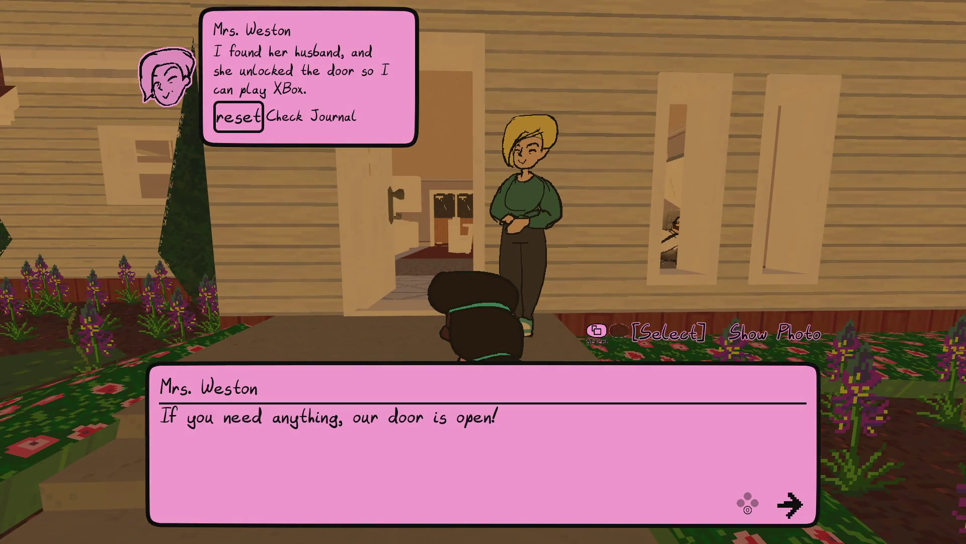
key("space")
Walk through the open door into the Weston house and pause the game
key("w")
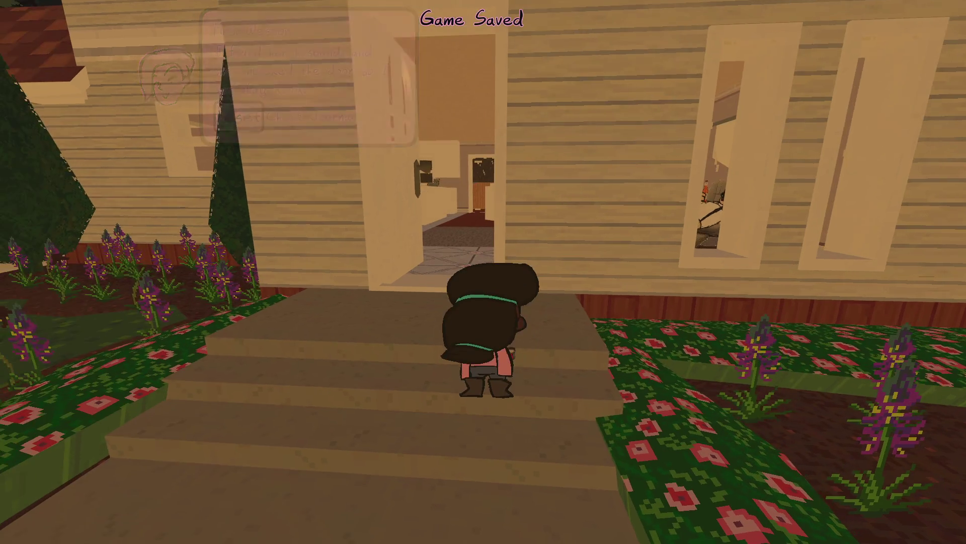
key("w")
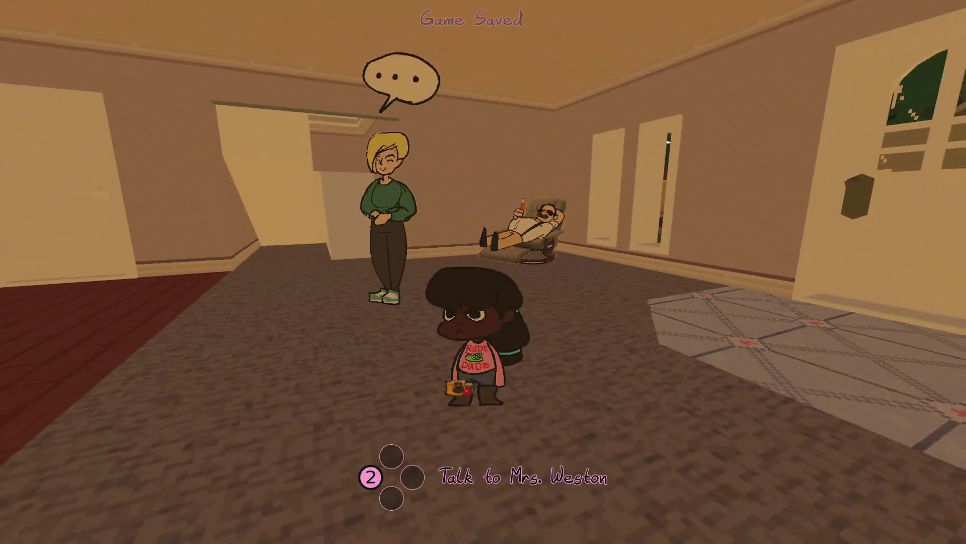
key("Escape")
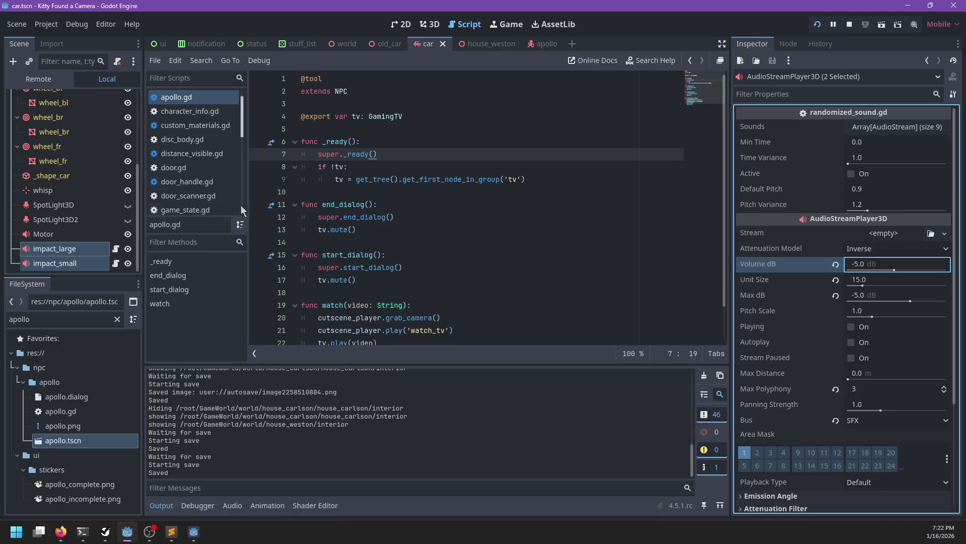
scroll(206, 152, "down", 3)
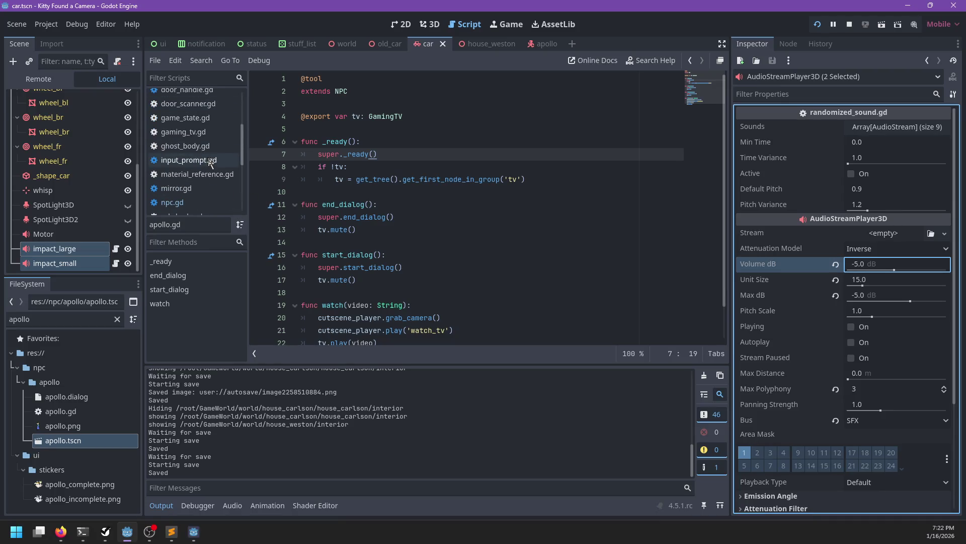
Browse the character_info.gd, custom_materials.gd and apollo.gd scripts
scroll(209, 162, "up", 4)
left_click(198, 128)
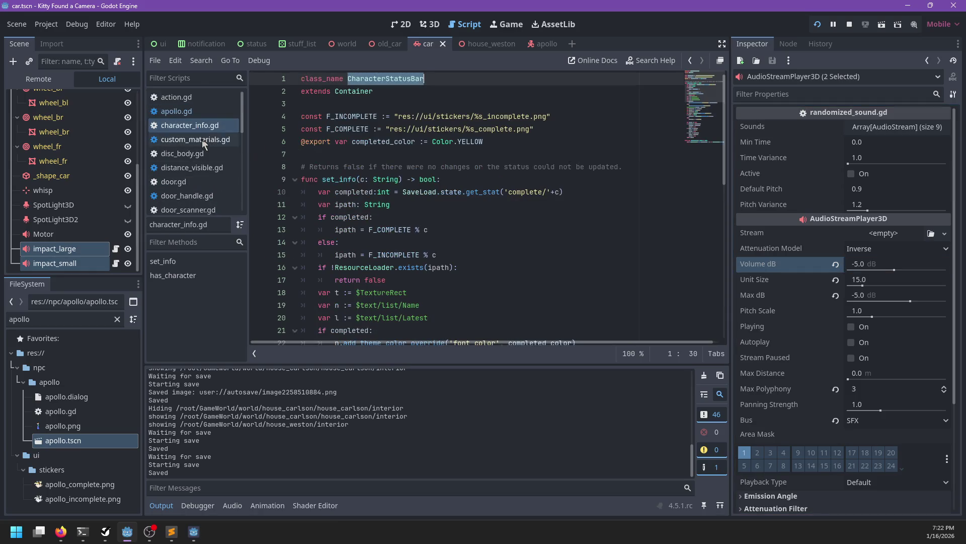
left_click(476, 227)
left_click(178, 141)
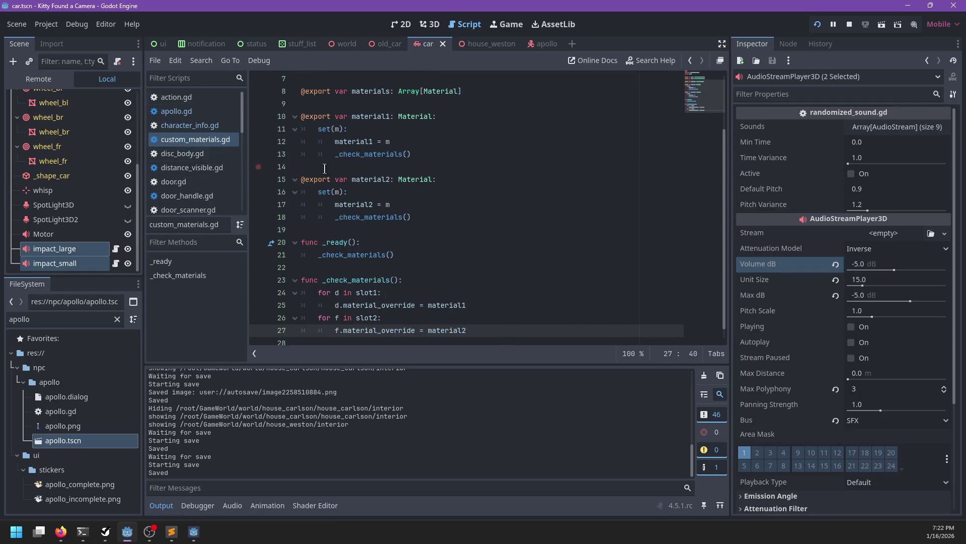
left_click(194, 110)
scroll(195, 166, "down", 5)
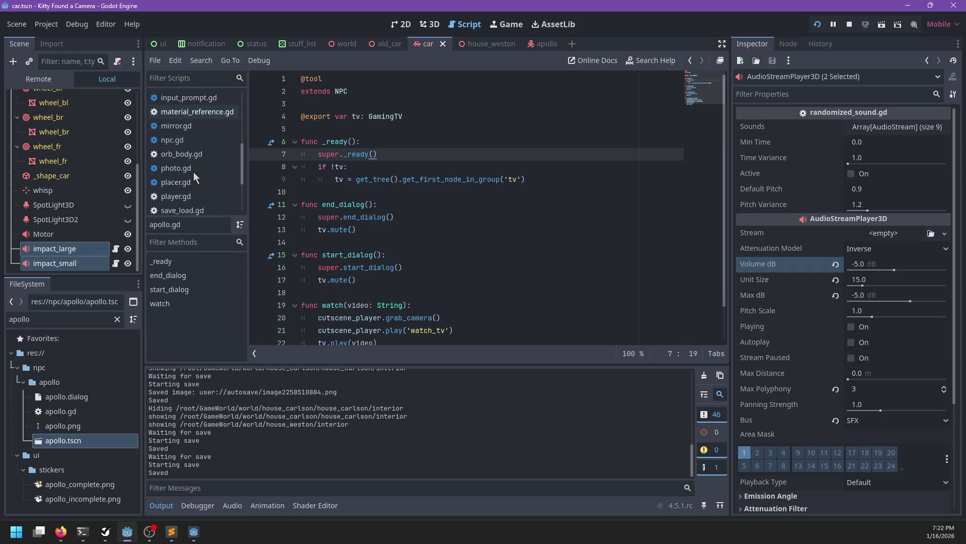
scroll(194, 171, "down", 5)
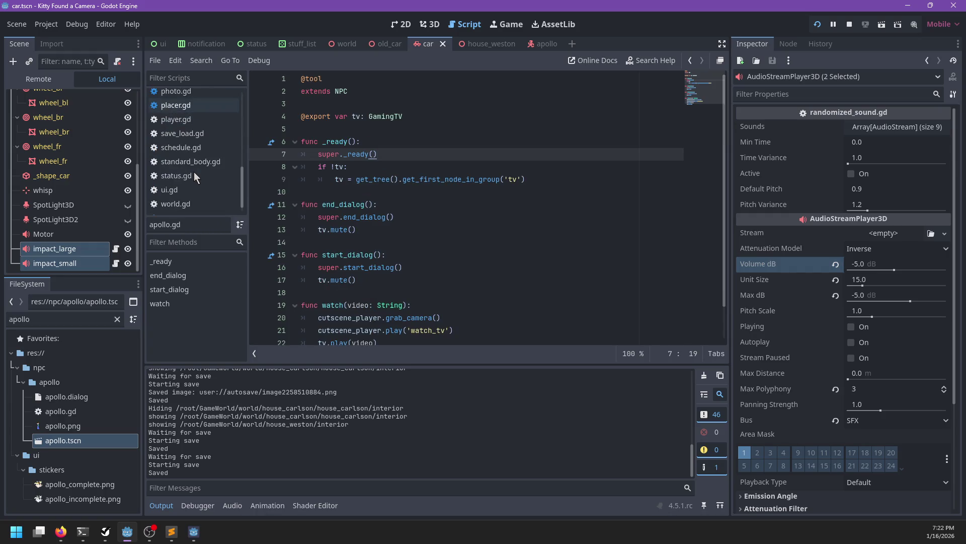
In ui.gd, change line 123's notification fade-out set_delay to 7 seconds, save, and return to the game
left_click(188, 189)
left_click(438, 175)
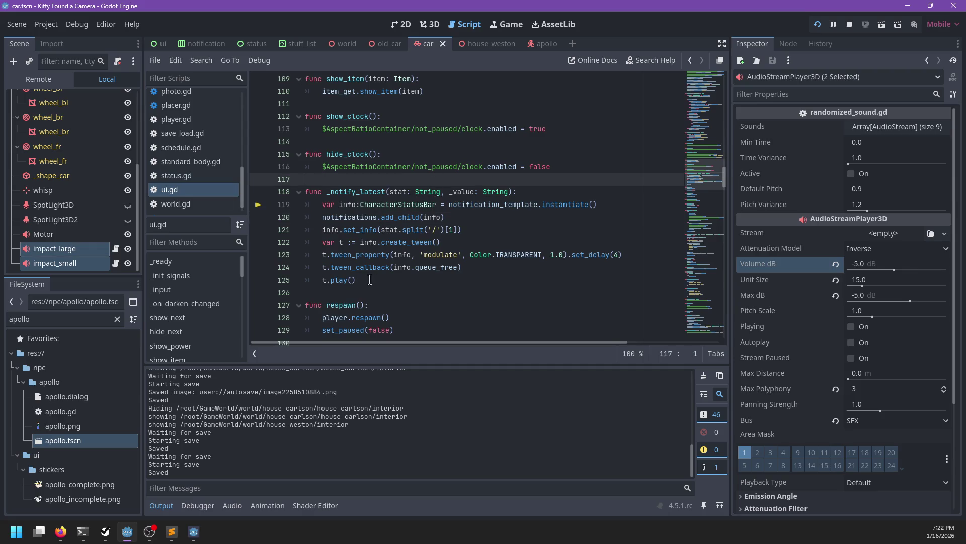
left_click(620, 256)
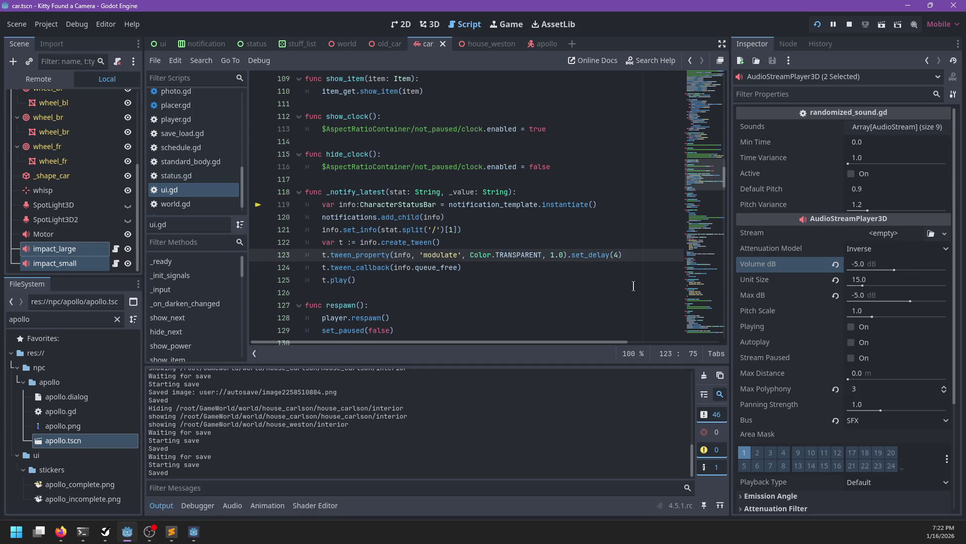
key("ctrl+s")
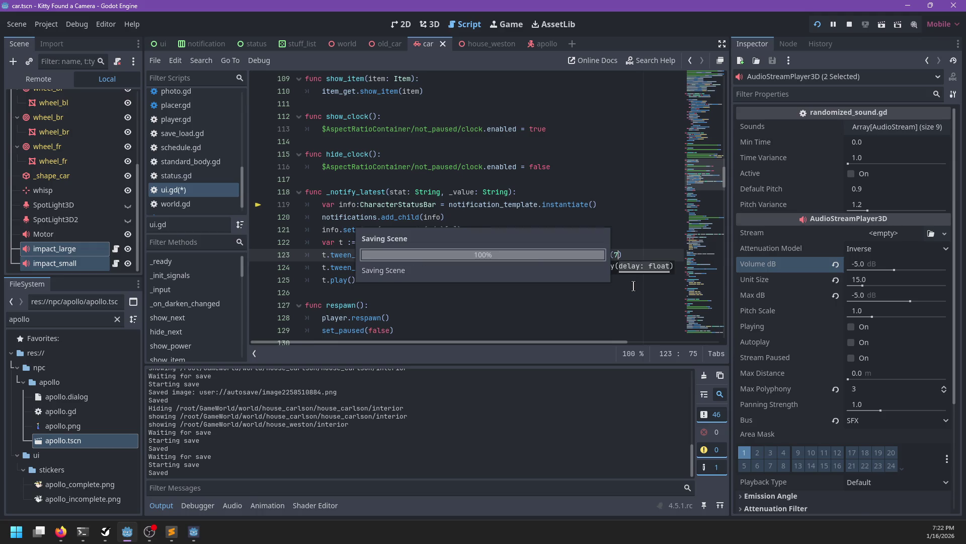
key("Escape")
Play through Mr. Weston's 'Mighty white of ya.' dialog, then pause and switch to Sublime Text
key("w")
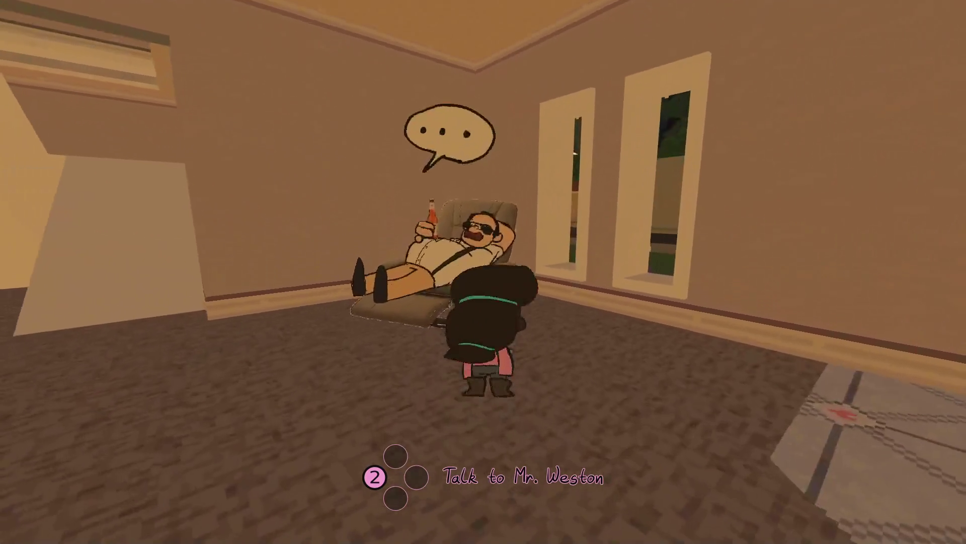
key("e")
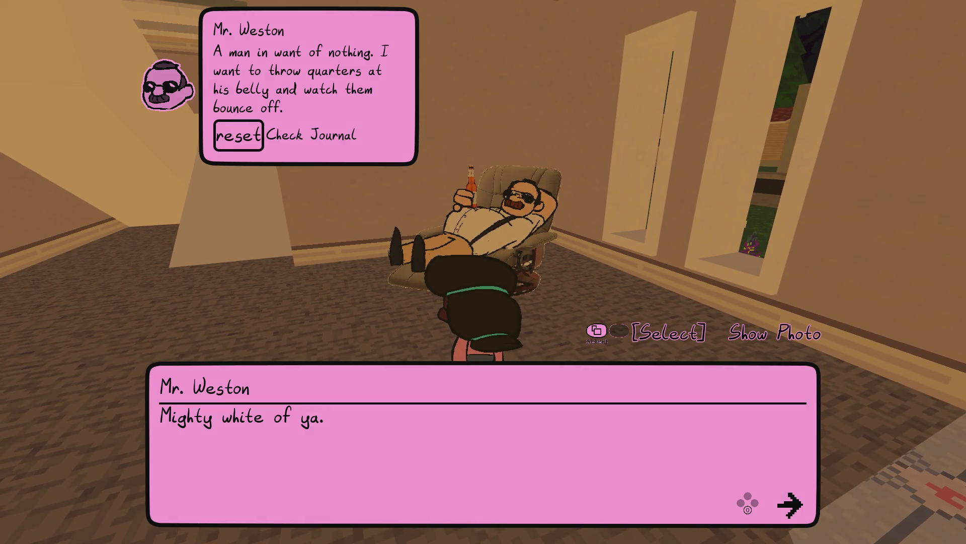
key("e")
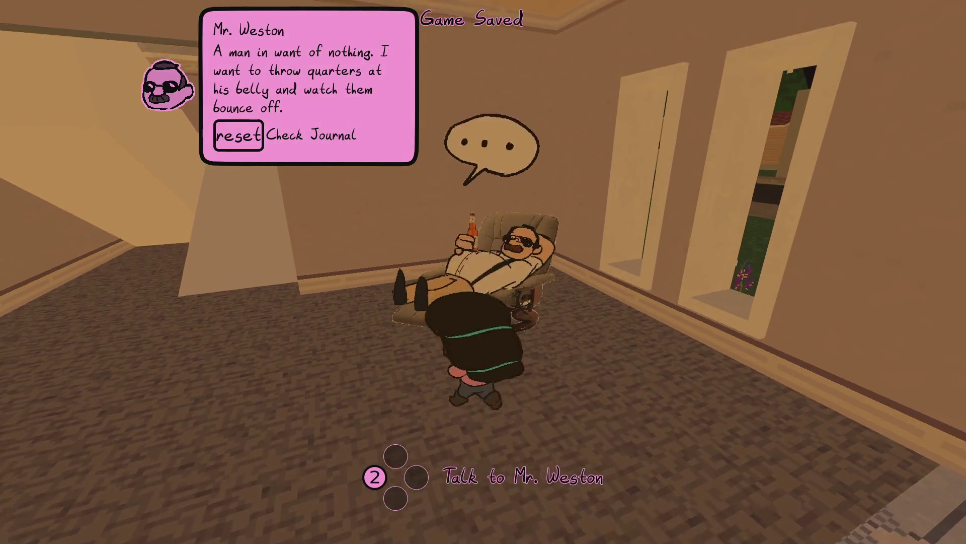
key("e")
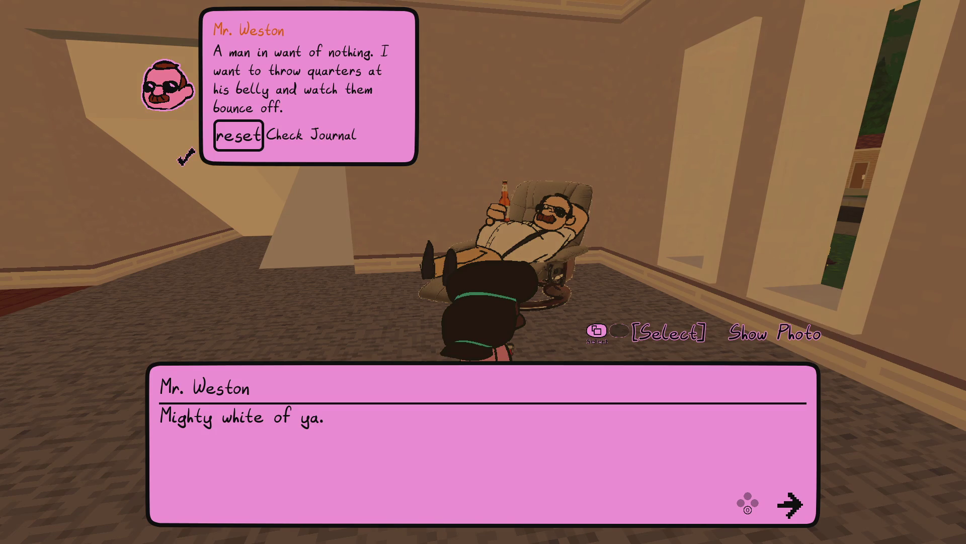
key("space")
key("space")
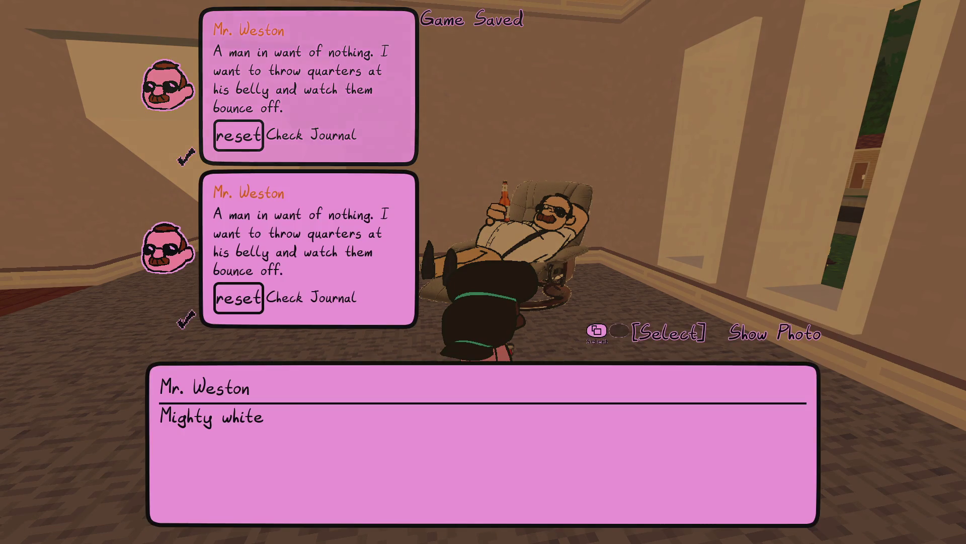
key("space")
key("Escape")
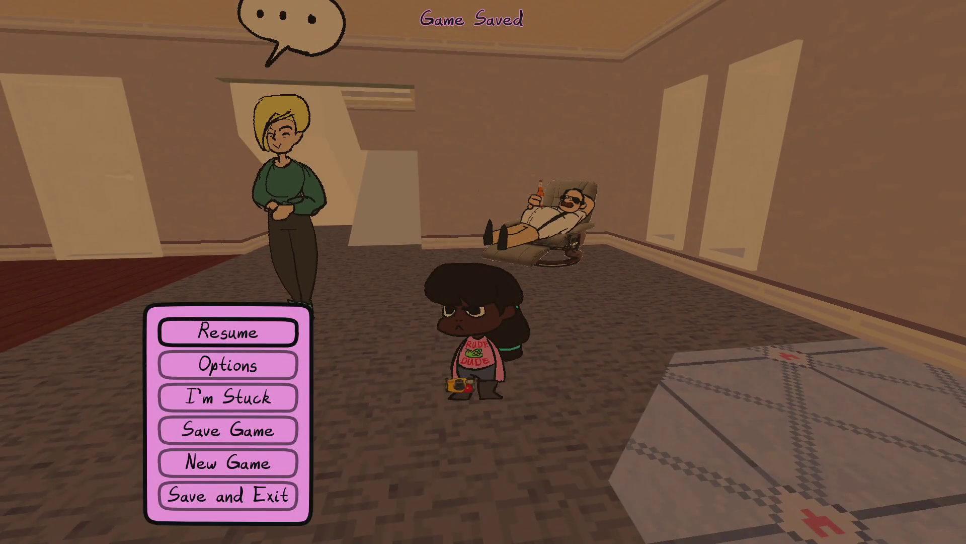
key("alt+Tab")
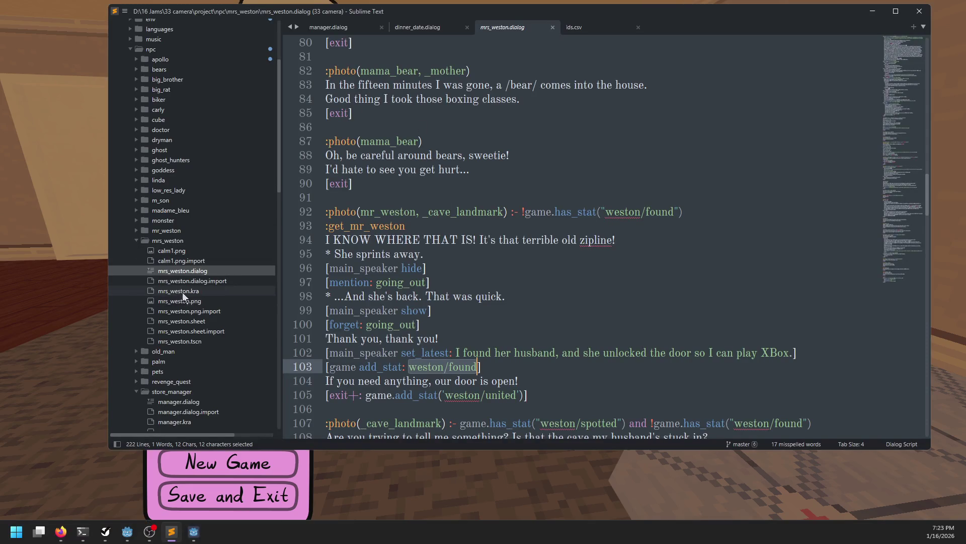
Open mr_weston.dialog from the mr_weston folder in the sidebar
left_click(136, 240)
left_click(136, 230)
left_click(190, 242)
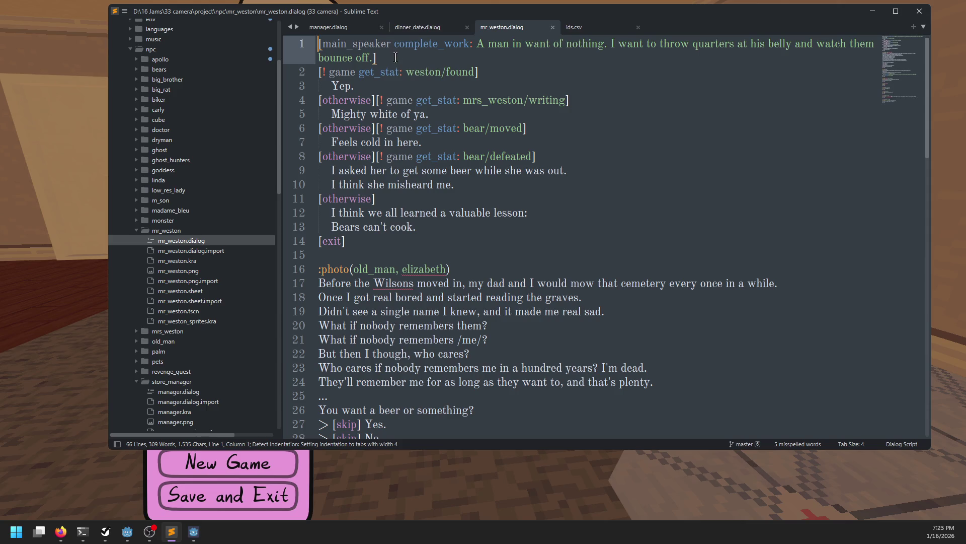
Add '[! main_speaker work_completed]' as line 1, indent complete_work beneath it, and save
key("Return")
key("Up")
type("[]")
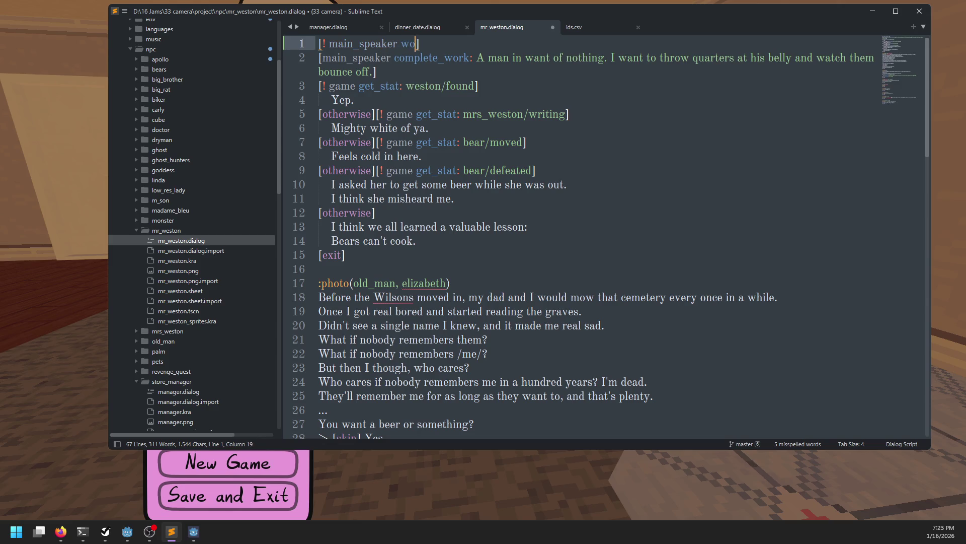
type("d")
key("Down")
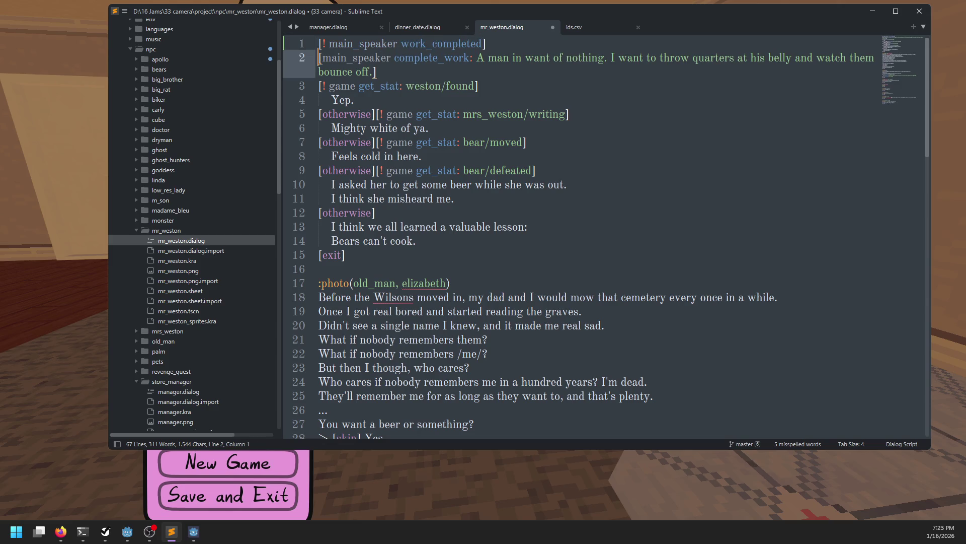
key("Tab")
key("ctrl+s")
key("alt+Tab")
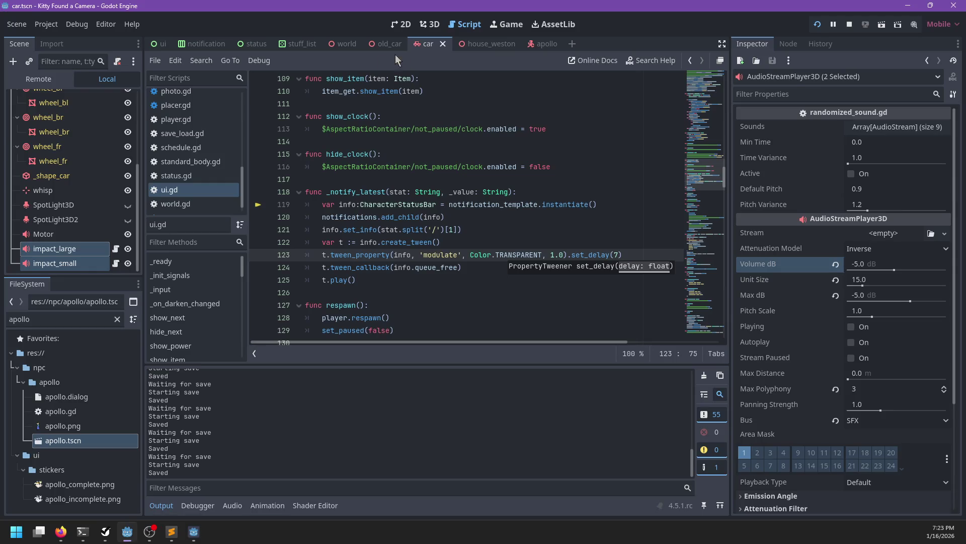
From npc.gd, jump to interactible.gd and search it for the complete_work function
scroll(216, 172, "up", 5)
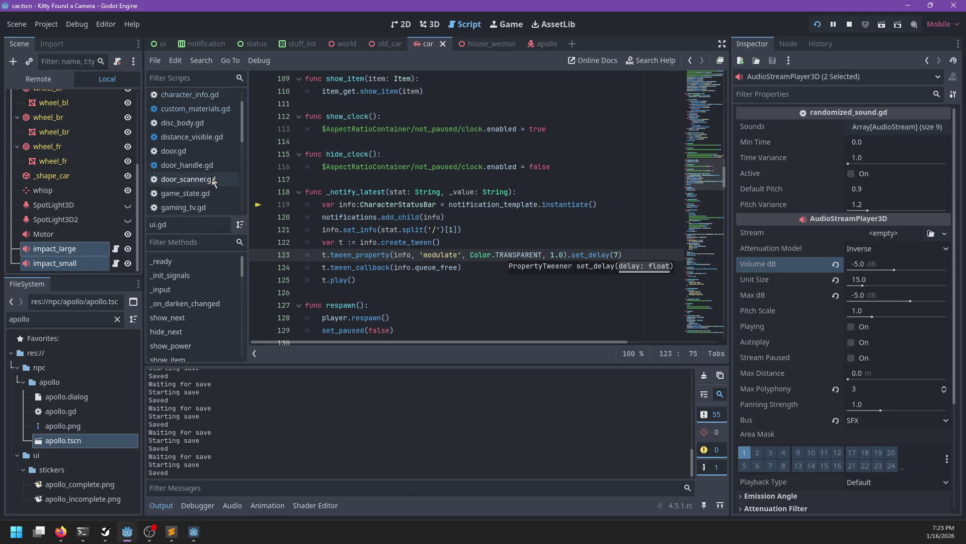
left_click(186, 186)
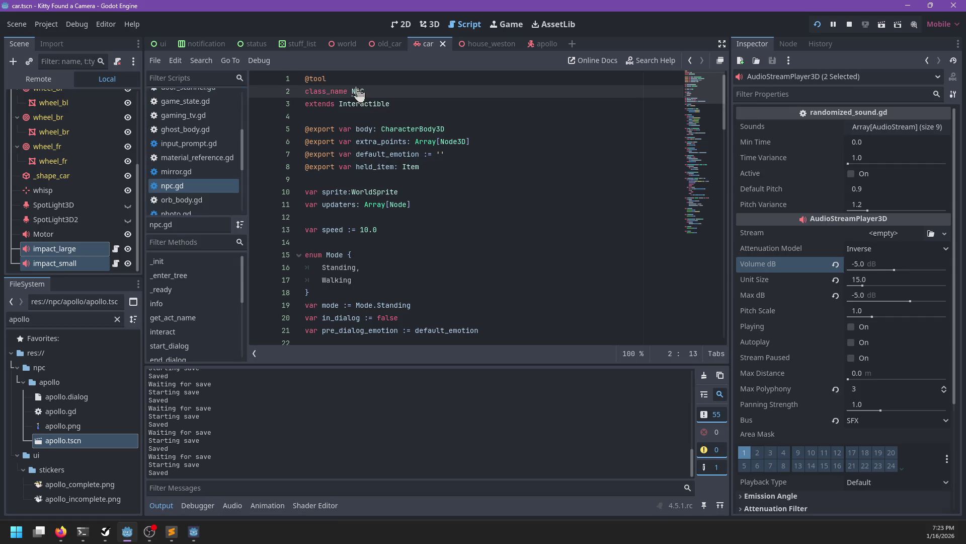
key("ctrl+f")
type("work")
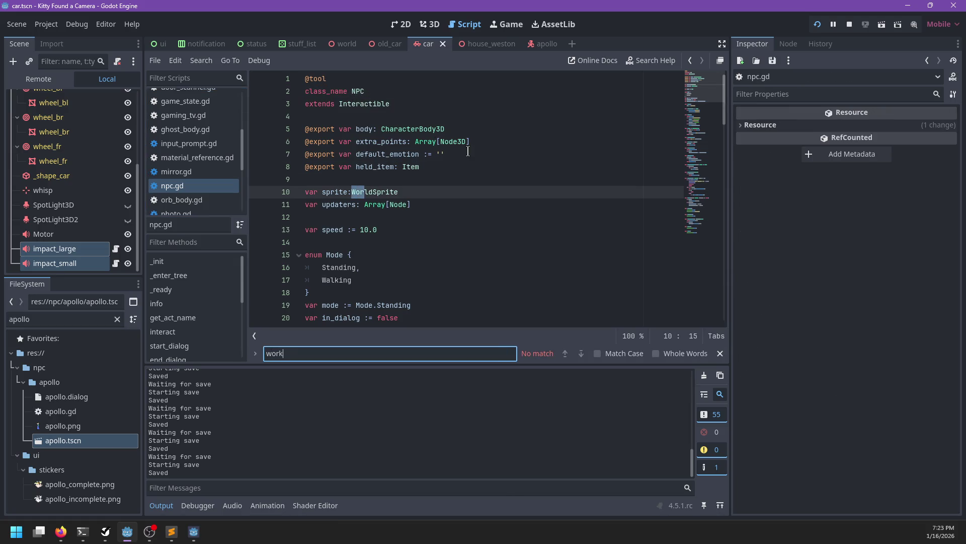
key("Escape")
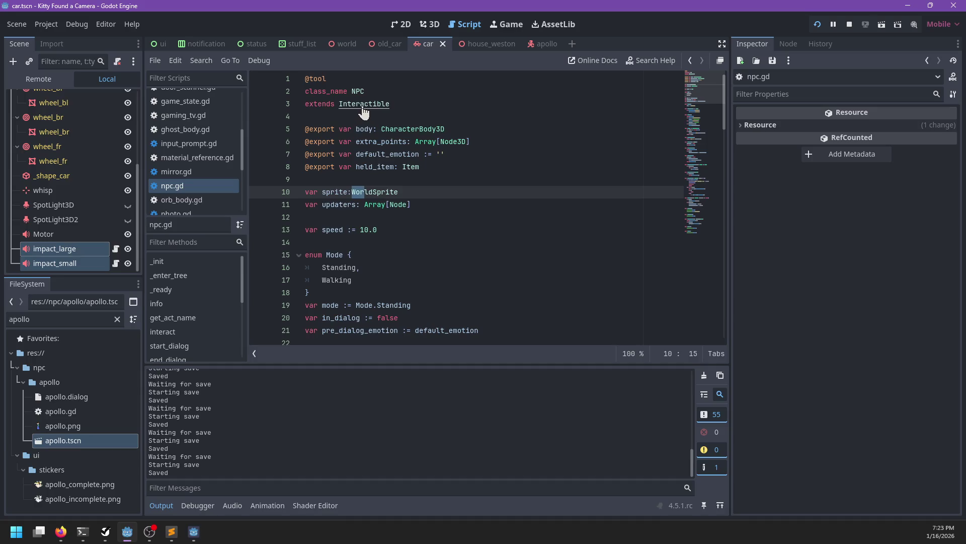
left_click(363, 109, "ctrl")
key("ctrl+f")
type("work_com")
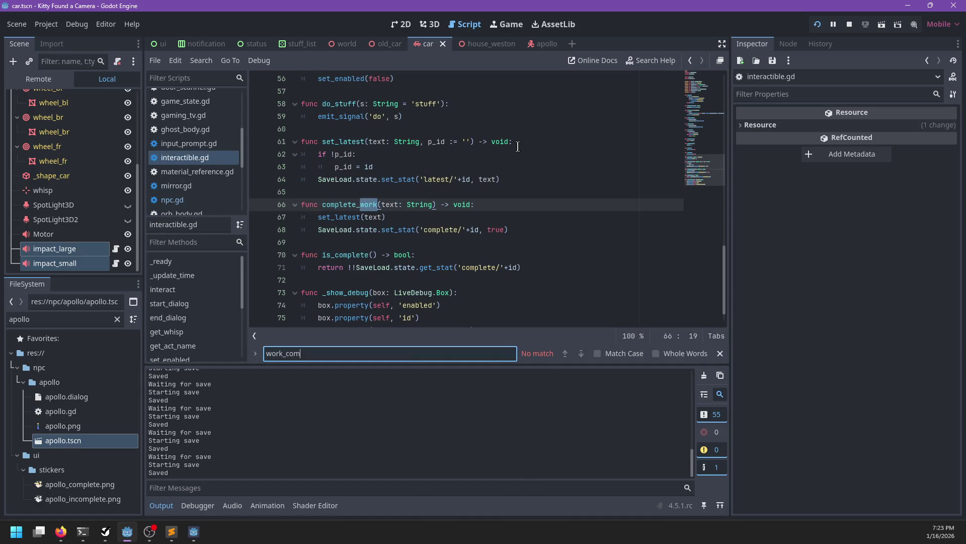
key("ctrl+BackSpace")
type("complete")
Compare complete_work and work_completed in the dialog file, save it, and return to Godot
key("alt+Tab")
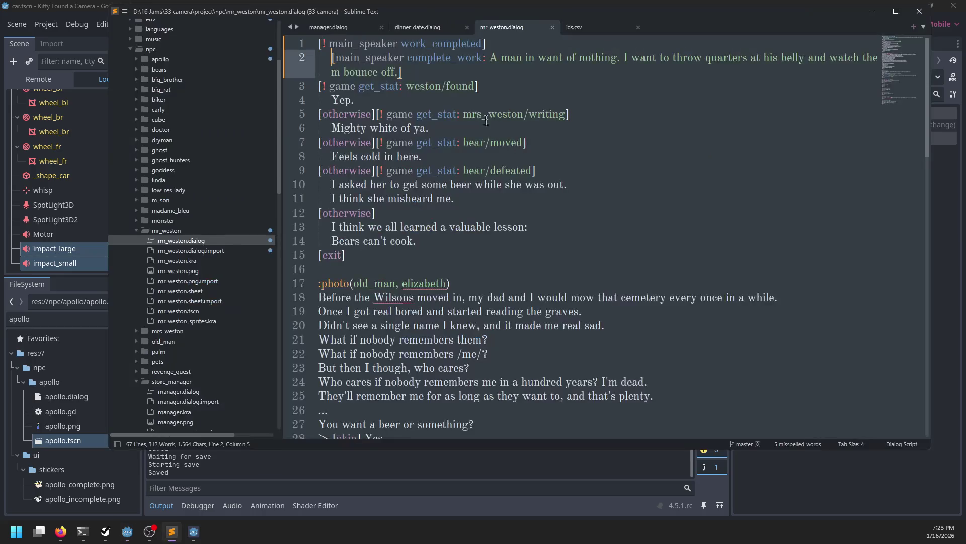
double_click(439, 59)
left_click(409, 44)
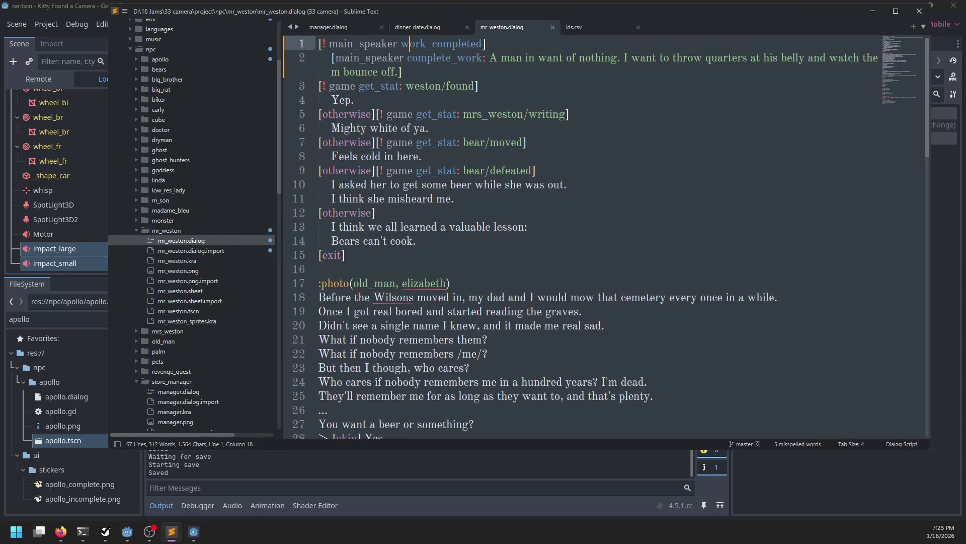
key("ctrl+s")
key("alt+Tab")
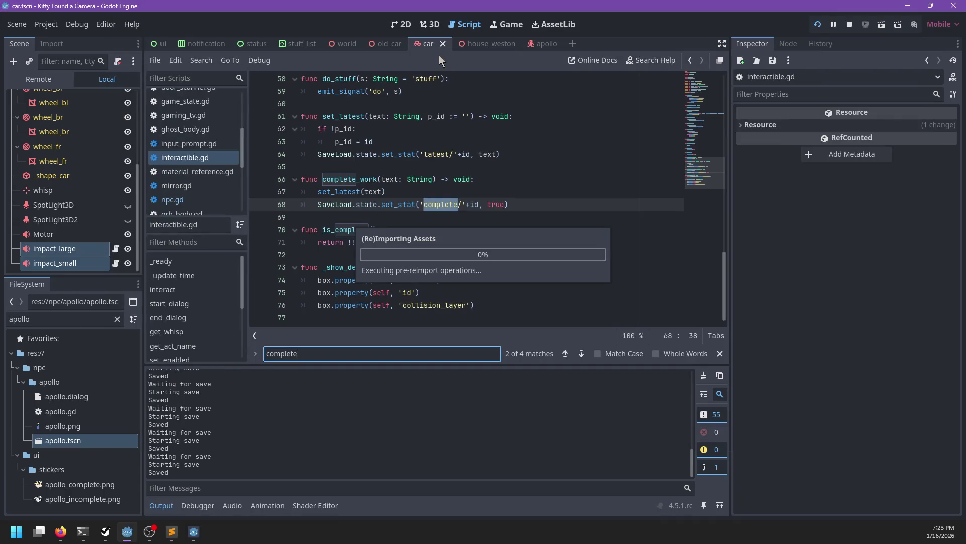
key("alt+Tab")
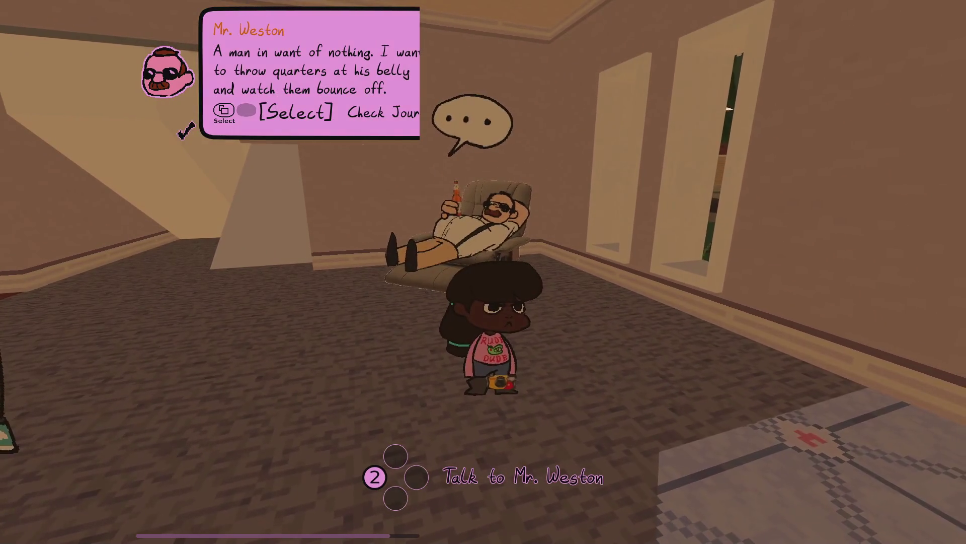
Talk to Mr. Weston again, then browse the gallery to the People journal page
key("g")
key("g")
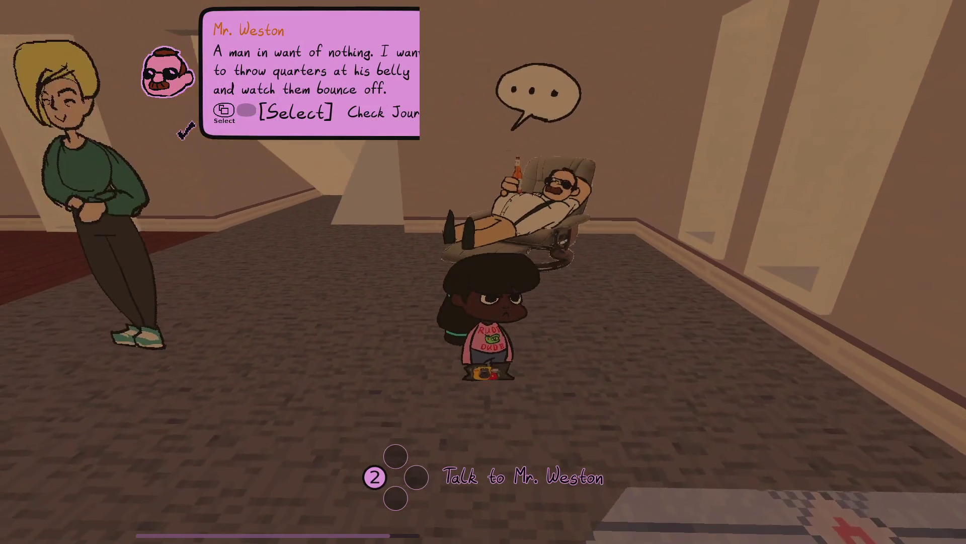
key("s")
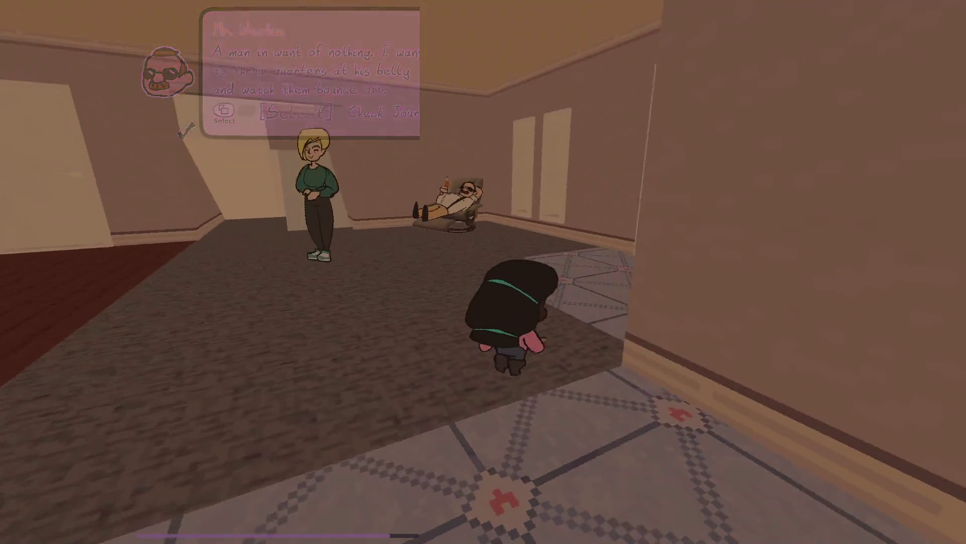
key("2")
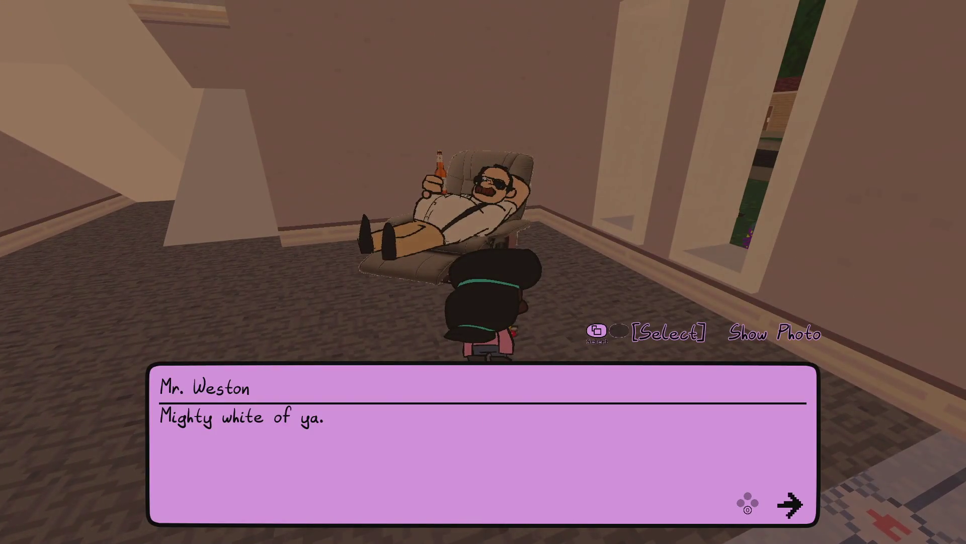
key("Return")
key("s")
key("g")
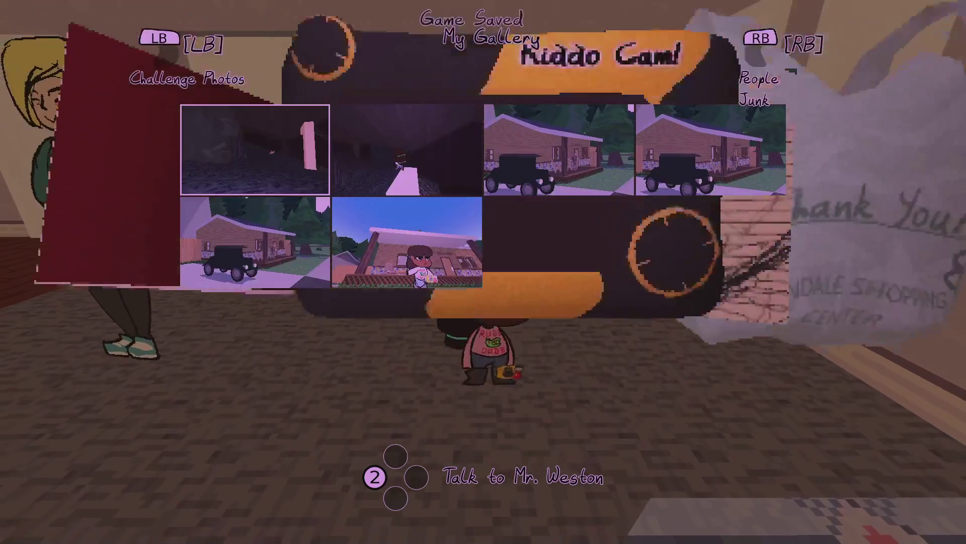
key("e")
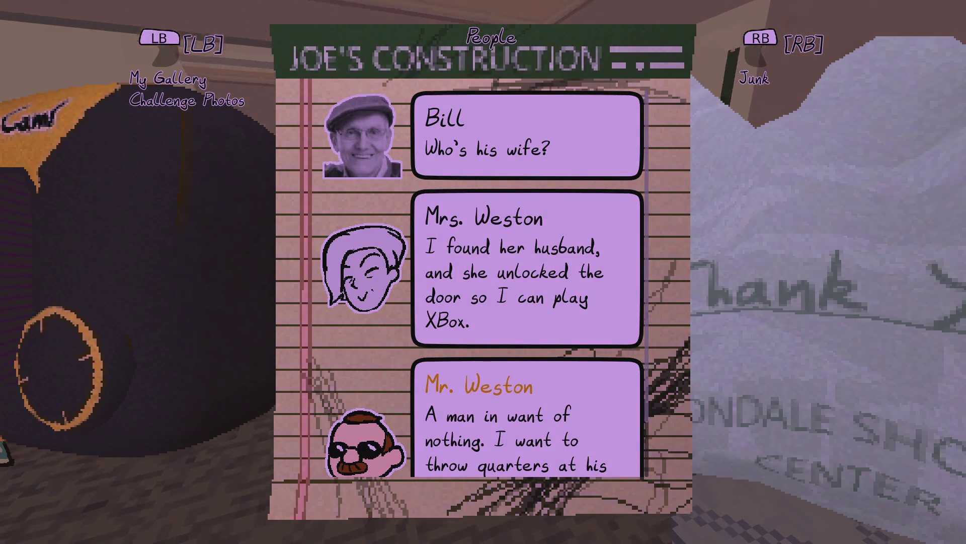
Scroll through the People entries, then check the Junk and Challenge Photos pages
scroll(528, 282, "down", 3)
scroll(528, 282, "up", 3)
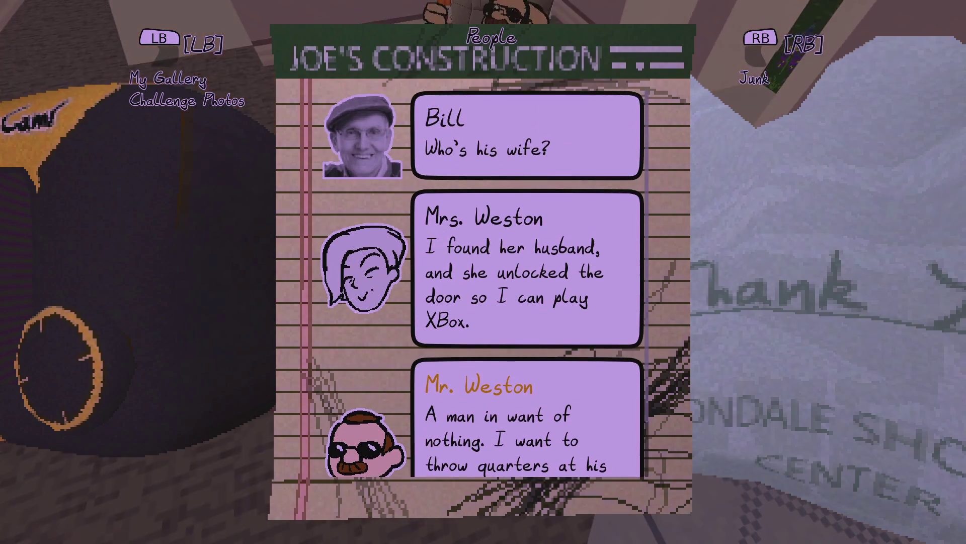
scroll(528, 282, "down", 3)
scroll(528, 282, "up", 3)
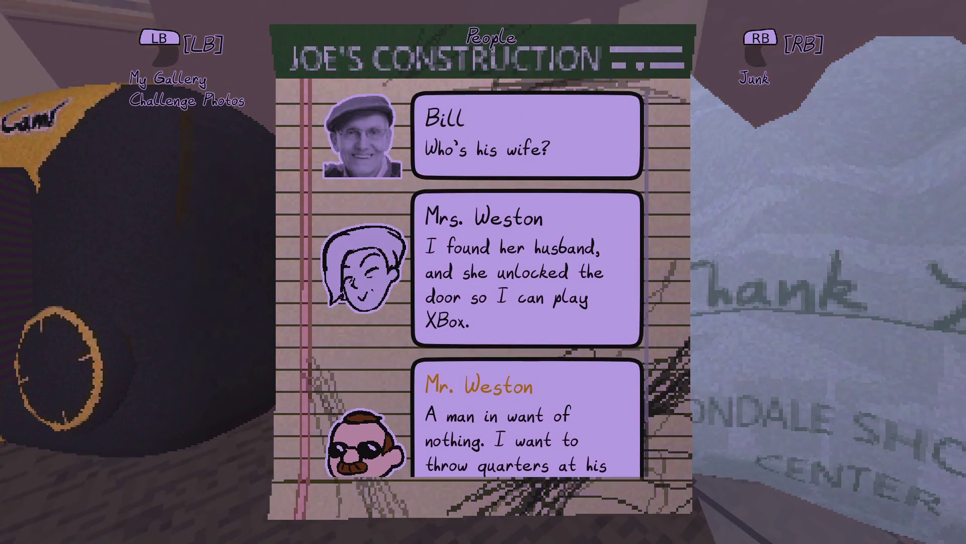
scroll(527, 281, "down", 3)
scroll(528, 282, "up", 3)
key("e")
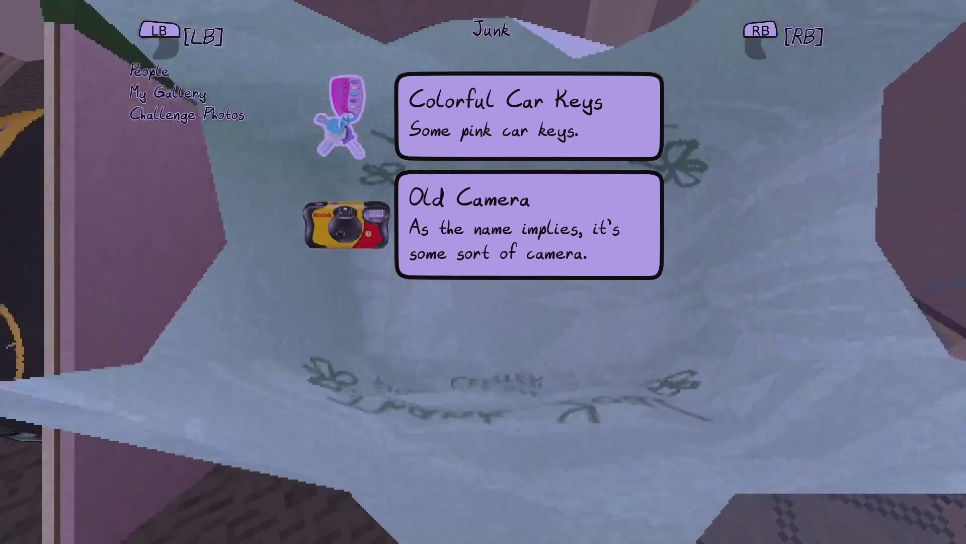
key("q")
key("q")
key("q")
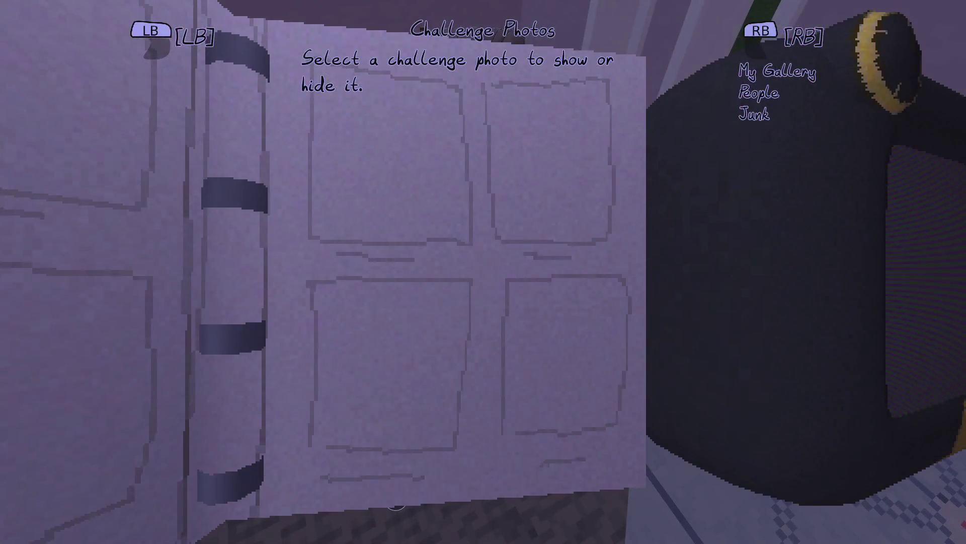
Talk to Mrs. Weston and choose the 'You look unwell' reply
key("Escape")
key("e")
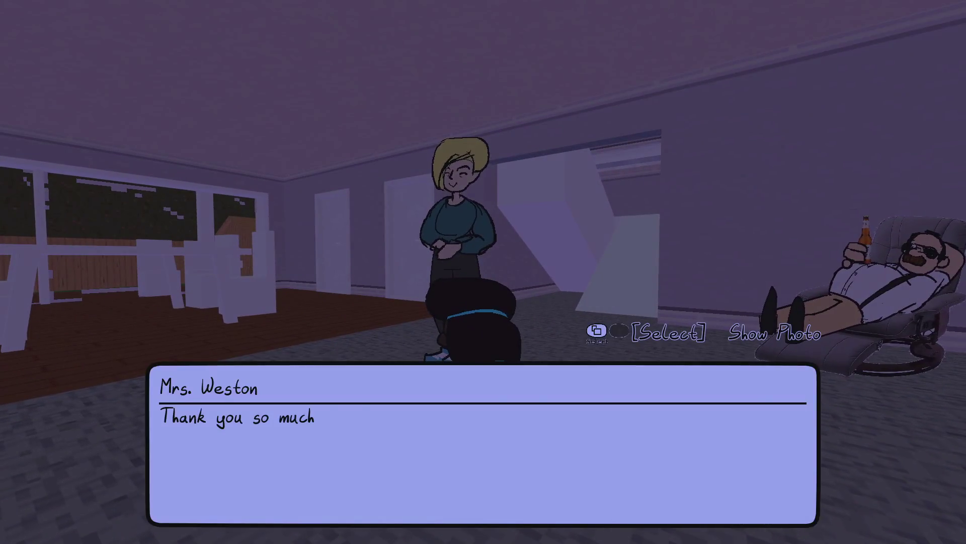
key("e")
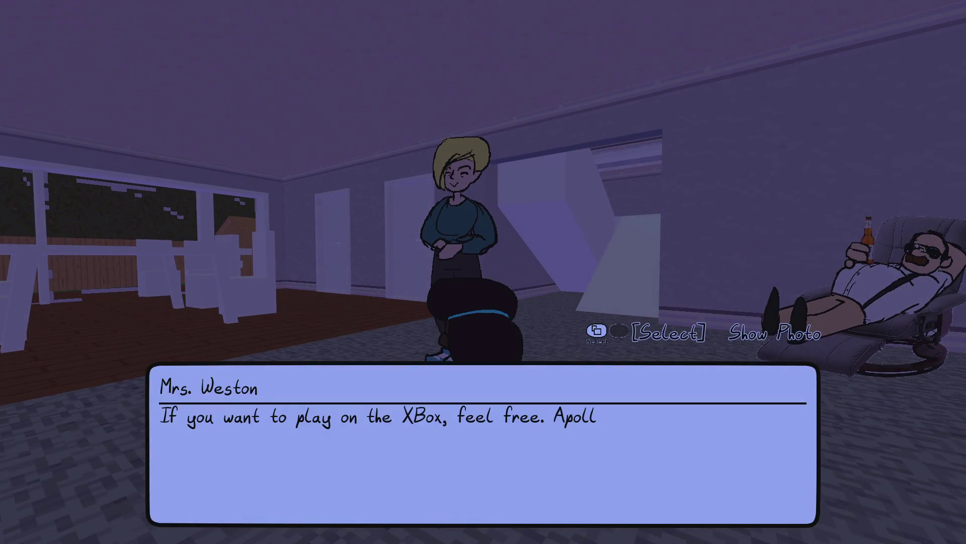
key("e")
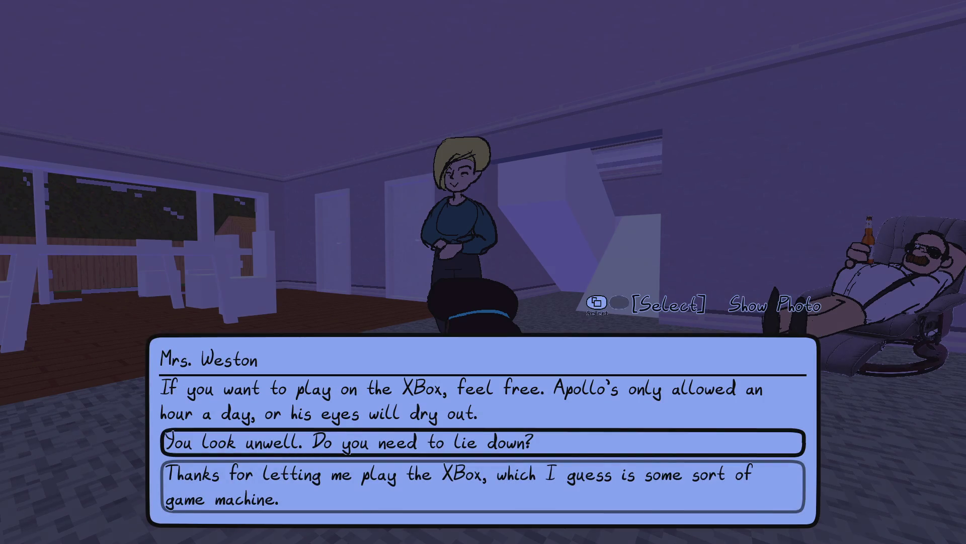
key("e")
key("e")
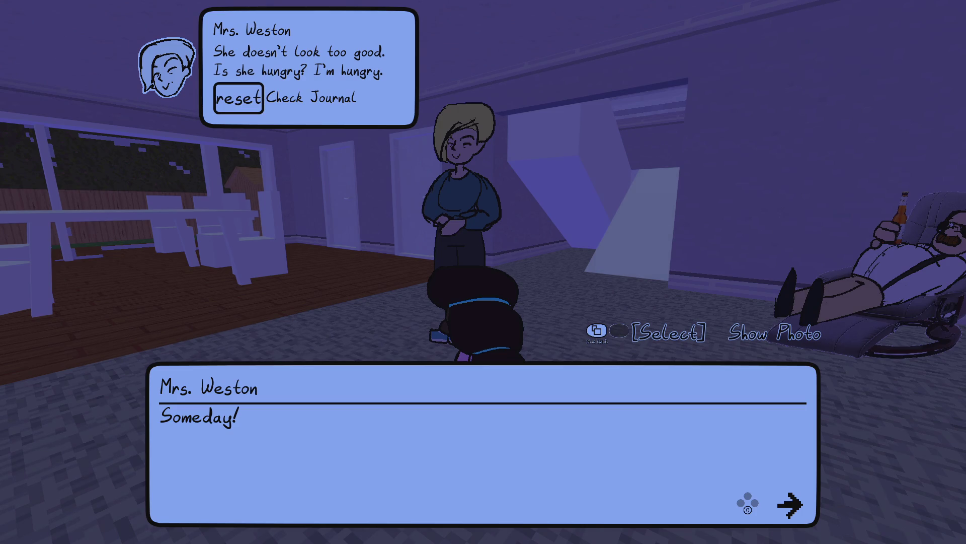
End Mrs. Weston's conversation and walk through the corridor to Apollo
key("e")
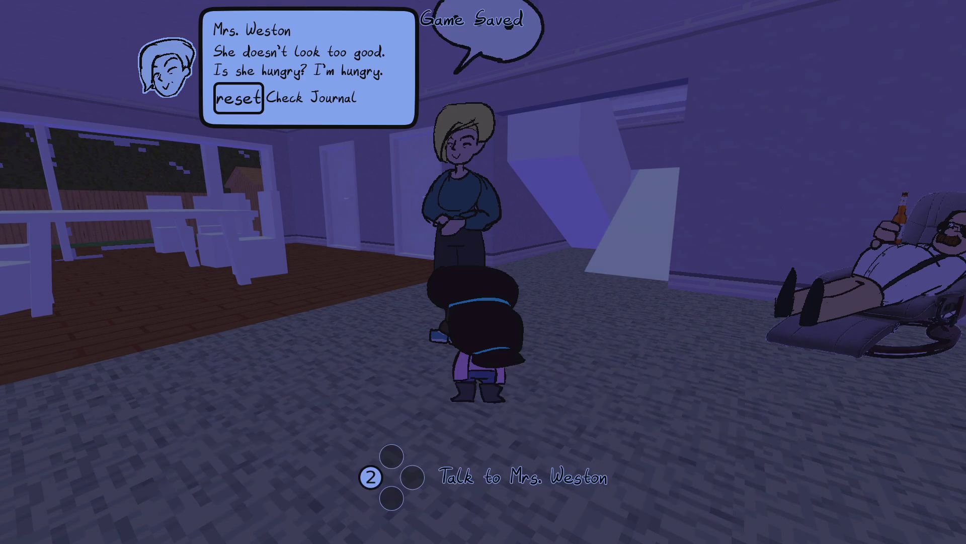
key("w")
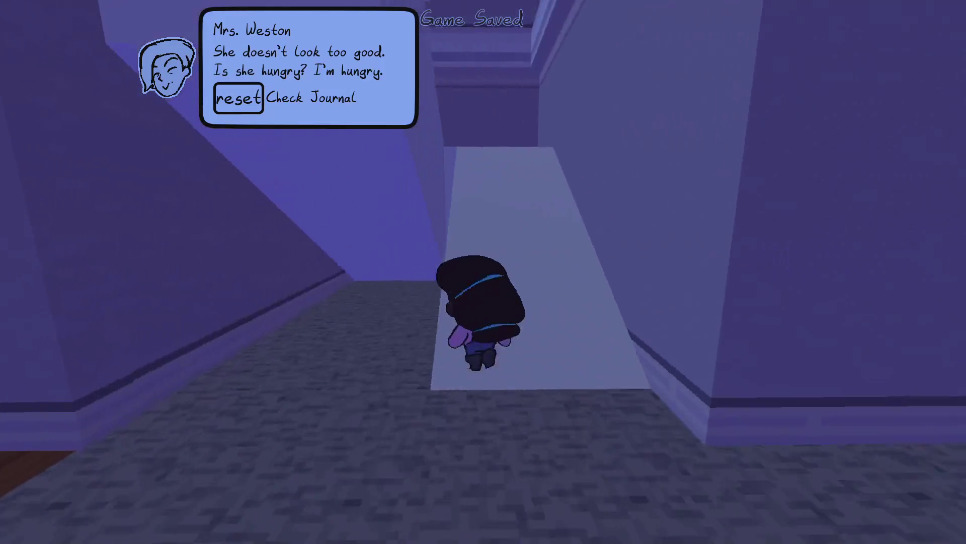
key("w")
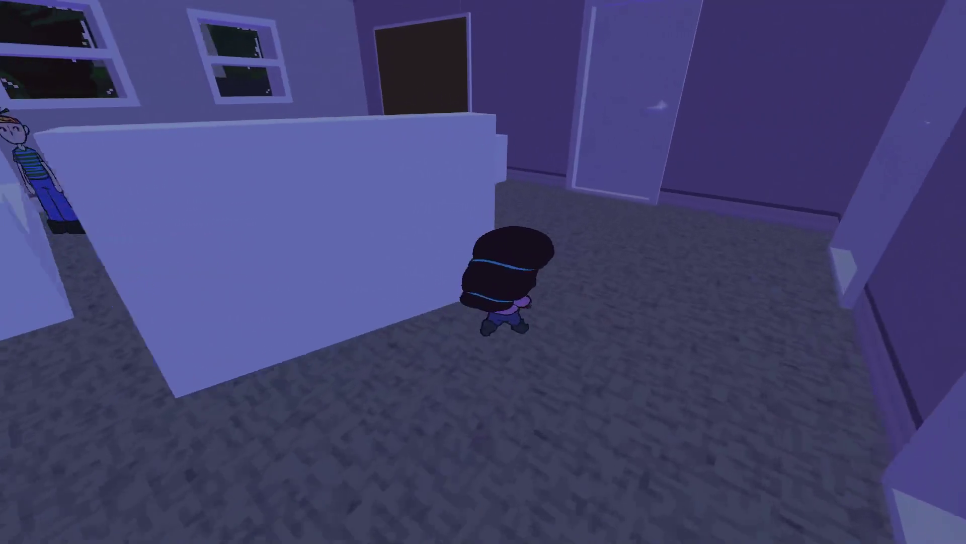
key("w")
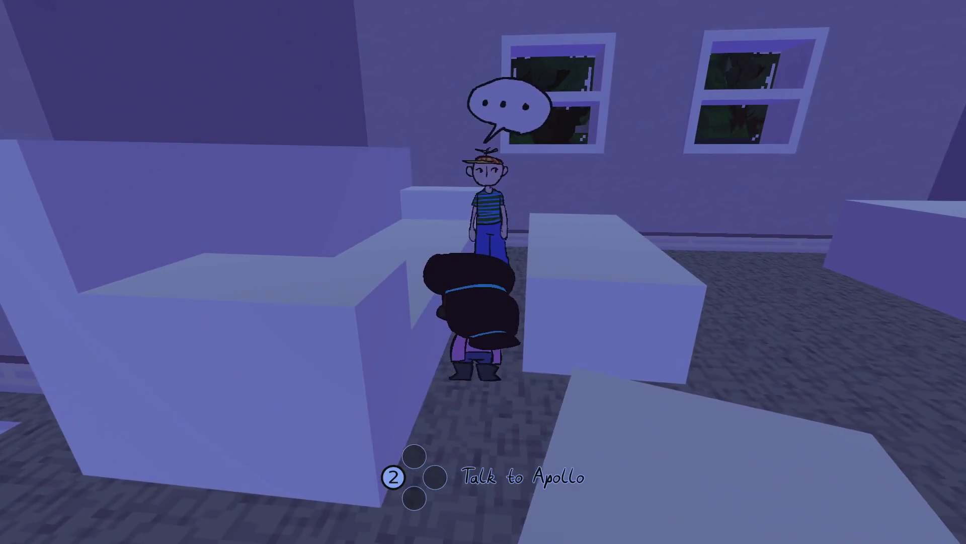
Talk through Apollo's dialogue and answer Yes to playing the Xbox game
key("e")
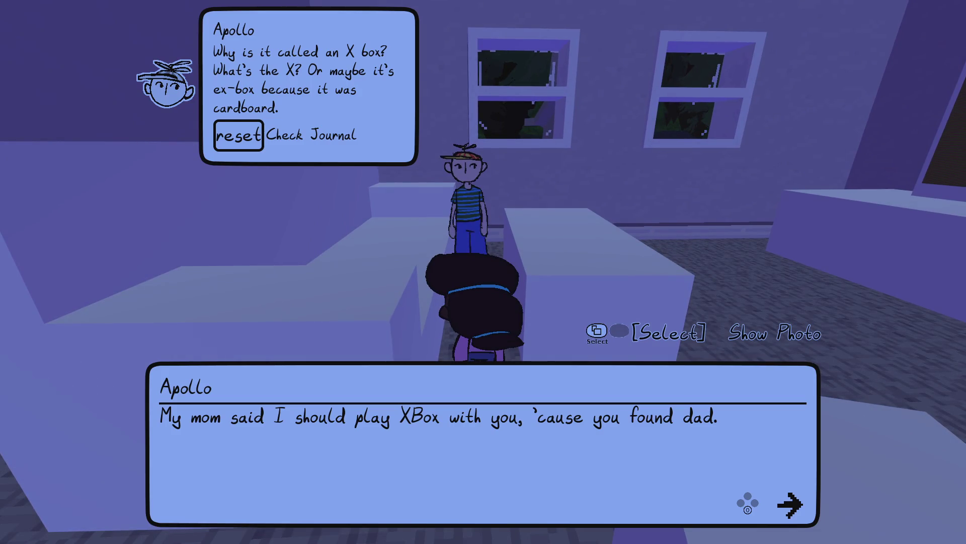
key("e")
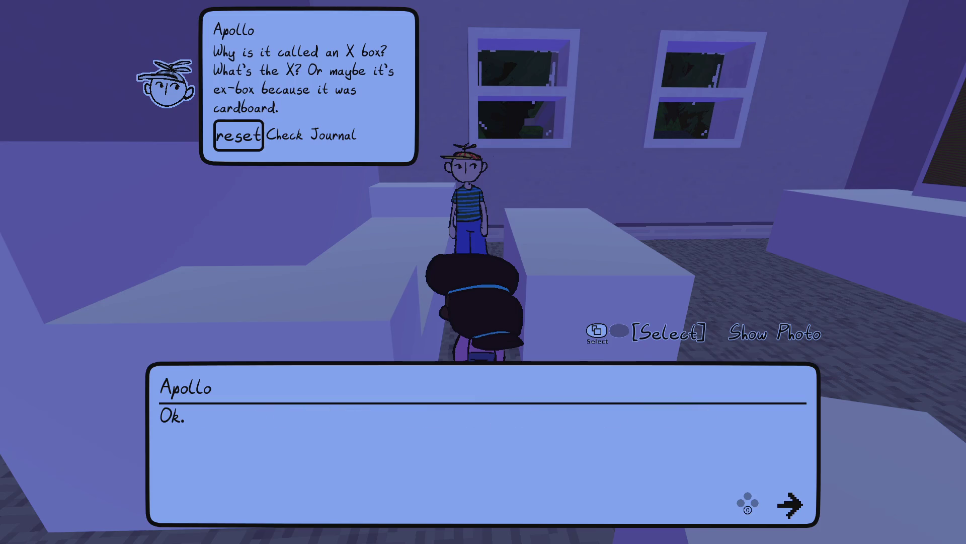
key("e")
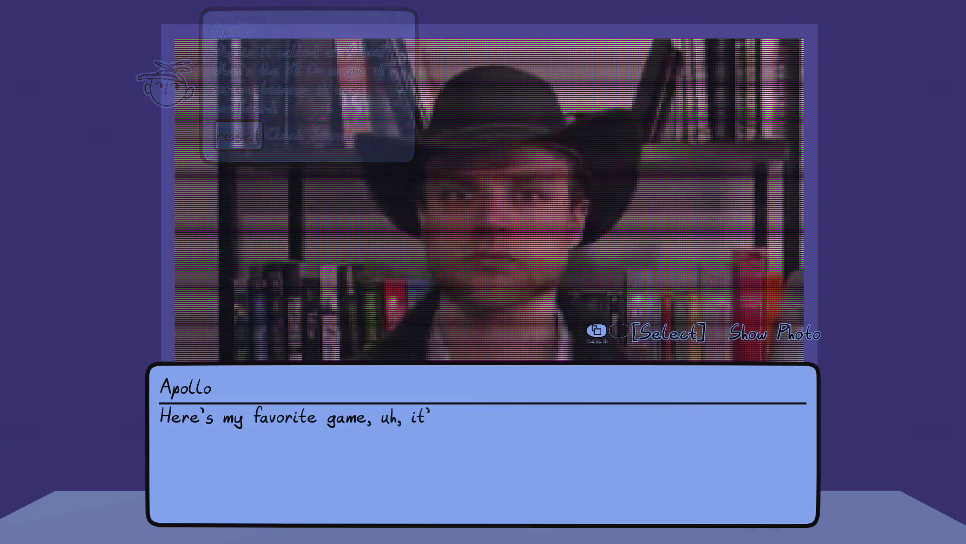
key("e")
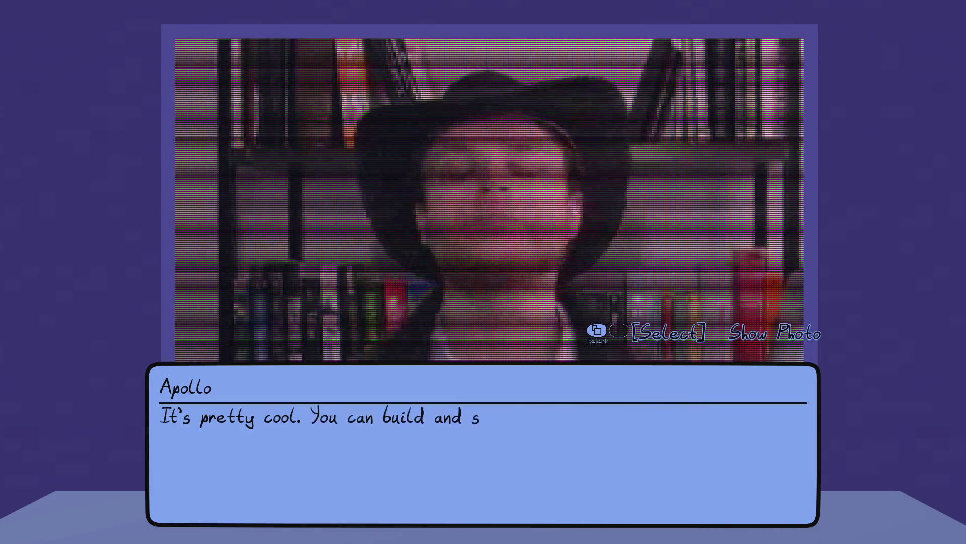
key("e")
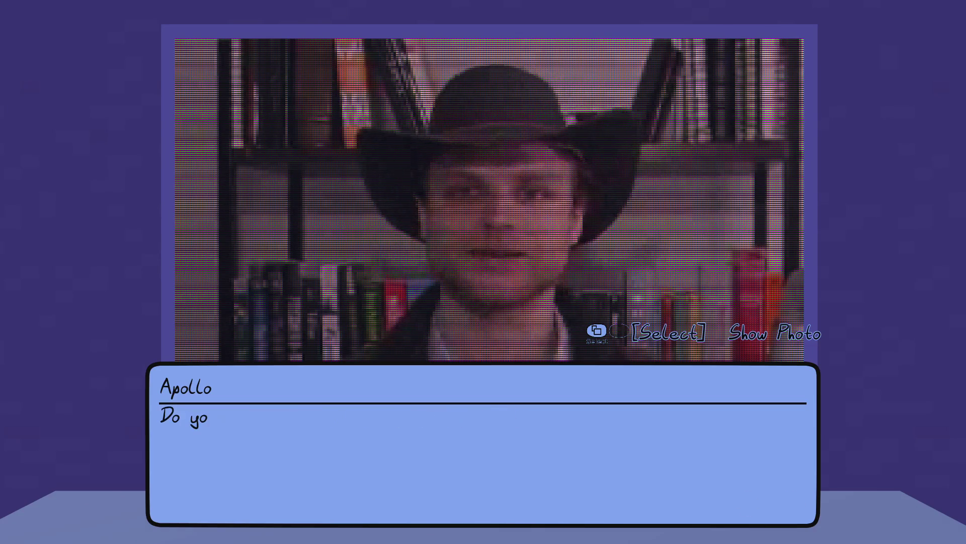
key("s")
key("w")
key("e")
key("e")
key("e")
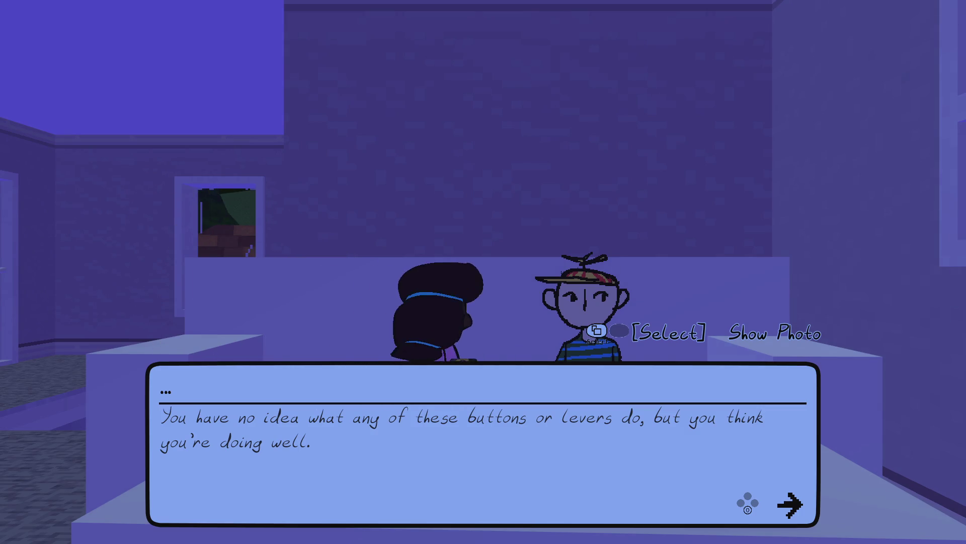
Get past Apollo's reactions, talk again, and pick 'No, your games suck.'
key("space")
key("space")
key("space")
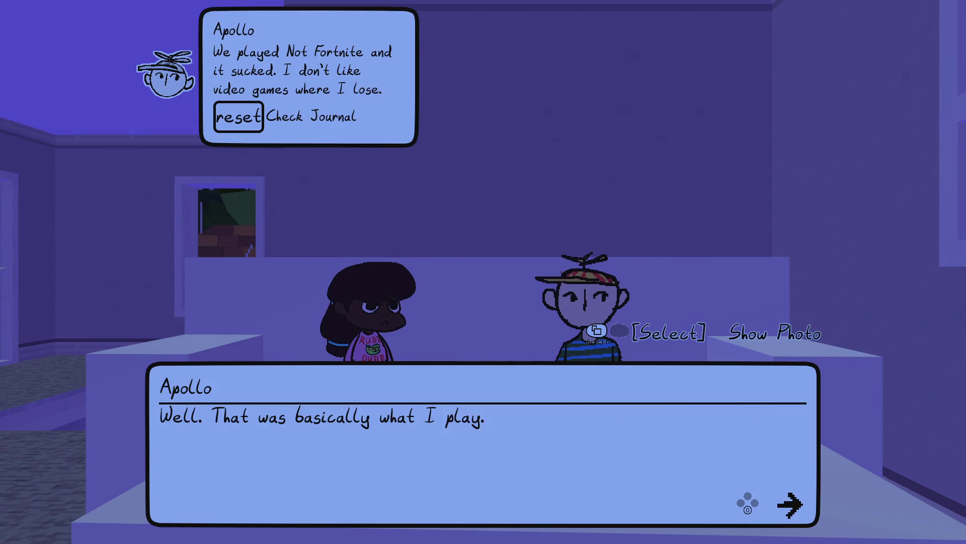
key("space")
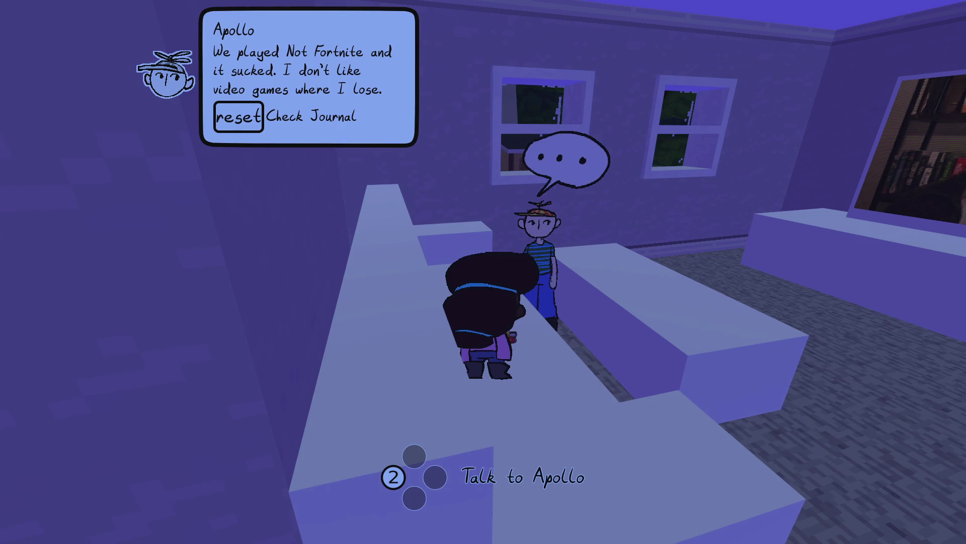
key("space")
key("Down")
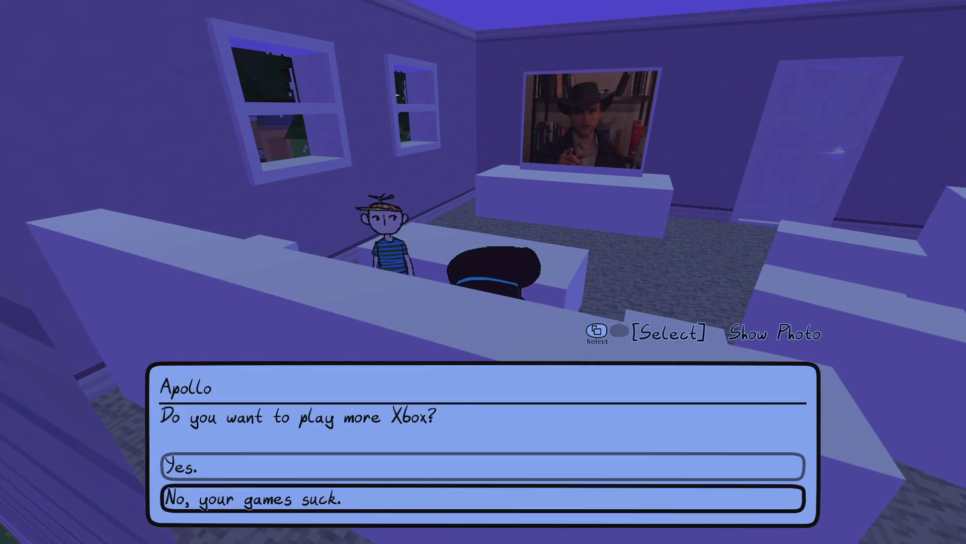
key("space")
key("space")
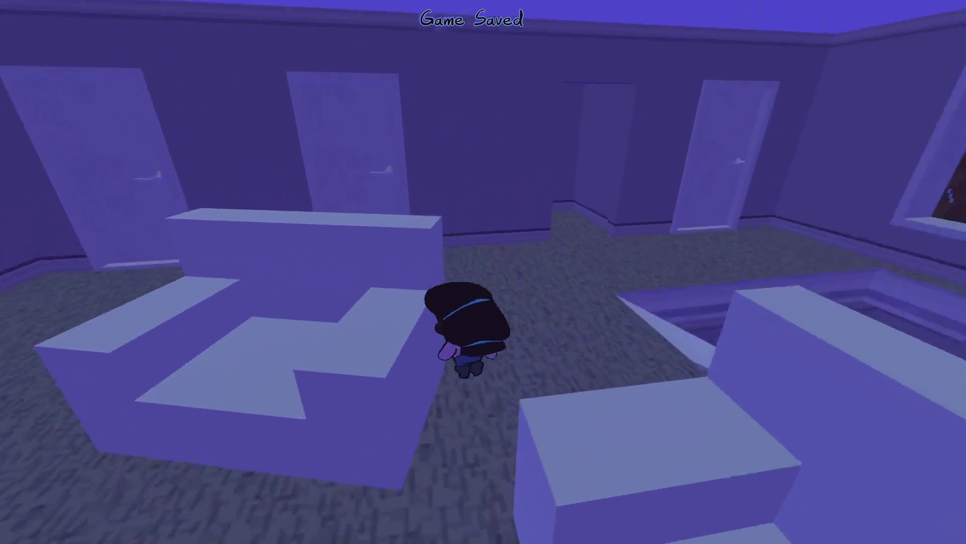
Talk to Mr. Weston, then Mrs. Weston, choosing 'You look unwell'
key("w")
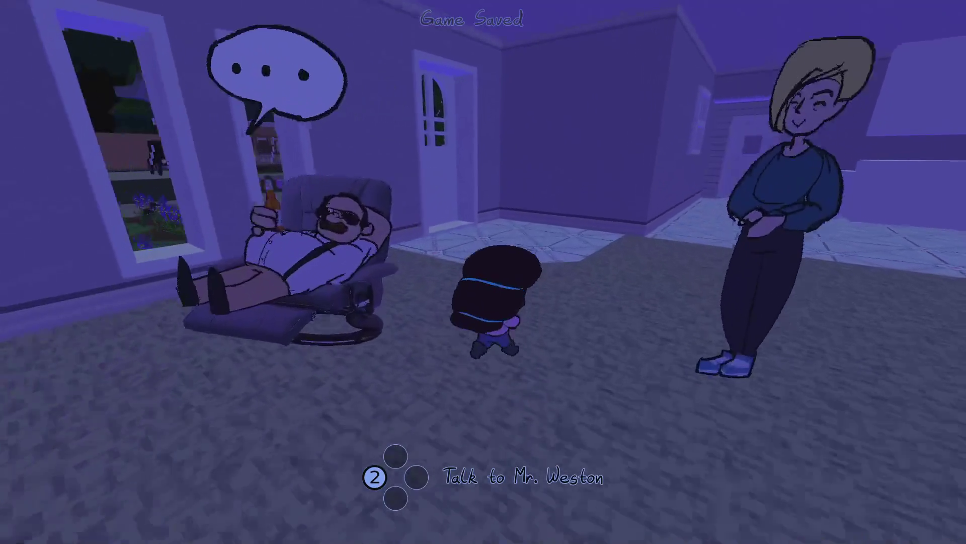
key("space")
key("space")
key("w")
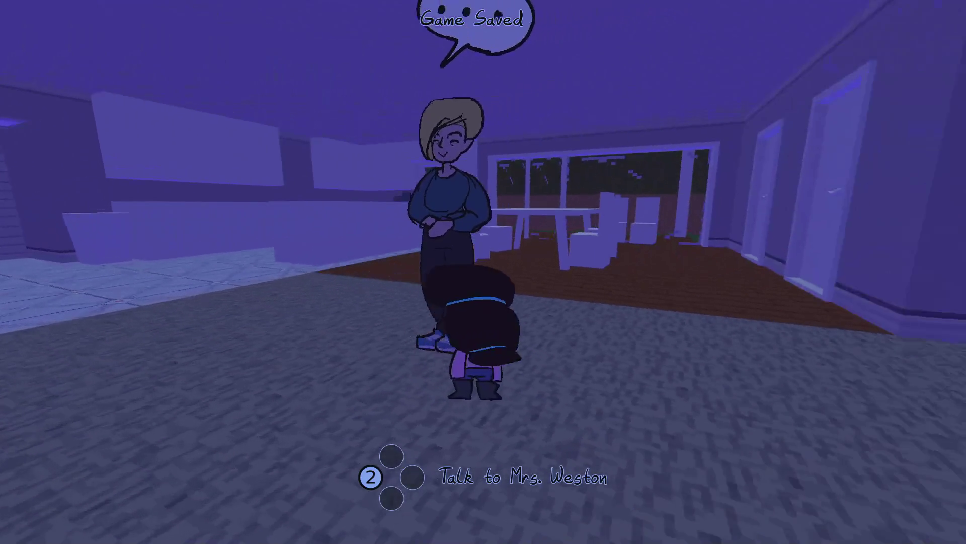
key("w")
key("space")
key("space")
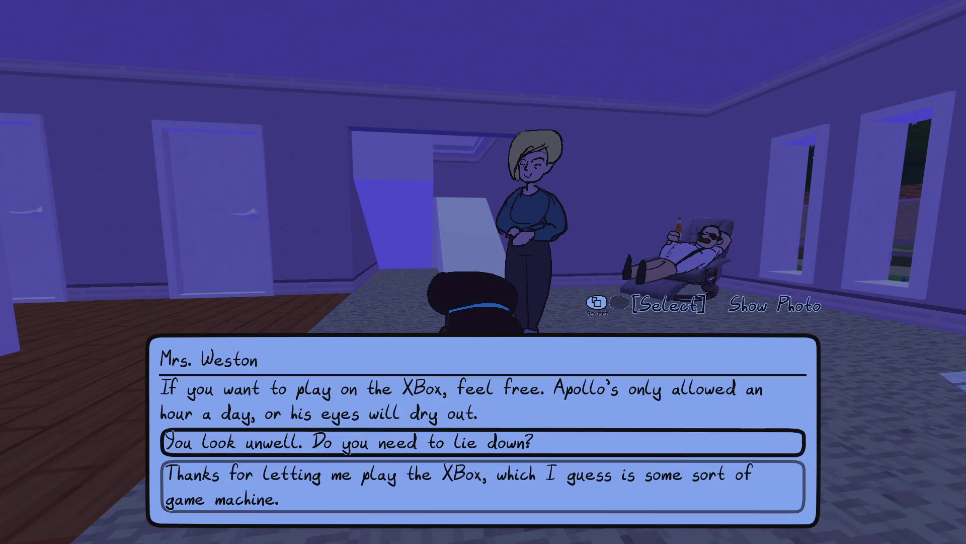
key("space")
key("space")
key("w")
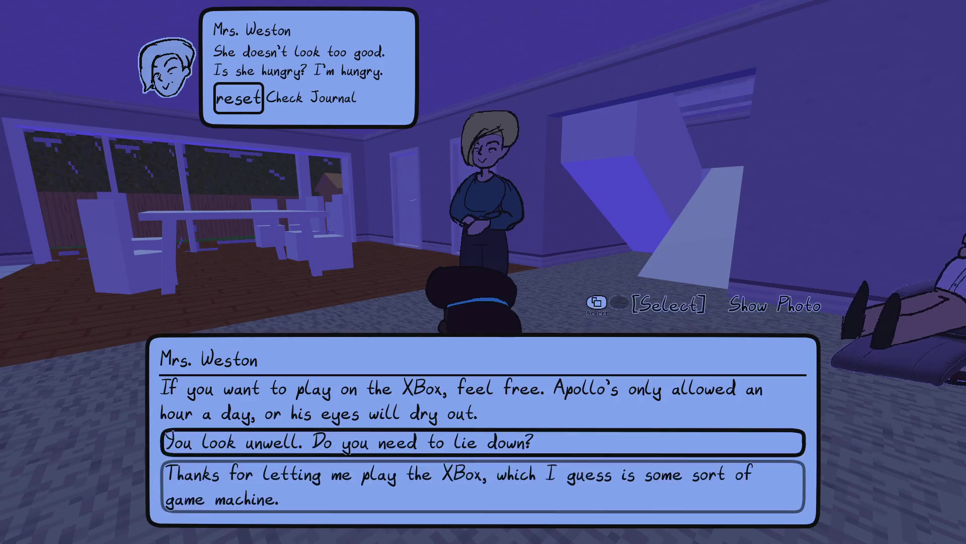
key("space")
key("space")
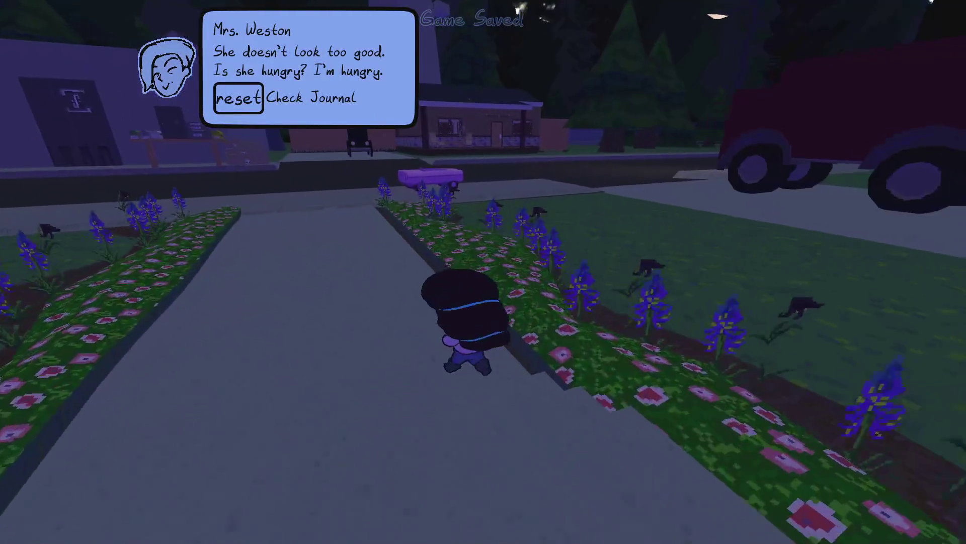
Drive the purple toy car to the cones and play through 'The Cones Say No'
key("e")
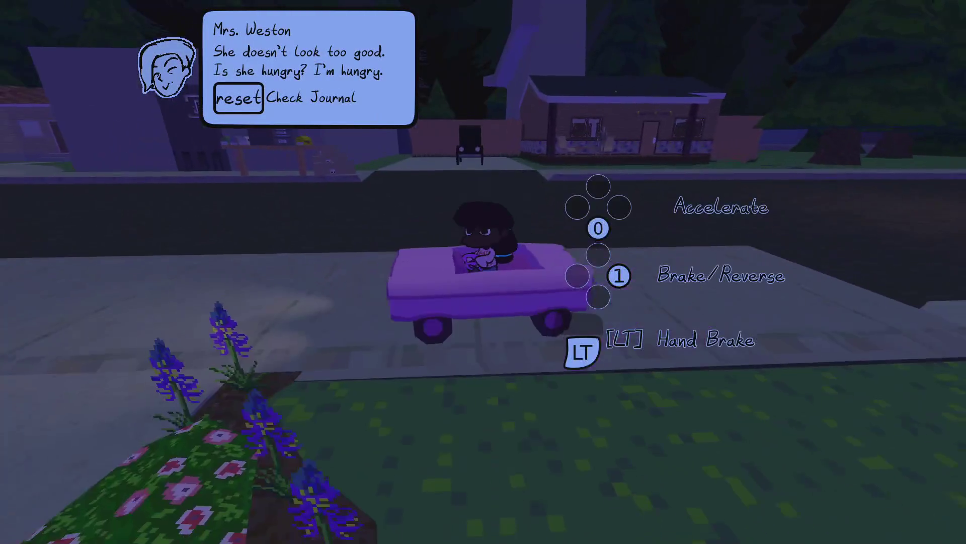
key("w")
key("a")
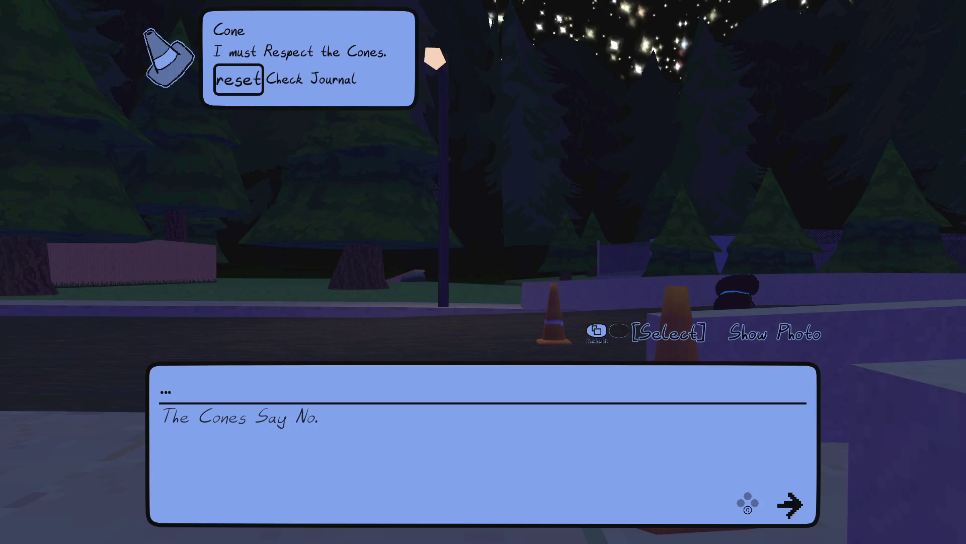
key("Return")
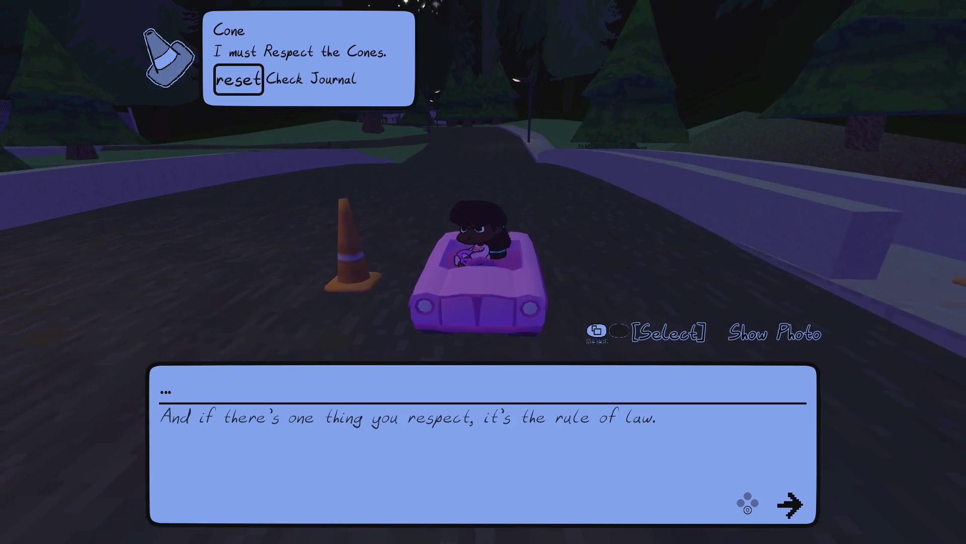
key("Return")
key("Return")
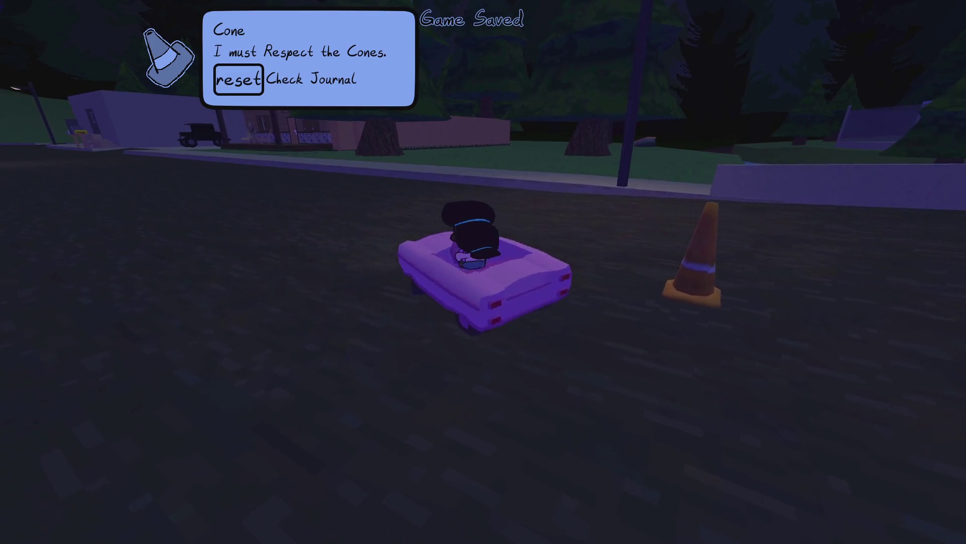
key("w")
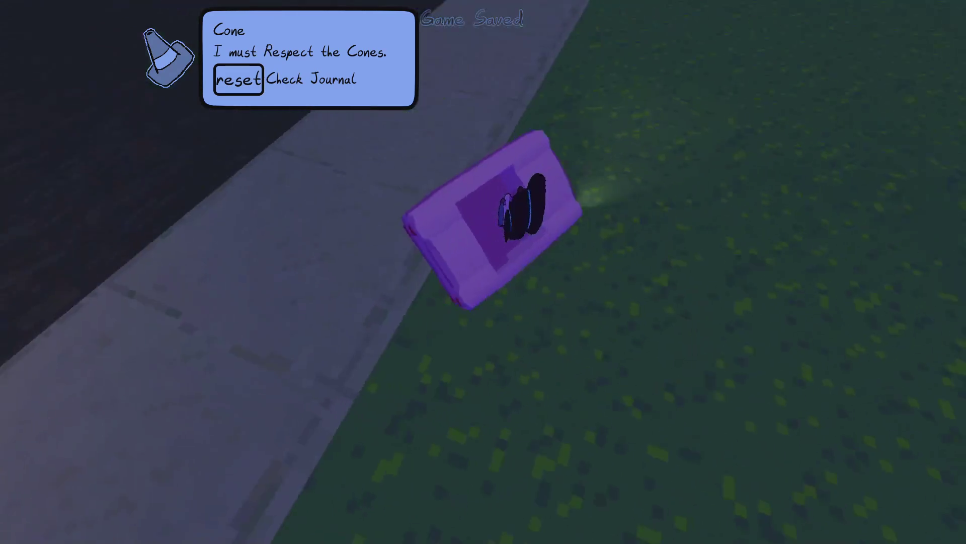
key("a")
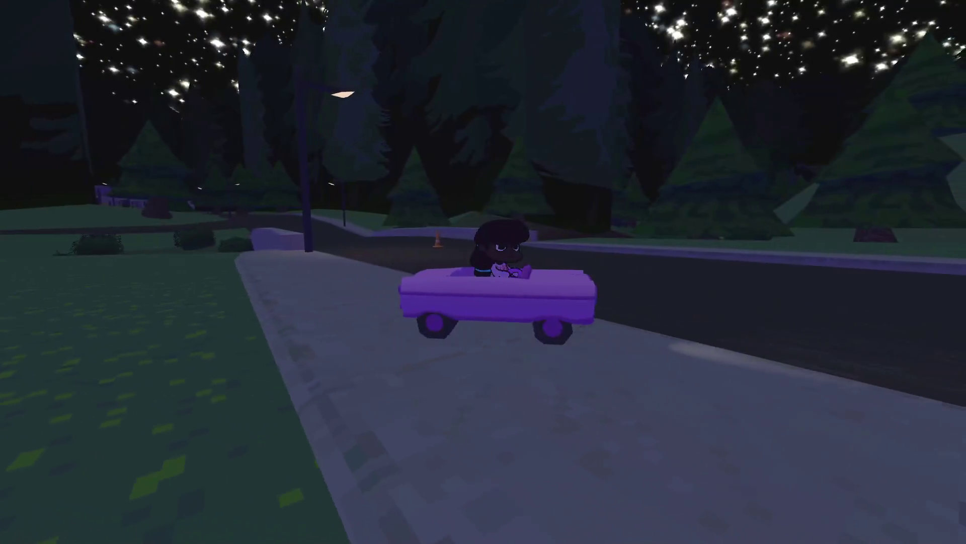
Pause the game and choose Save and Exit to return to the editor
key("Escape")
key("Down")
key("Down")
key("Down")
key("Return")
key("Down")
key("Down")
key("Return")
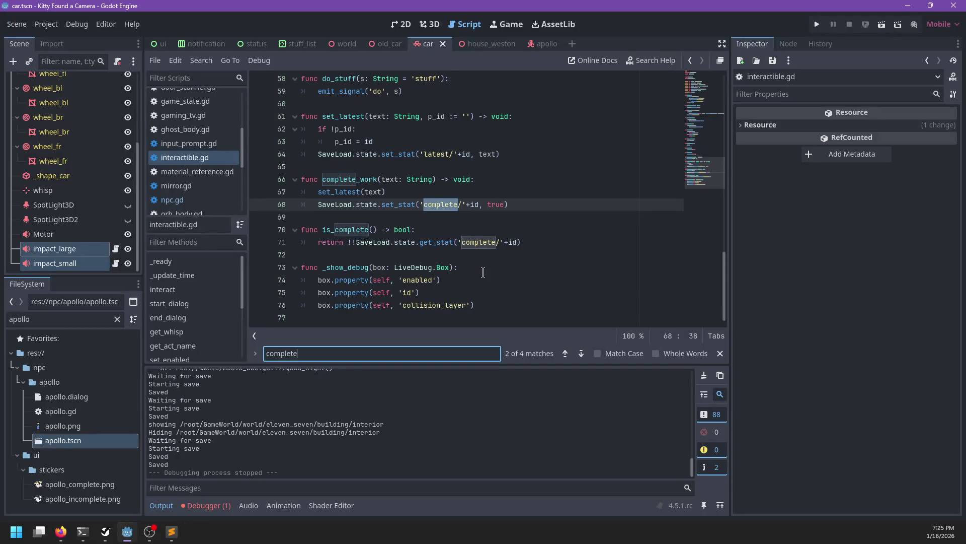
Mark 'Apollo doesn't move' Completed in the Jan 2026 Playtest list, then switch to Sublime Text
left_click(106, 535)
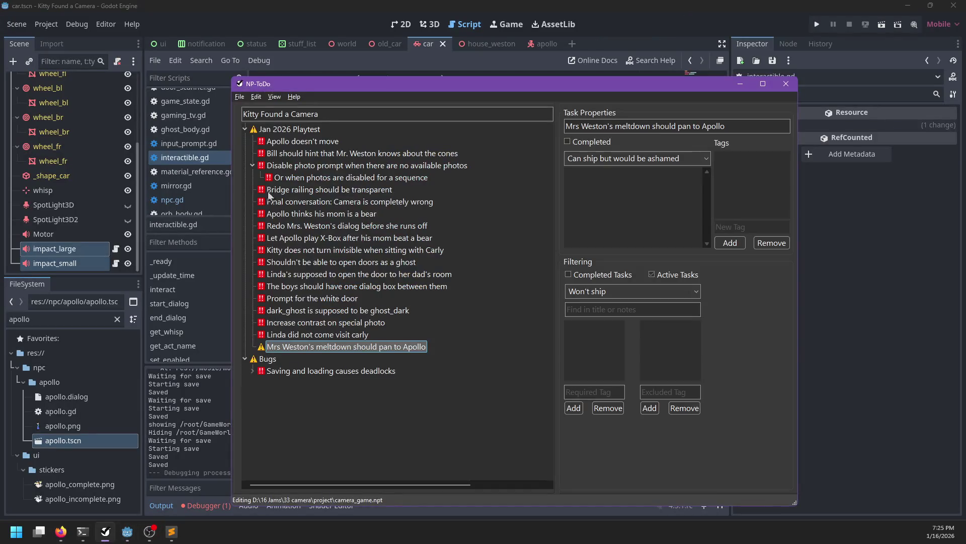
right_click(292, 136)
left_click(320, 157)
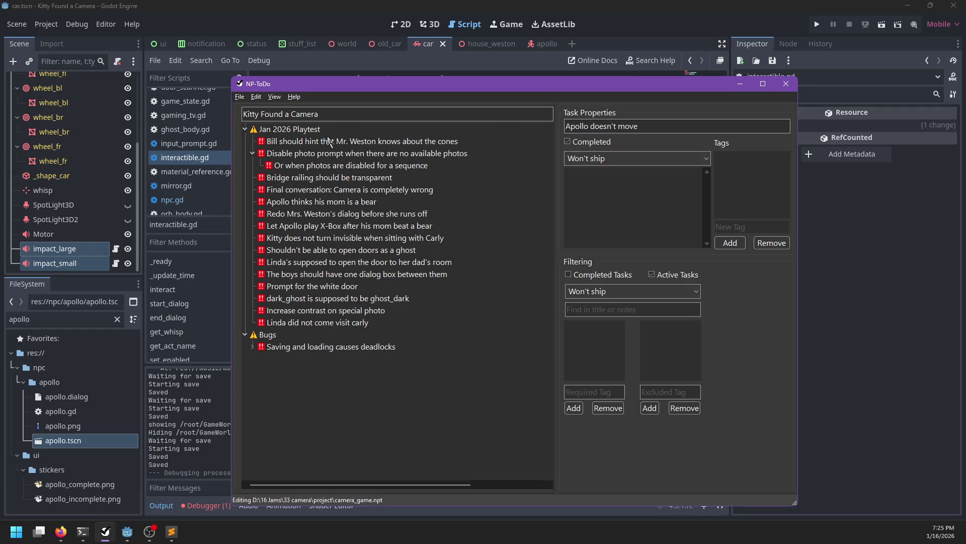
left_click(304, 142)
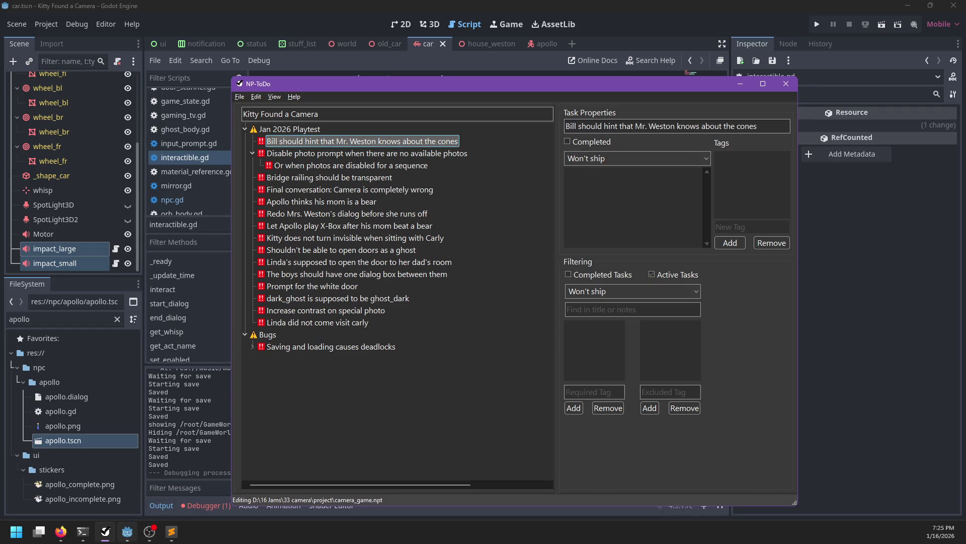
key("alt+Tab")
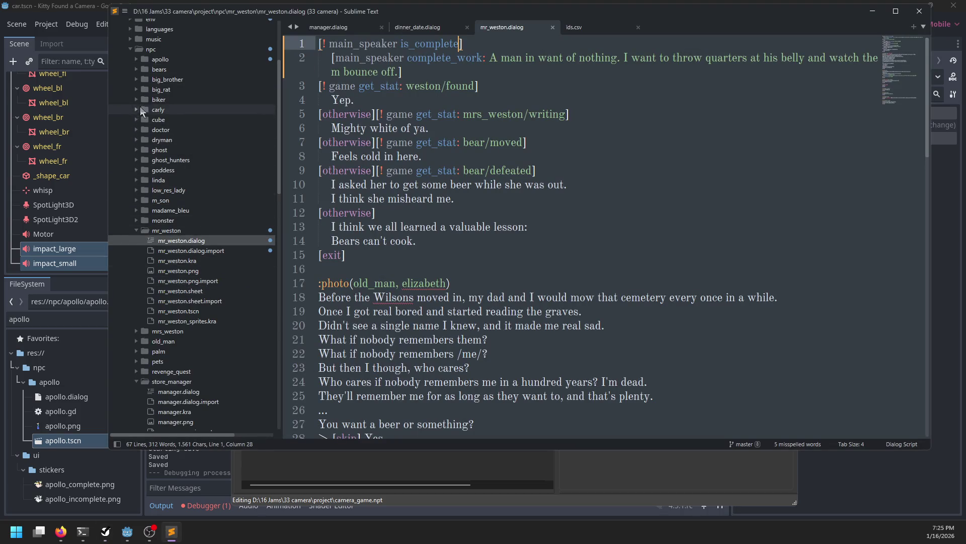
Open npc/old_man/old_man.dialog from the Sublime Text sidebar
scroll(151, 196, "down", 8)
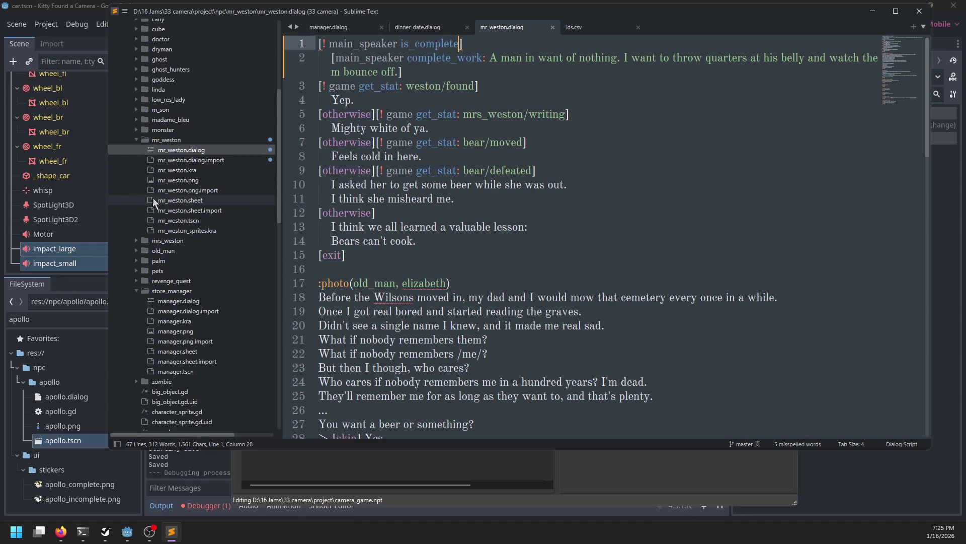
scroll(141, 267, "up", 11)
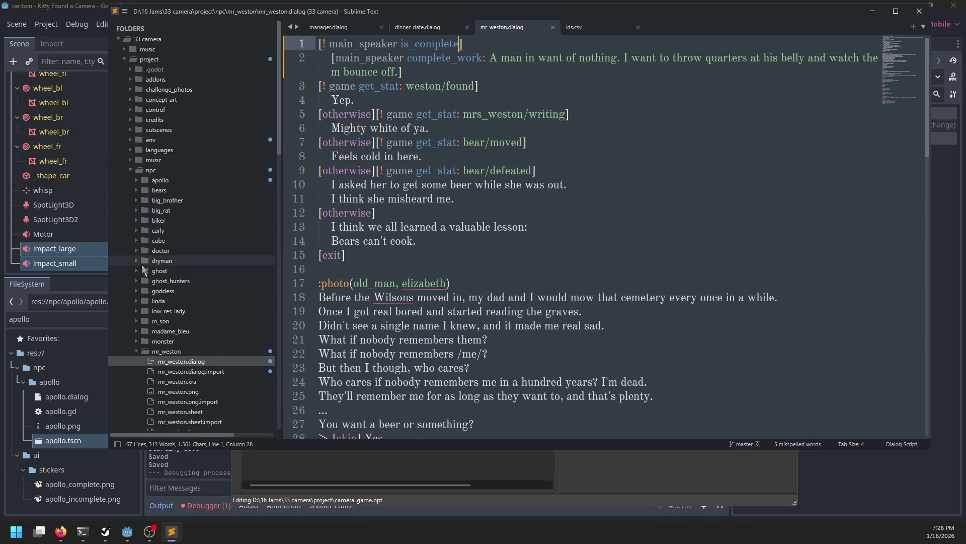
left_click(135, 322)
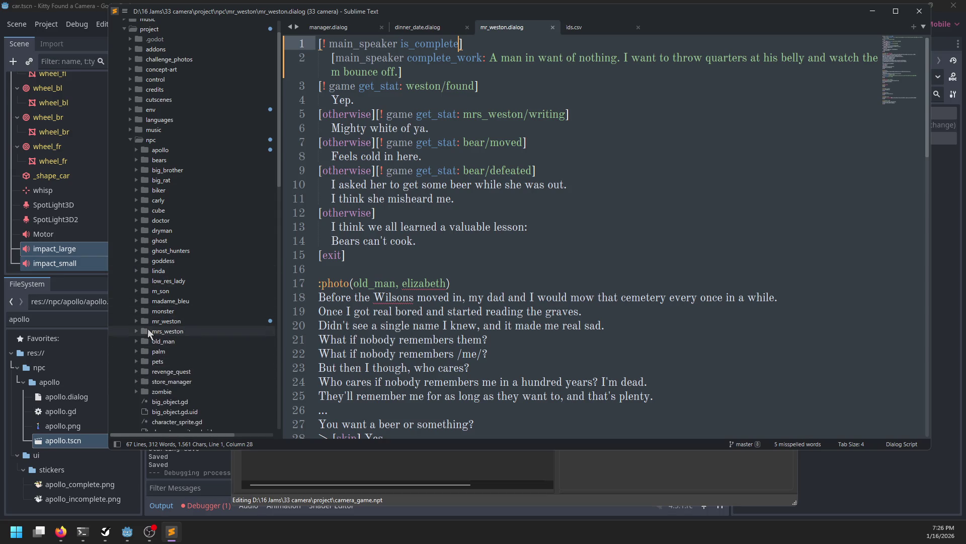
left_click(141, 341)
scroll(151, 337, "down", 4)
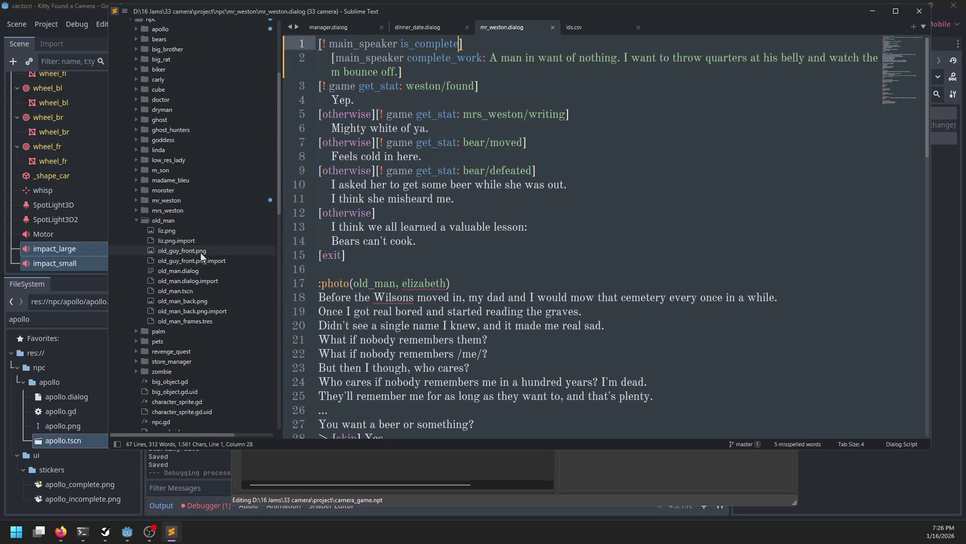
left_click(186, 270)
left_click(598, 158)
Find 'cone', select line 164, and start replacing it with 'I know that Weston'
key("ctrl+f")
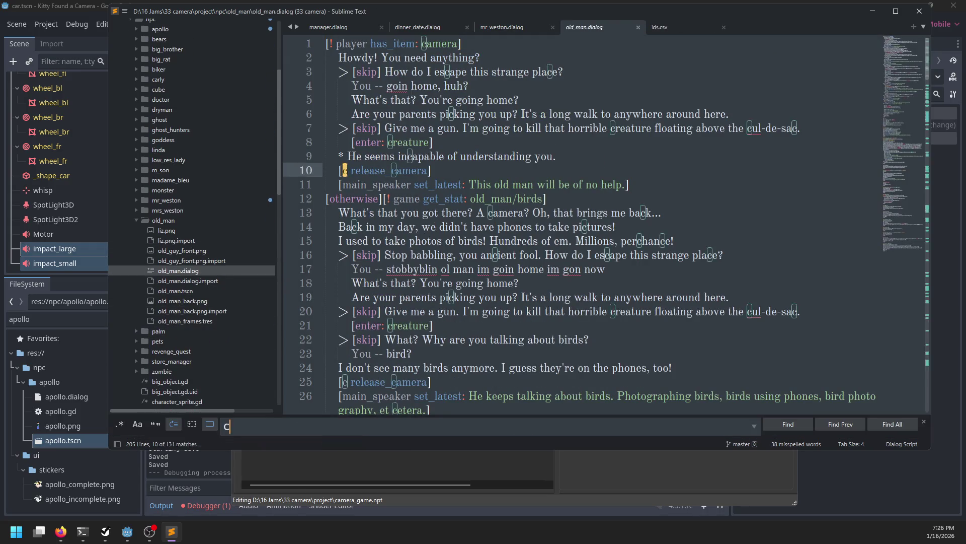
type("cone")
key("Escape")
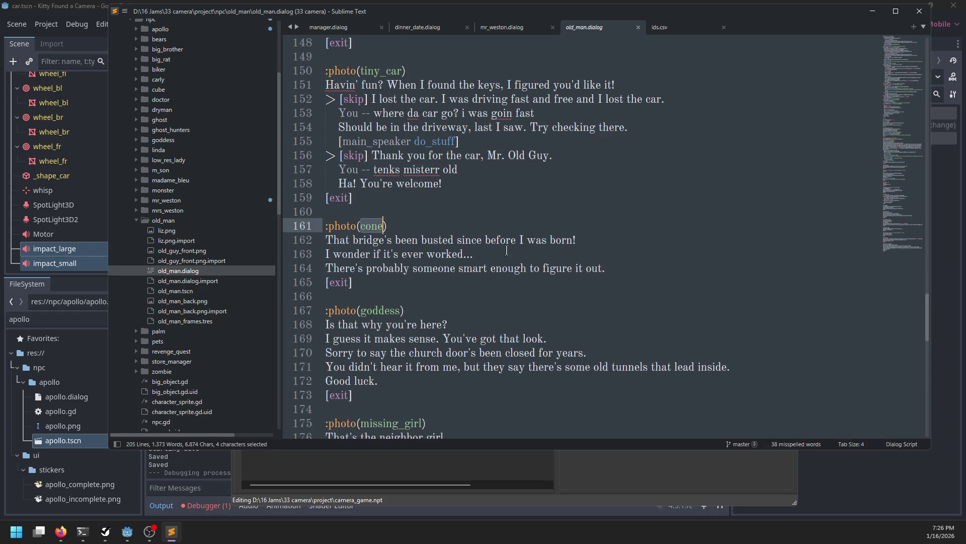
left_click(495, 249)
left_click_drag(607, 268, 320, 272)
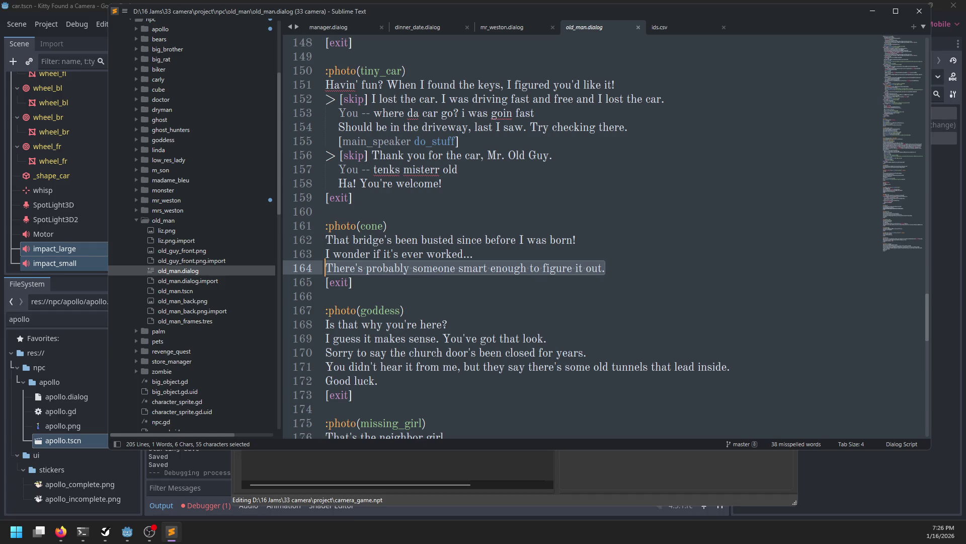
type("I know that")
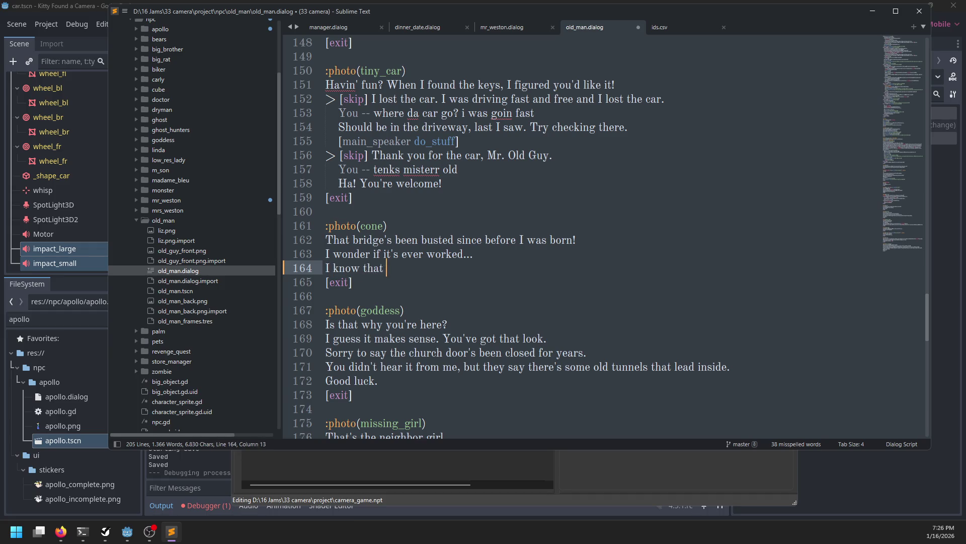
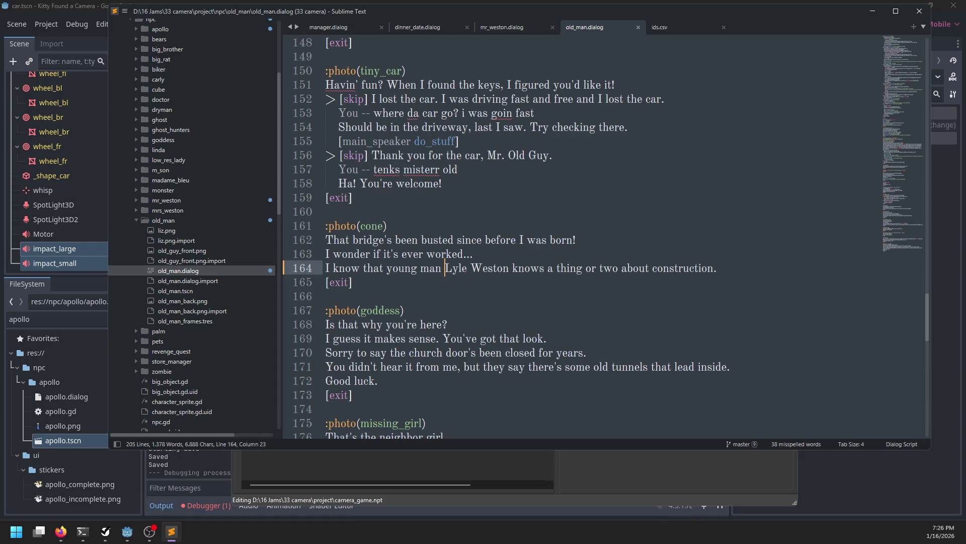
Bring the old_man.dialog script back to the front in Sublime Text and maximize its window
key("alt+Tab")
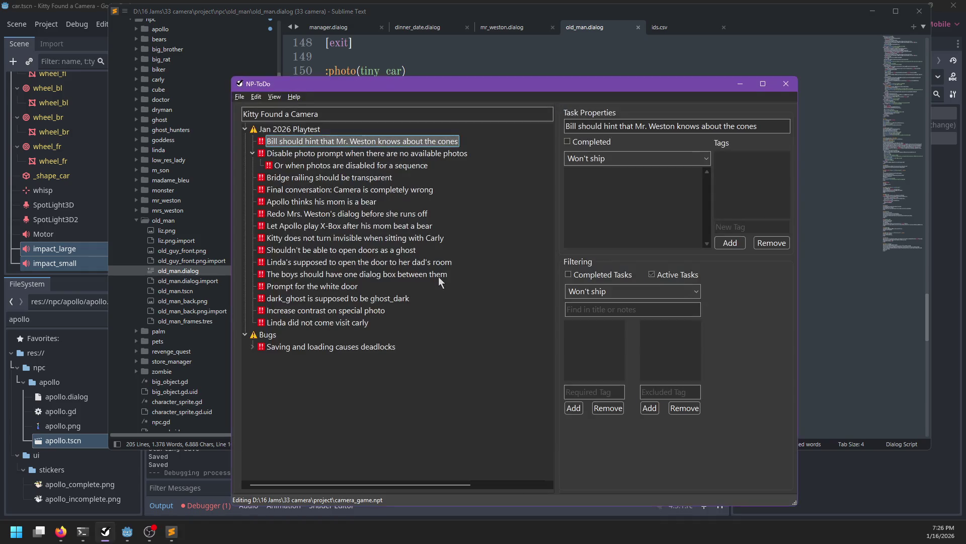
key("alt+Tab")
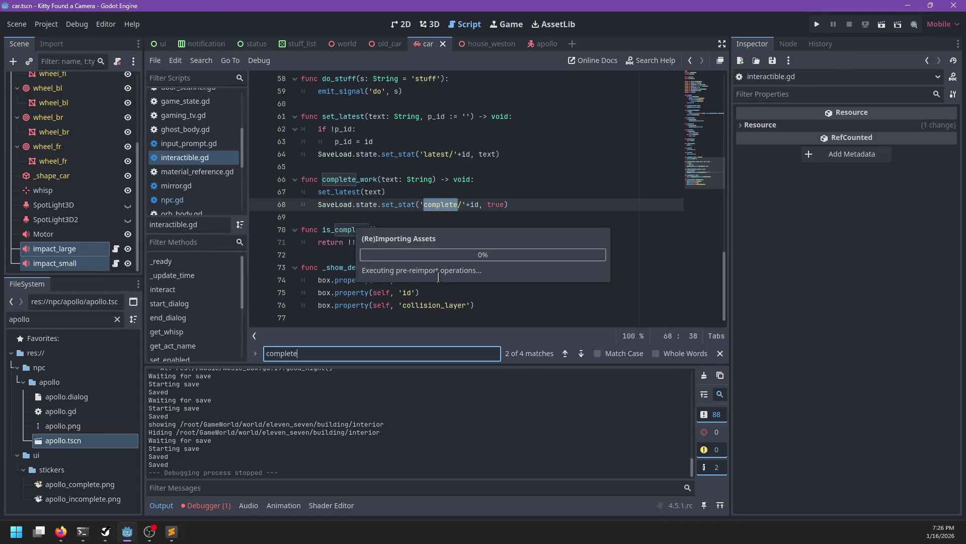
key("alt+Tab")
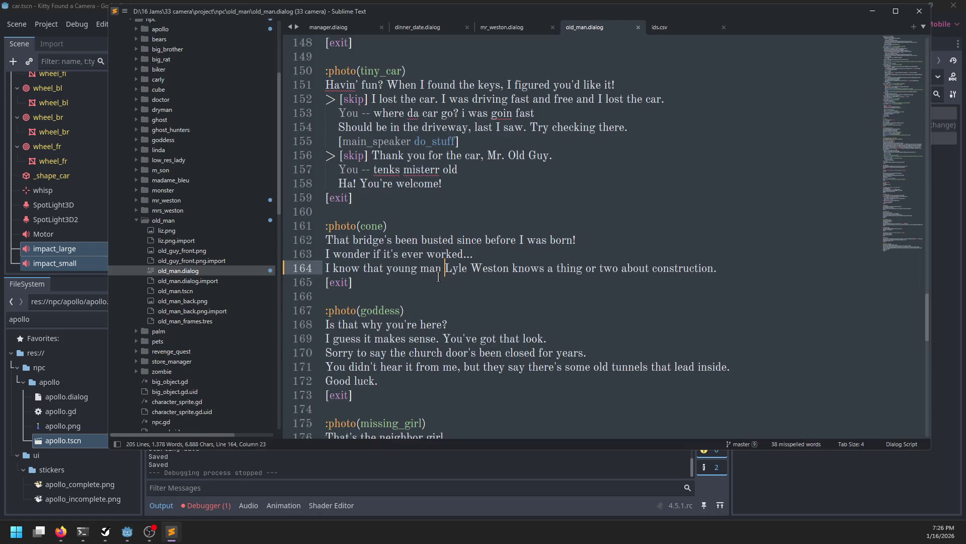
scroll(624, 200, "up", 2)
scroll(609, 202, "down", 5)
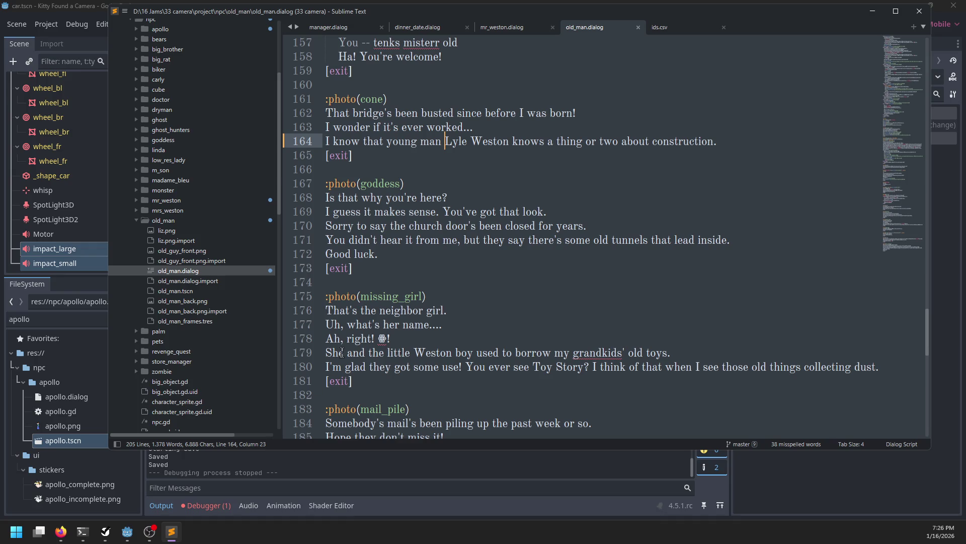
double_click(654, 11)
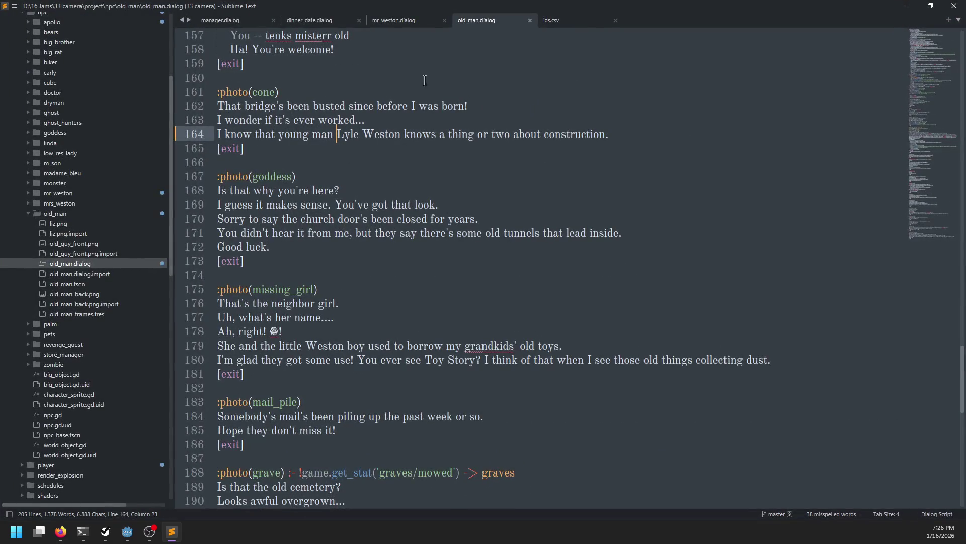
Mark the Mr. Weston cones task Completed and set the photos-disabled subtask to 'Can ship but would be ashamed'
left_click(108, 533)
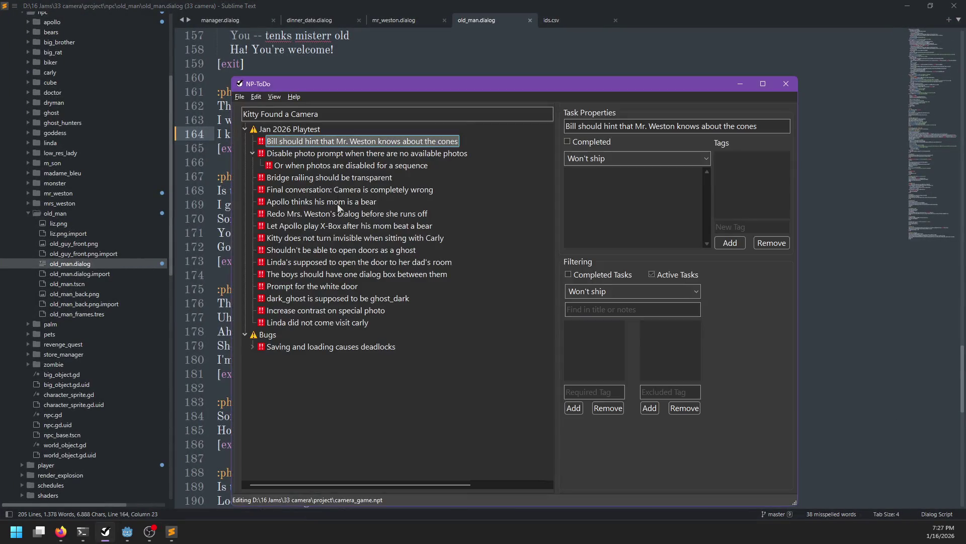
key("space")
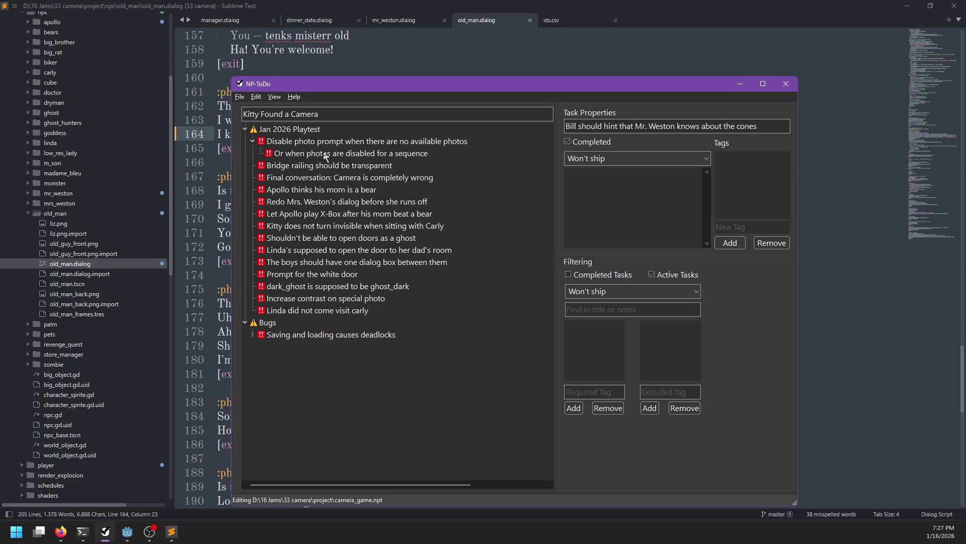
left_click(326, 156)
left_click(348, 145)
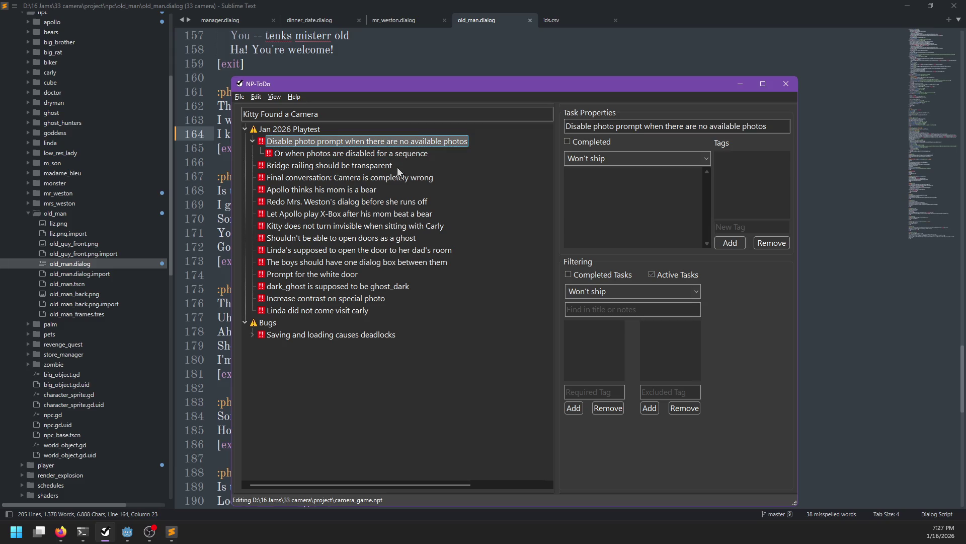
left_click(352, 155)
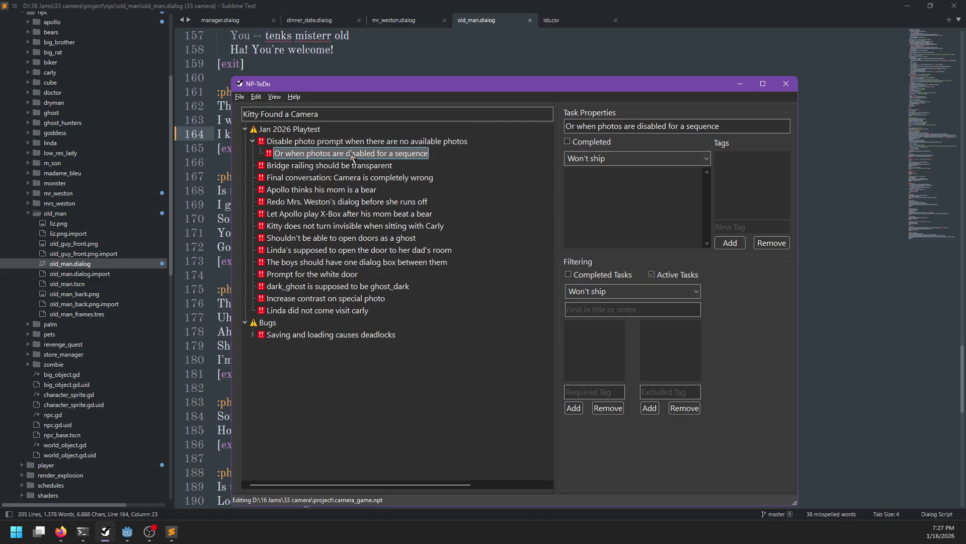
right_click(301, 155)
mouse_move(366, 171)
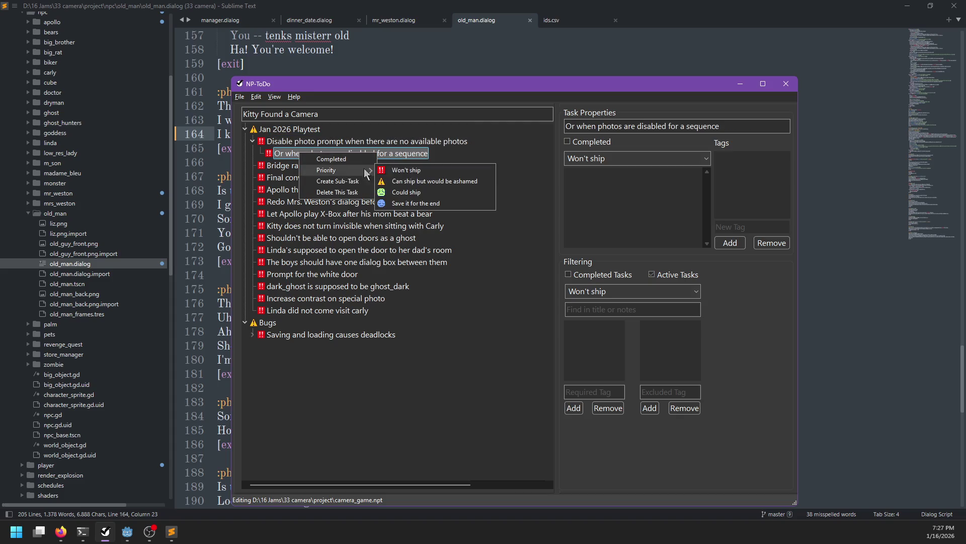
left_click(416, 183)
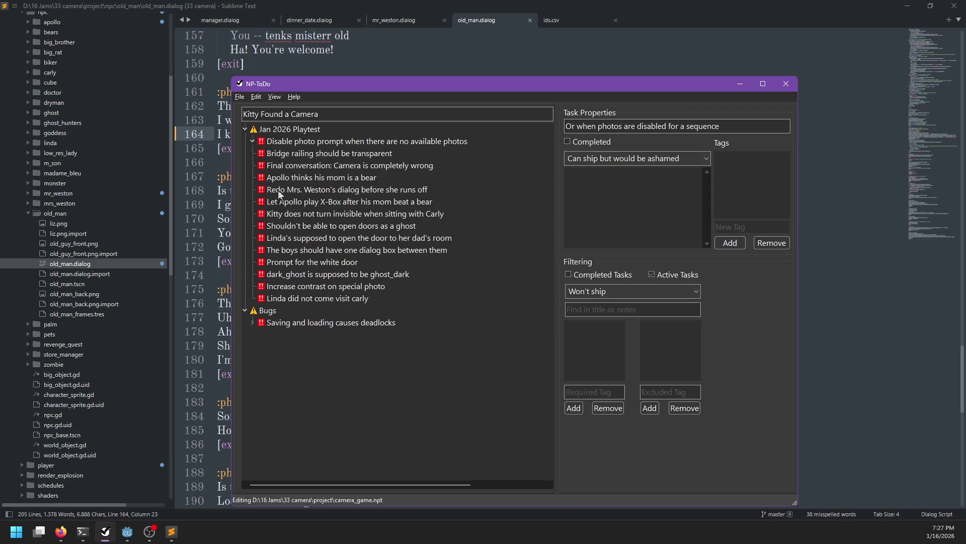
Set the Disable photo prompt task's priority to 'Can ship but would be ashamed' too
left_click(331, 143)
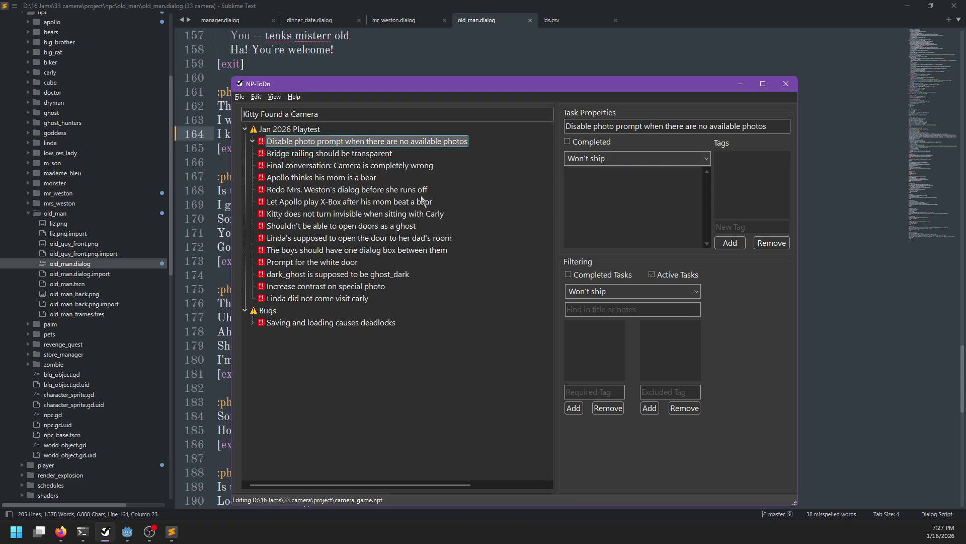
right_click(356, 145)
mouse_move(395, 158)
left_click(478, 167)
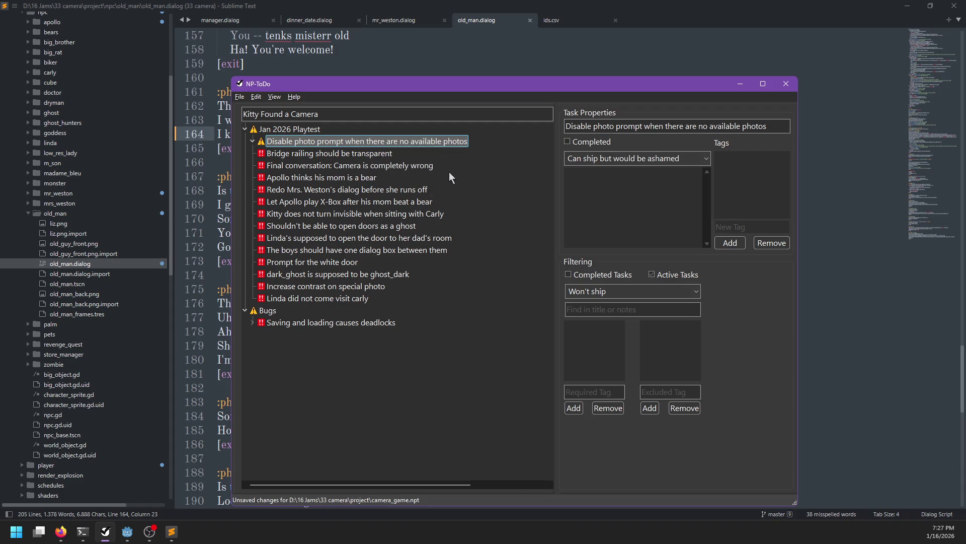
left_click(299, 143)
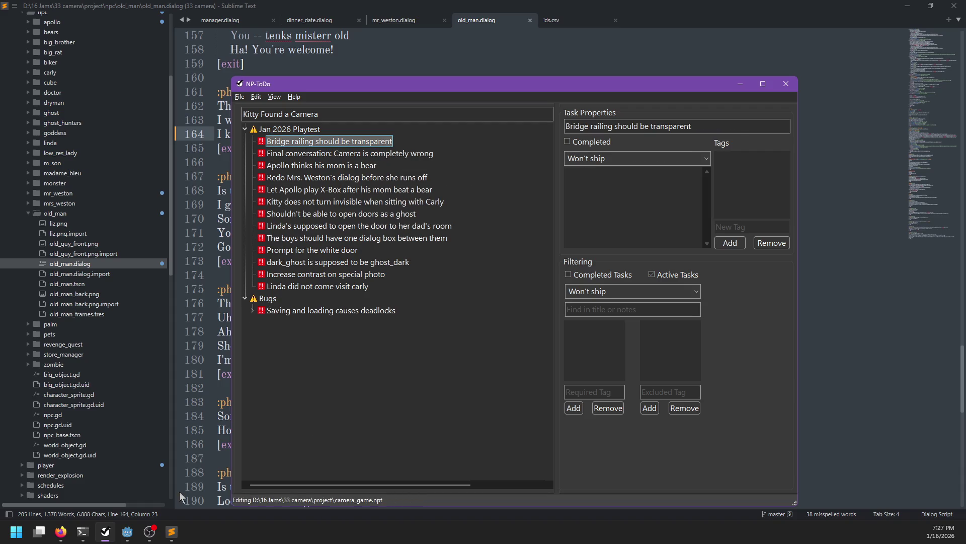
left_click(129, 535)
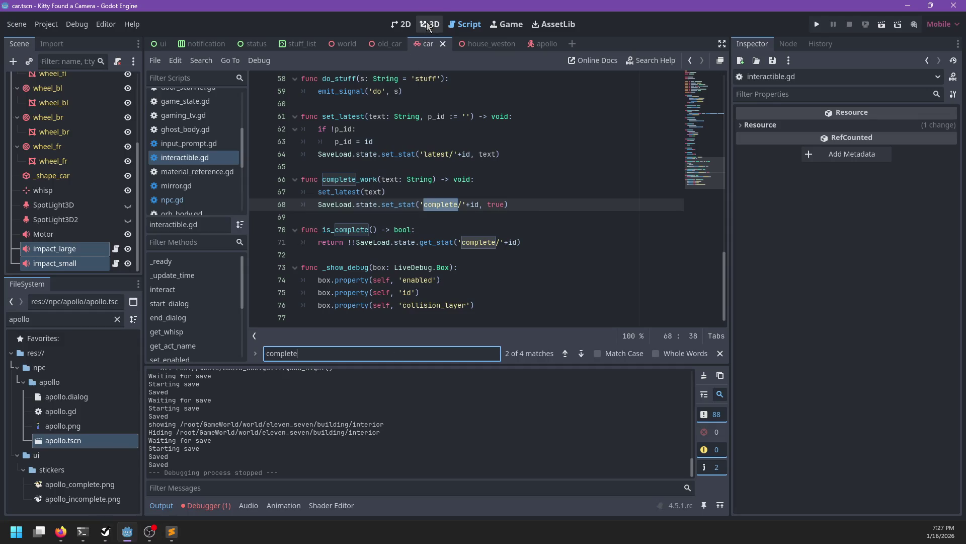
Find the bridge in the world scene's 3D view and select bridge_rail's StaticBody3D
left_click(427, 25)
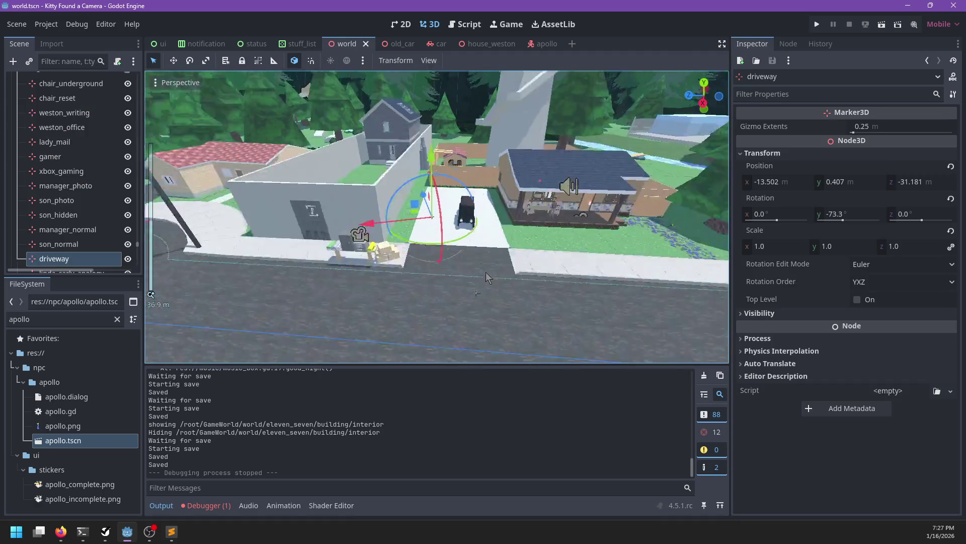
scroll(457, 276, "down", 5)
scroll(538, 190, "up", 5)
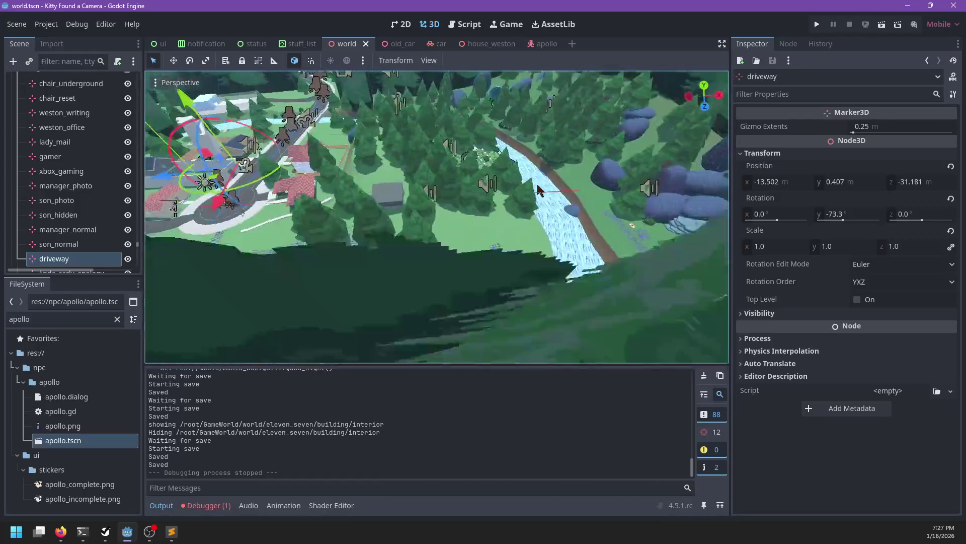
scroll(537, 190, "up", 5)
left_click(438, 209)
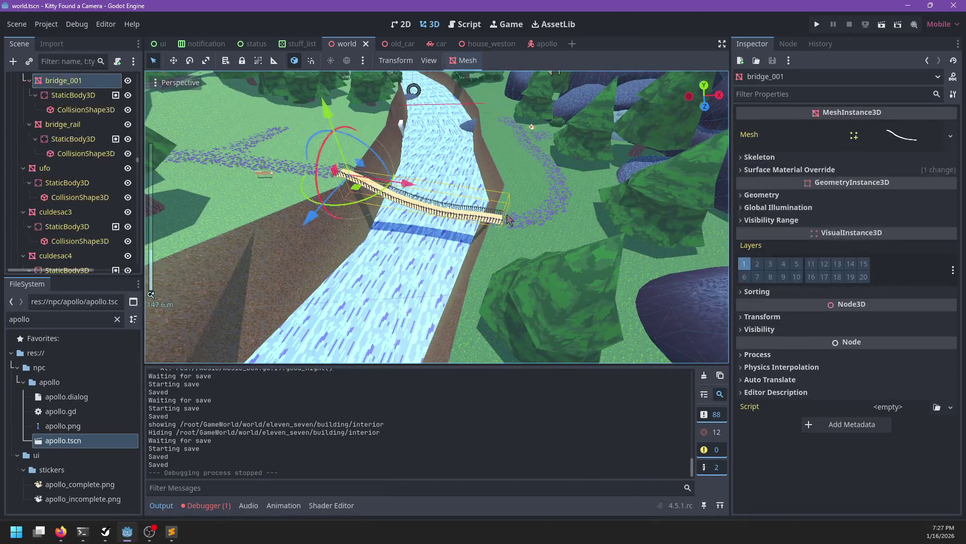
scroll(491, 226, "up", 3)
scroll(491, 227, "up", 10)
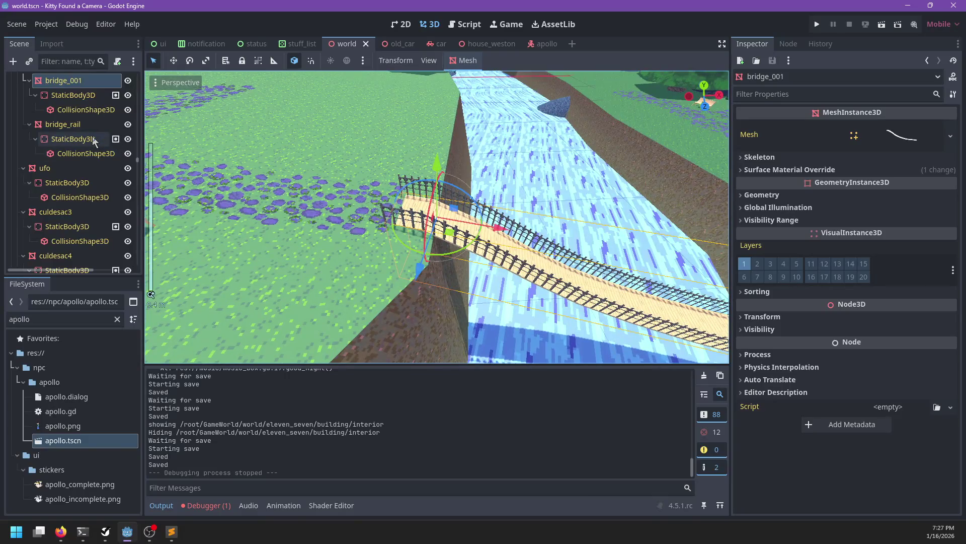
left_click(94, 142)
Clear collision layer 1 and mask 1, enable mask 8, and save the world scene
left_click(759, 254)
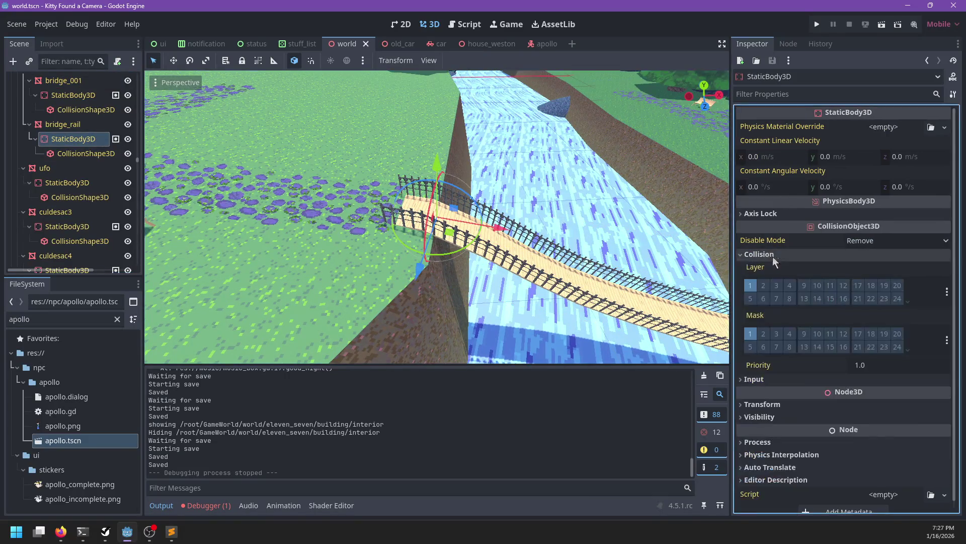
left_click(750, 285)
left_click(755, 335)
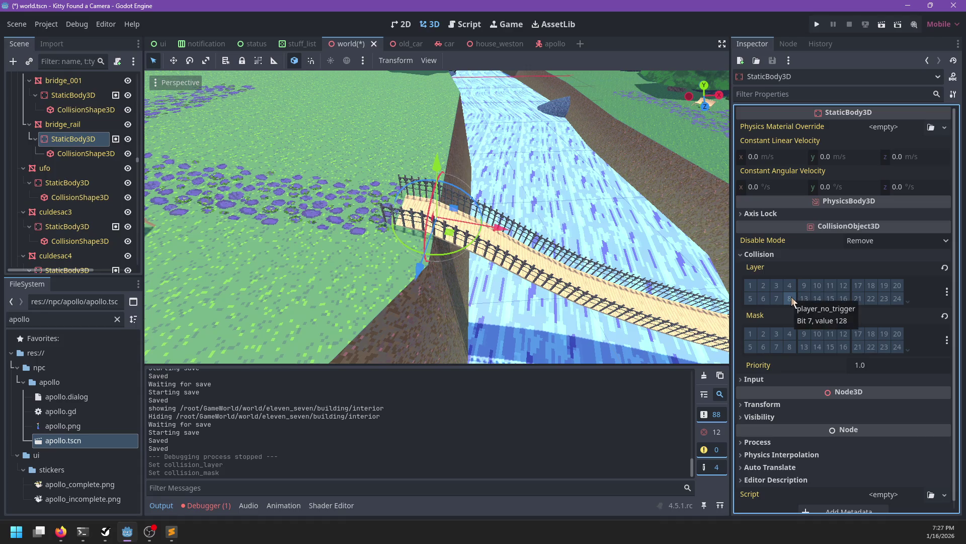
left_click(790, 346)
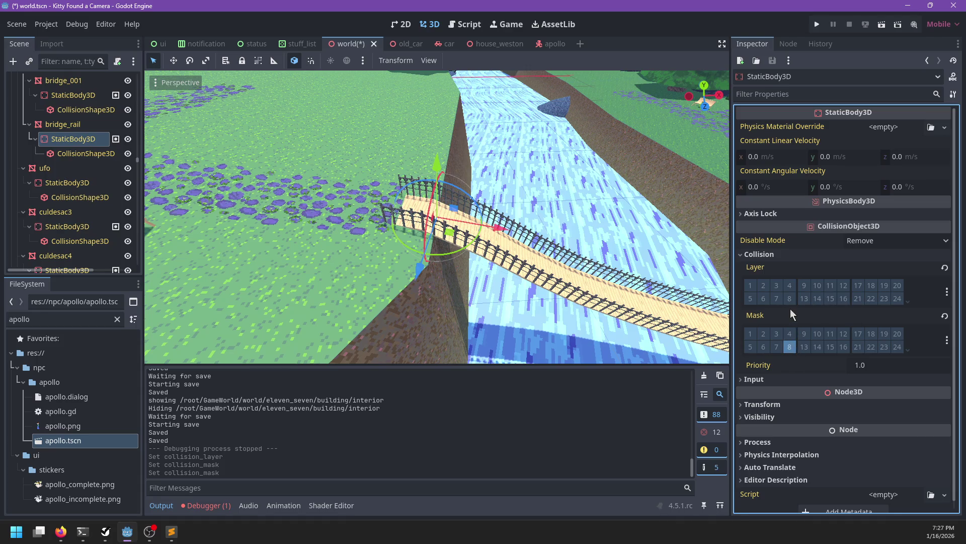
key("ctrl+s")
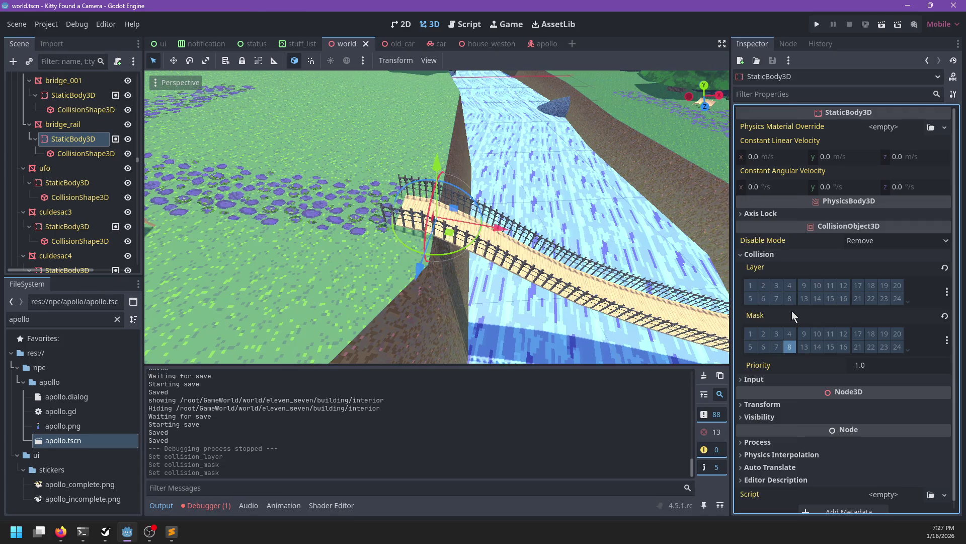
key("alt+Tab")
key("alt+Tab")
Launch the game and walk the character past the old man into the purple car
key("F5")
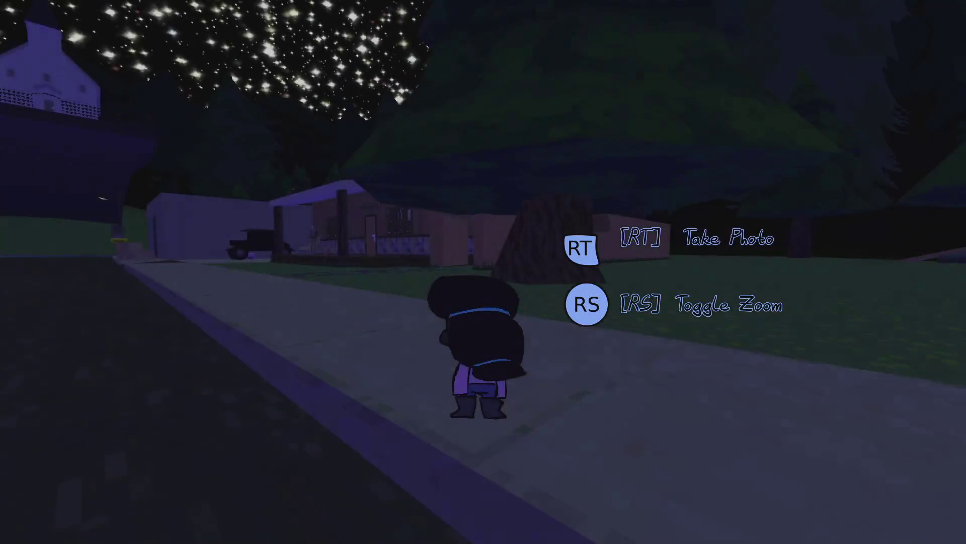
key("w")
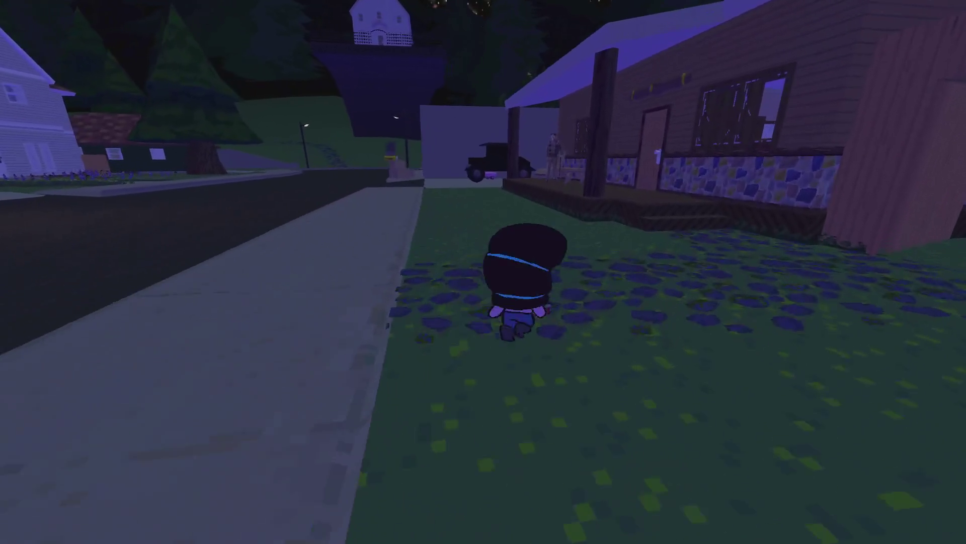
key("w")
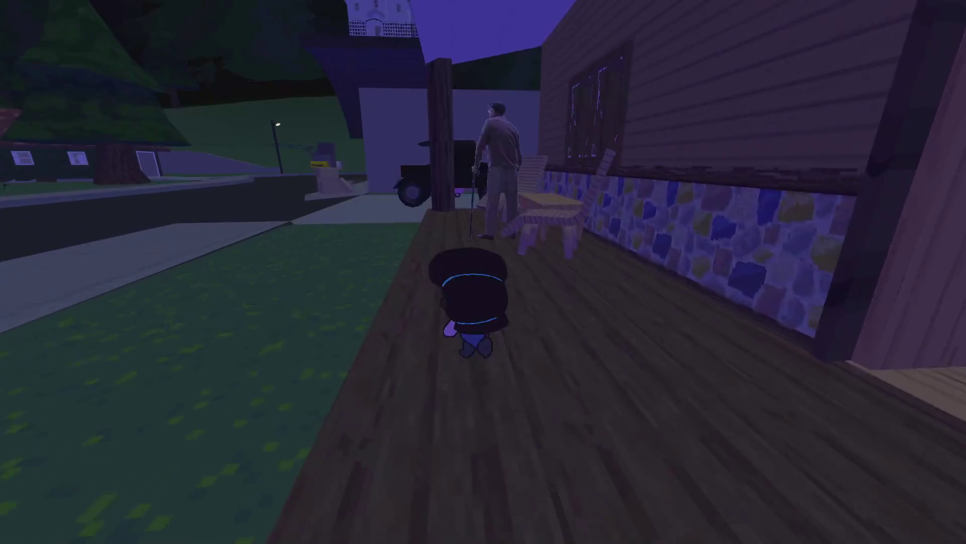
key("w")
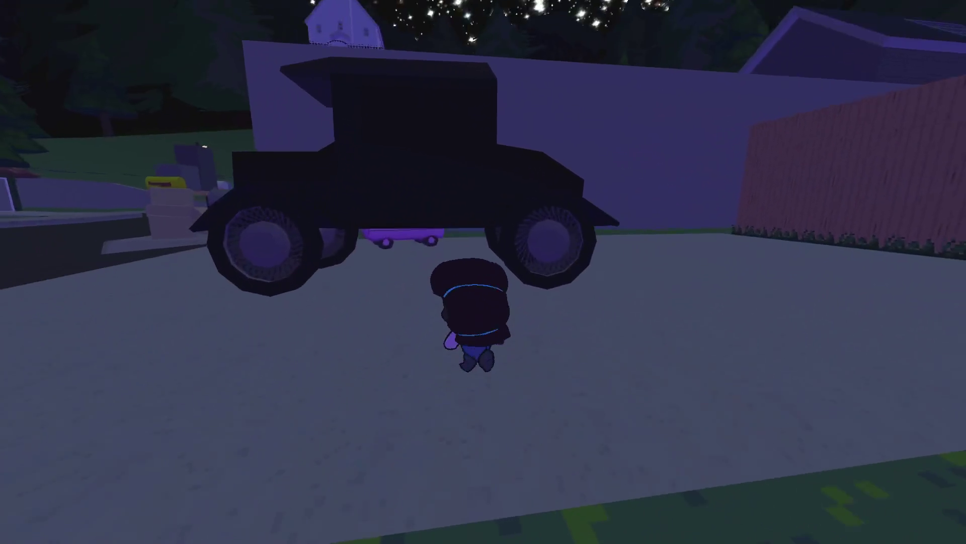
key("w")
key("e")
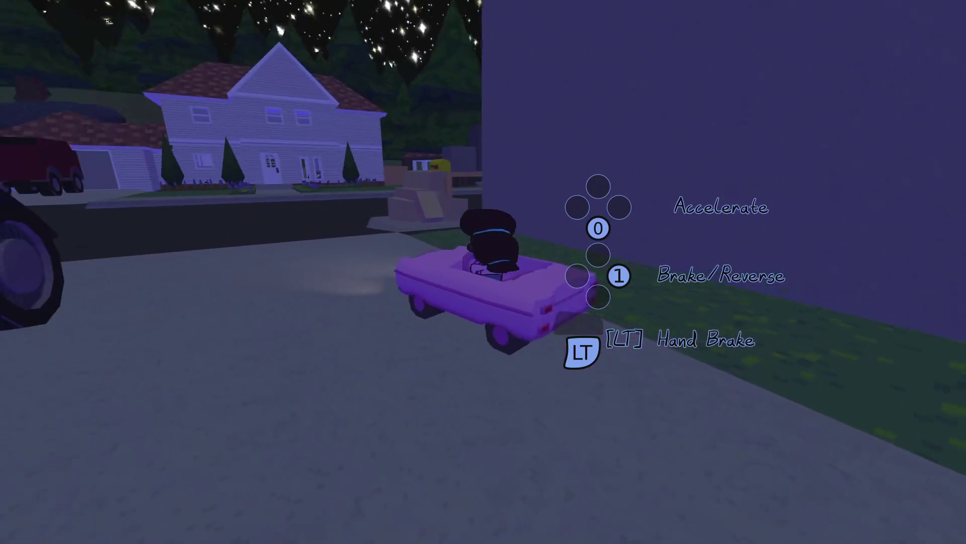
Drive the car across the field onto the bridge into the railing, then stop the game
key("s")
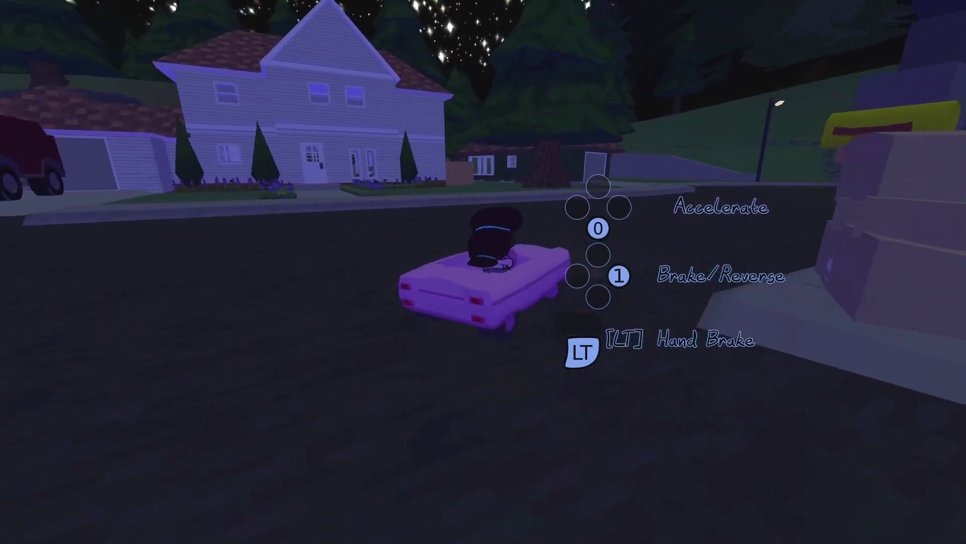
key("w")
key("w")
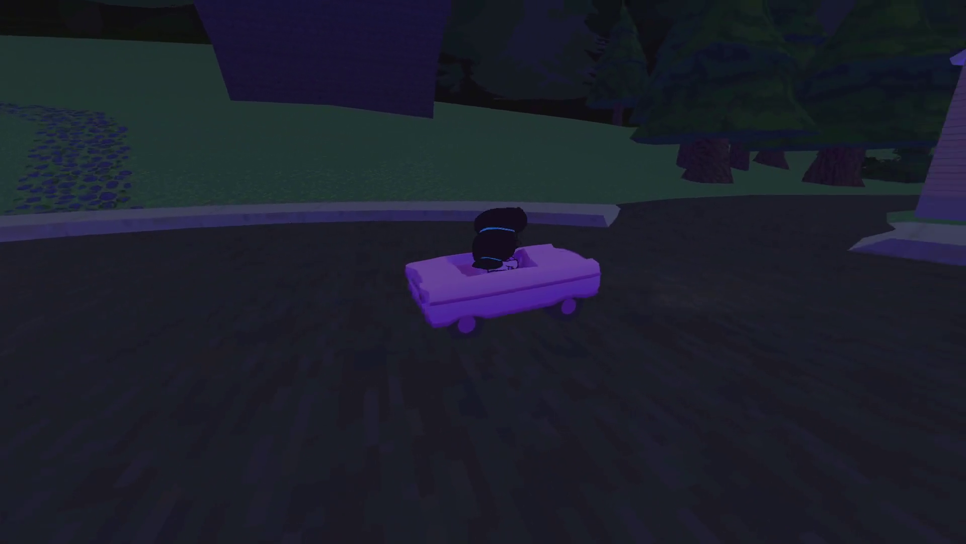
key("a")
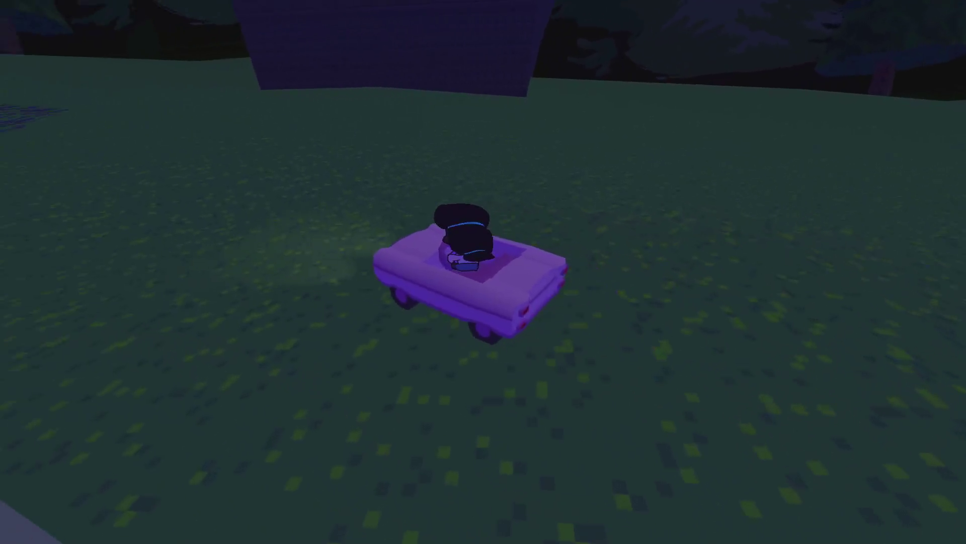
key("w")
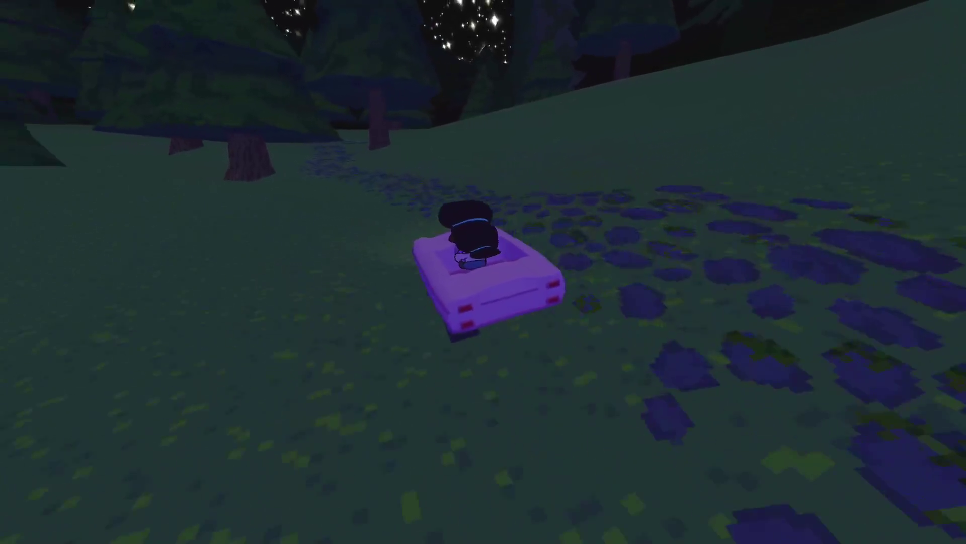
key("w")
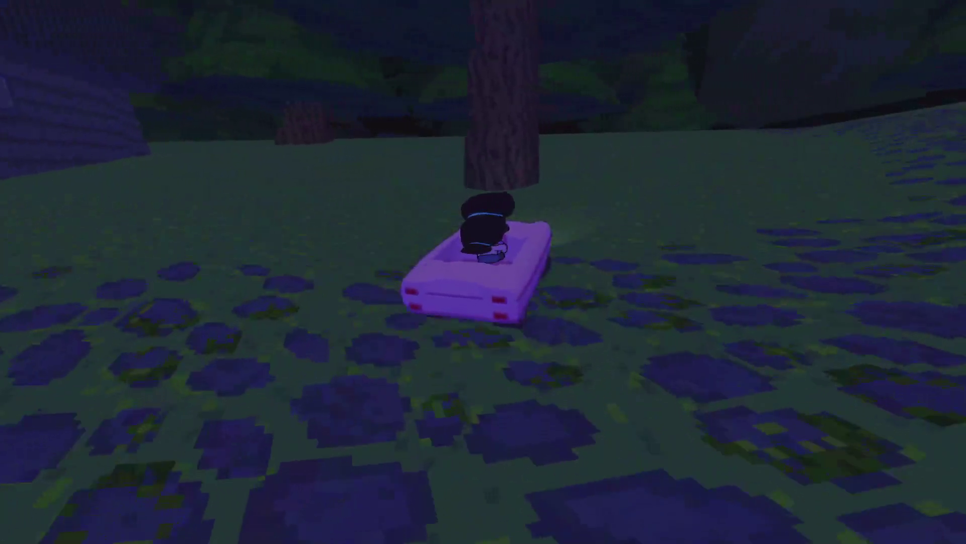
key("a")
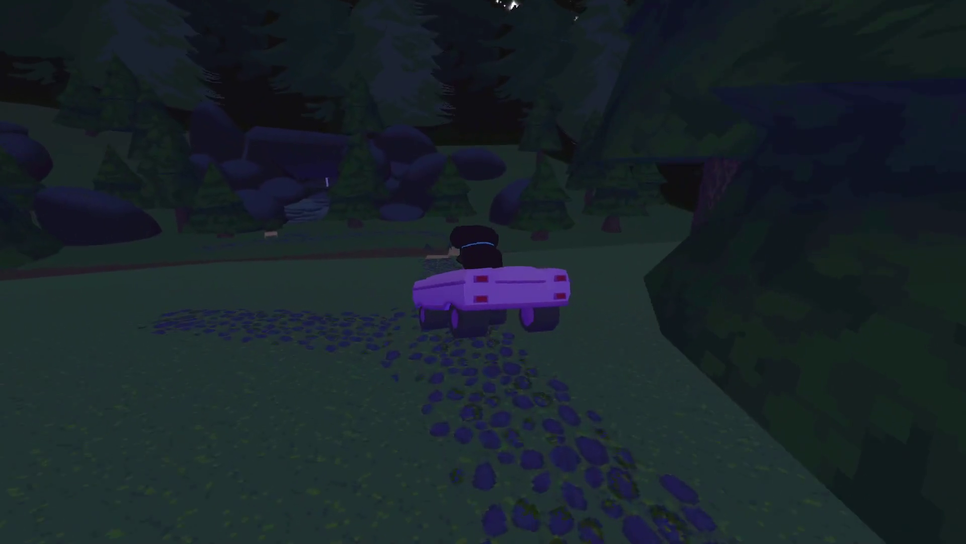
key("w")
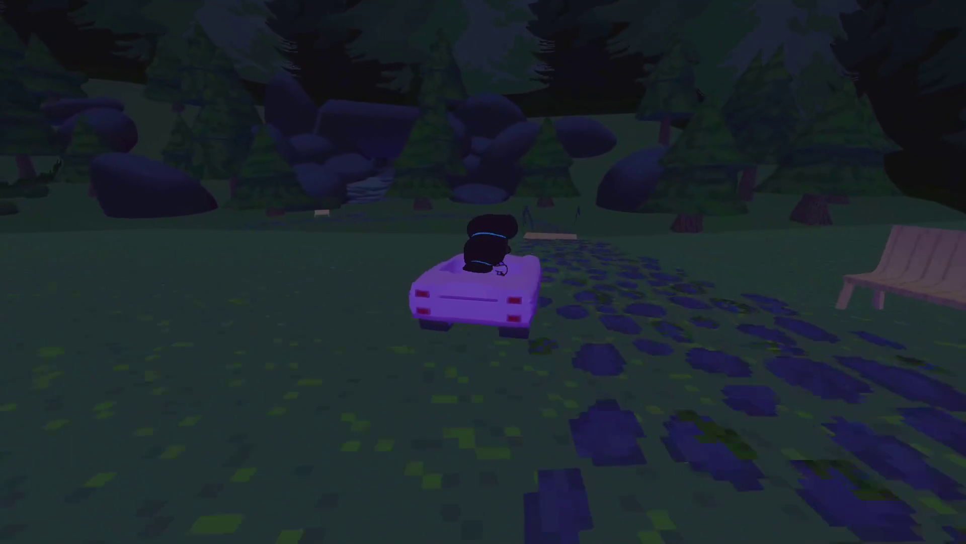
key("w")
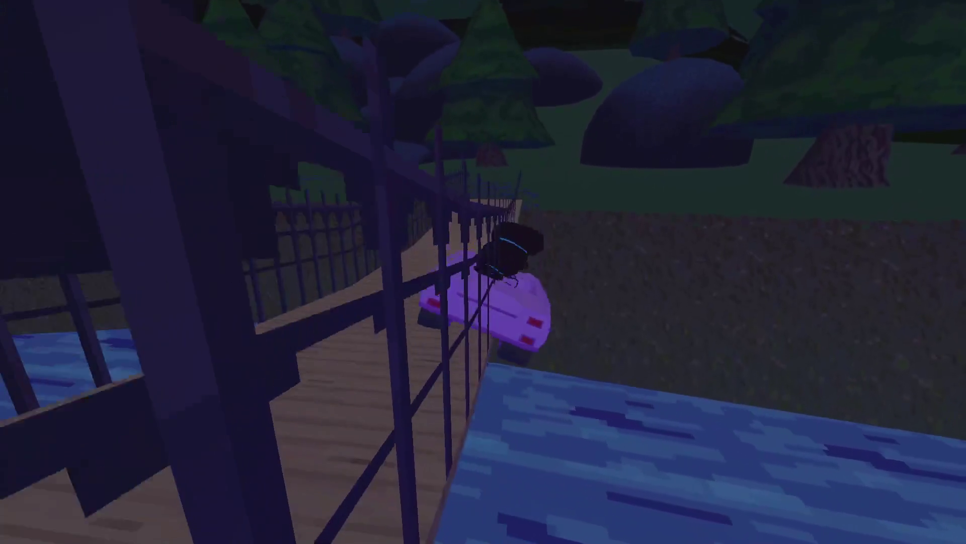
key("s")
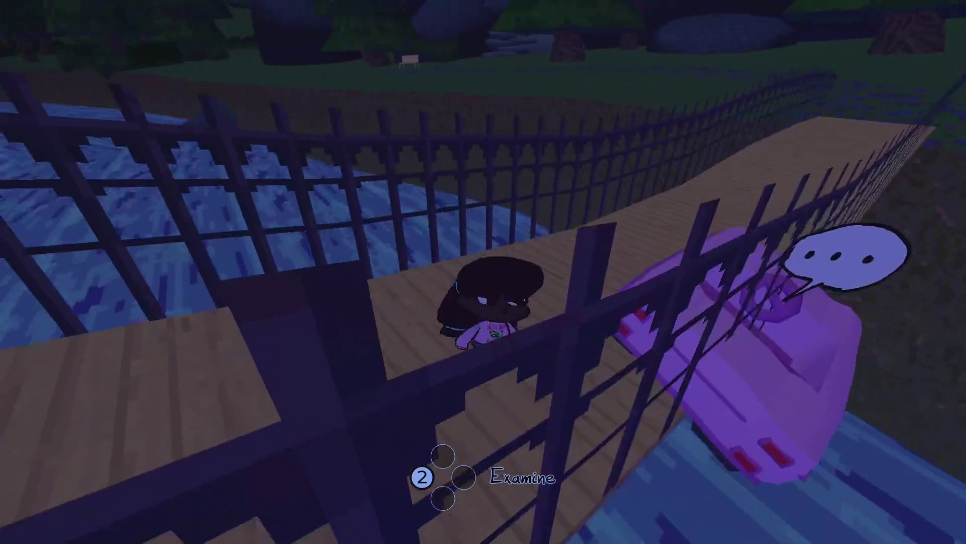
key("s")
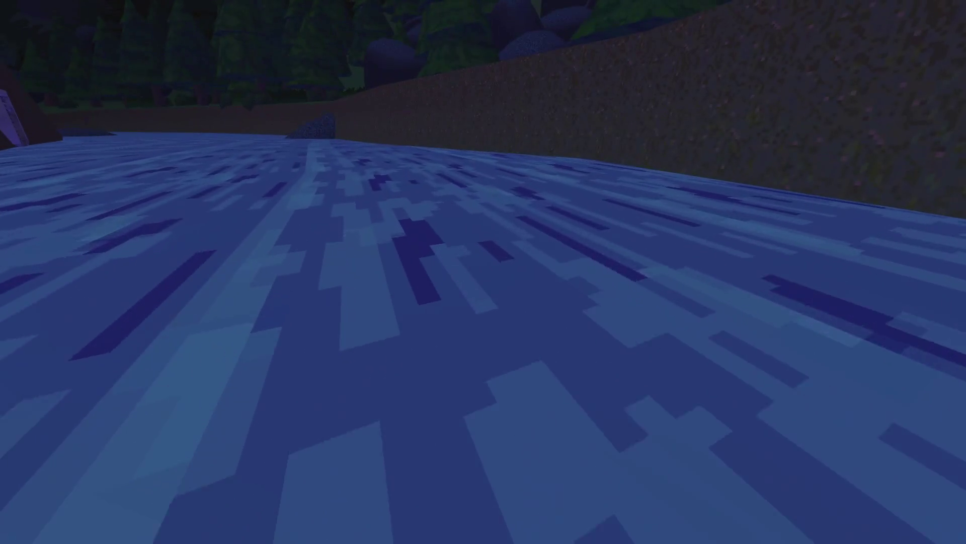
key("F8")
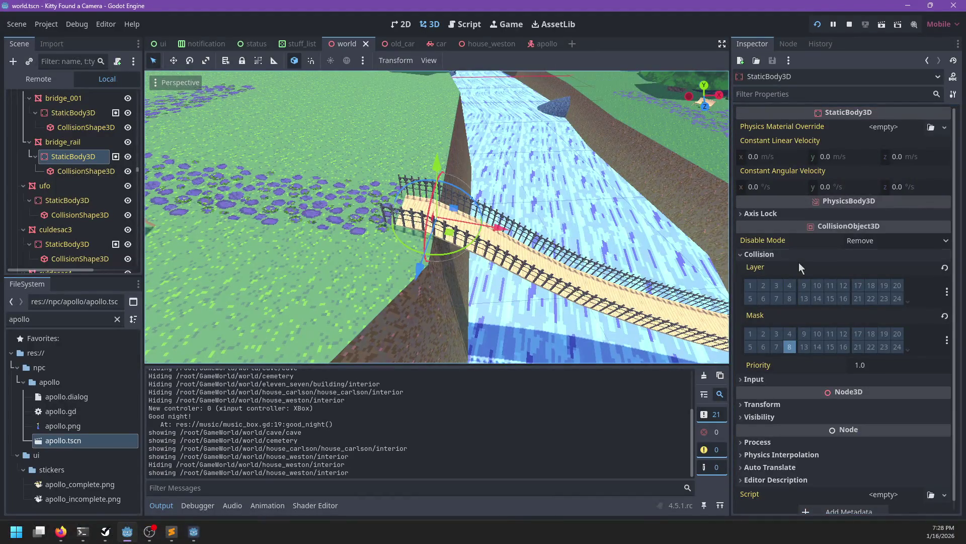
Relaunch the game and walk the character across the field and clearing onto the wooden bridge
key("F5")
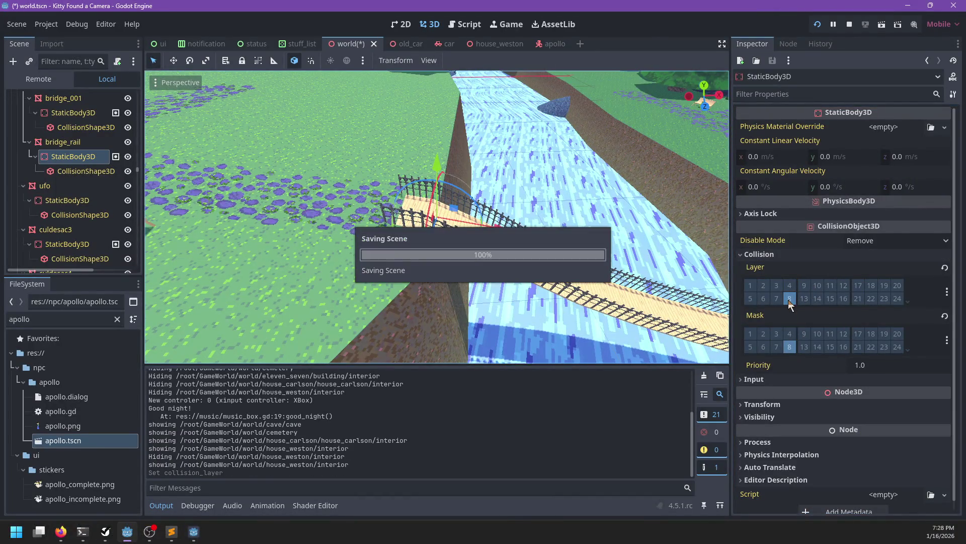
key("w")
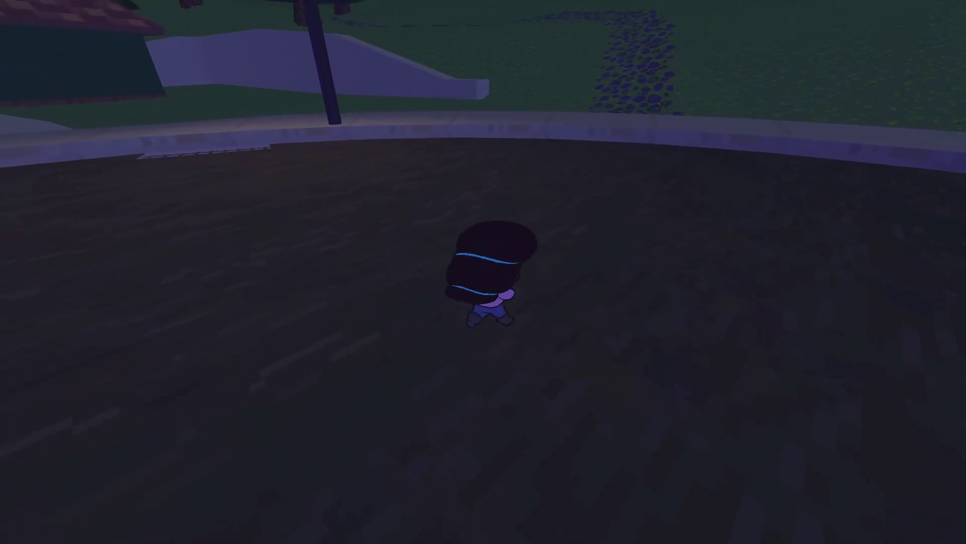
key("w")
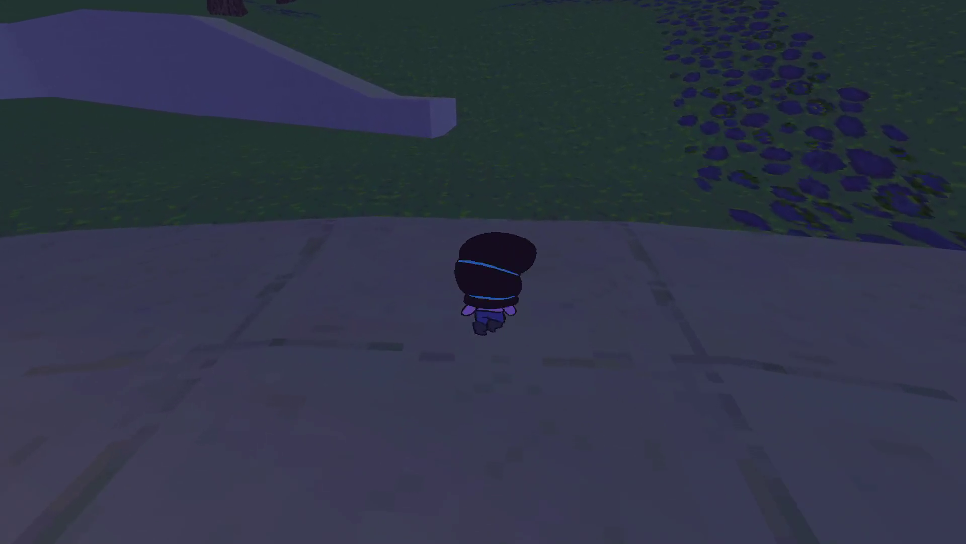
key("w")
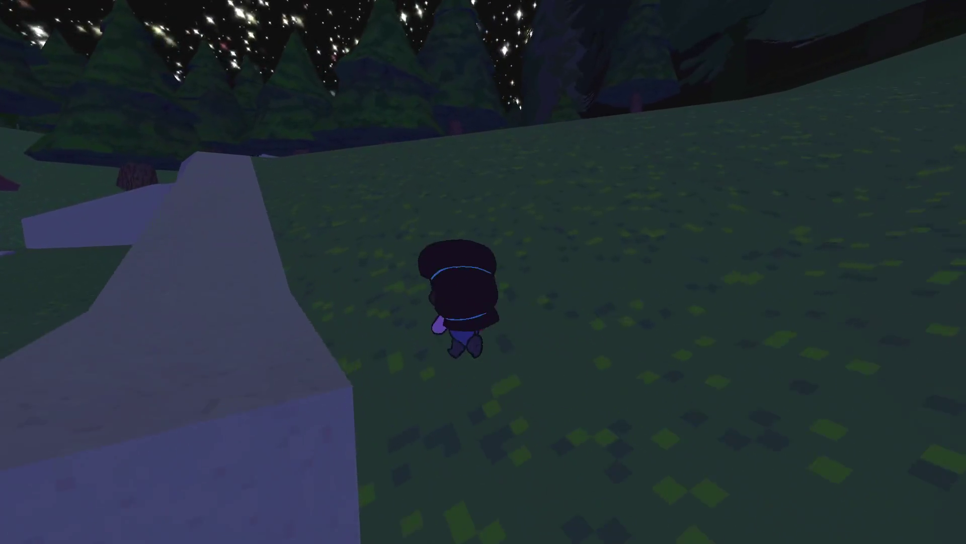
key("w")
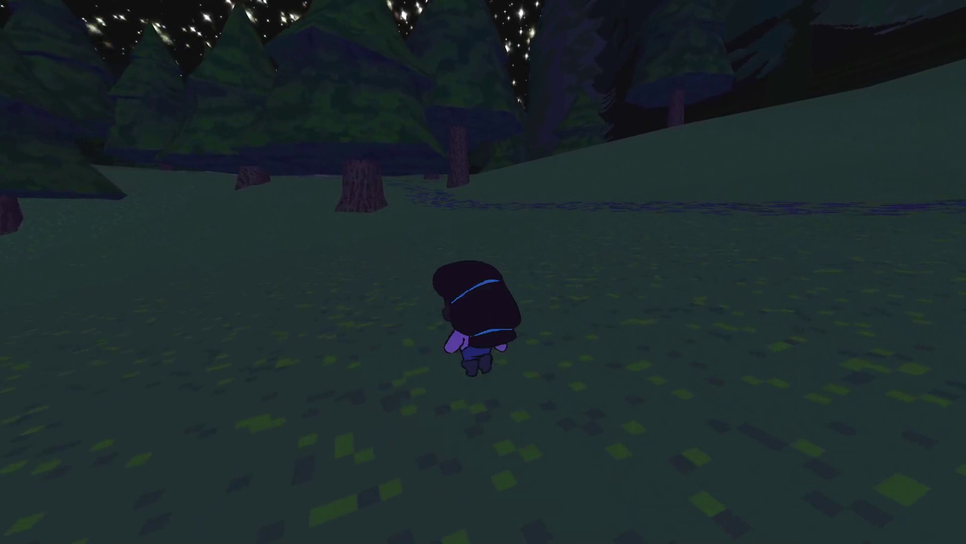
key("w")
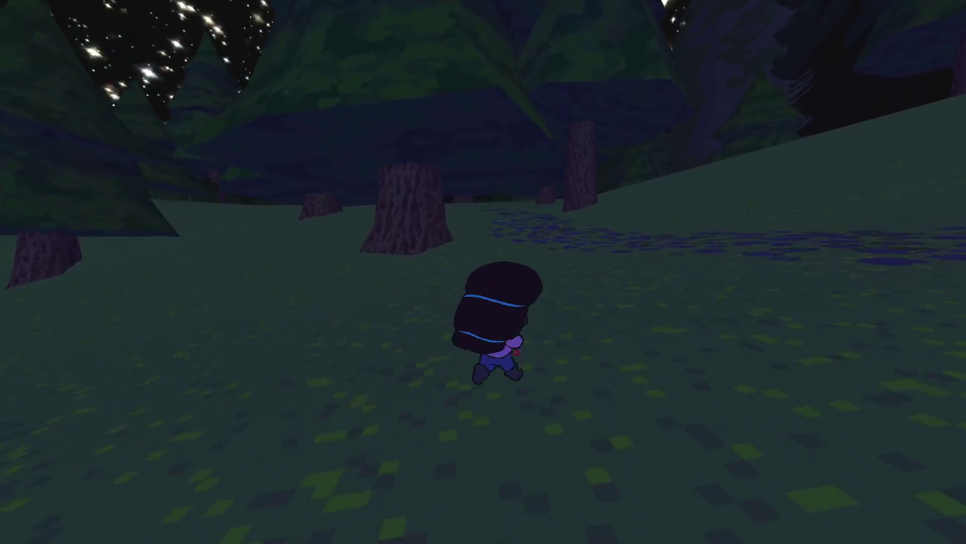
key("w")
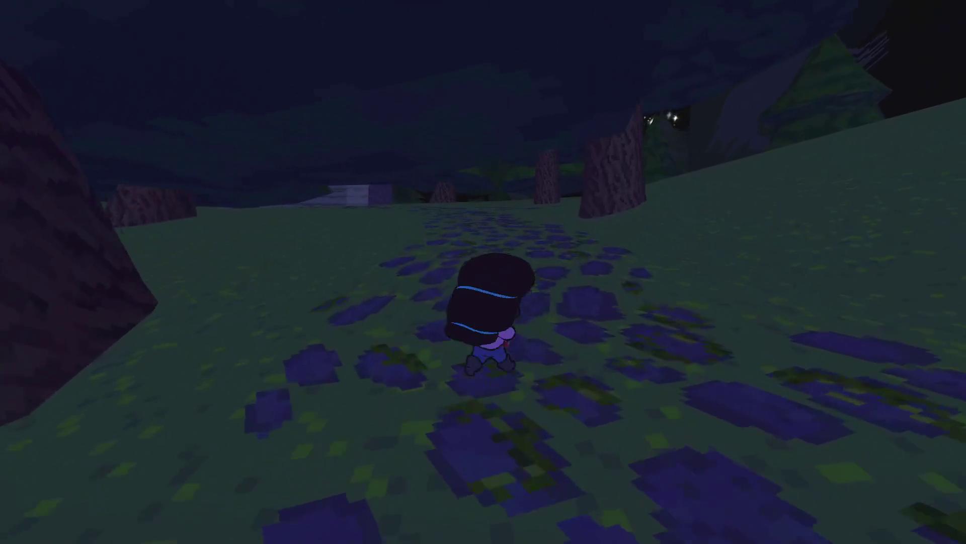
key("w")
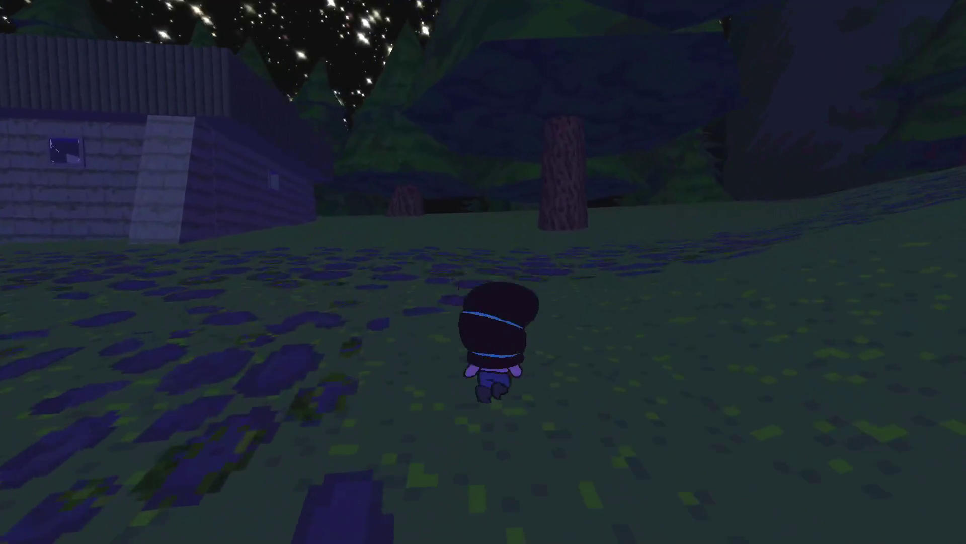
key("w")
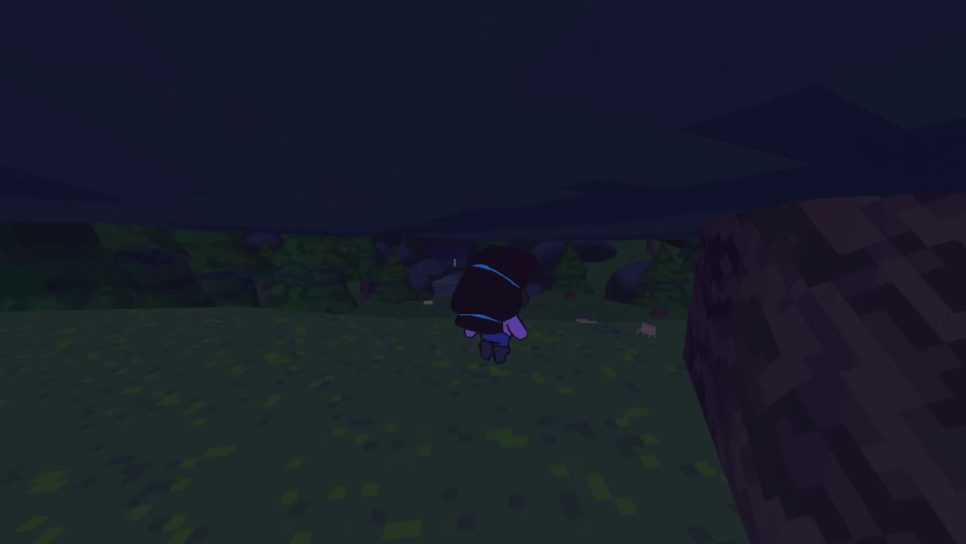
key("w")
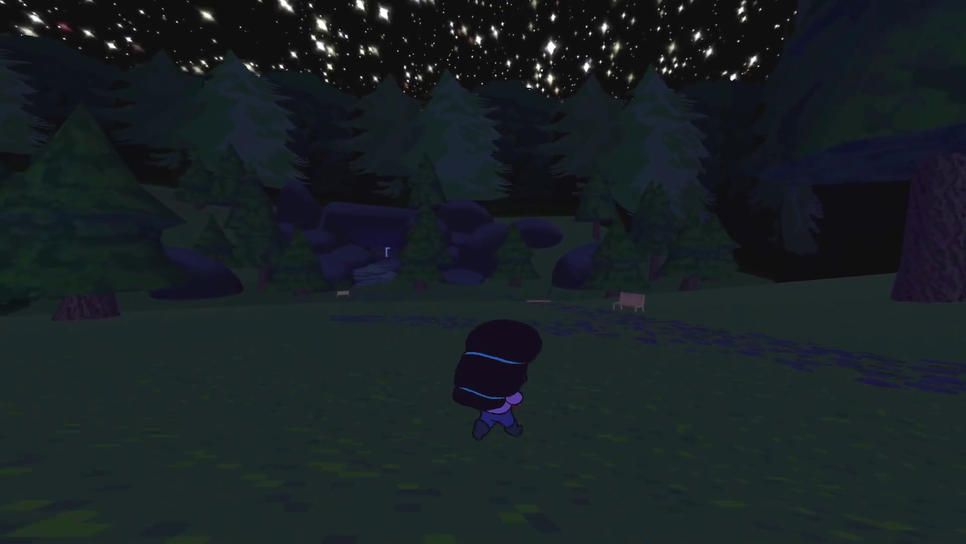
key("w")
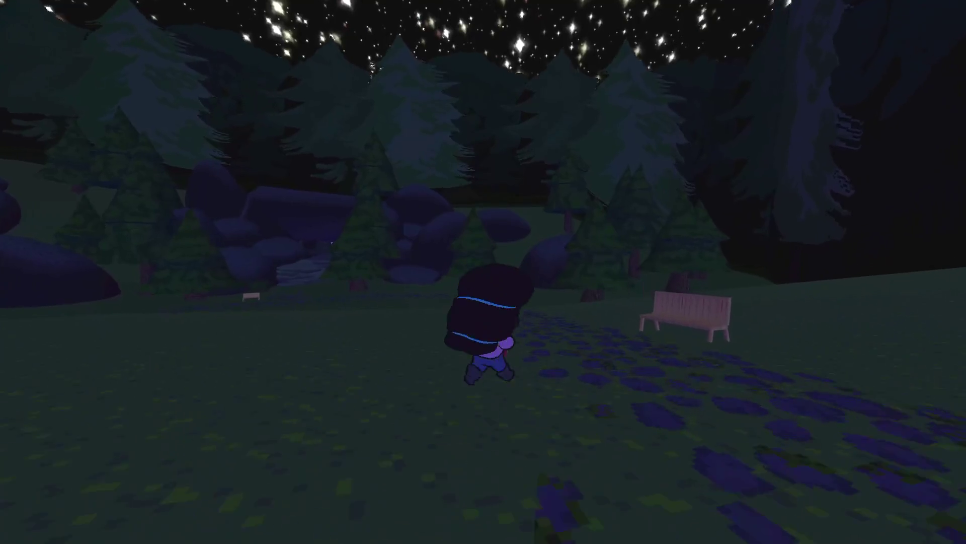
key("w")
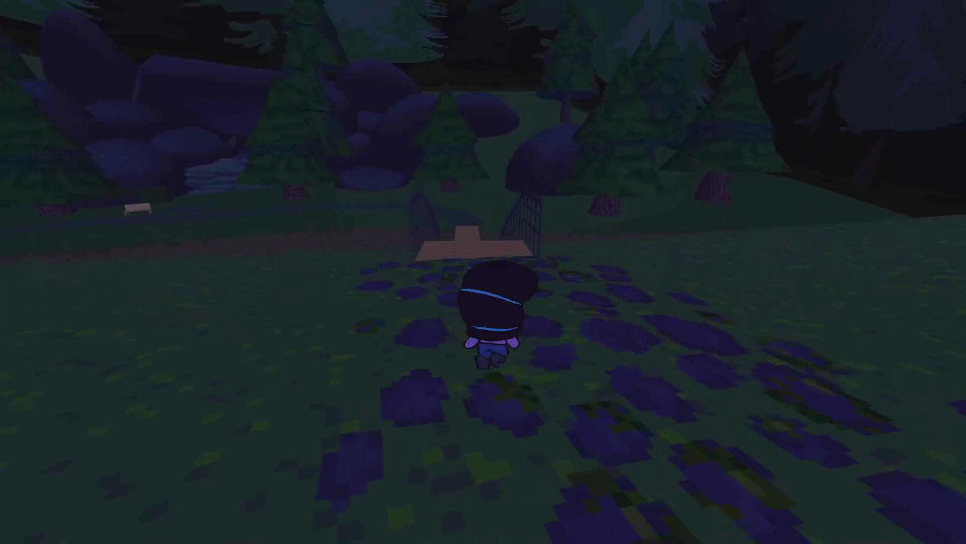
key("w")
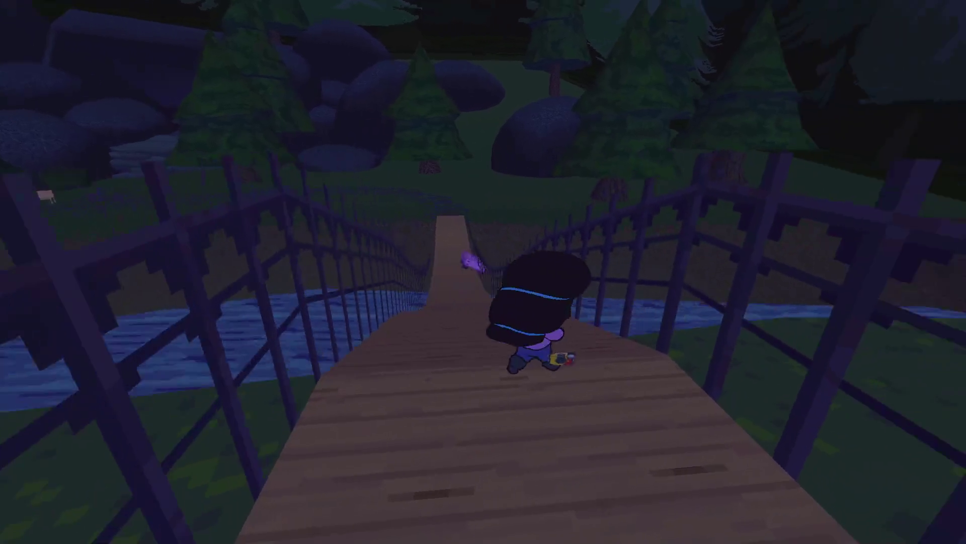
key("w")
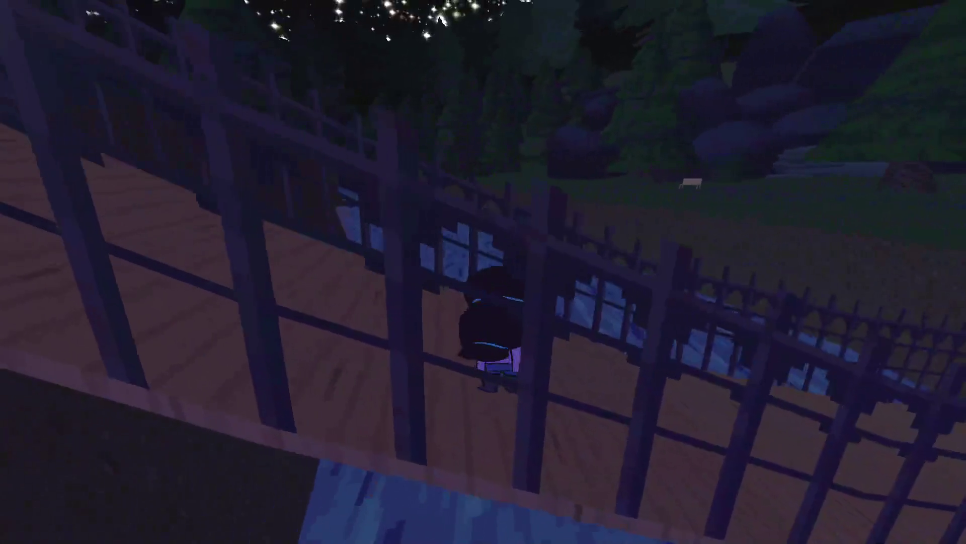
Check the newest photo in the gallery, then get into the purple car and drive along the bridge
key("Tab")
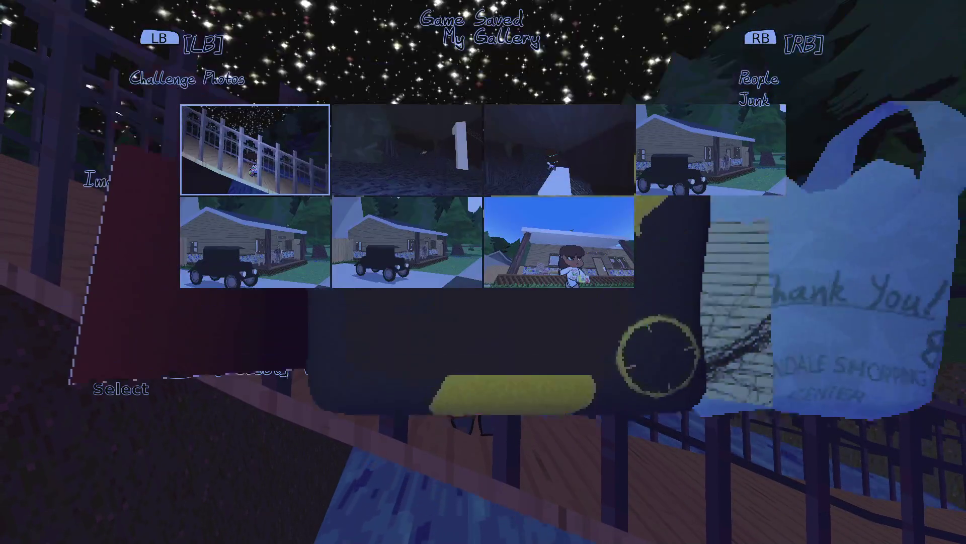
key("Return")
key("Escape")
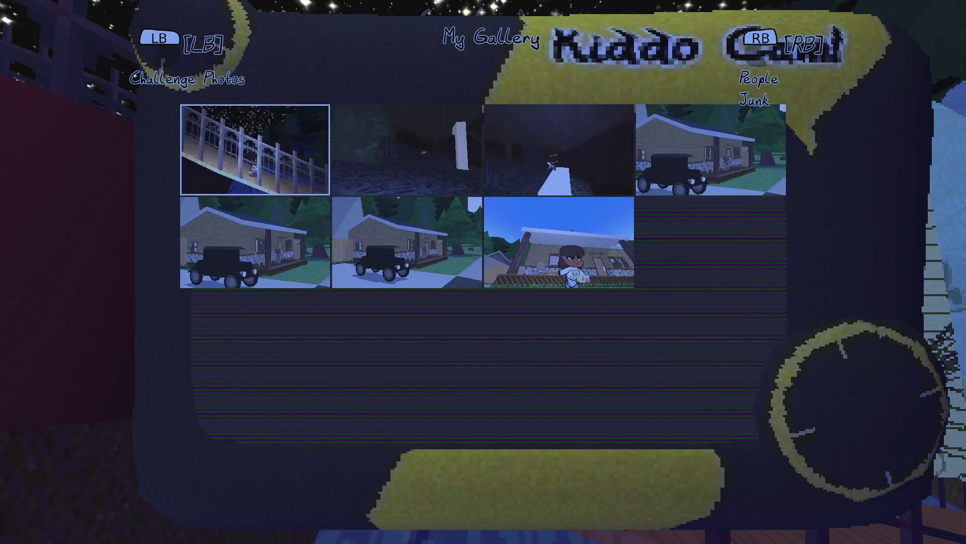
key("Tab")
key("w")
key("w")
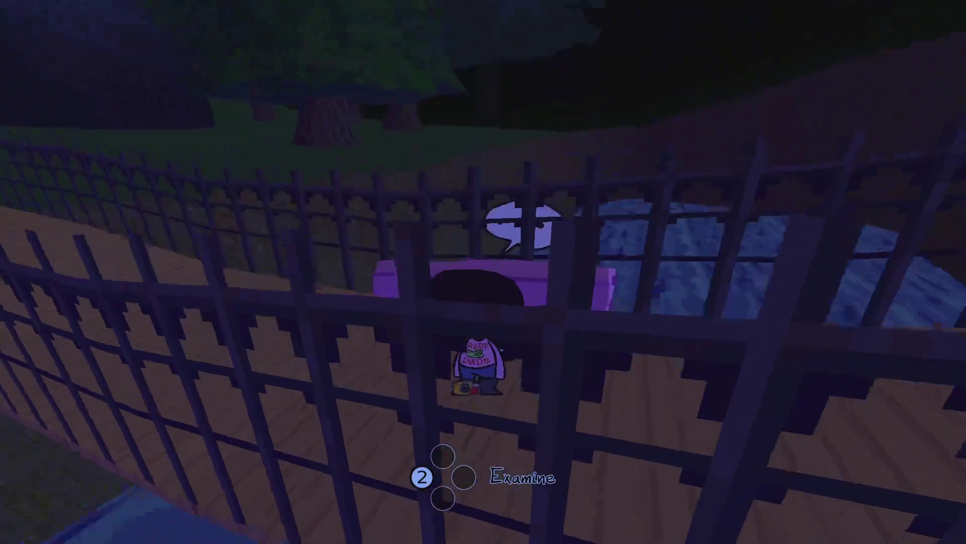
key("e")
key("w")
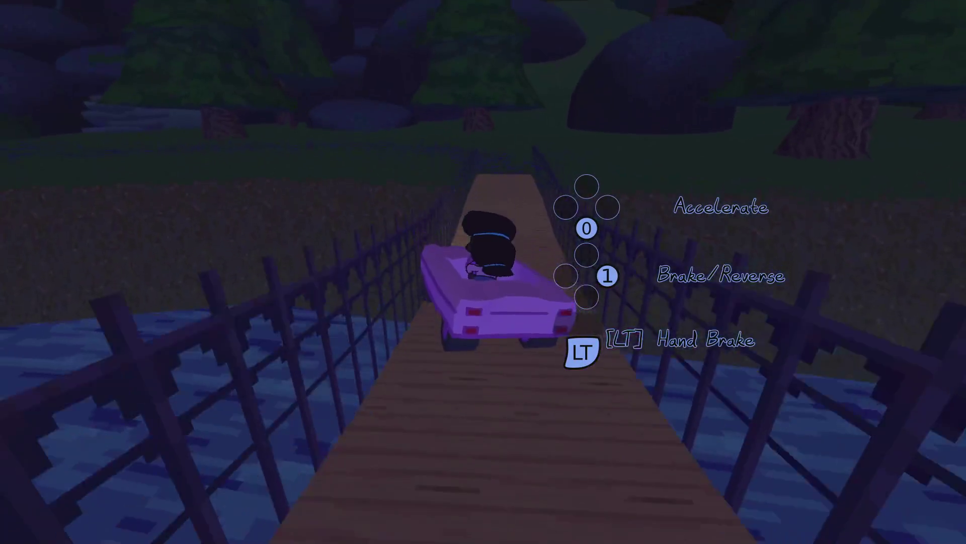
key("w")
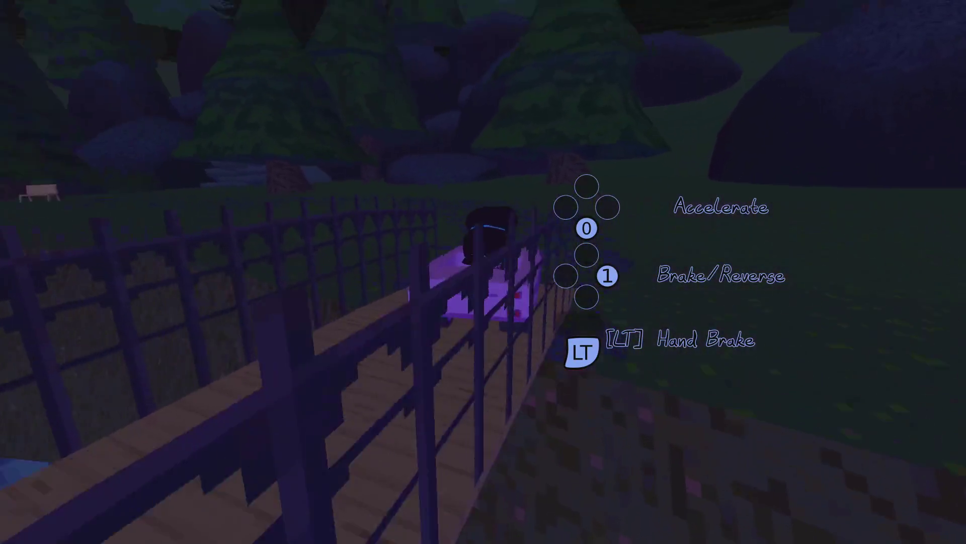
Step out, photograph the tiny car up close, climb back in and pause the game
key("e")
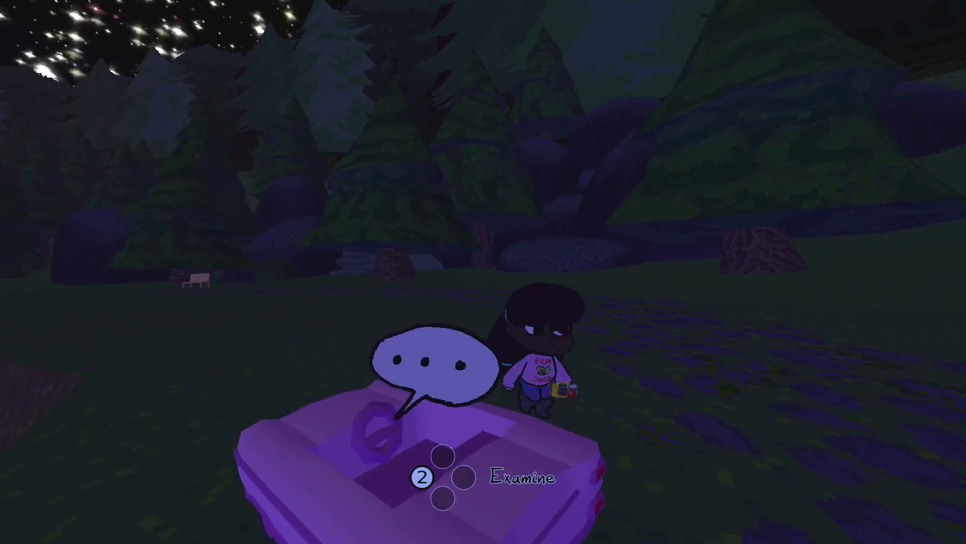
key("f")
scroll(483, 272, "down", 3)
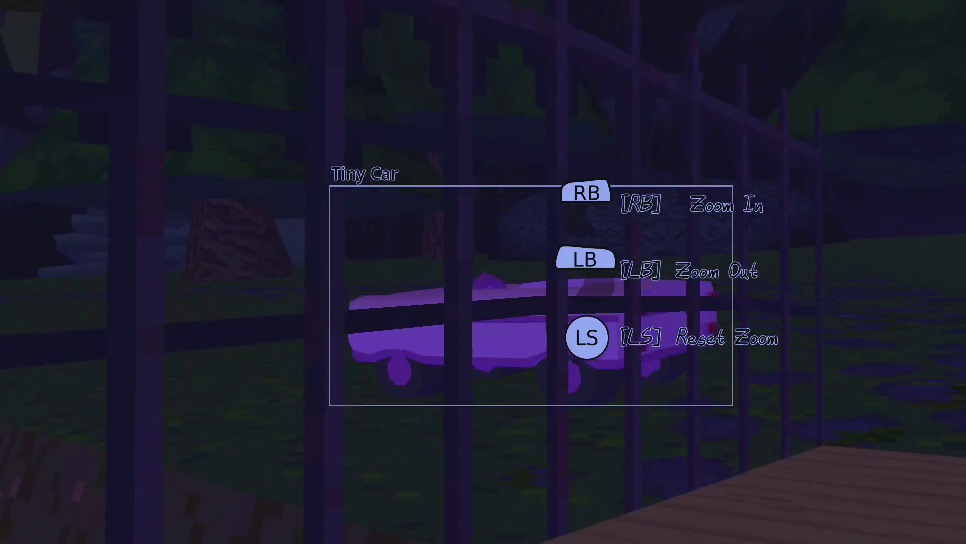
key("f")
key("Escape")
key("w")
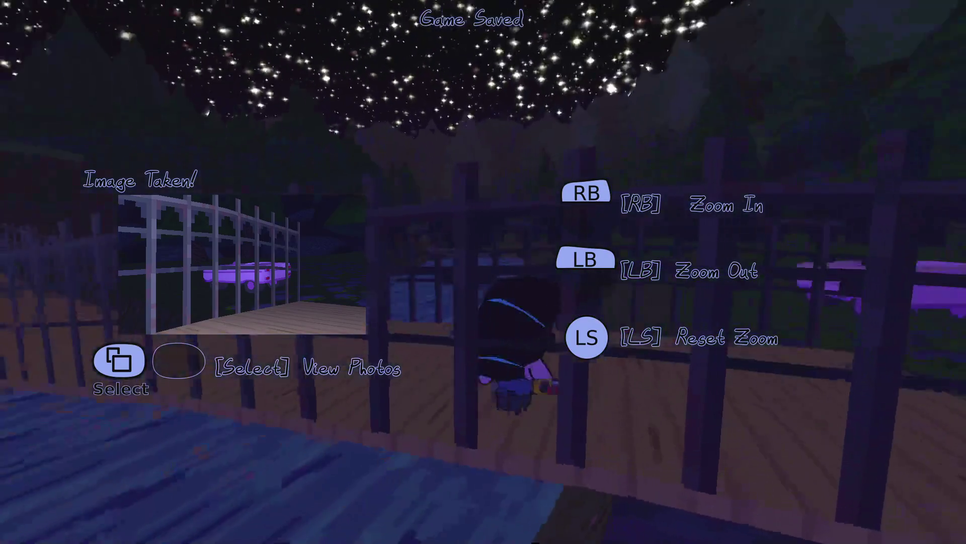
key("e")
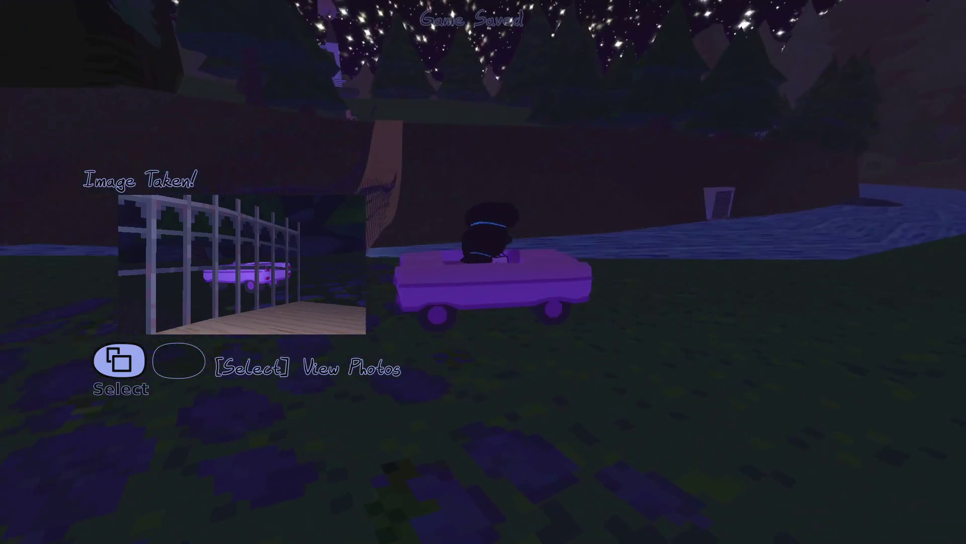
key("Escape")
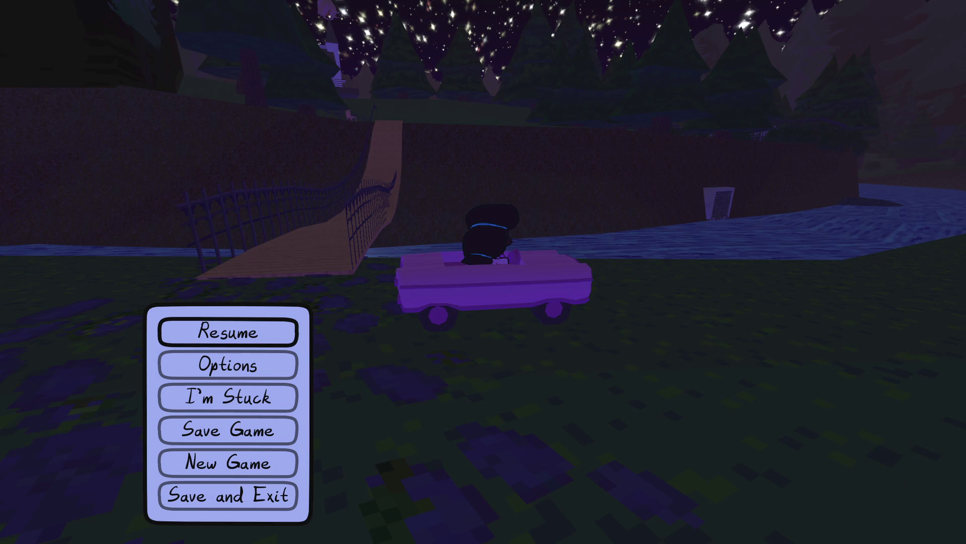
Mark 'Bridge railing should be transparent' Completed in NP-ToDo and return to Godot
key("alt+Tab")
right_click(302, 145)
left_click(360, 159)
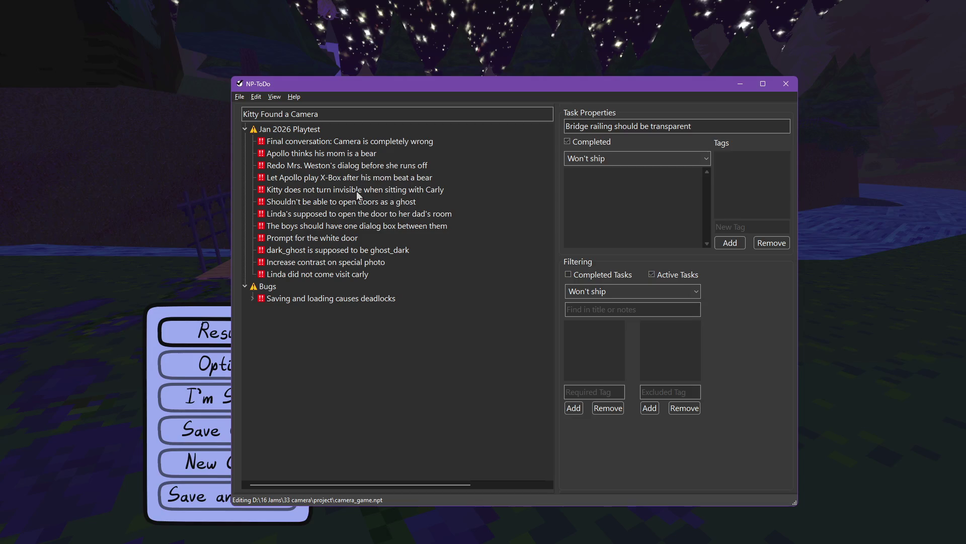
key("alt+Tab")
scroll(357, 191, "down", 10)
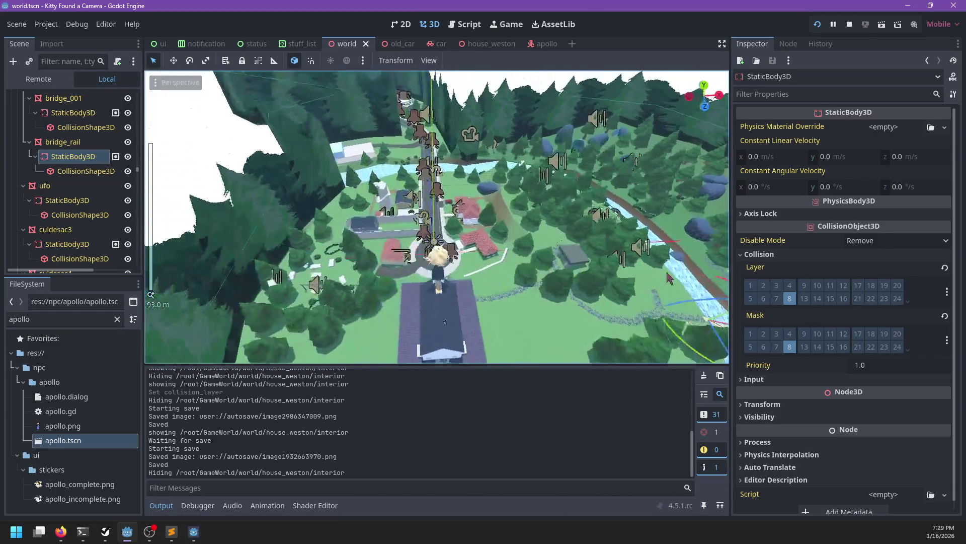
Orbit and zoom the 3D viewport around the church, selecting the whisp marker and goddess_talk shape
scroll(671, 283, "up", 10)
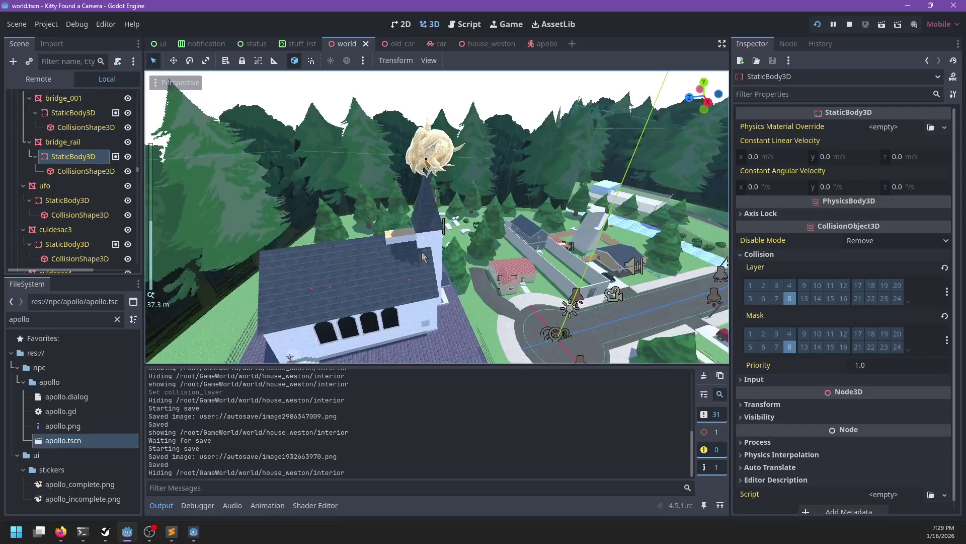
scroll(434, 232, "up", 10)
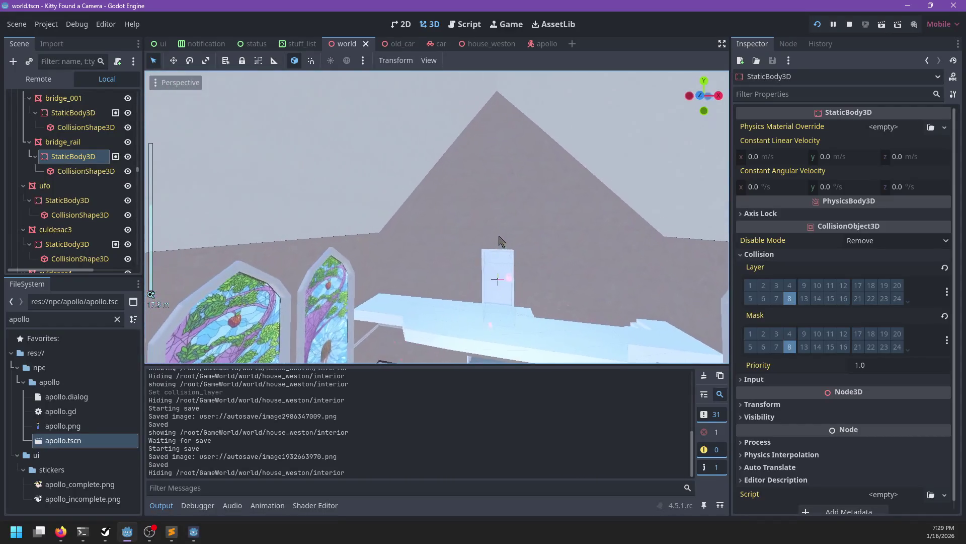
left_click(506, 278)
mouse_move(503, 277)
left_mouse_down()
mouse_move(478, 282)
mouse_move(451, 352)
mouse_move(430, 274)
left_mouse_up()
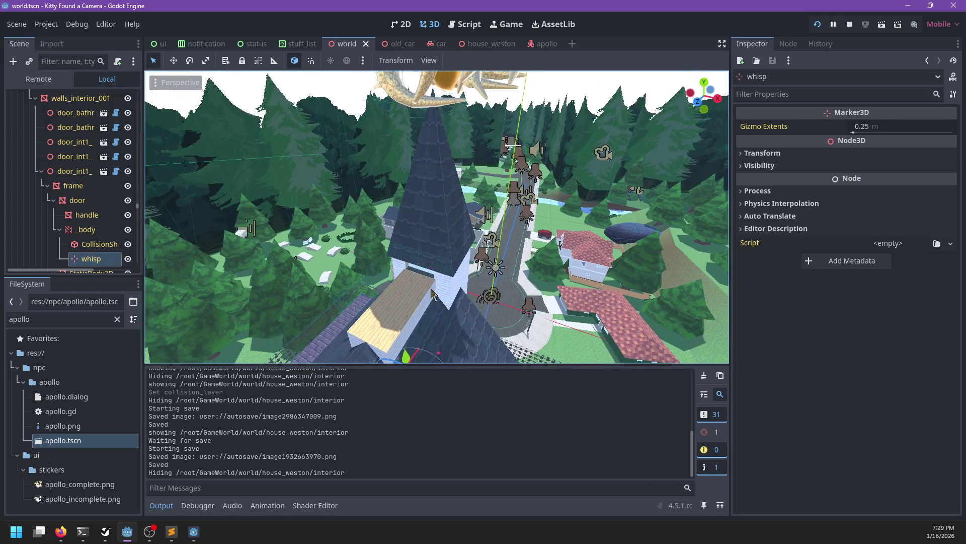
left_click(431, 295)
scroll(431, 294, "down", 3)
scroll(46, 189, "down", 3)
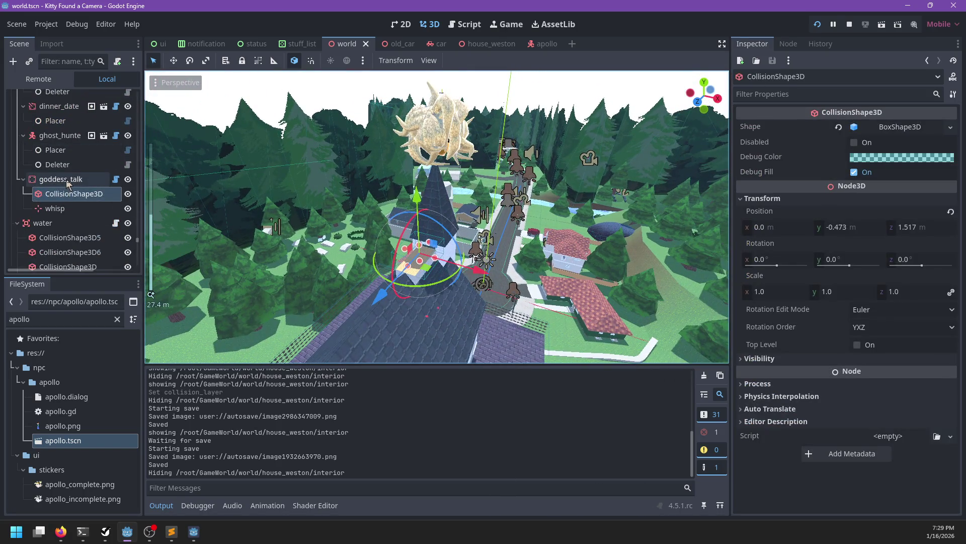
scroll(67, 184, "down", 5)
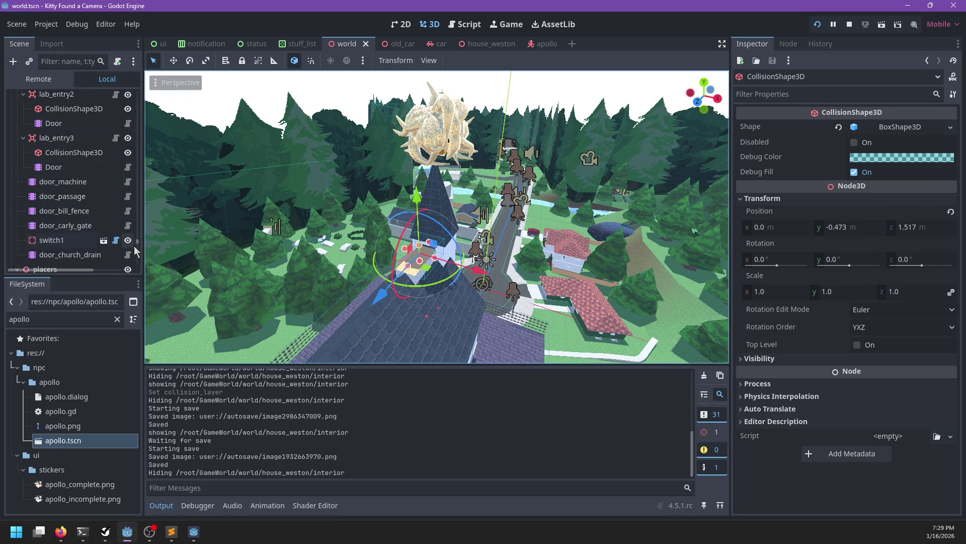
left_click_drag(137, 243, 140, 273)
scroll(79, 174, "up", 3)
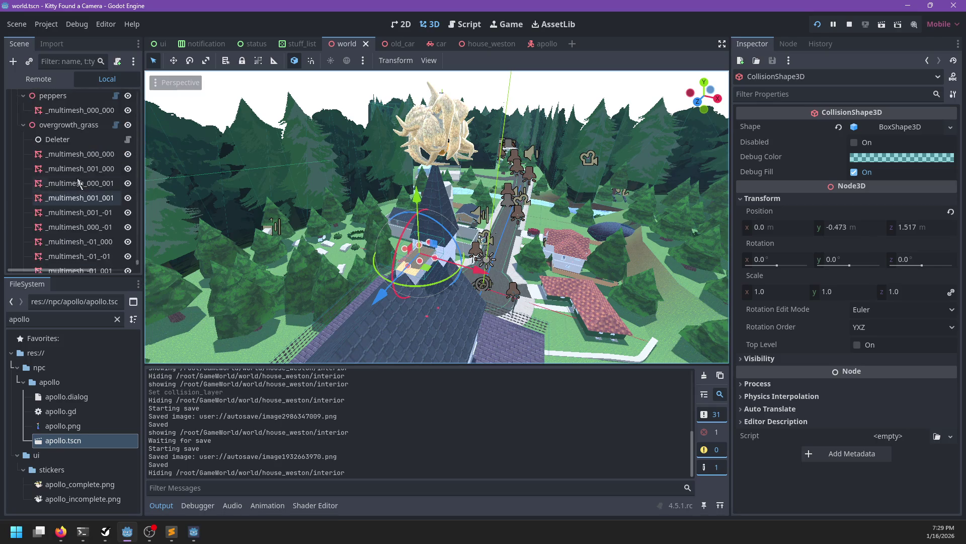
scroll(77, 179, "up", 5)
scroll(69, 199, "down", 2)
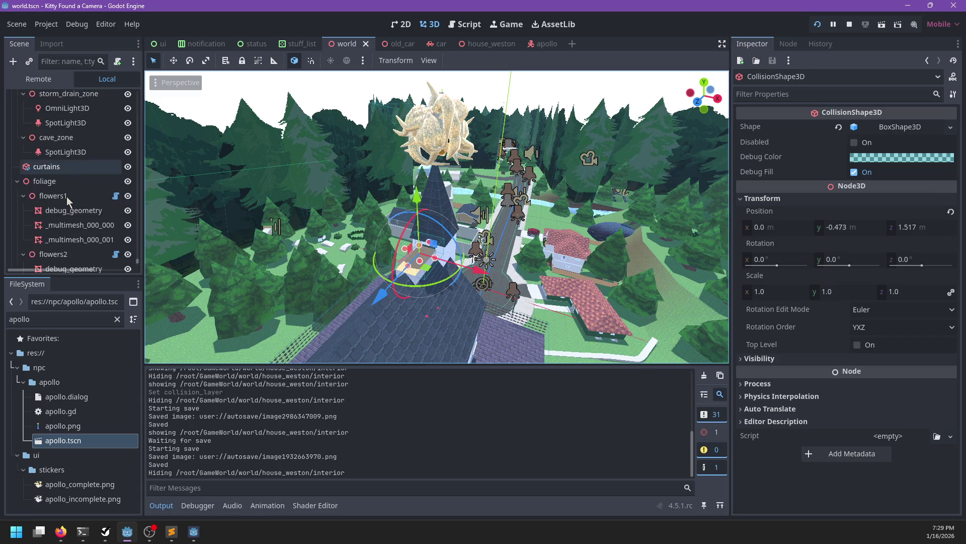
Collapse the foliage branch, filter the Scene tree by 'cuts' and select the cutscenes node
left_click(17, 181)
scroll(50, 155, "up", 8)
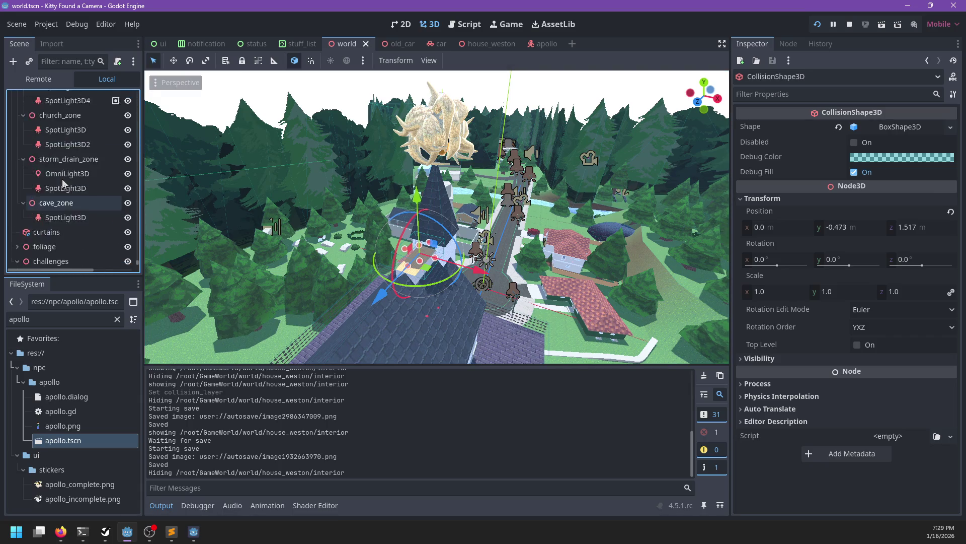
left_click(65, 61)
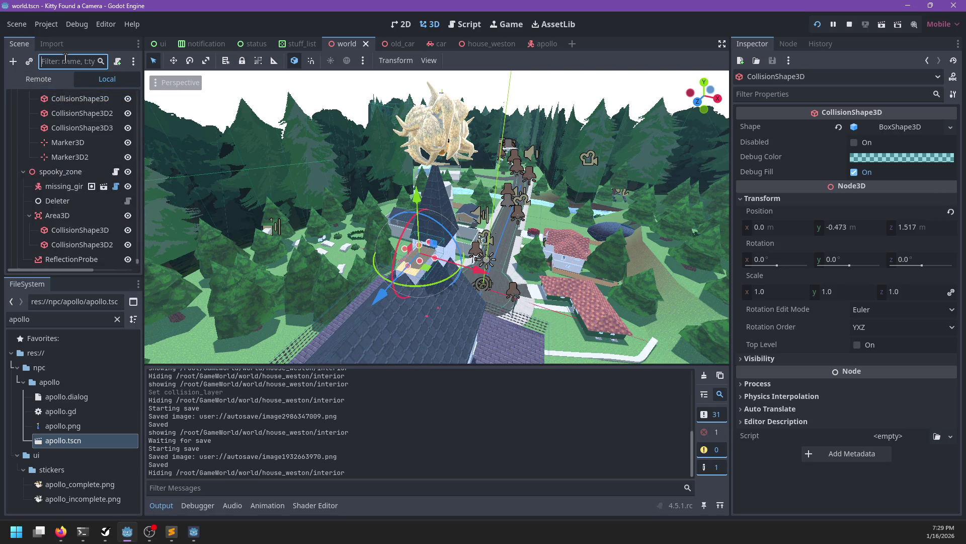
type("cuts")
left_click(57, 98)
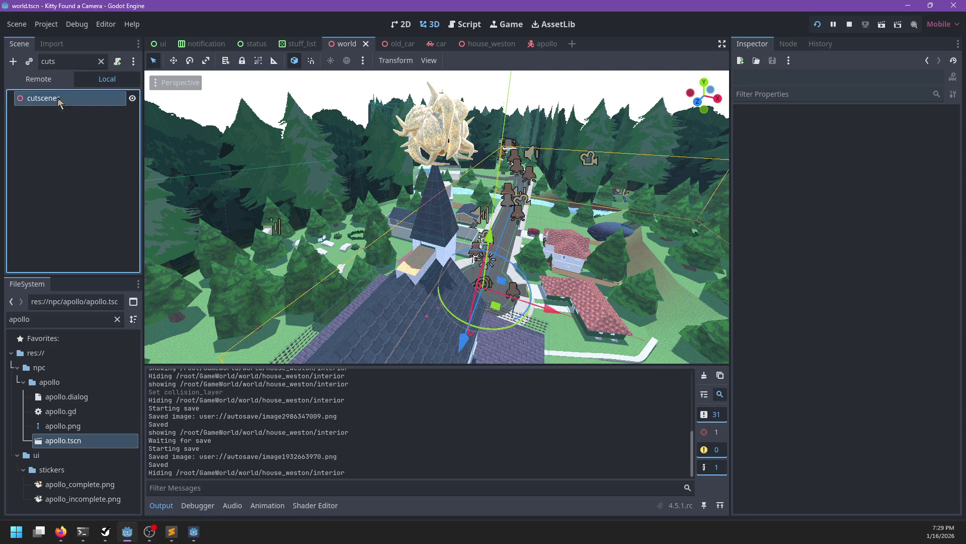
Clear the filter, collapse the blocked, xbox and old_man cutscenes, and focus on the goddess node
left_click(117, 61)
scroll(57, 217, "down", 3)
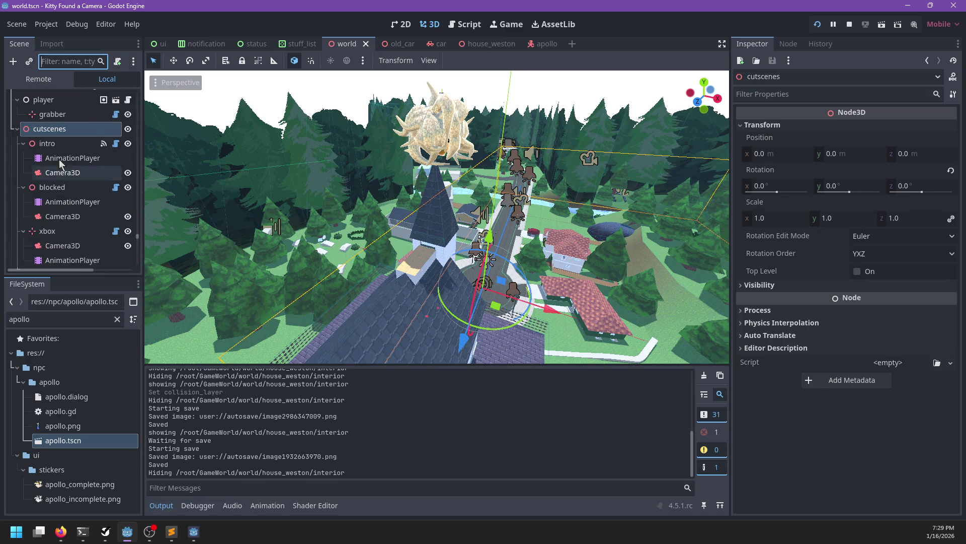
left_click(22, 156)
left_click(22, 157)
left_click(23, 176)
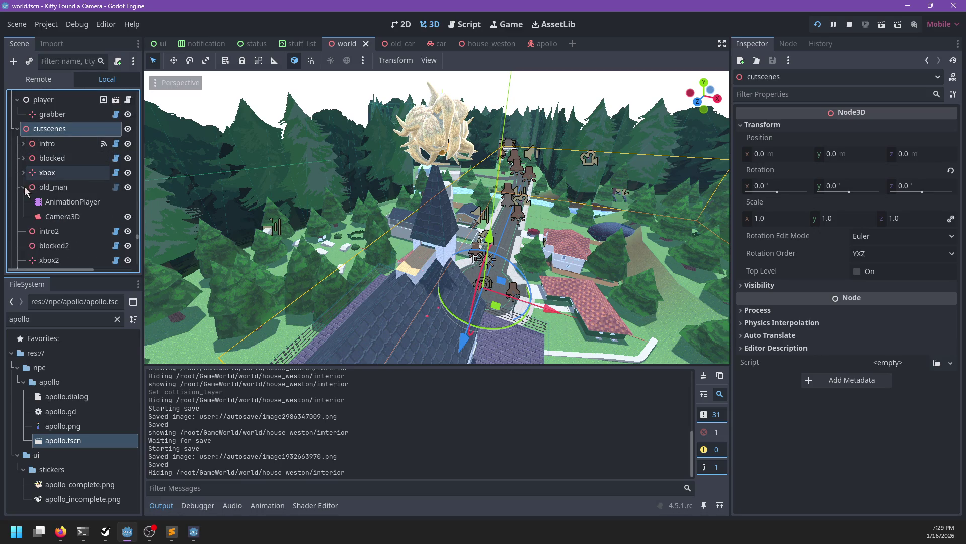
left_click(24, 187)
scroll(26, 244, "down", 1)
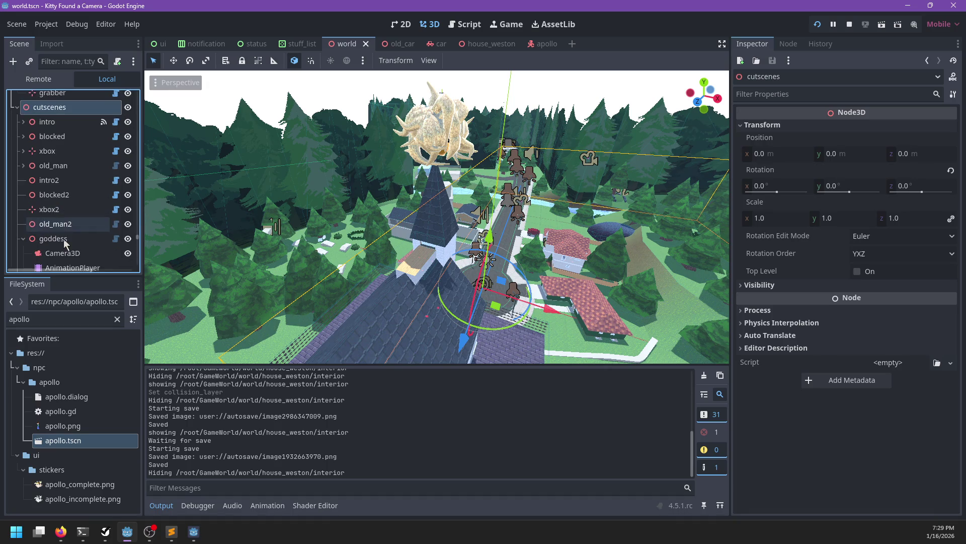
left_click(23, 238)
double_click(51, 239)
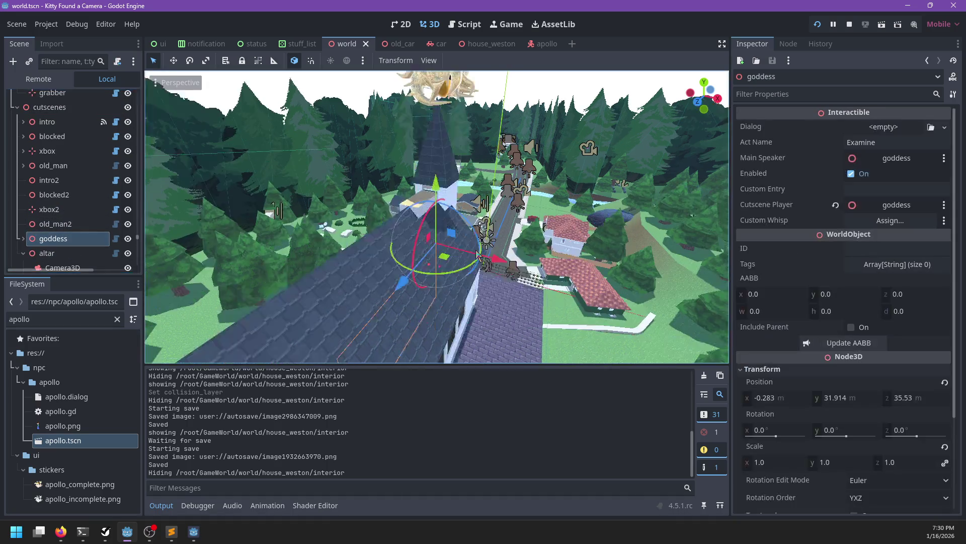
Expand goddess and open its AnimationPlayer in the Animation panel, then reselect goddess
scroll(60, 217, "down", 2)
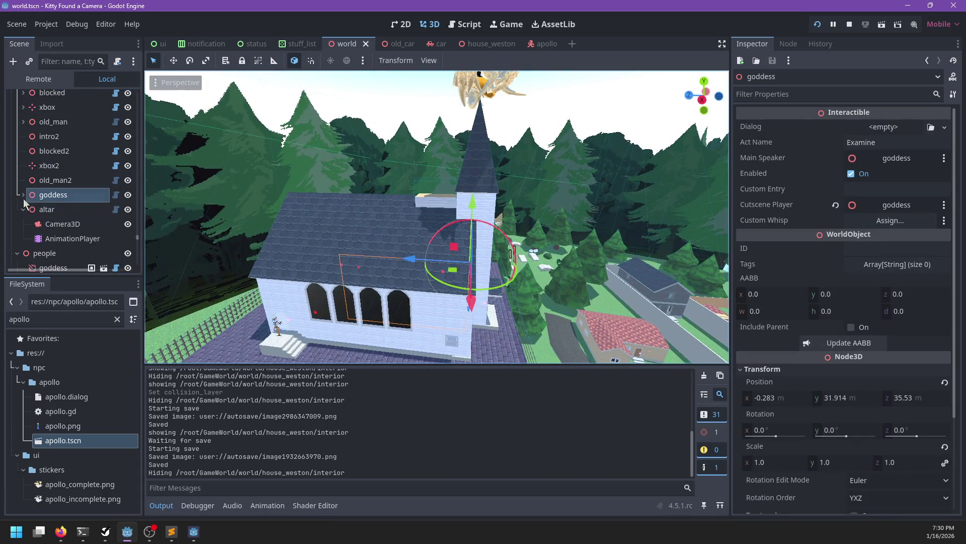
left_click(23, 194)
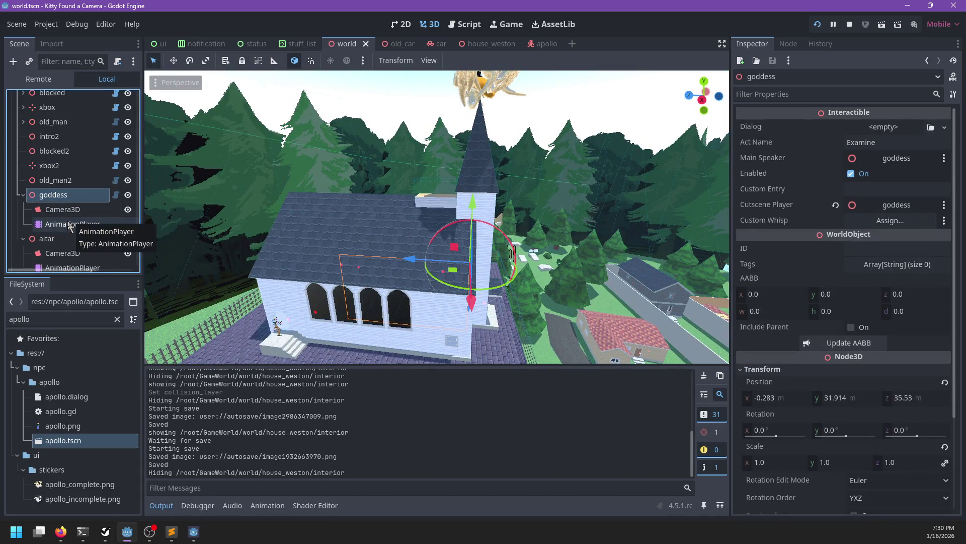
left_click(74, 223)
left_click(70, 195)
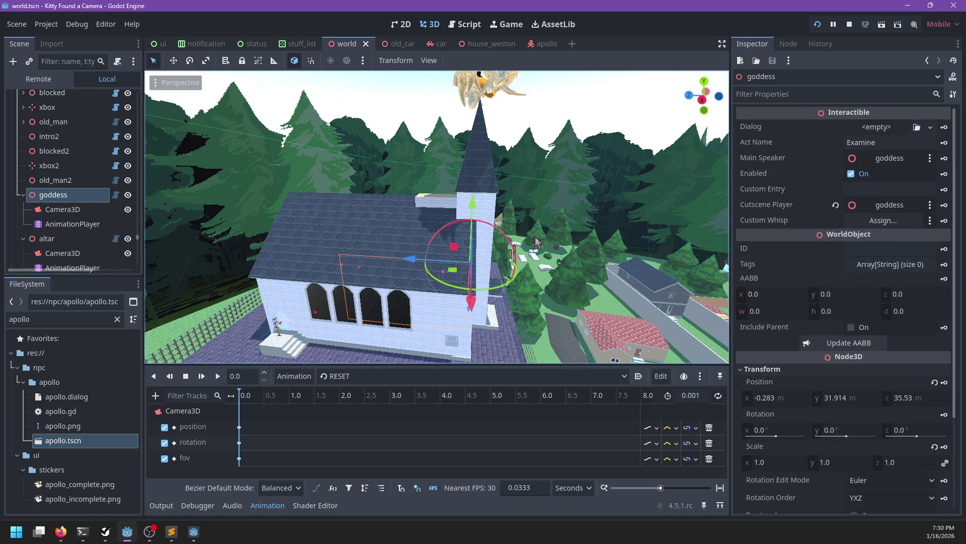
Raise the goddess above the church steeple and save the world scene
left_click_drag(476, 207, 473, 166)
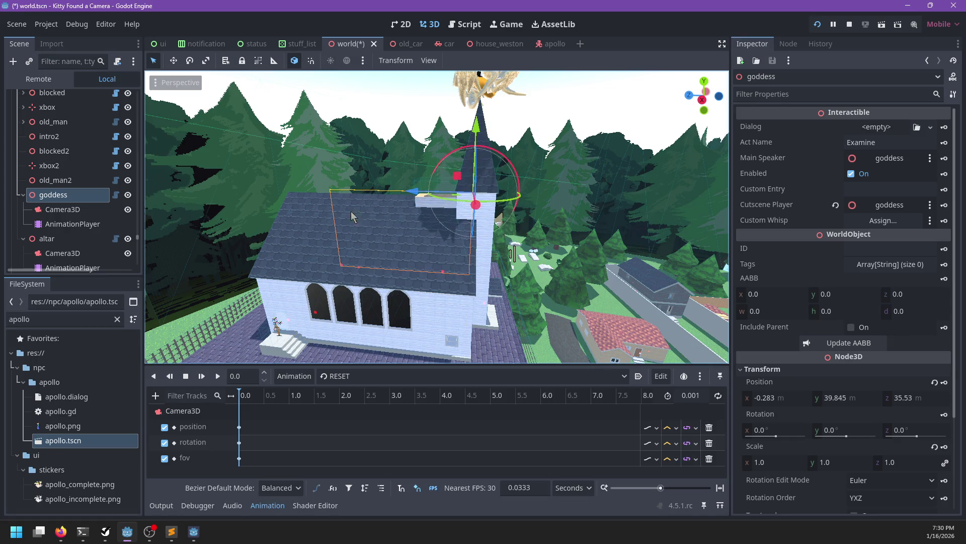
key("f")
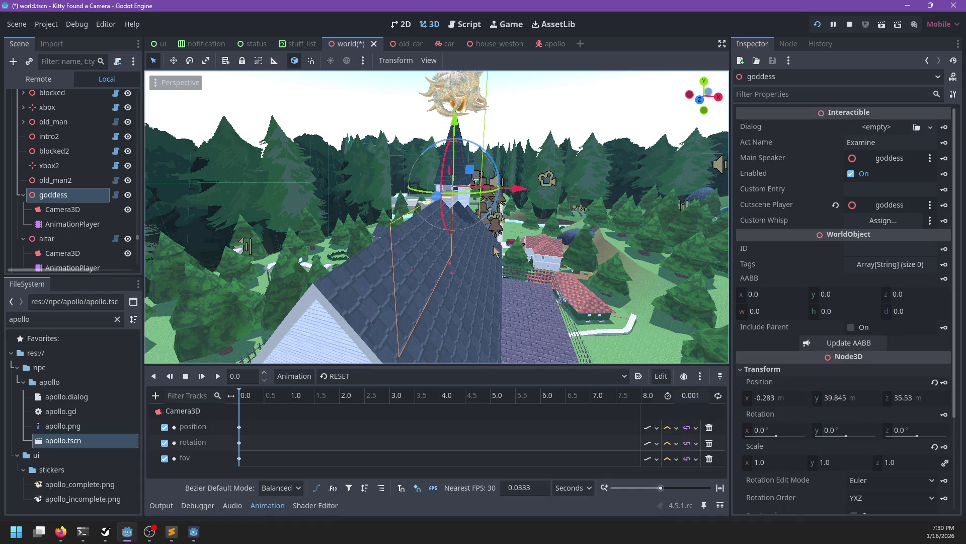
mouse_move(359, 307)
left_mouse_down()
mouse_move(369, 274)
mouse_move(463, 285)
mouse_move(420, 265)
mouse_move(407, 241)
mouse_move(145, 233)
left_mouse_up()
key("ctrl+s")
Preview the hello cutscene camera animation around the goddess
left_click(78, 221)
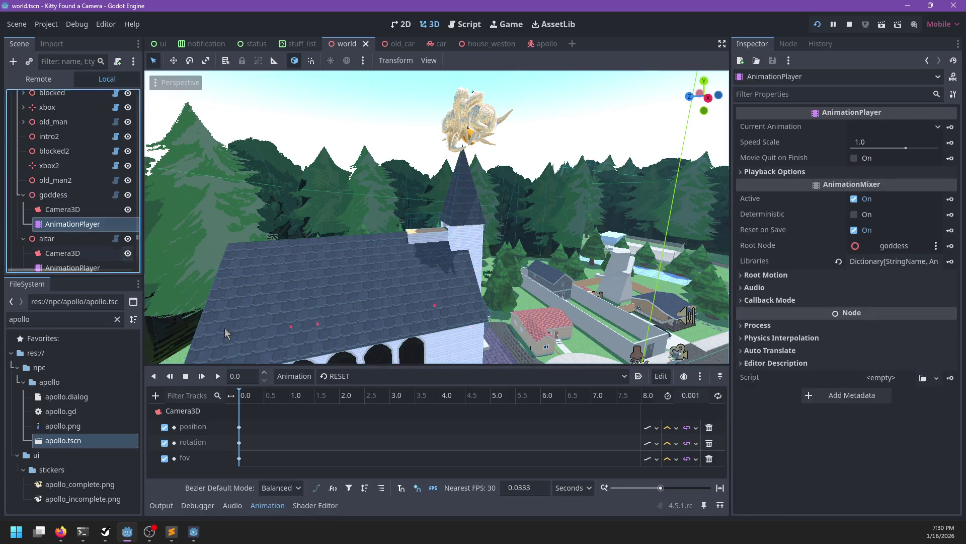
left_click(325, 376)
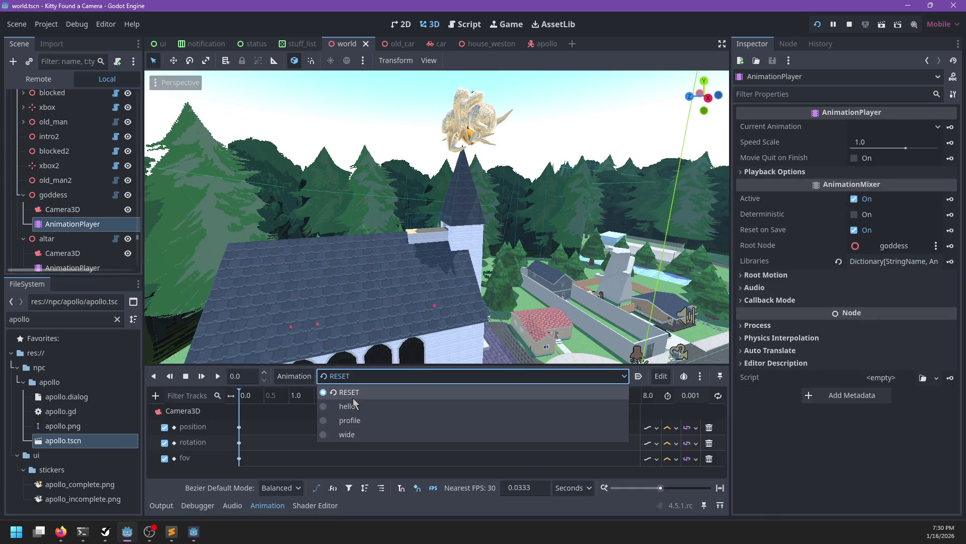
left_click(162, 463)
left_click(361, 375)
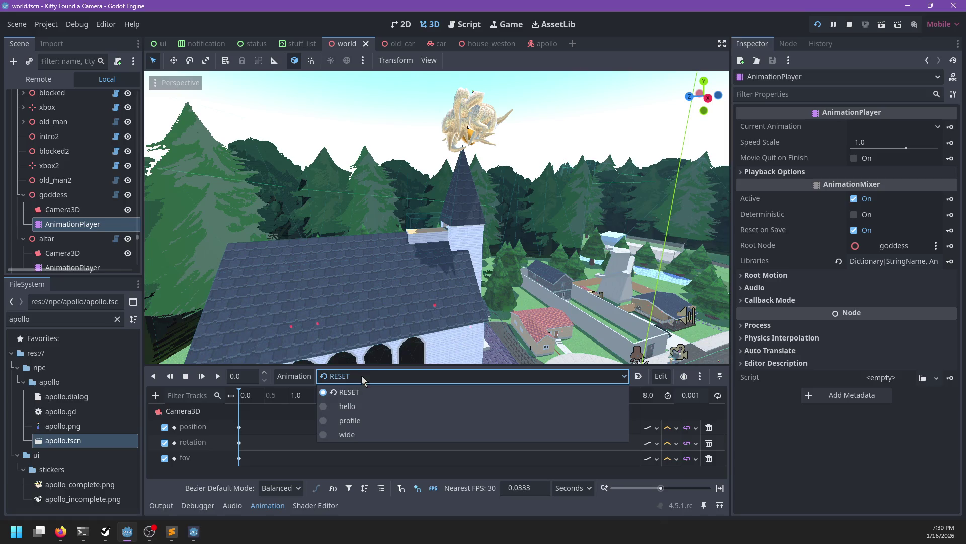
left_click(353, 404)
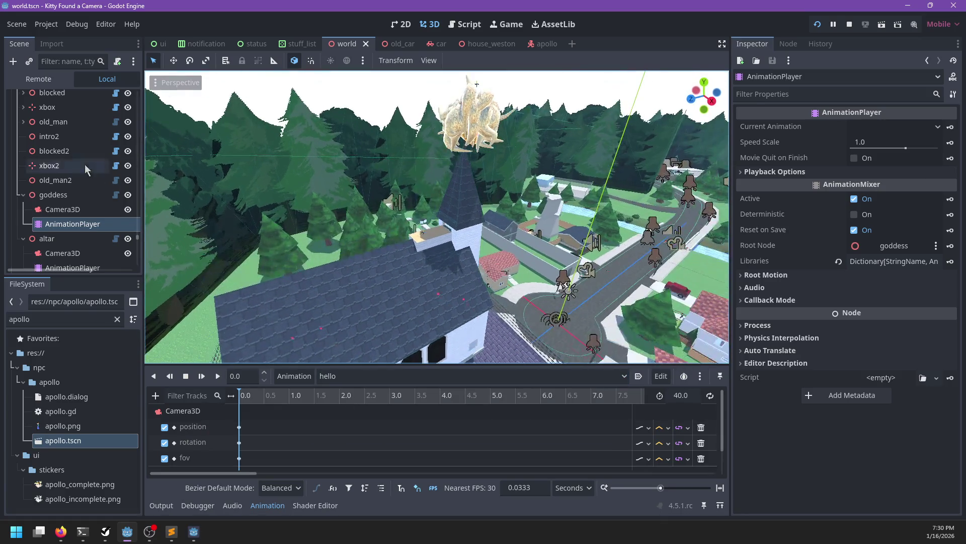
left_click(496, 257)
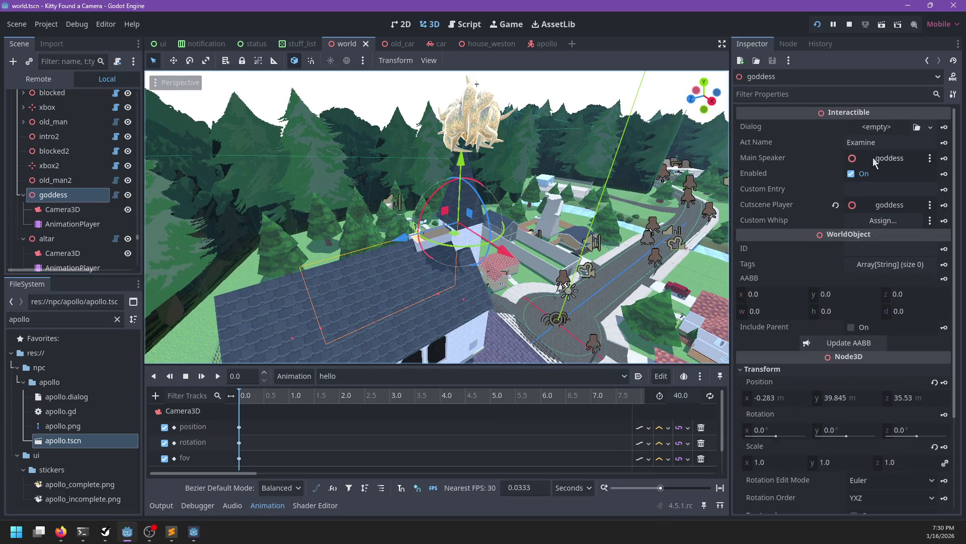
mouse_move(408, 308)
left_mouse_down()
mouse_move(473, 267)
mouse_move(491, 271)
mouse_move(343, 387)
left_mouse_up()
left_click(343, 381)
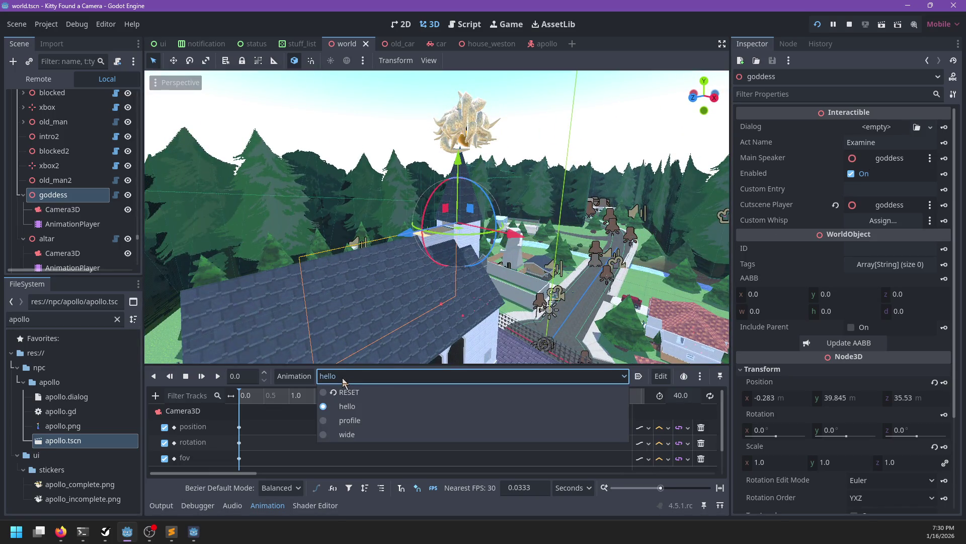
left_click(344, 381)
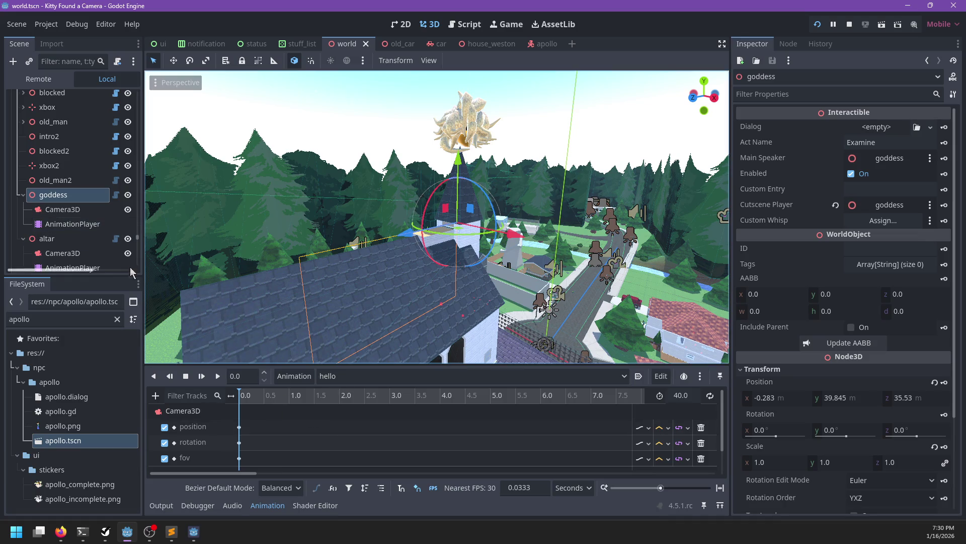
left_click(329, 377)
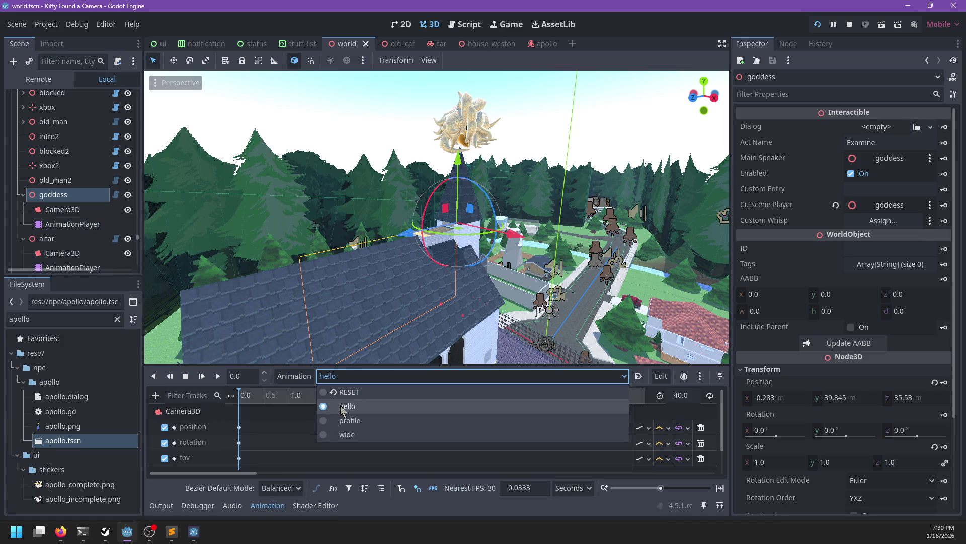
left_click(341, 406)
Raise the goddess further above the church spire to y 49.728 and save
left_click(64, 213)
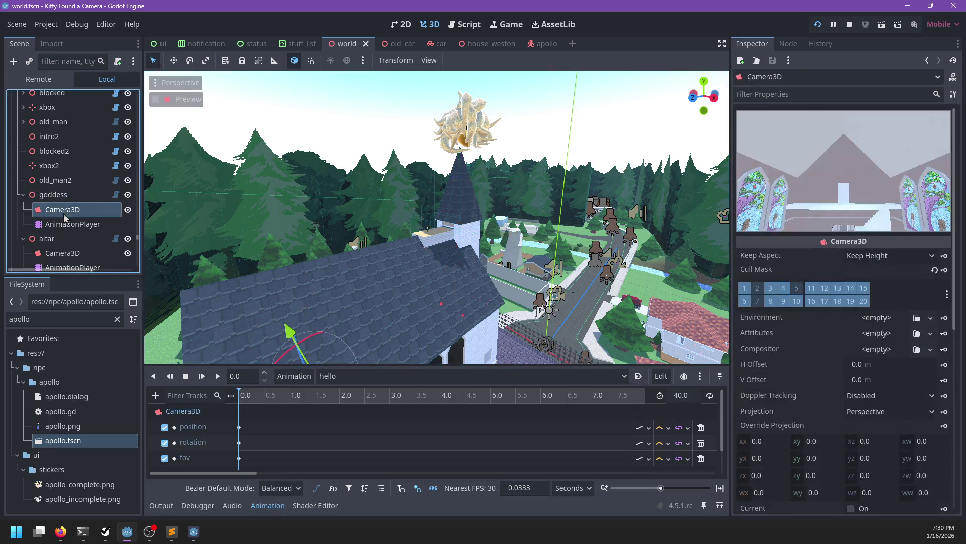
scroll(529, 298, "up", 5)
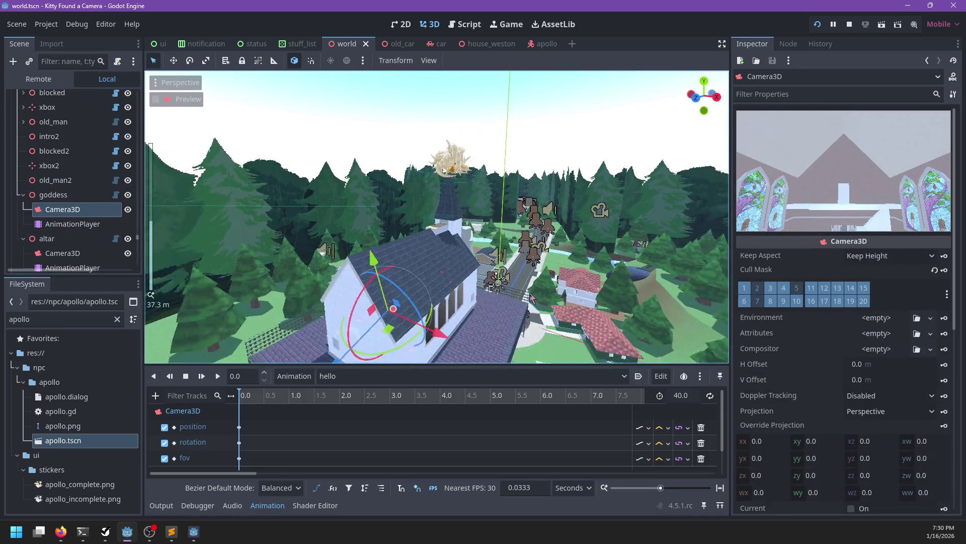
double_click(53, 194)
left_click_drag(439, 174, 432, 153)
key("ctrl+s")
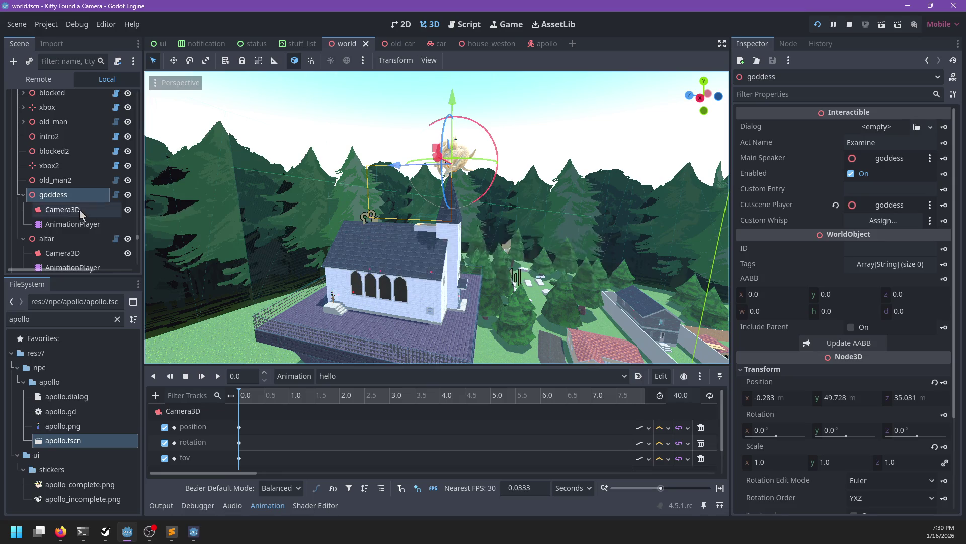
Preview the profile and wide camera animations, then save the scene
left_click(79, 209)
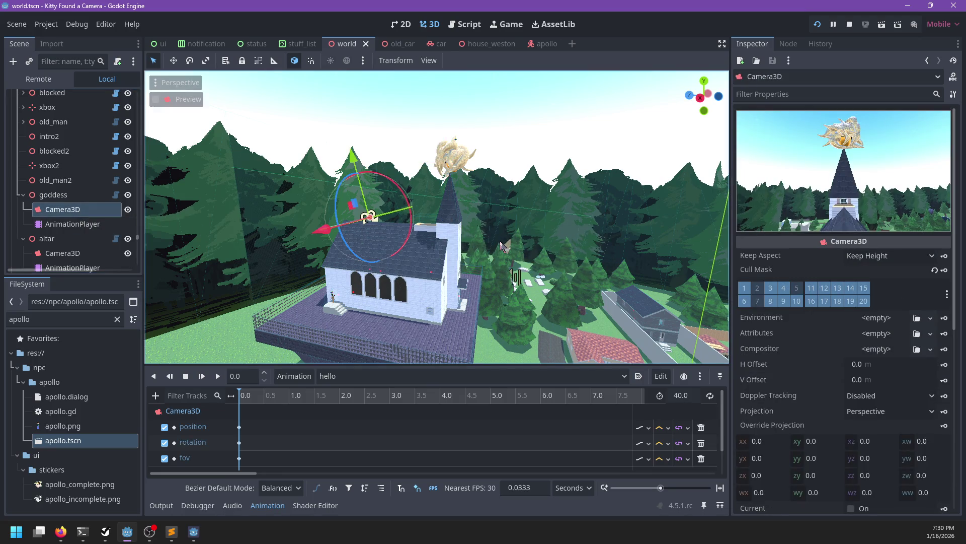
left_click(352, 376)
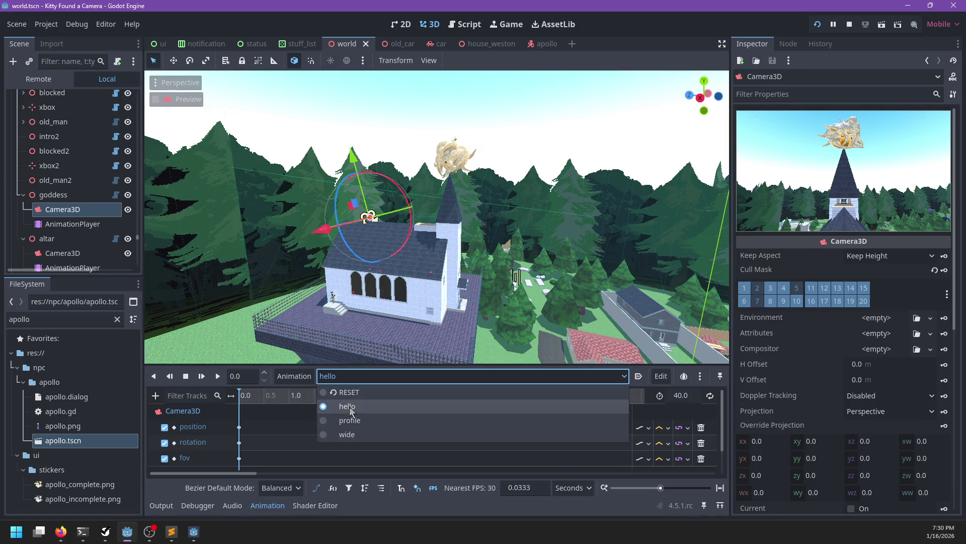
left_click(349, 417)
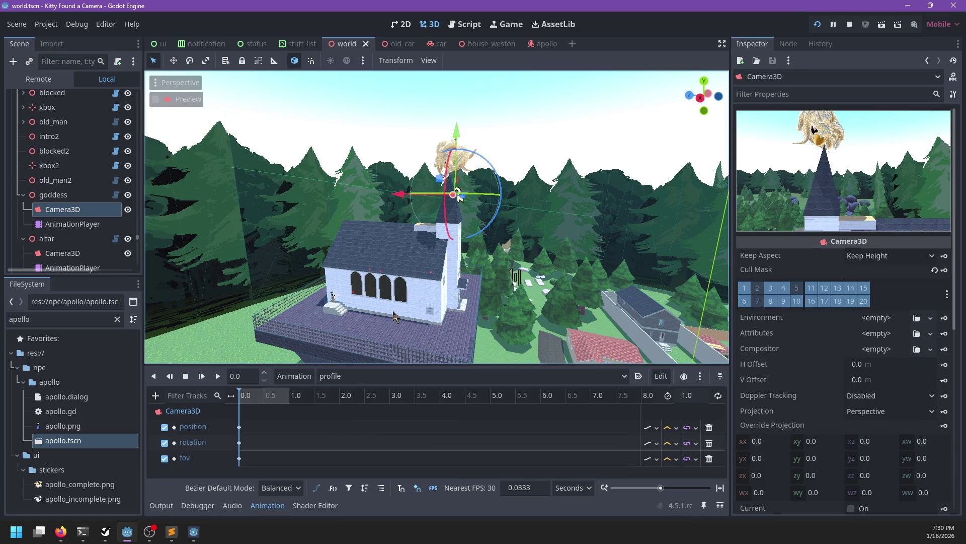
left_click(330, 376)
left_click(341, 437)
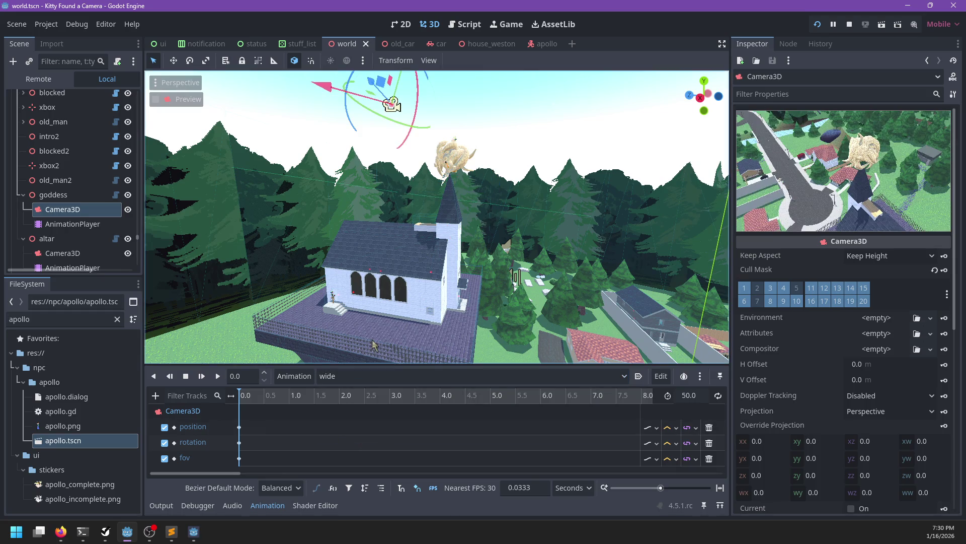
key("ctrl+s")
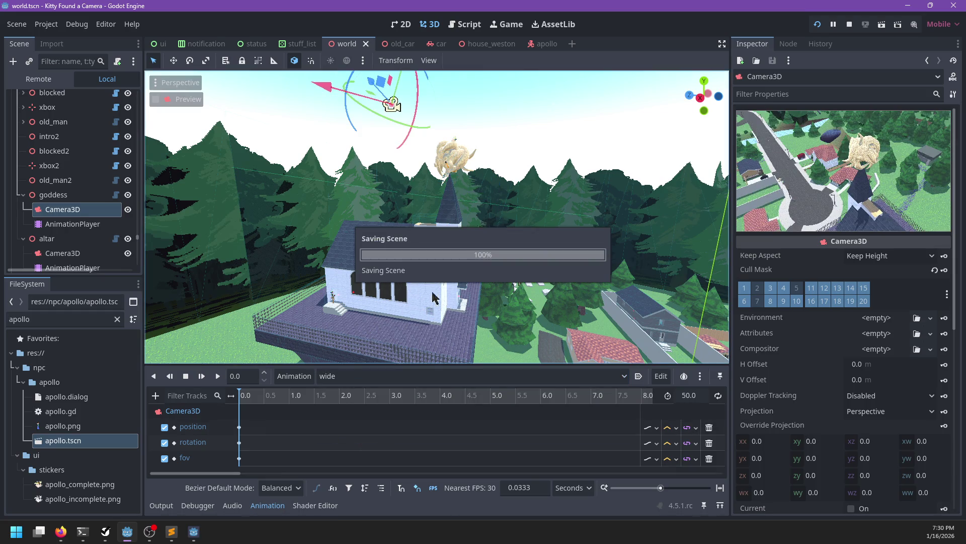
Select the goddess node, then bring up old_man.dialog in Sublime Text
left_click(53, 195)
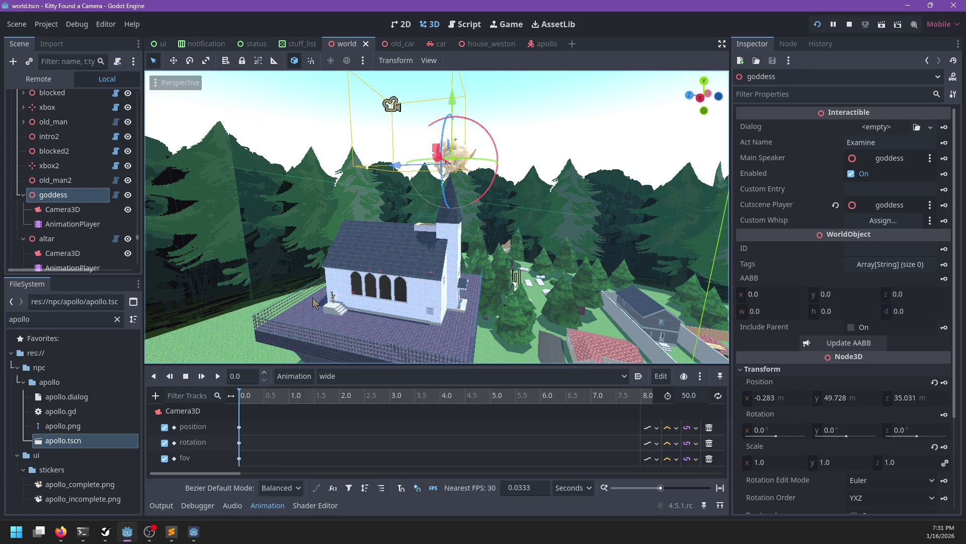
scroll(100, 197, "up", 3)
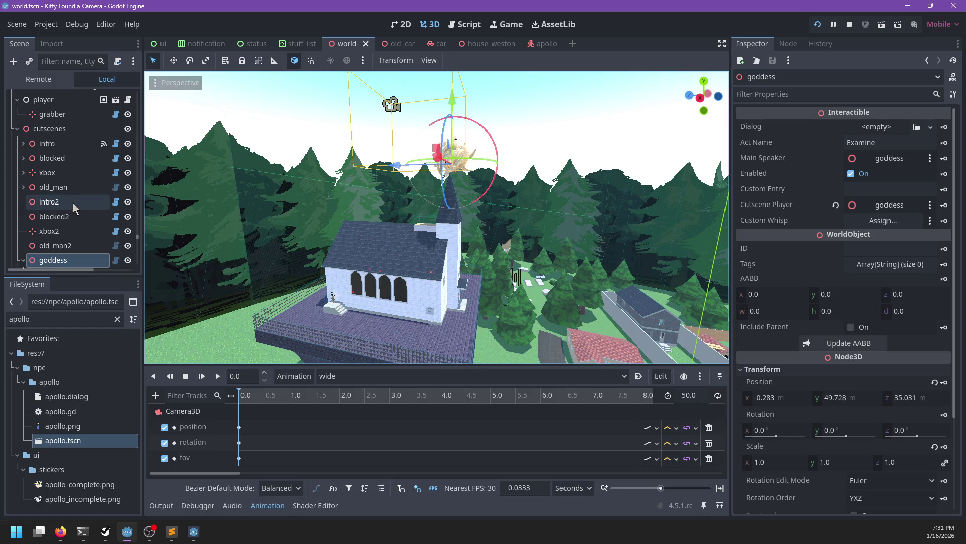
scroll(76, 226, "down", 2)
left_click(171, 532)
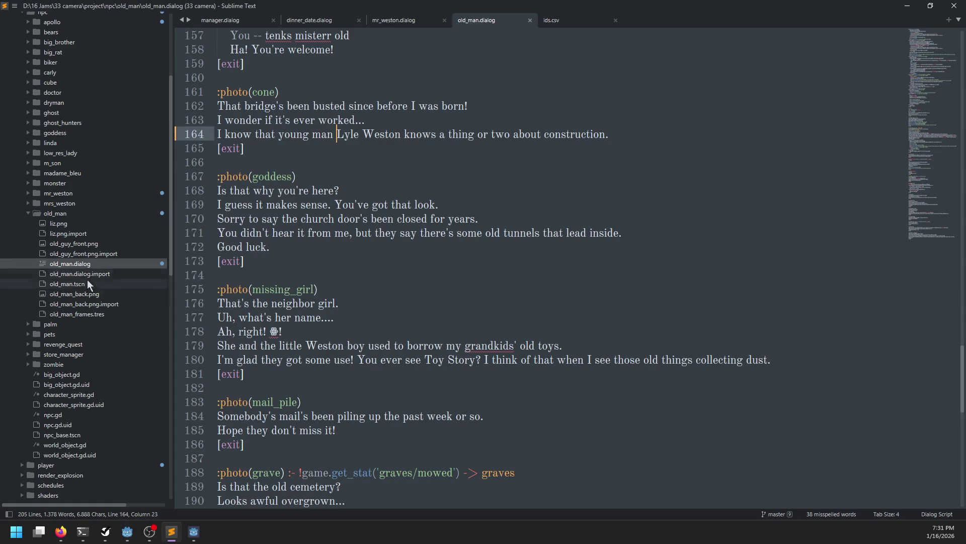
Collapse the npc folder and launch the game from Godot to playtest the cutscene
scroll(65, 315, "down", 5)
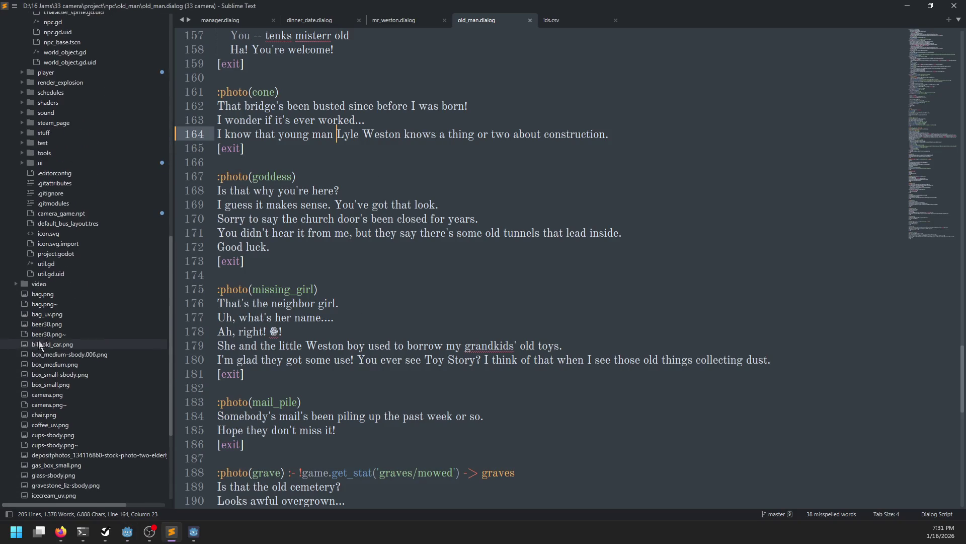
scroll(59, 310, "up", 15)
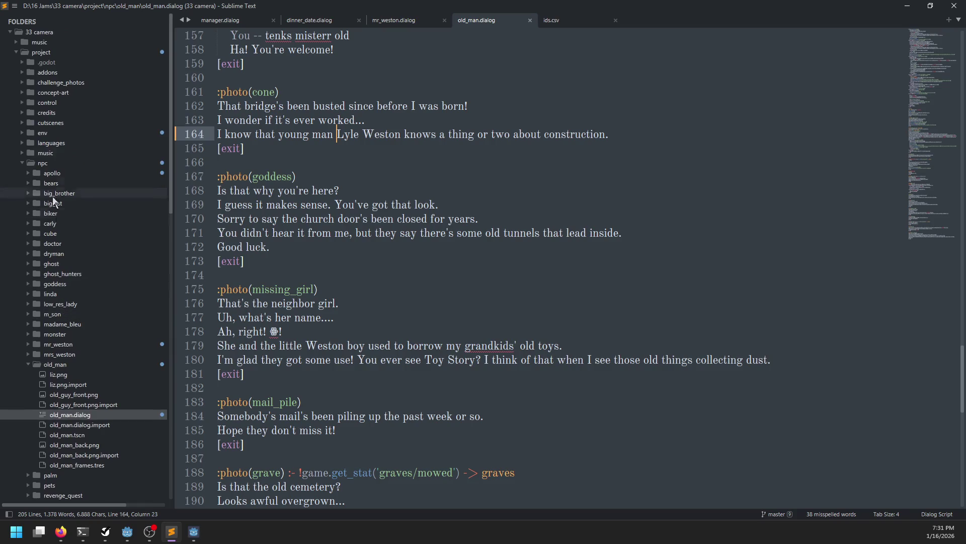
left_click(22, 163)
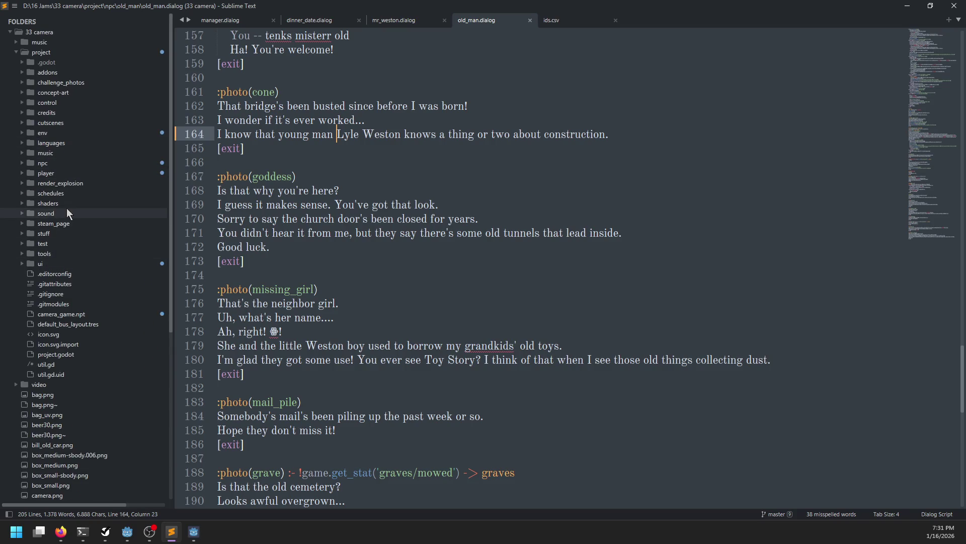
key("alt+Tab")
key("F8")
key("F5")
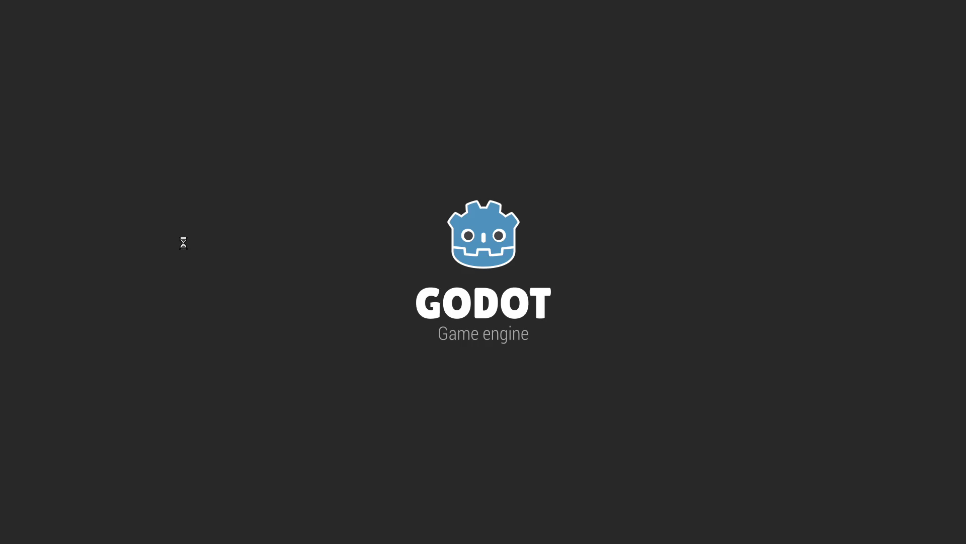
key("alt+Tab")
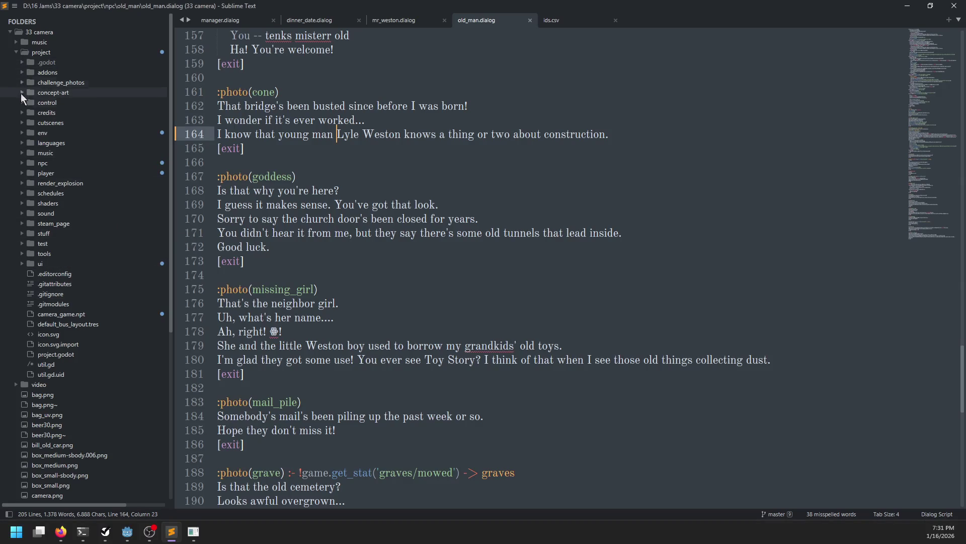
Open world.tscn from the env folder and start a Find in Files search limited to *.gd
left_click(23, 133)
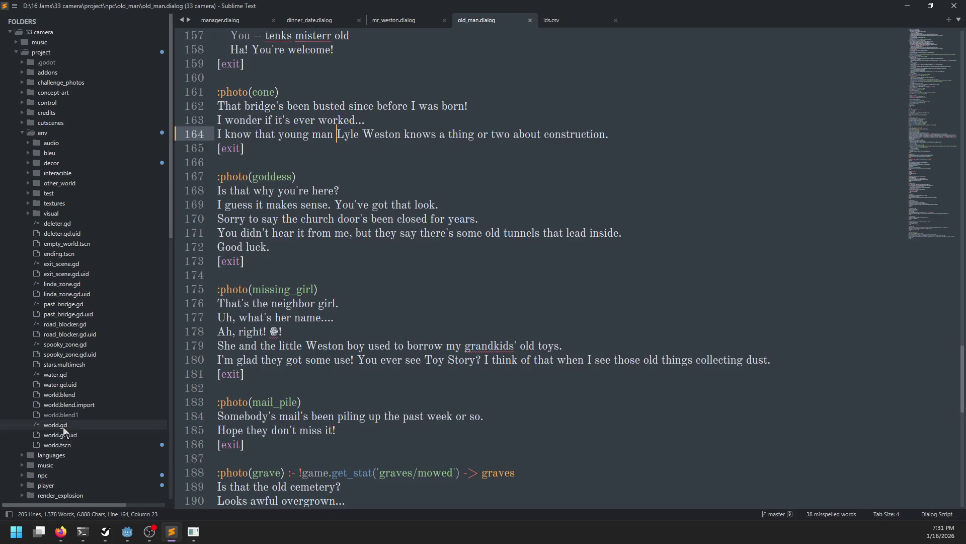
left_click(66, 445)
left_click(470, 243)
key("ctrl+shift+f")
Run a project-wide search for 'g' and close the empty results
type("goddess")
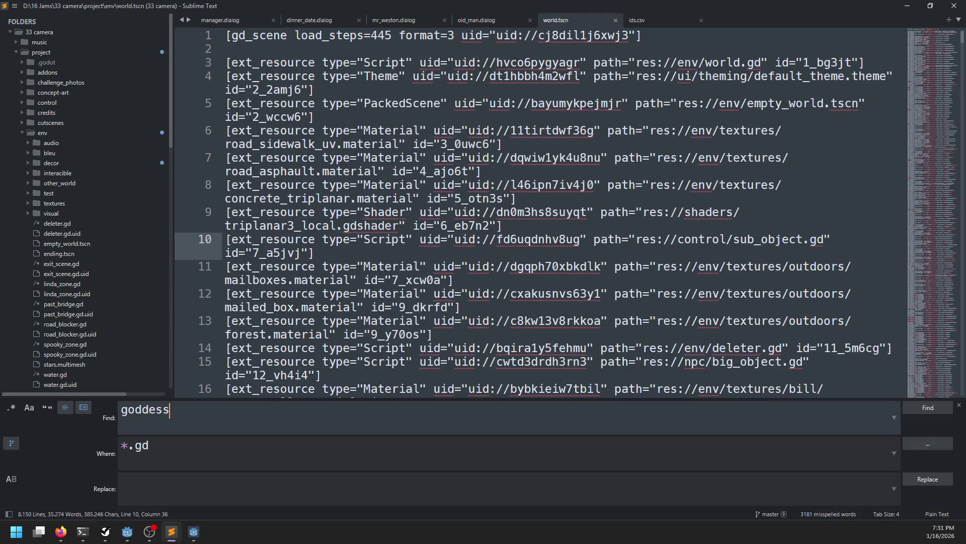
key("Return")
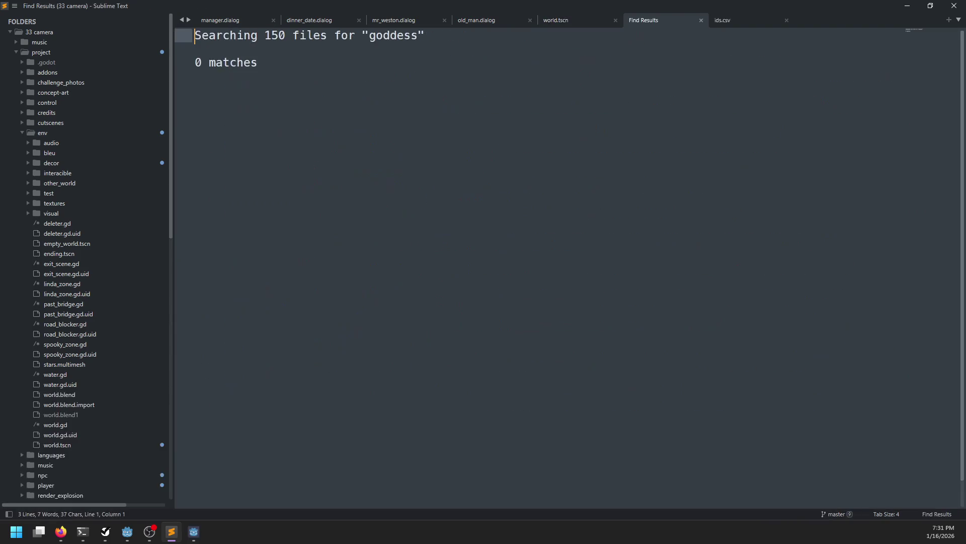
left_click(701, 20)
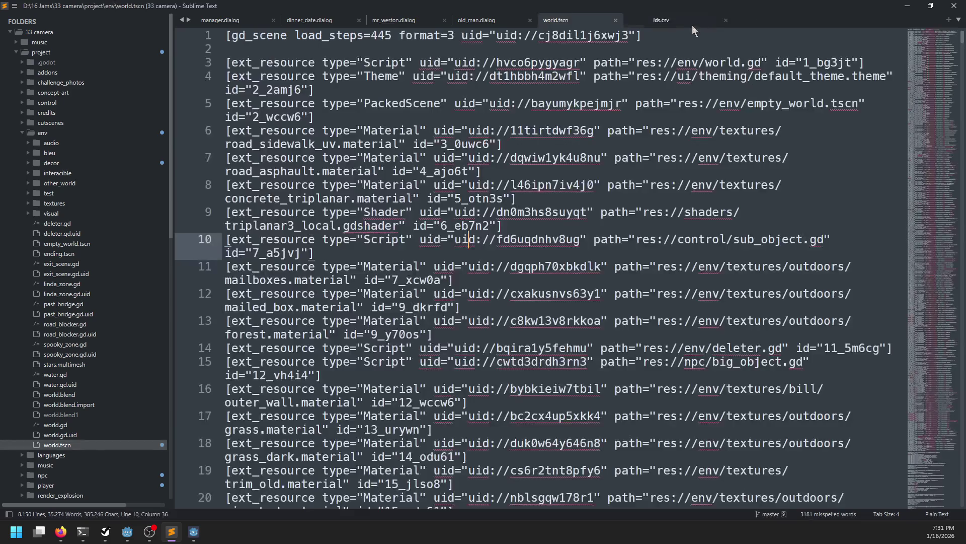
Cycle through the 16 'goddess' matches in world.tscn, then close the find bar
key("ctrl+f")
type("goddess")
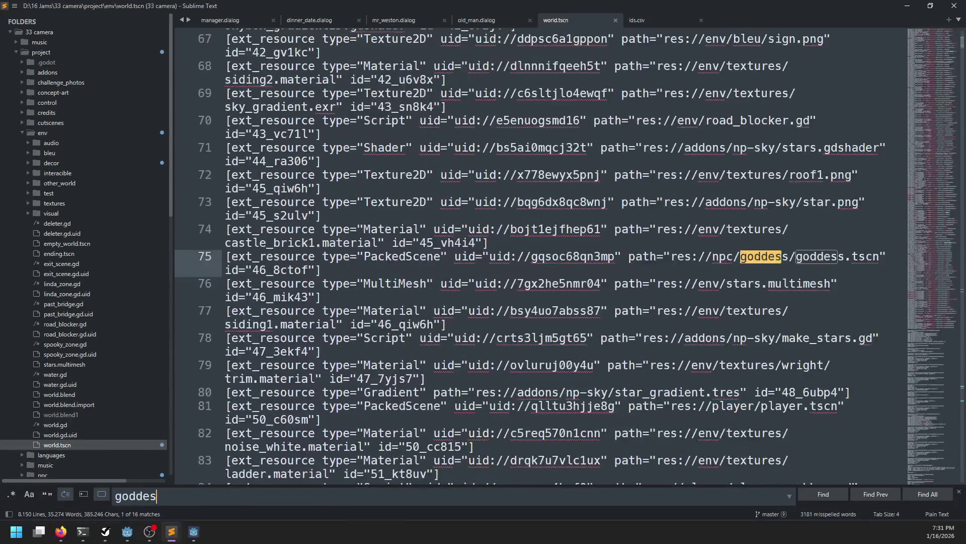
key("Return")
key("Return")
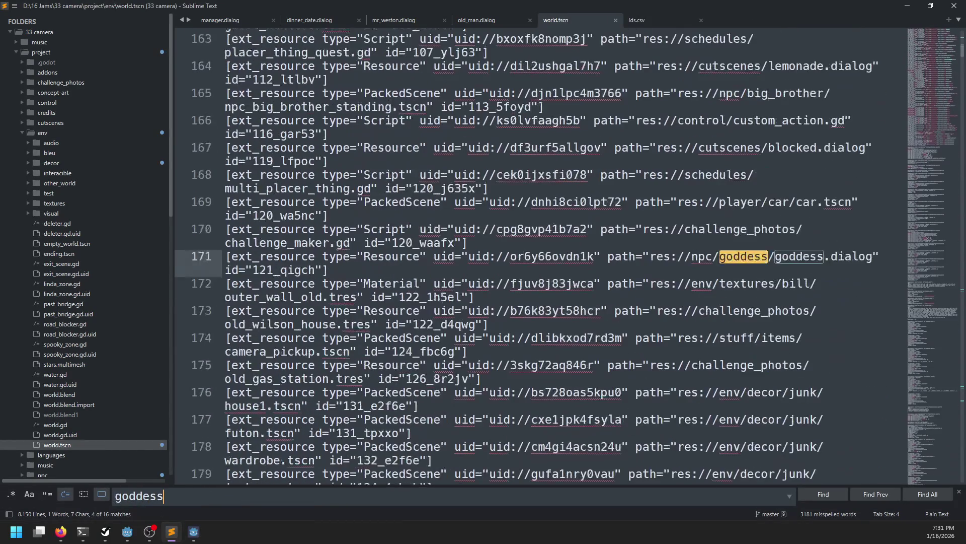
key("Return")
key("Return")
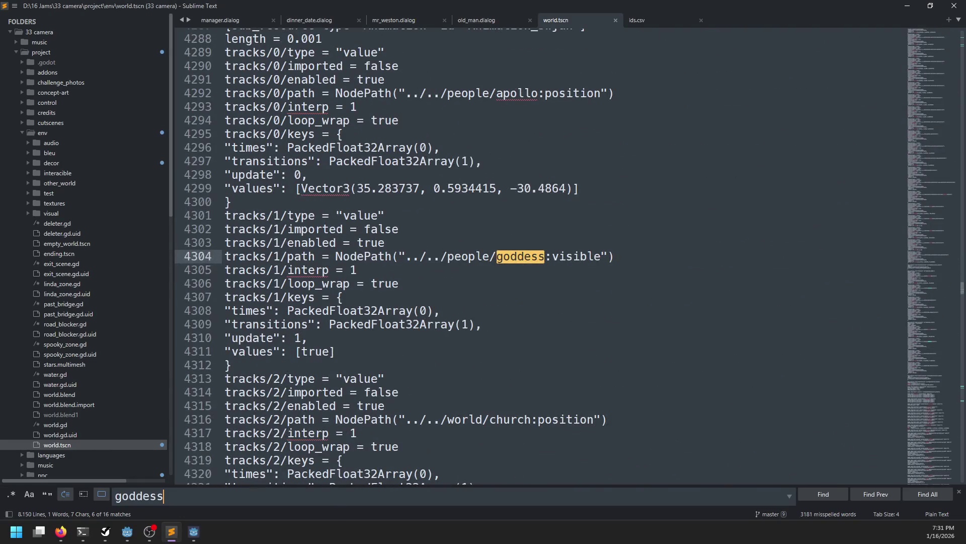
key("Return")
key("Return")
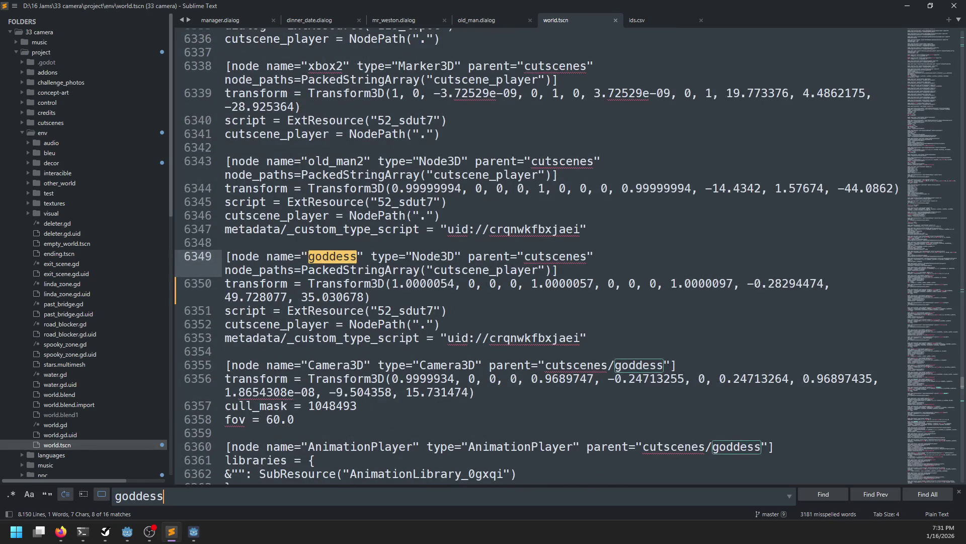
key("Return")
key("Return")
key("Return")
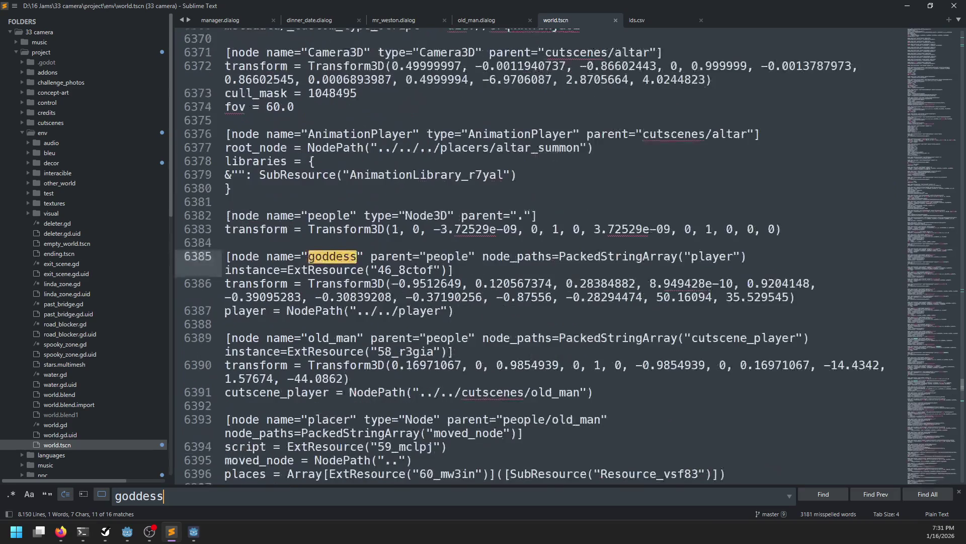
key("Return")
key("Return")
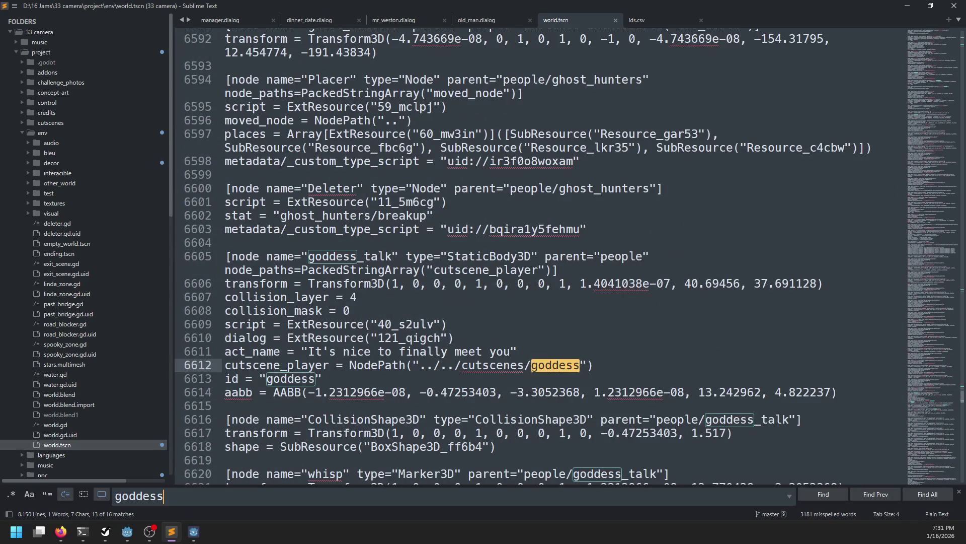
key("Return")
key("Return")
key("Return")
key("Return")
key("Return")
key("Return")
key("Return")
key("Return")
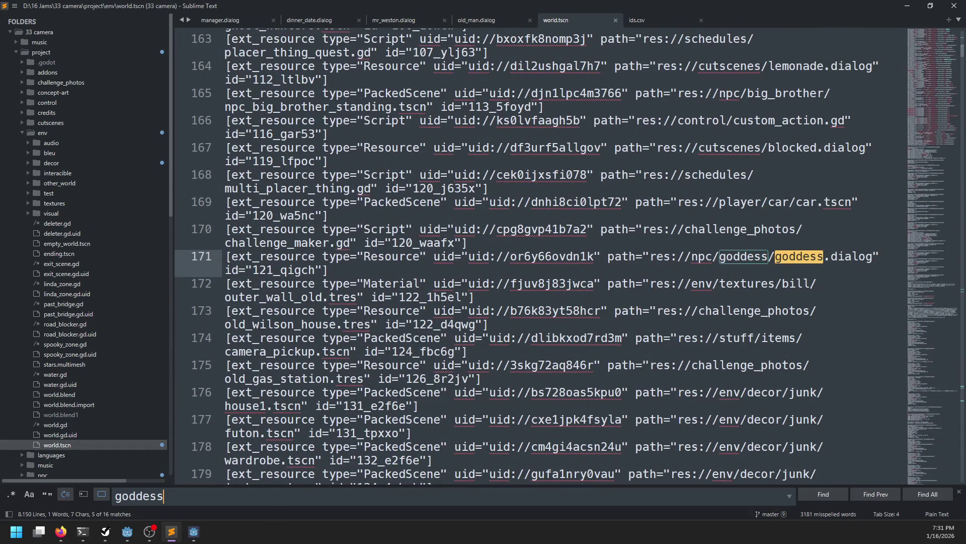
key("Return")
key("Return")
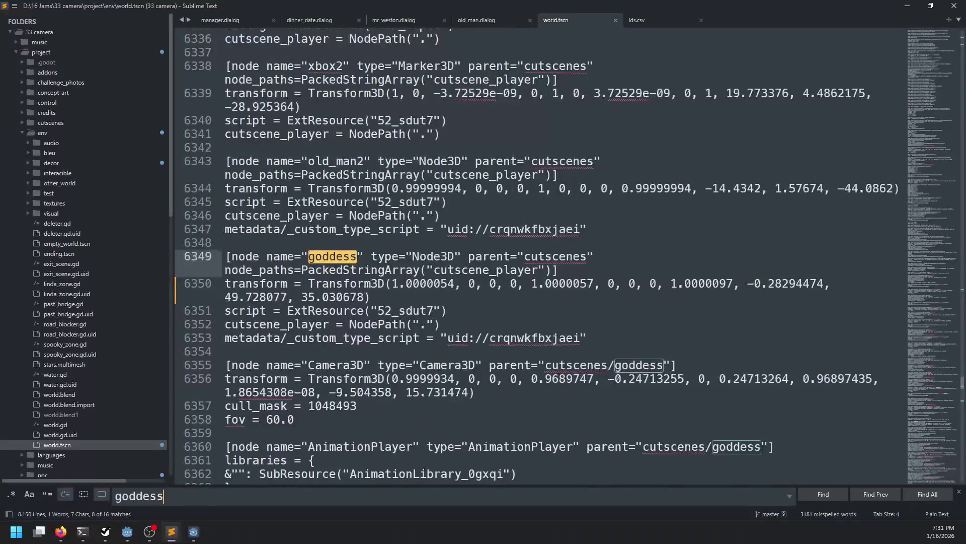
key("Return")
key("Return")
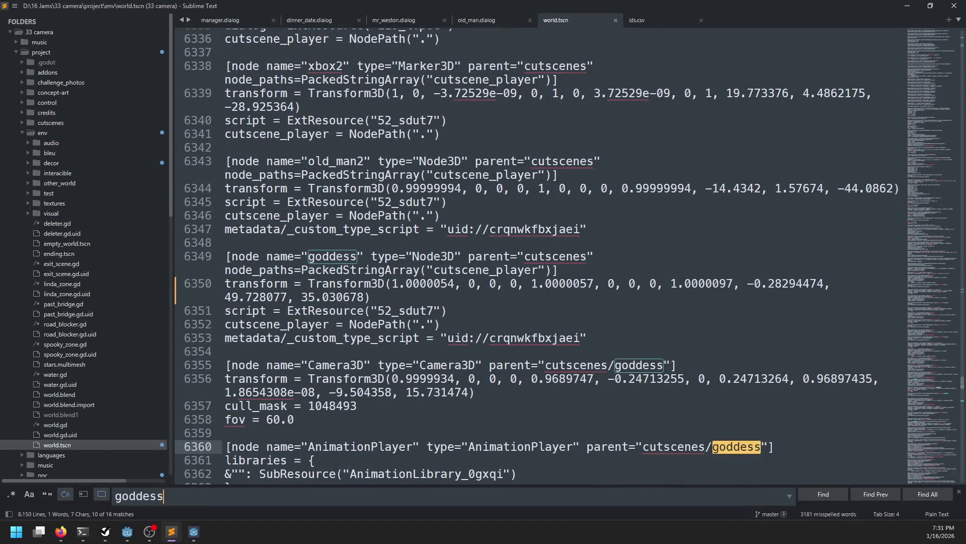
key("Escape")
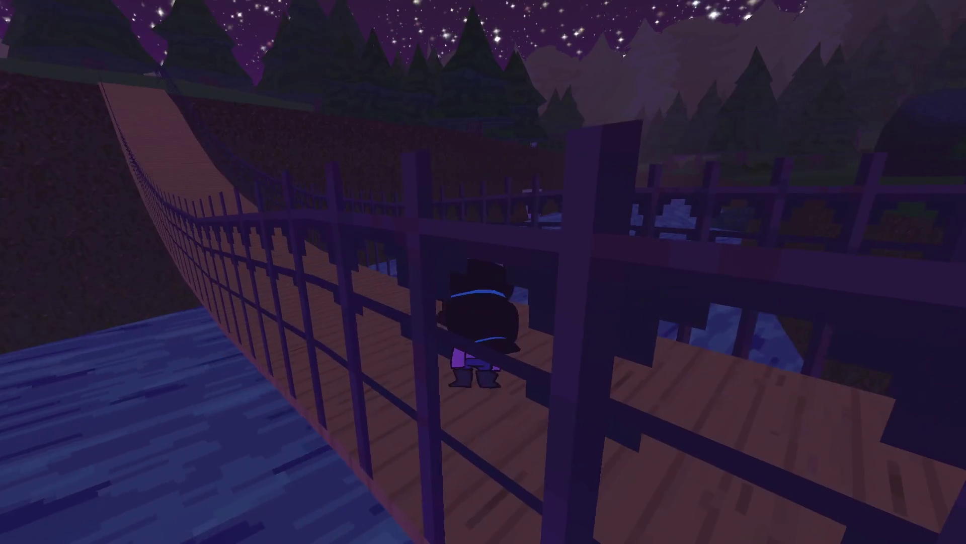
Enable noclip in the game with the player.toggle_noclip console command
key("grave")
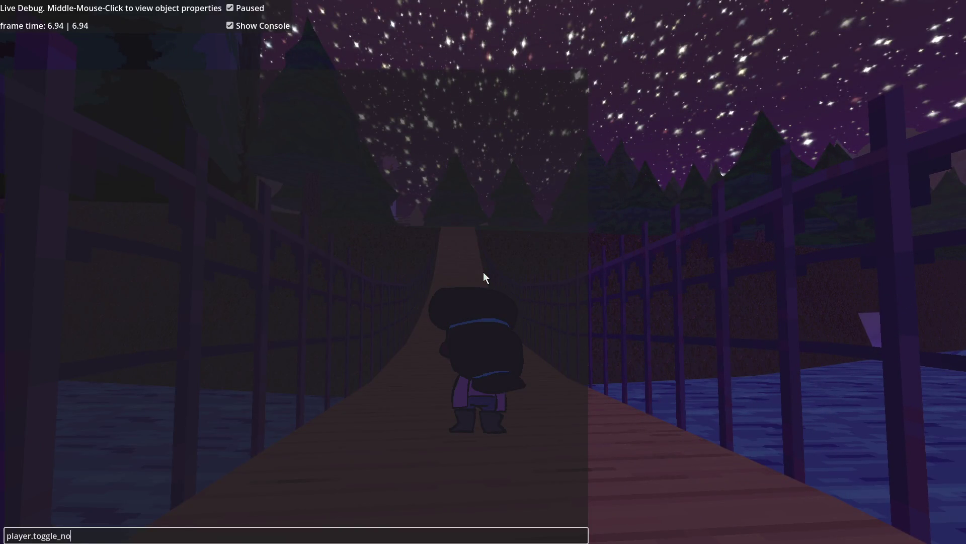
key("Return")
key("grave")
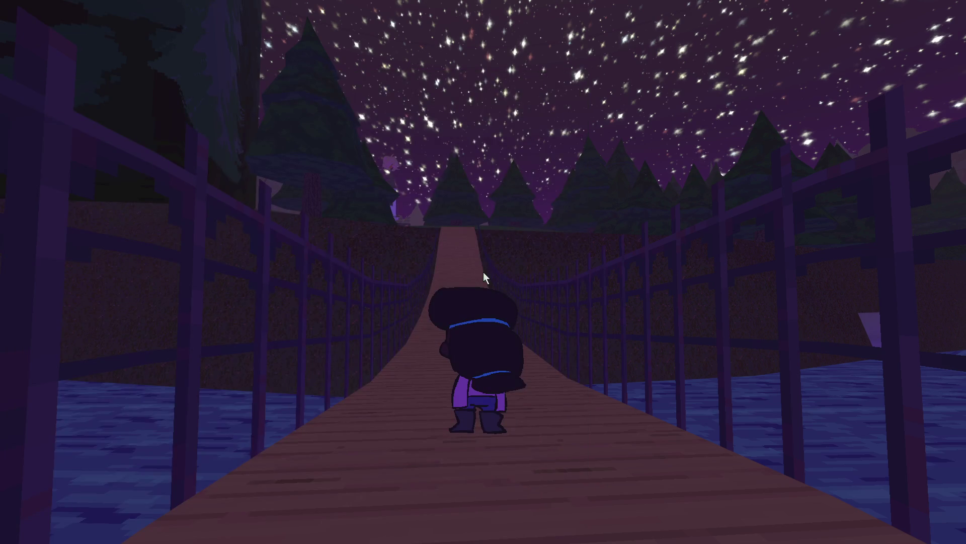
key("F12")
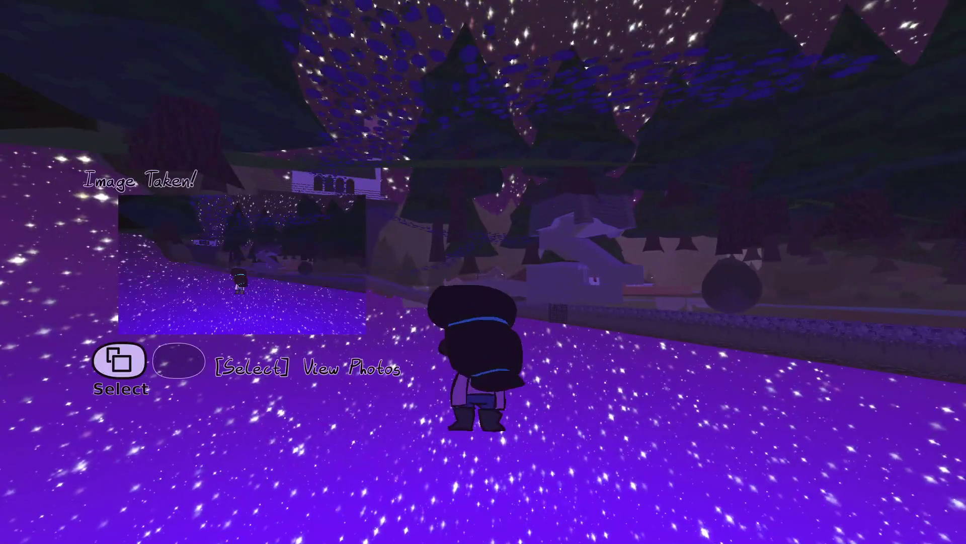
Fly onto the church tower balcony to trigger the goddess greeting, then return to Godot
key("w")
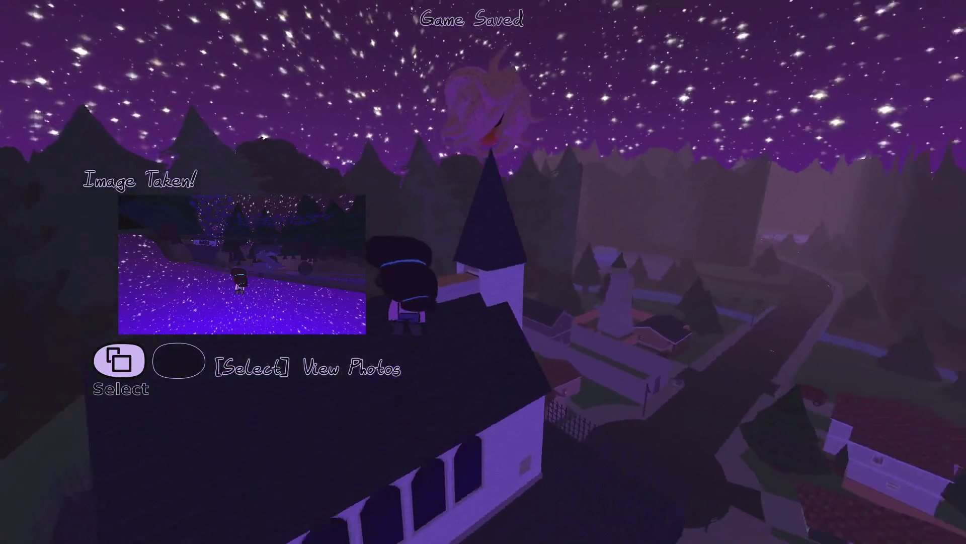
key("w")
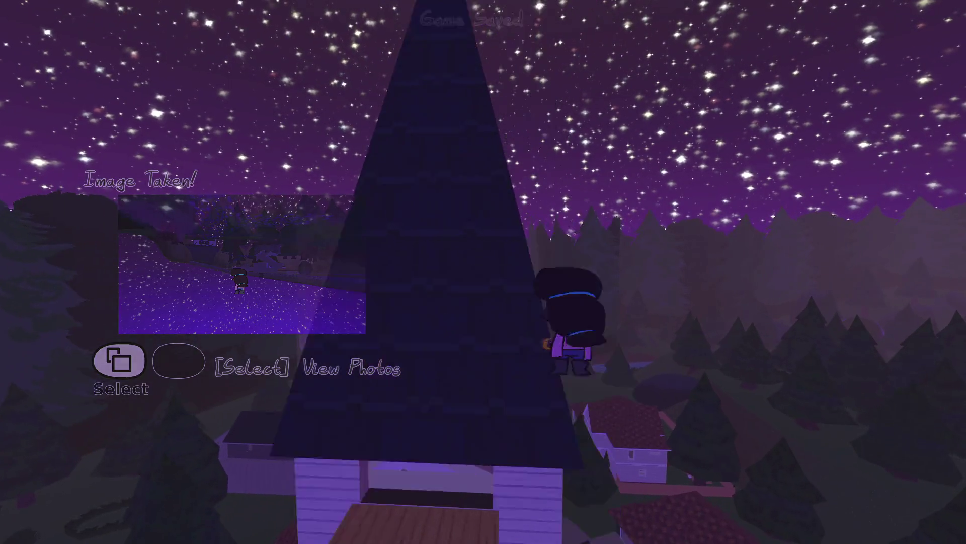
key("w")
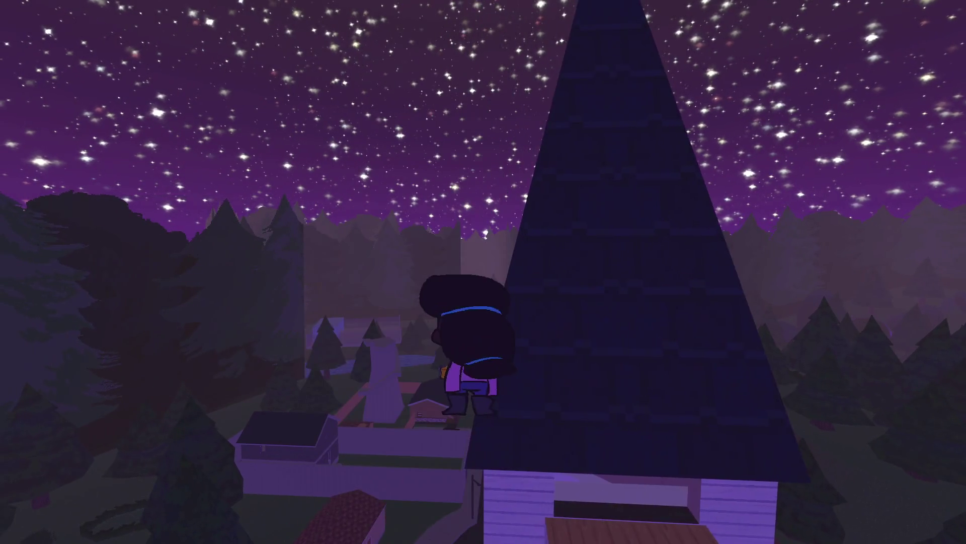
key("w")
key("grave")
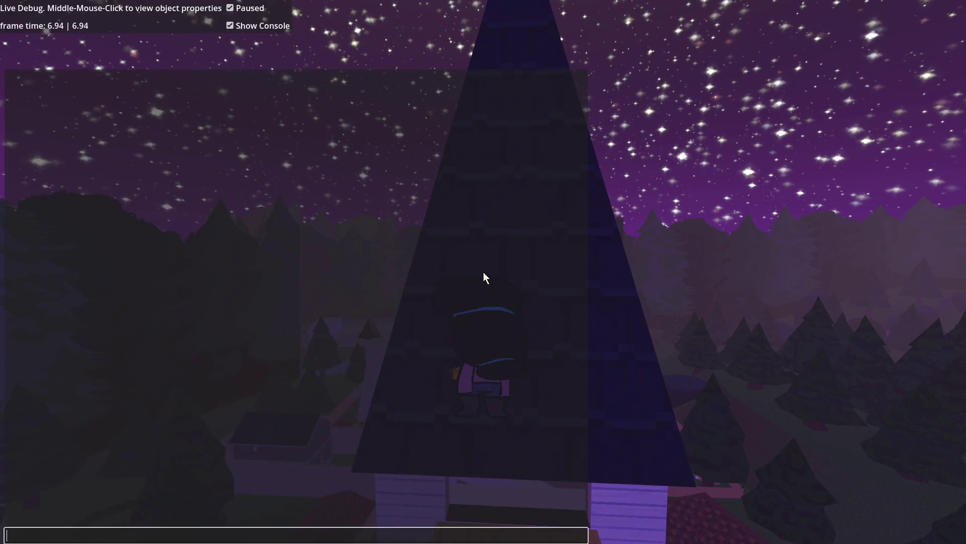
key("grave")
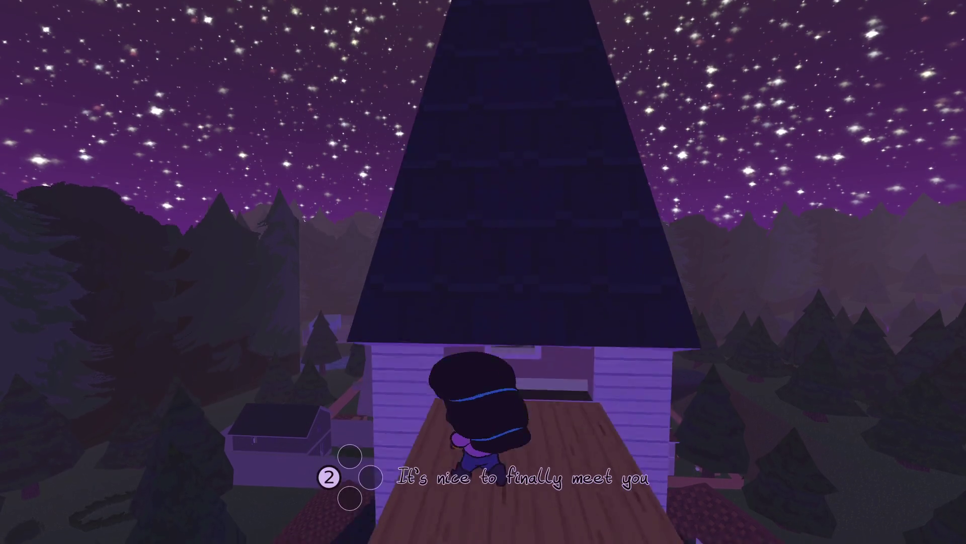
key("alt+Tab")
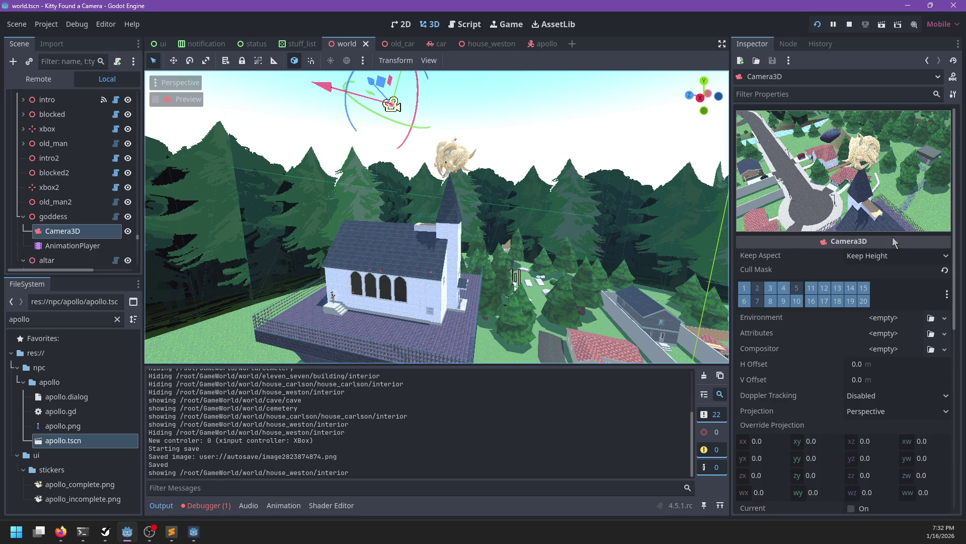
Select the goddess Camera3D with the hello animation loaded and frame the church front
scroll(493, 245, "down", 5)
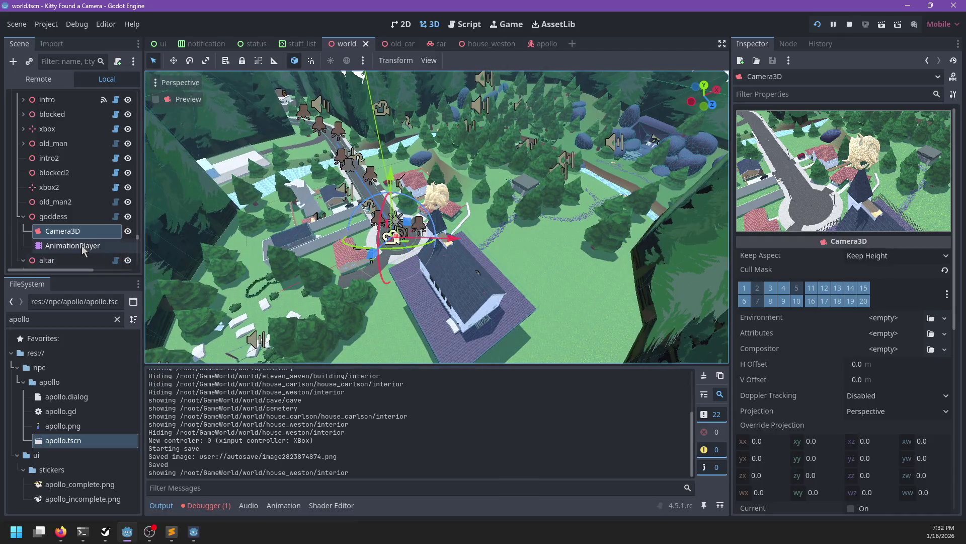
left_click(55, 221)
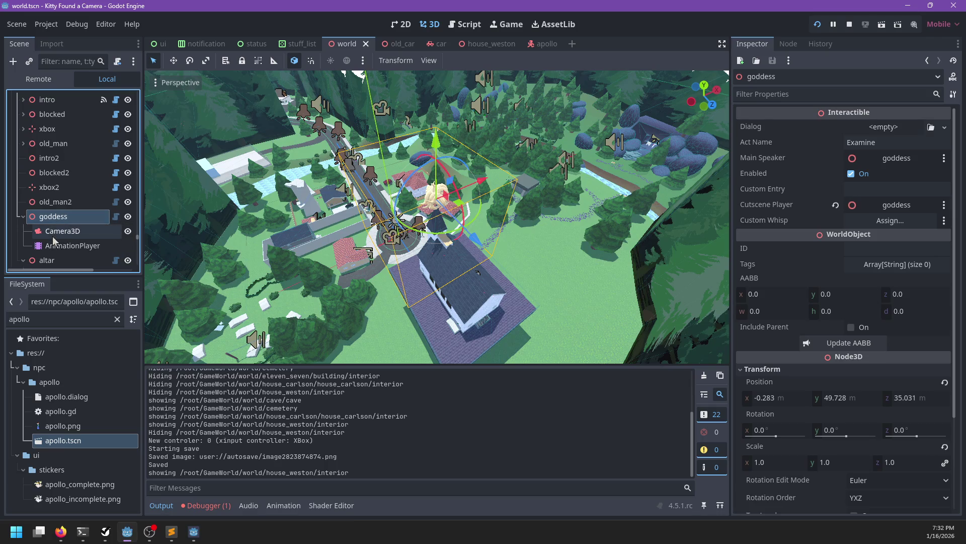
key("Down")
left_click(54, 217)
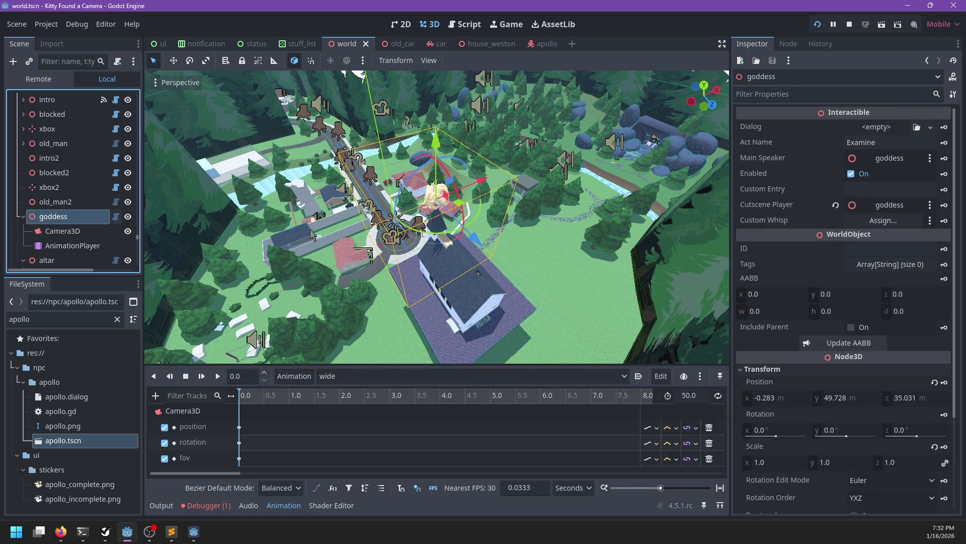
key("f")
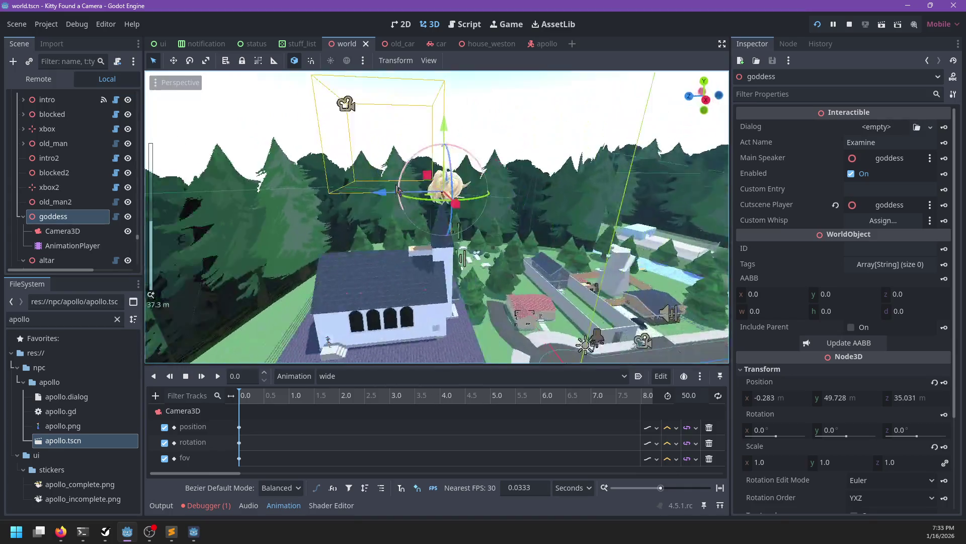
key("Up")
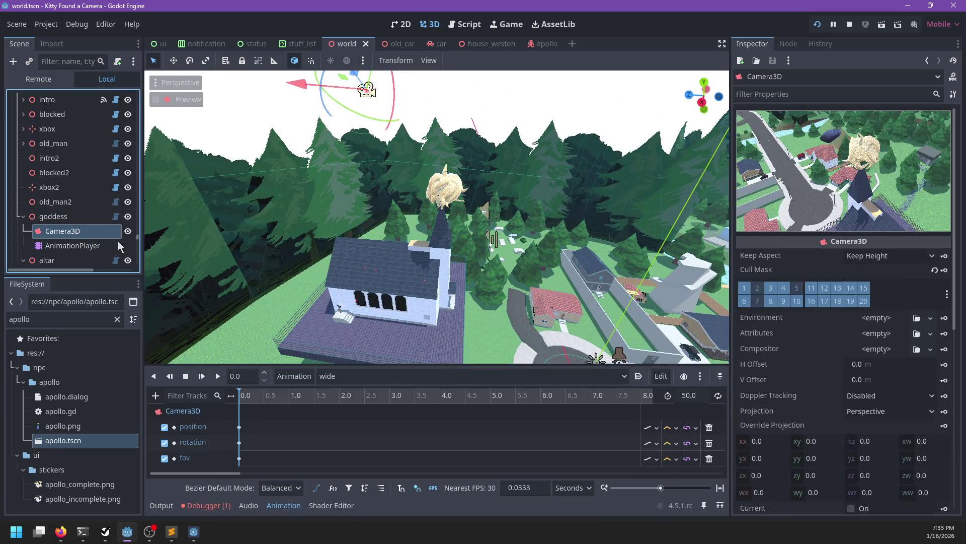
left_click(352, 376)
left_click(342, 410)
key("f")
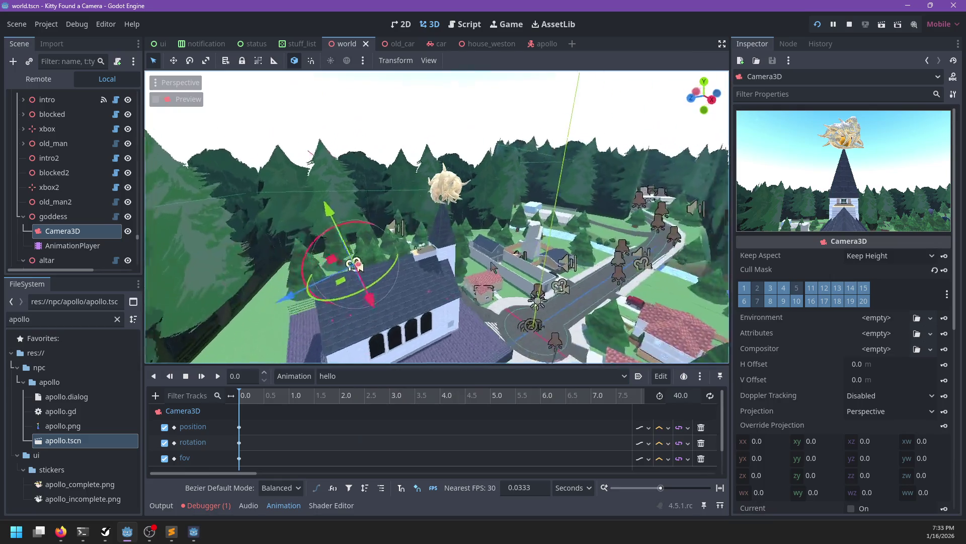
left_click_drag(522, 216, 487, 220)
left_click_drag(383, 227, 347, 227)
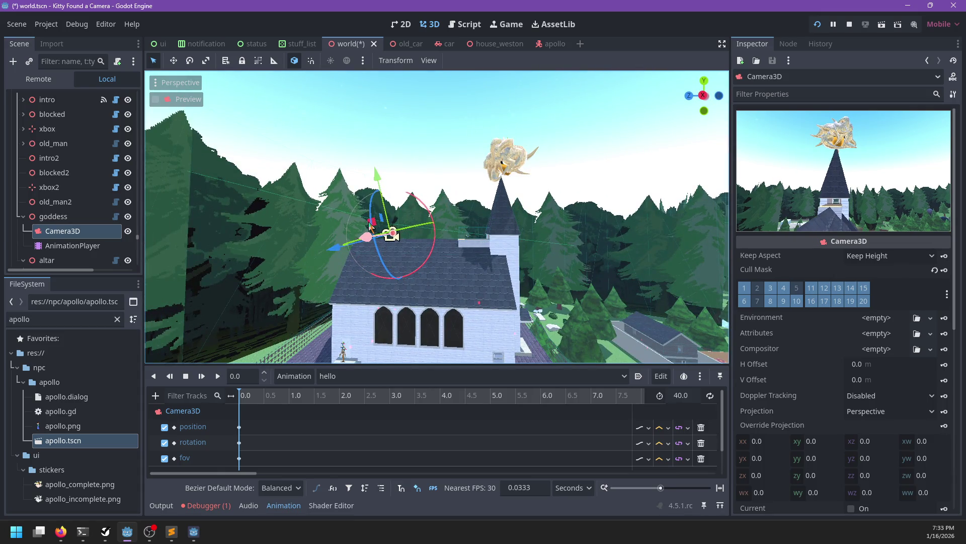
scroll(388, 229, "up", 3)
Reposition the camera and key its position and rotation in hello
mouse_move(390, 232)
left_mouse_down()
mouse_move(328, 240)
mouse_move(356, 213)
mouse_move(346, 176)
left_mouse_up()
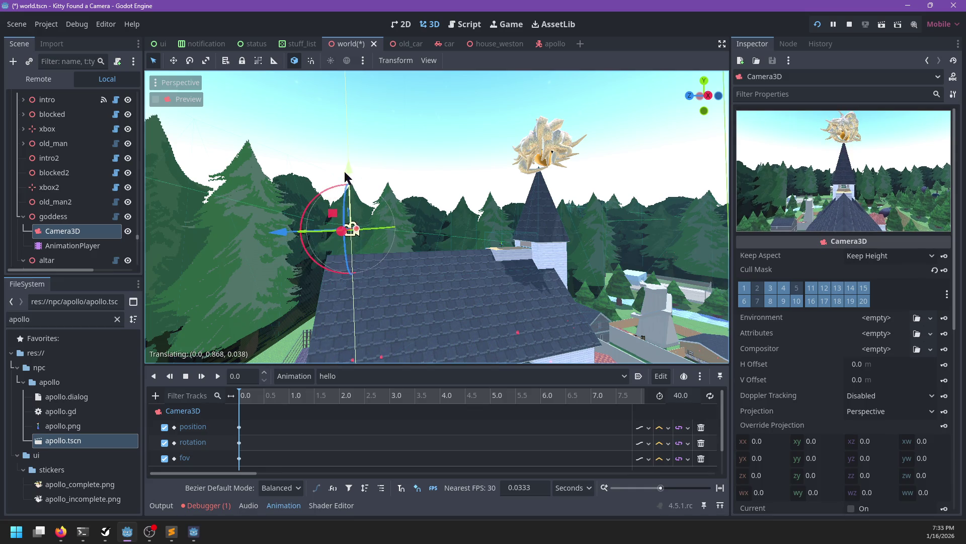
mouse_move(339, 190)
left_mouse_down()
mouse_move(352, 174)
mouse_move(352, 146)
left_mouse_up()
right_click(352, 146)
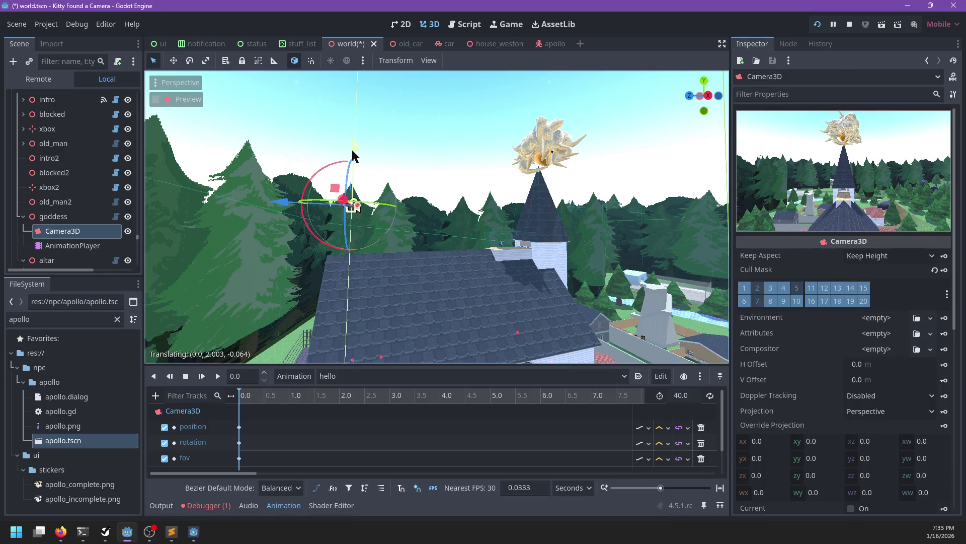
mouse_move(285, 207)
left_mouse_down()
mouse_move(307, 209)
mouse_move(274, 217)
left_mouse_up()
scroll(769, 426, "down", 5)
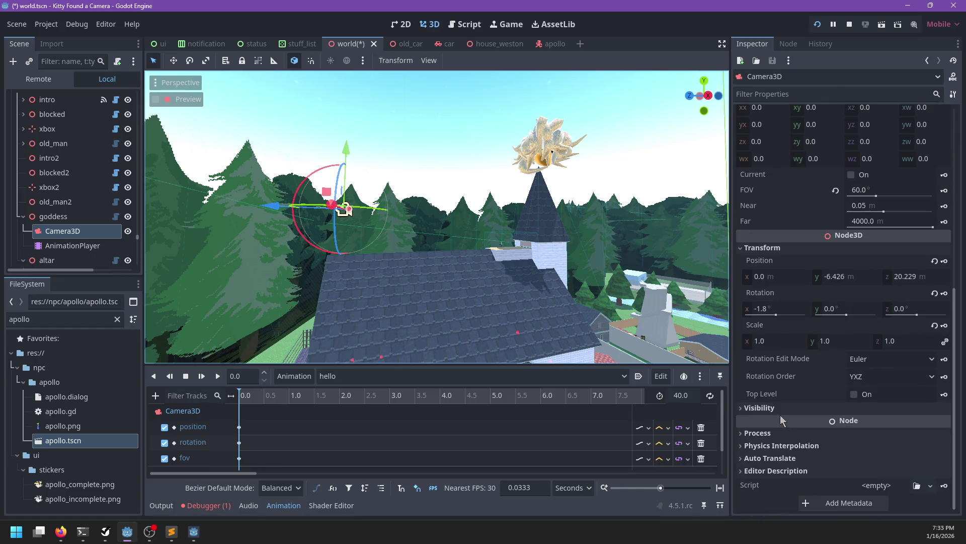
left_click(945, 262)
left_click(944, 293)
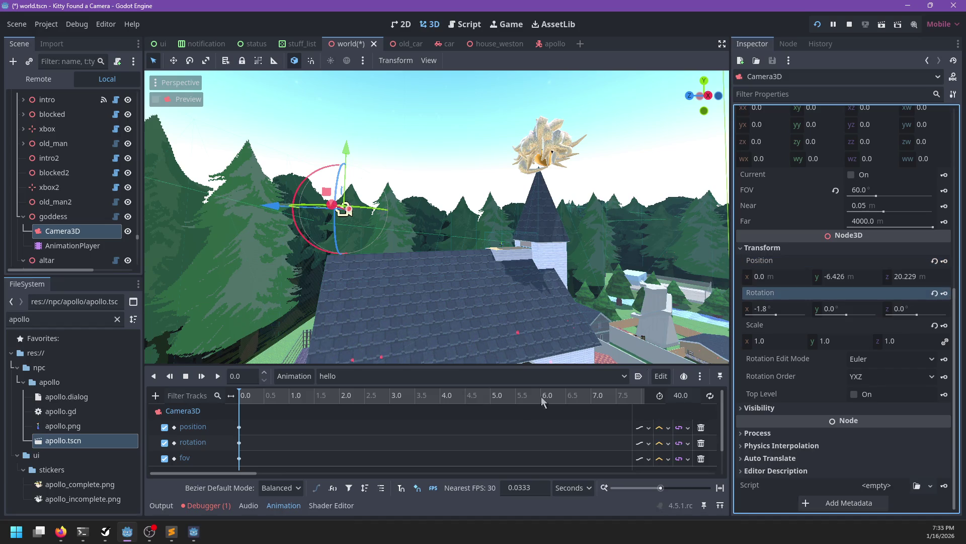
Delete the existing camera keyframes at 40 in the hello timeline
scroll(377, 443, "down", 3)
mouse_move(373, 397)
left_mouse_down()
mouse_move(472, 397)
mouse_move(202, 401)
left_mouse_up()
scroll(325, 432, "left", 5)
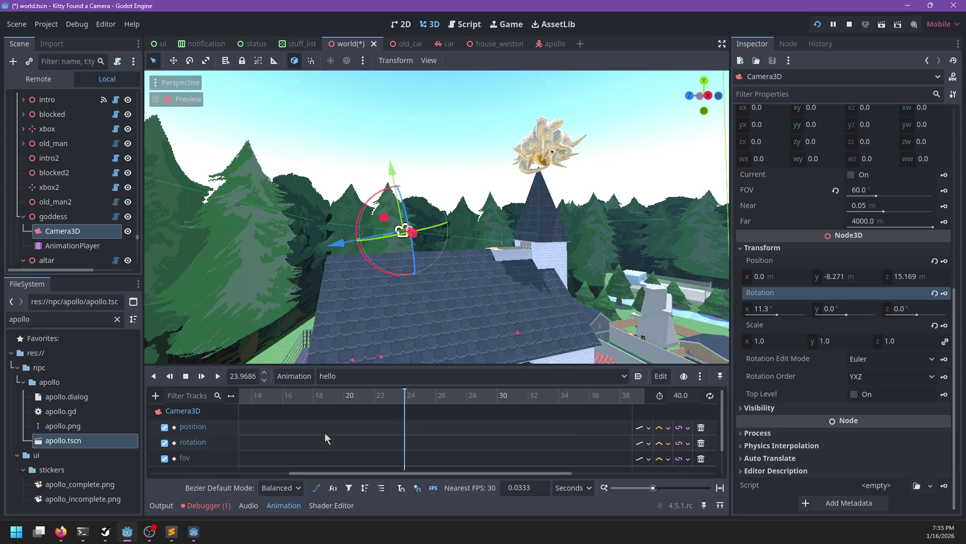
scroll(325, 434, "right", 5)
scroll(331, 421, "down", 3)
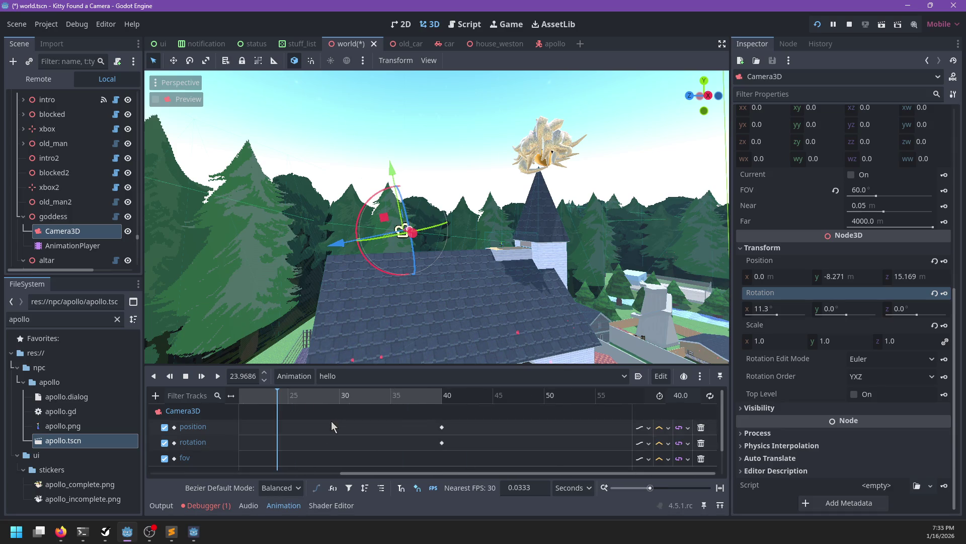
left_click_drag(400, 398, 442, 398)
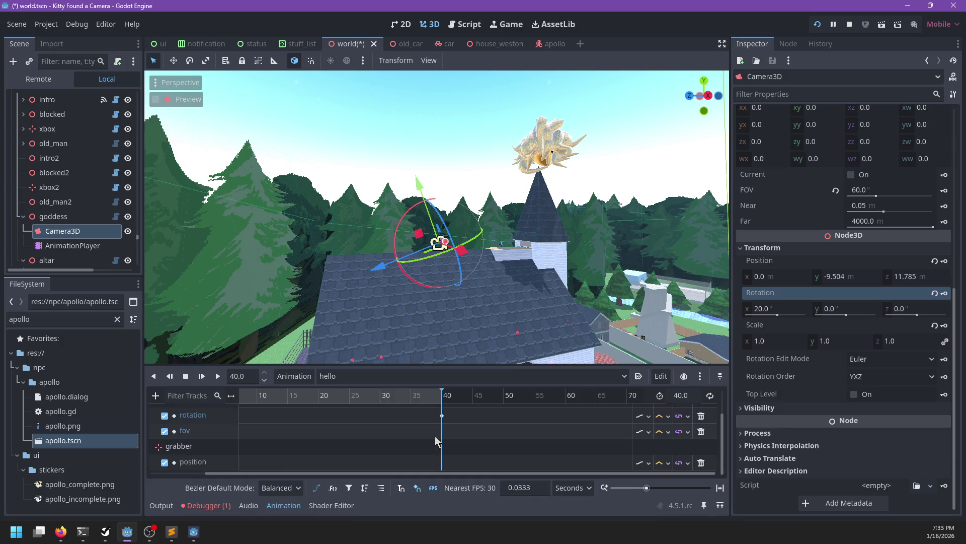
left_click_drag(464, 451, 436, 417)
key("Delete")
left_click(389, 398)
left_click(442, 398)
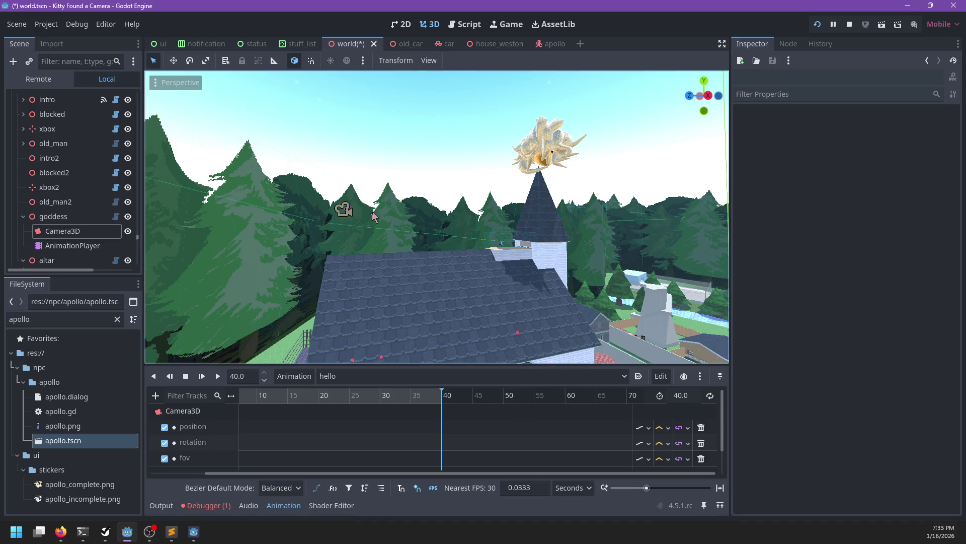
Move the camera above the church roof and key its position and rotation at 40
left_click(355, 211)
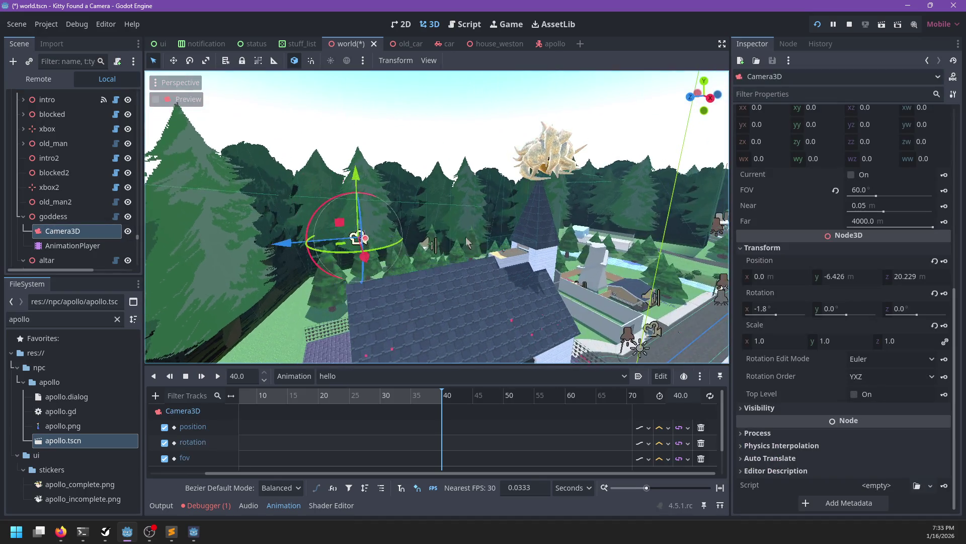
scroll(785, 156, "up", 5)
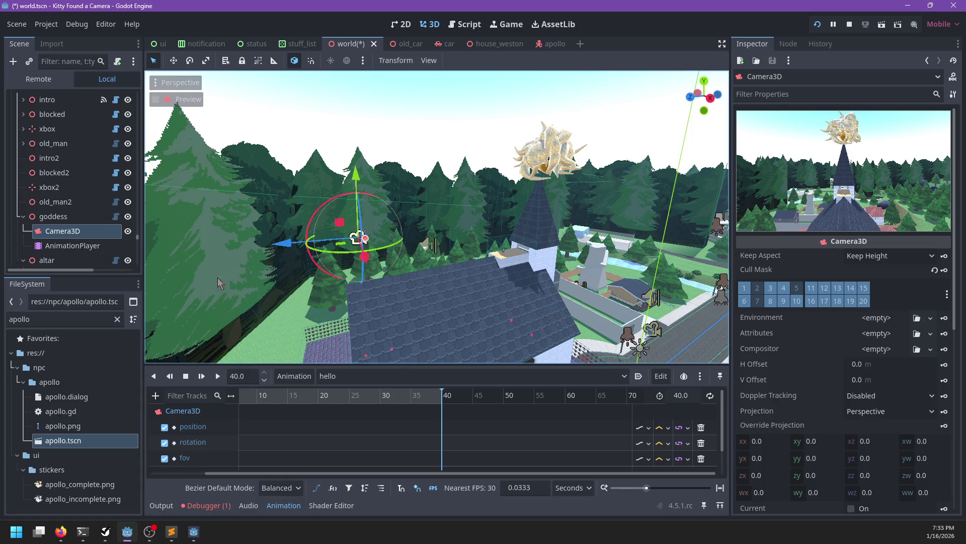
left_click(155, 100)
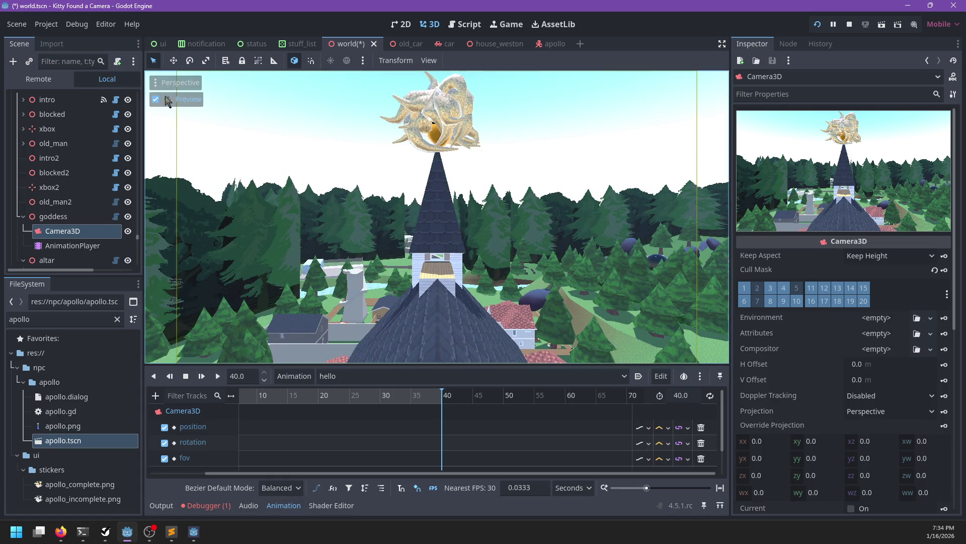
left_click(155, 99)
mouse_move(321, 214)
left_mouse_down()
mouse_move(365, 236)
mouse_move(369, 208)
mouse_move(360, 206)
left_mouse_up()
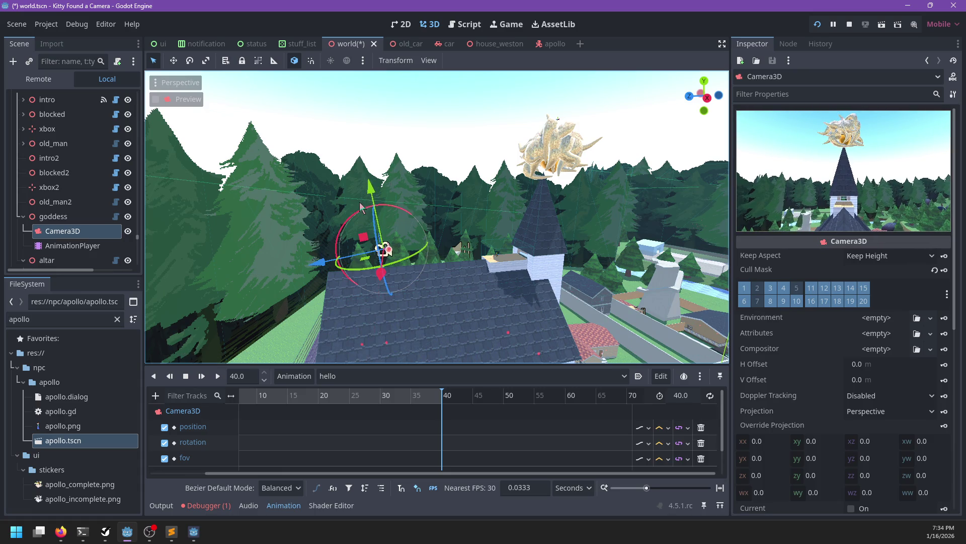
scroll(803, 433, "down", 5)
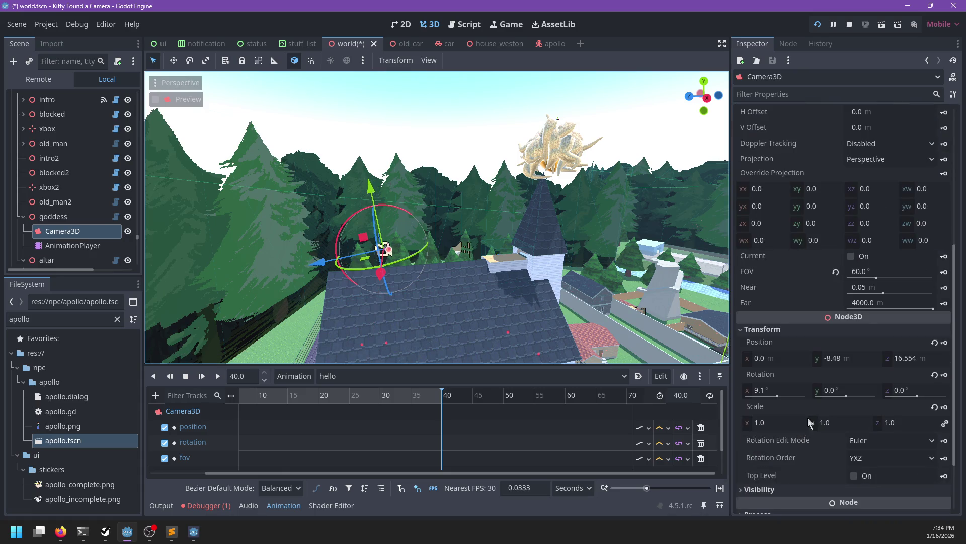
left_click(944, 343)
left_click(944, 374)
Play back the hello animation from the start, reset it to 0, and save
scroll(856, 383, "up", 5)
scroll(387, 397, "down", 3)
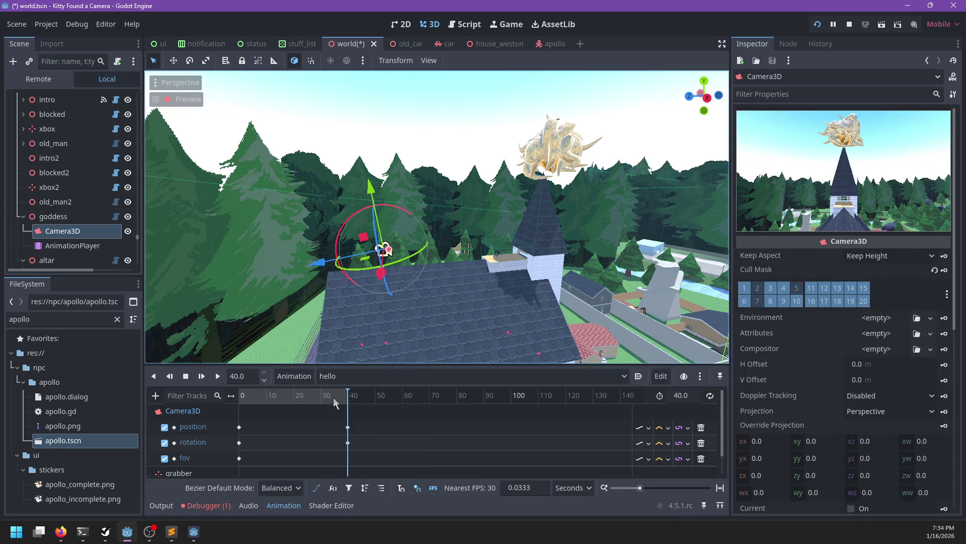
left_click_drag(330, 399, 234, 398)
left_click(203, 376)
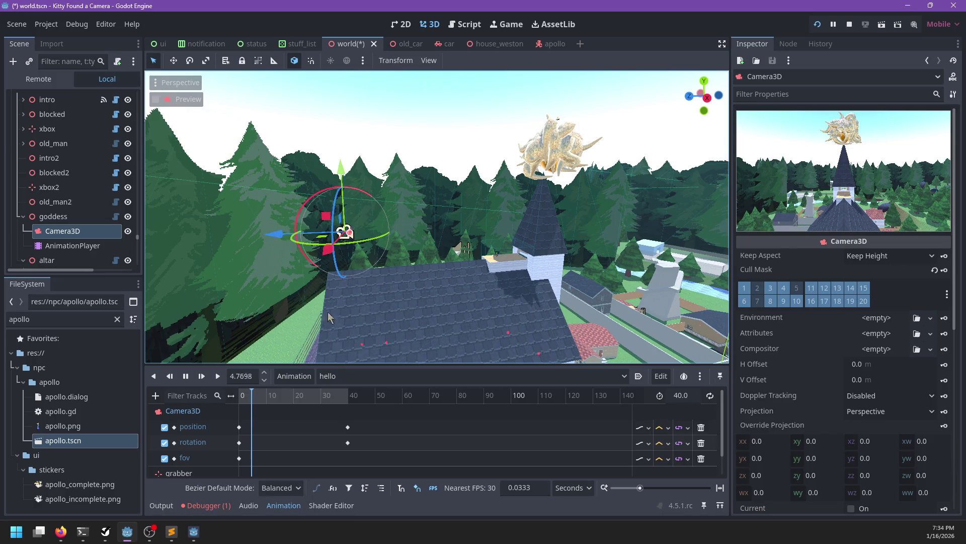
left_click(186, 376)
left_click(239, 395)
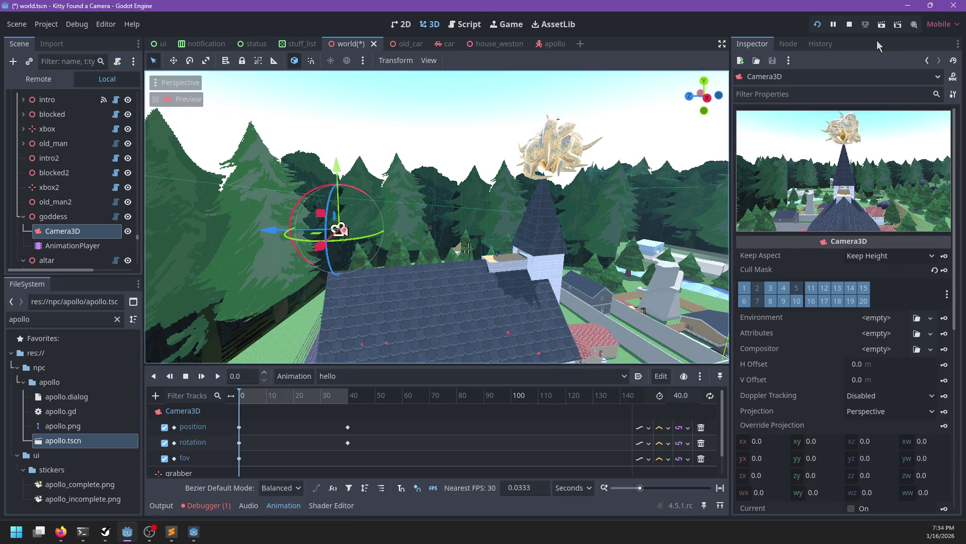
key("ctrl+s")
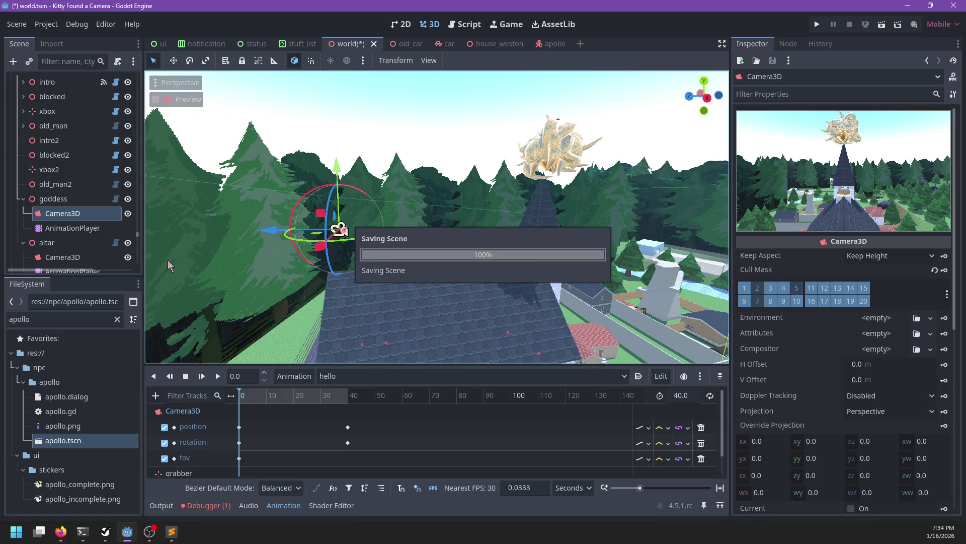
In the profile animation, move the camera beside the church and key its start position and rotation
left_click(407, 376)
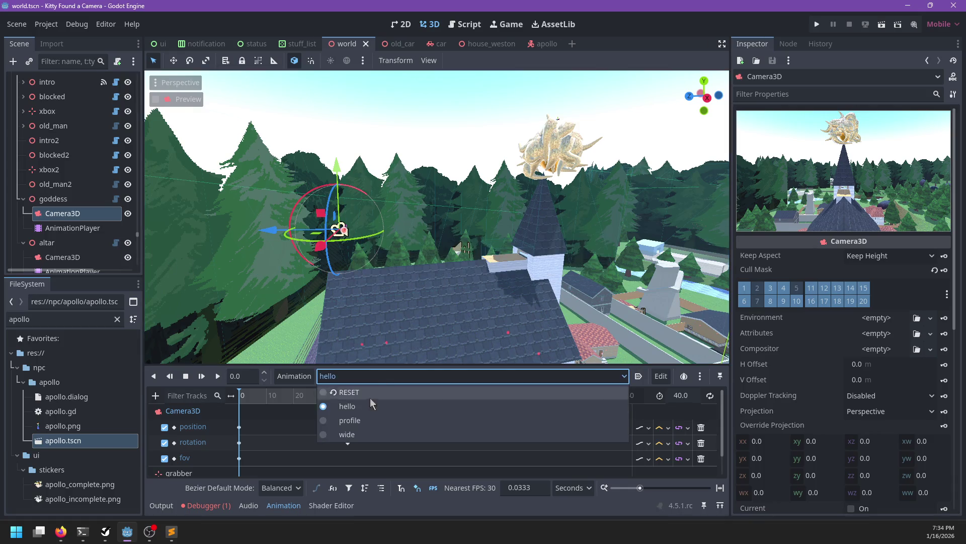
left_click(356, 422)
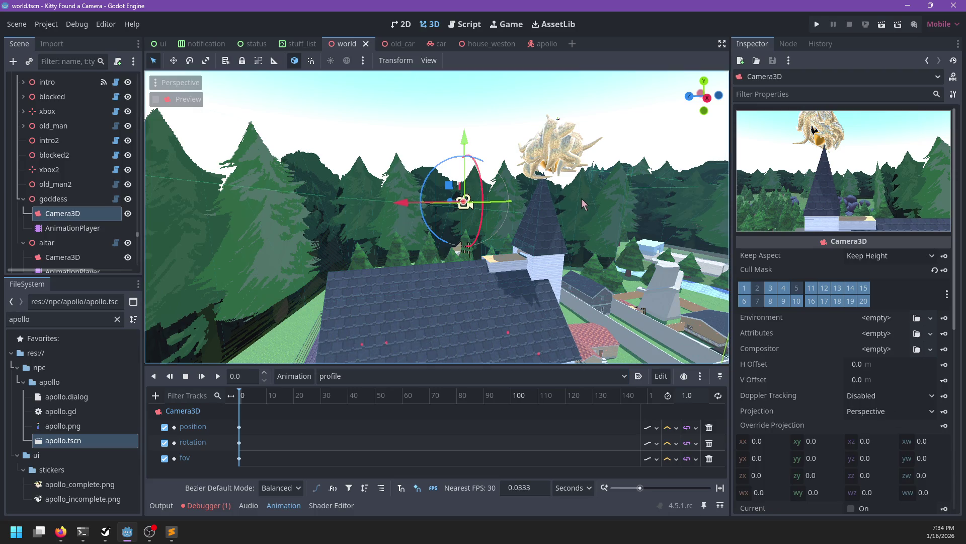
scroll(390, 270, "down", 3)
left_click_drag(323, 202, 294, 201)
left_click_drag(338, 138, 343, 149)
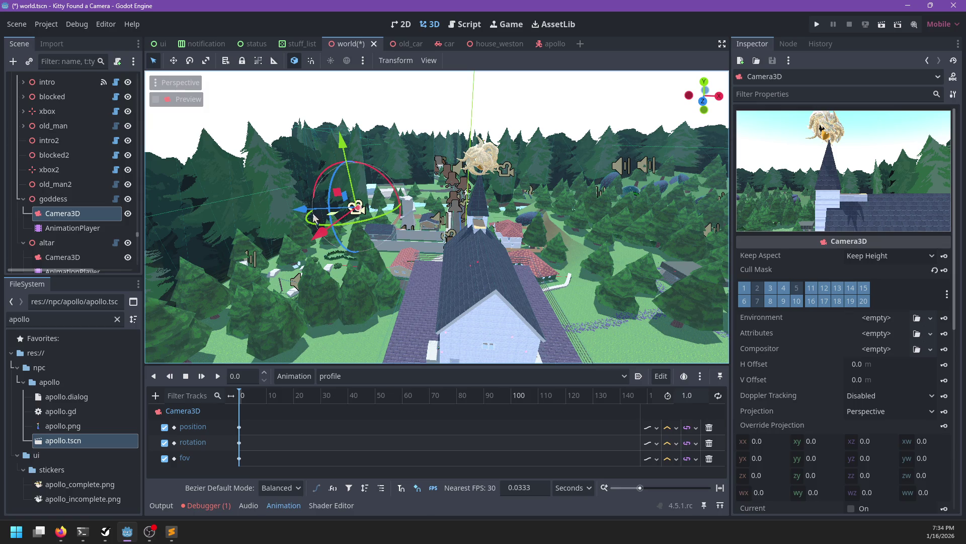
left_click_drag(296, 214, 281, 214)
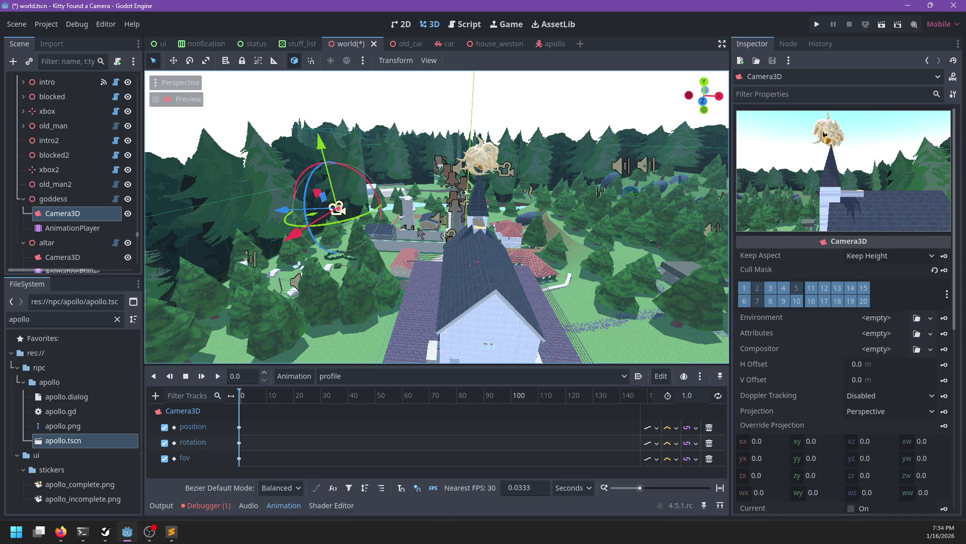
left_click_drag(321, 140, 319, 145)
scroll(817, 361, "down", 5)
left_click(946, 293)
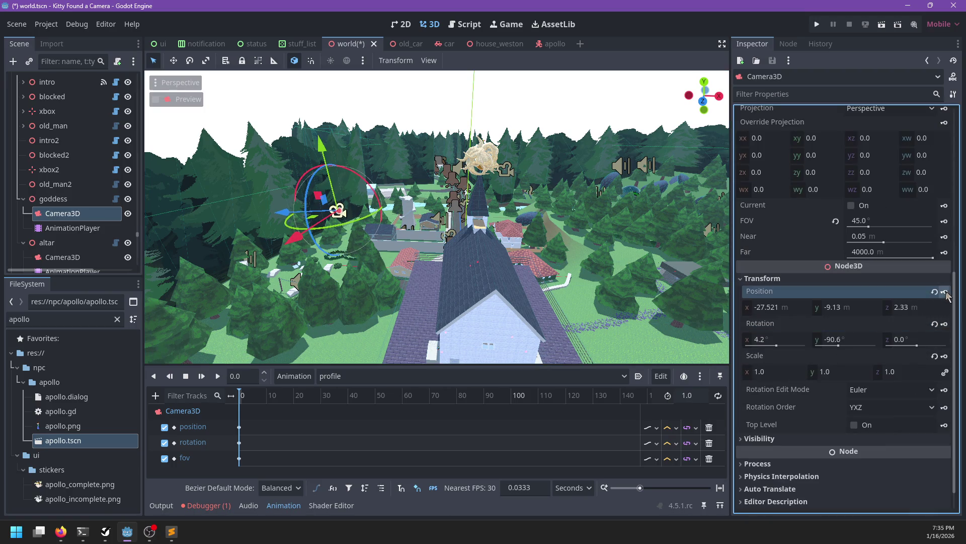
left_click(944, 326)
Set the profile clip length to 0.1 with normal looping
scroll(391, 431, "down", 3)
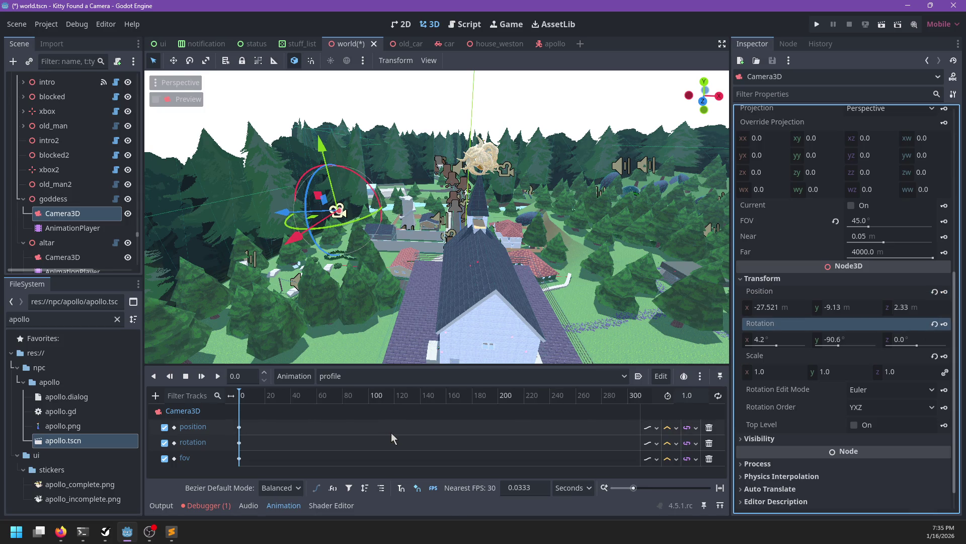
scroll(382, 434, "up", 6)
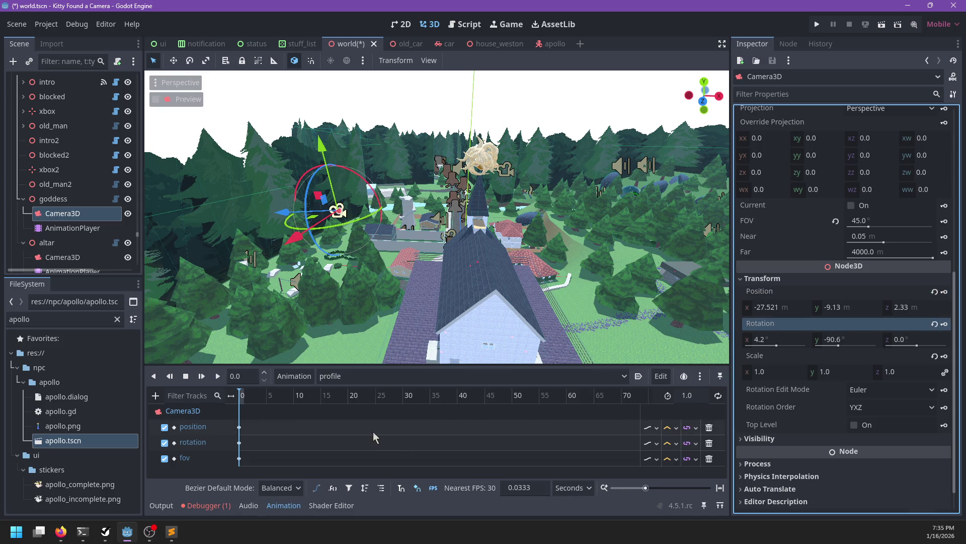
scroll(372, 431, "up", 5)
left_click(713, 396)
left_click(712, 397)
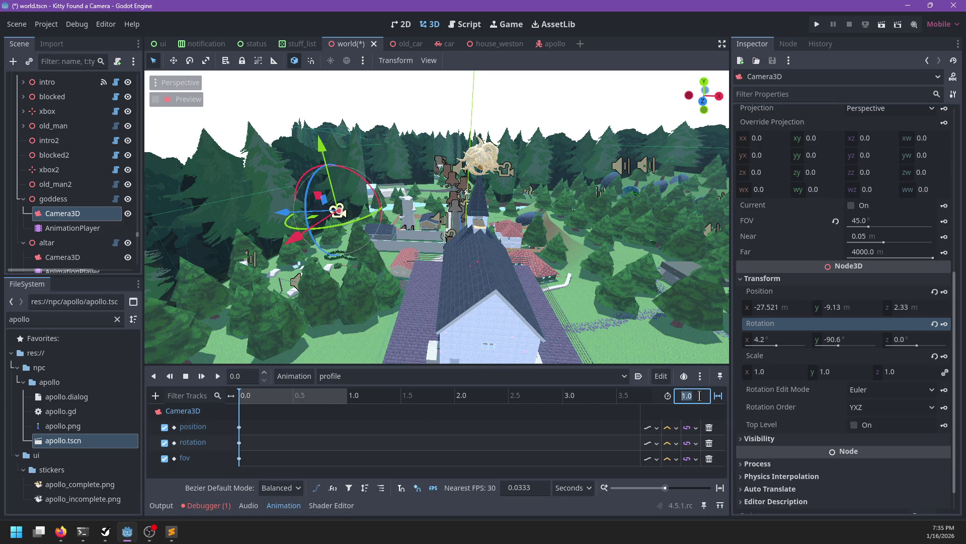
type("0.1")
key("Return")
left_click(718, 398)
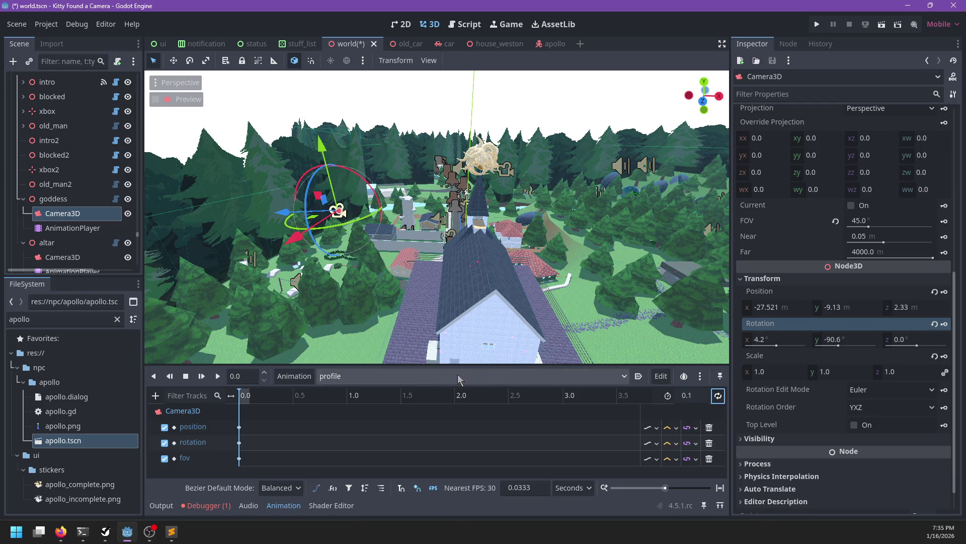
left_click(353, 376)
On the wide animation, place the camera over the church lawn and key its start position and rotation
left_click(334, 428)
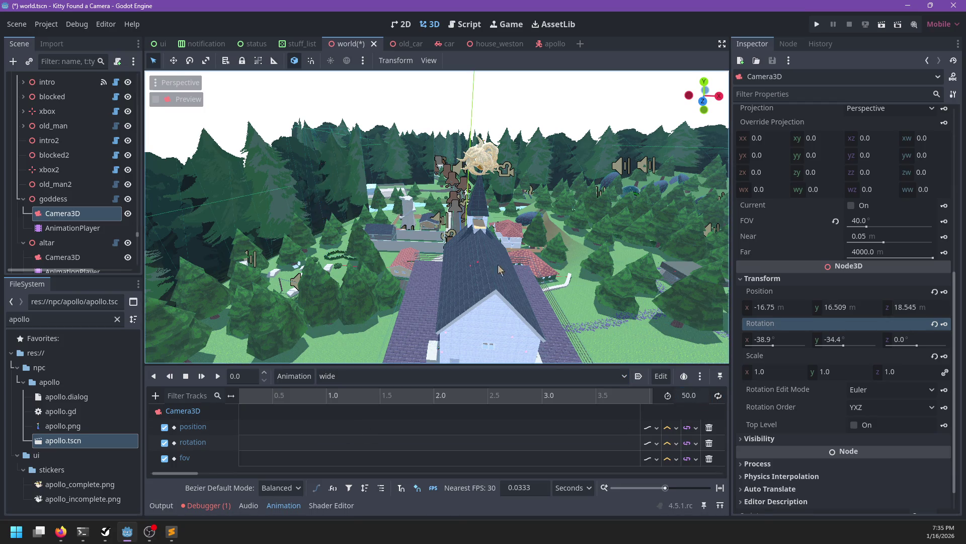
scroll(808, 216, "up", 5)
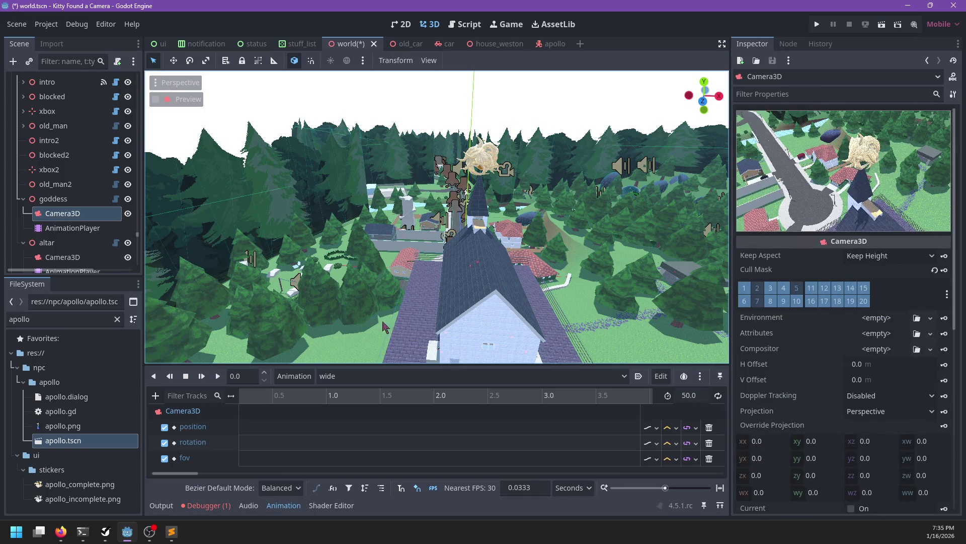
scroll(306, 421, "down", 3)
left_click_drag(421, 234, 425, 202)
left_click_drag(416, 296, 448, 309)
scroll(448, 310, "down", 5)
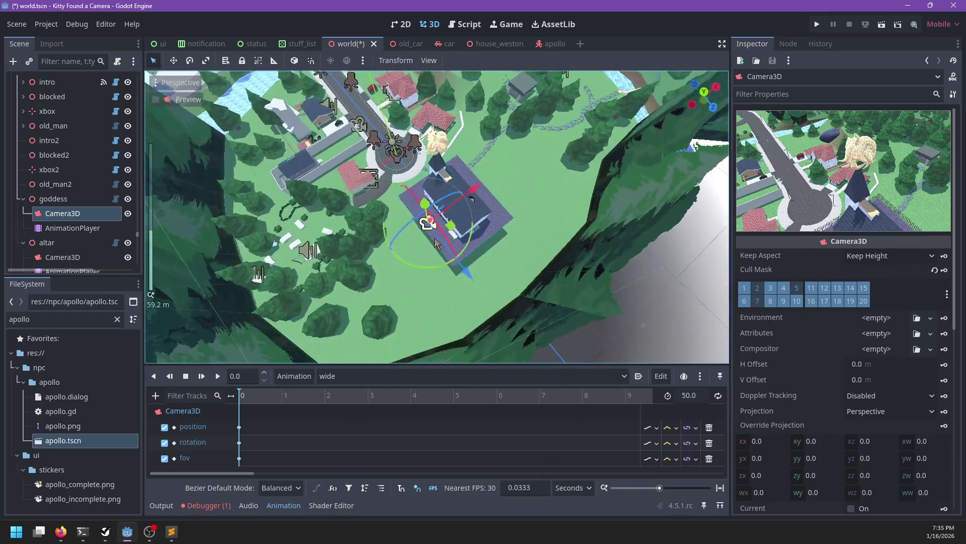
left_click_drag(452, 232, 444, 273)
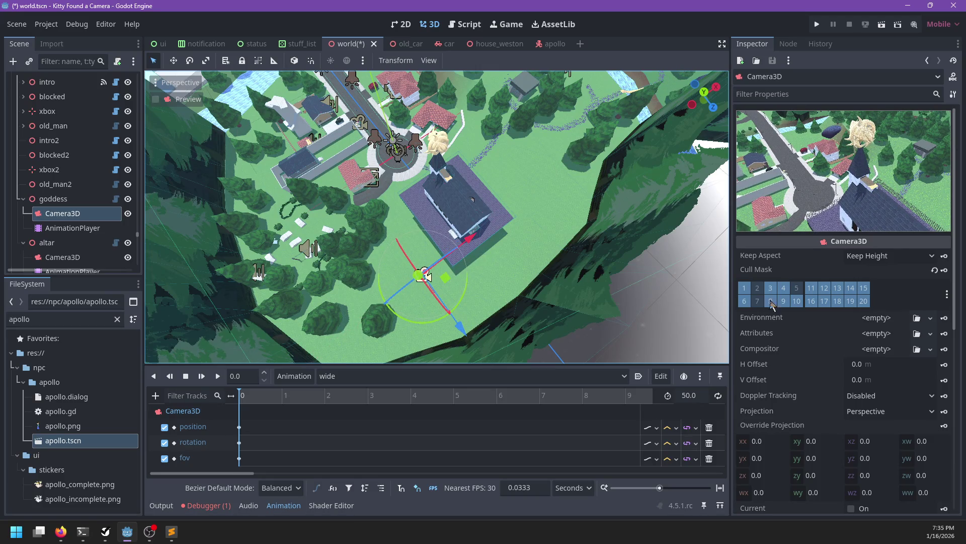
scroll(802, 397, "down", 3)
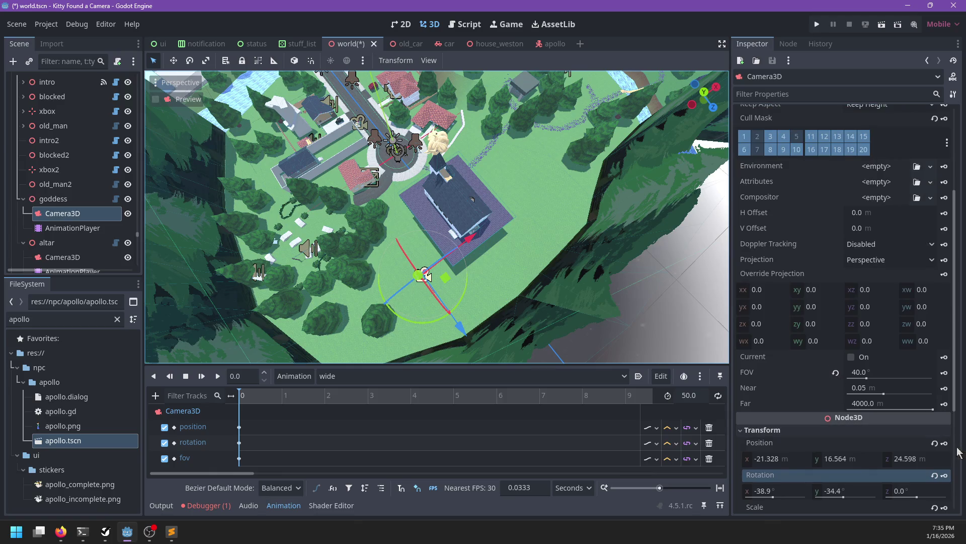
left_click(945, 446)
left_click(945, 475)
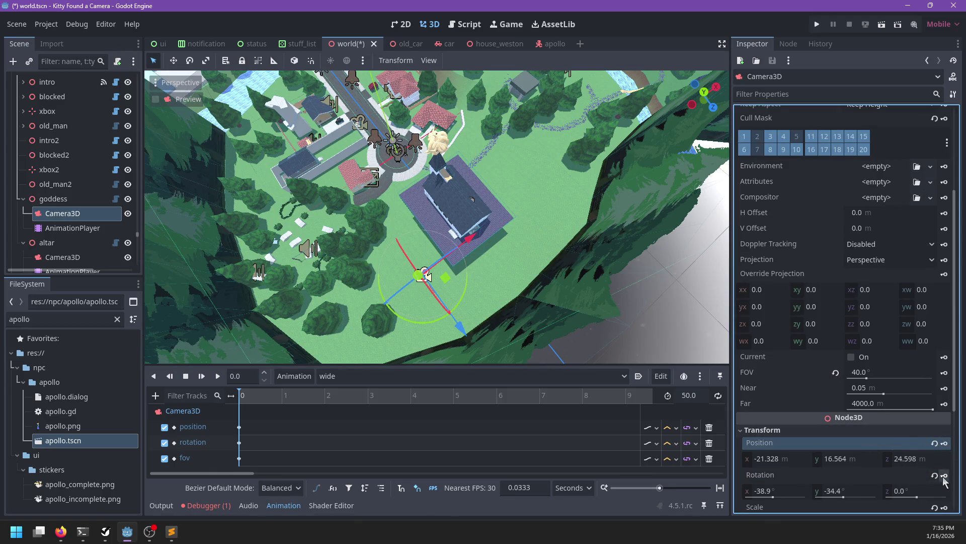
At the 50 mark, turn and move the camera to -32.378, 16.509, 10.382, then save the scene
scroll(346, 410, "down", 2)
scroll(344, 414, "down", 4)
left_click_drag(358, 400, 453, 407)
scroll(858, 228, "up", 3)
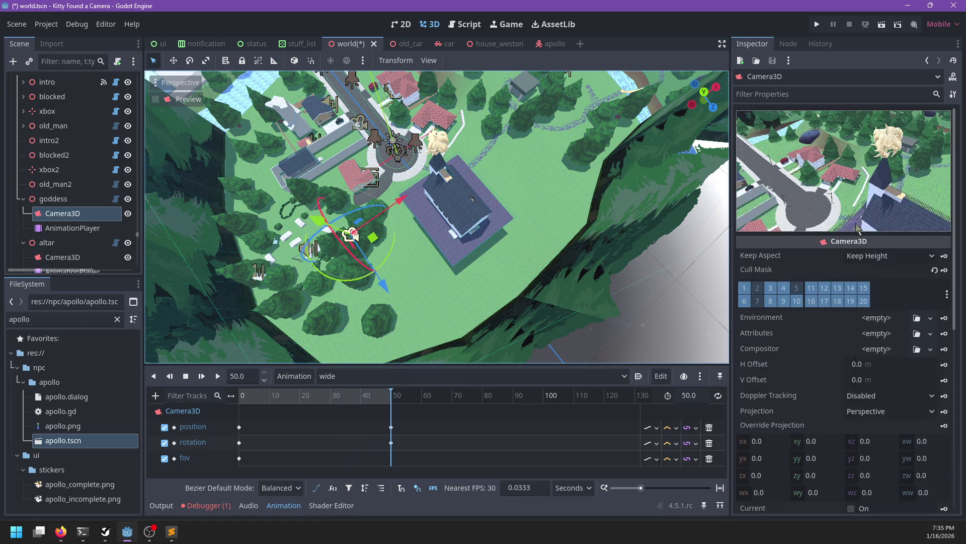
key("f")
mouse_move(479, 281)
left_mouse_down()
mouse_move(465, 298)
mouse_move(473, 302)
left_mouse_up()
mouse_move(496, 255)
left_mouse_down()
mouse_move(467, 268)
mouse_move(439, 263)
left_mouse_up()
scroll(828, 391, "down", 5)
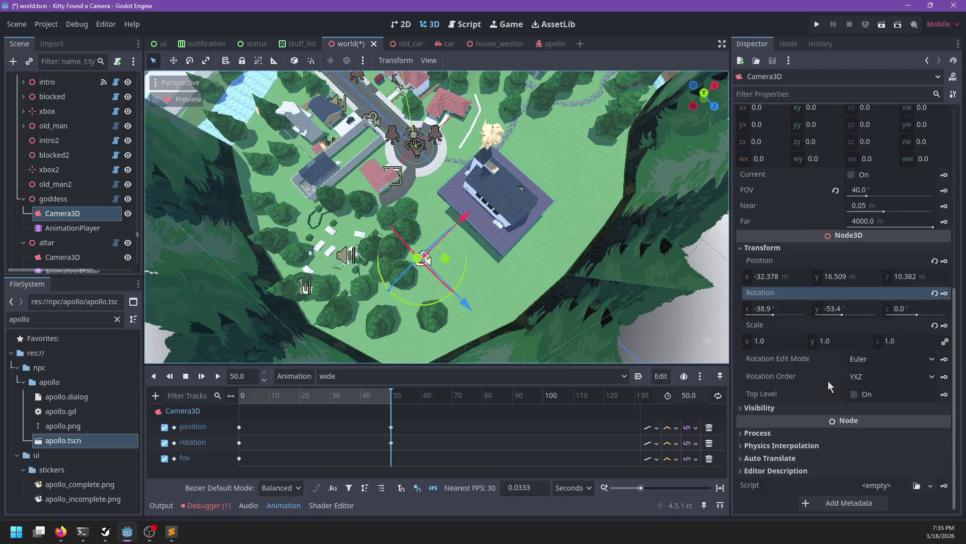
mouse_move(554, 272)
left_mouse_down()
mouse_move(465, 268)
mouse_move(488, 257)
left_mouse_up()
key("ctrl+s")
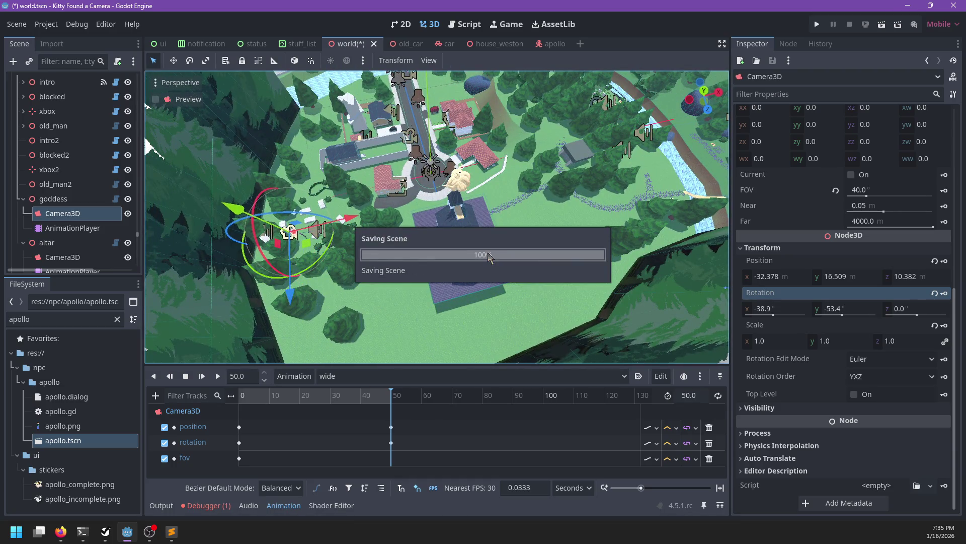
Launch the game and enable noclip with player.toggle_noclip in the debug console
key("F5")
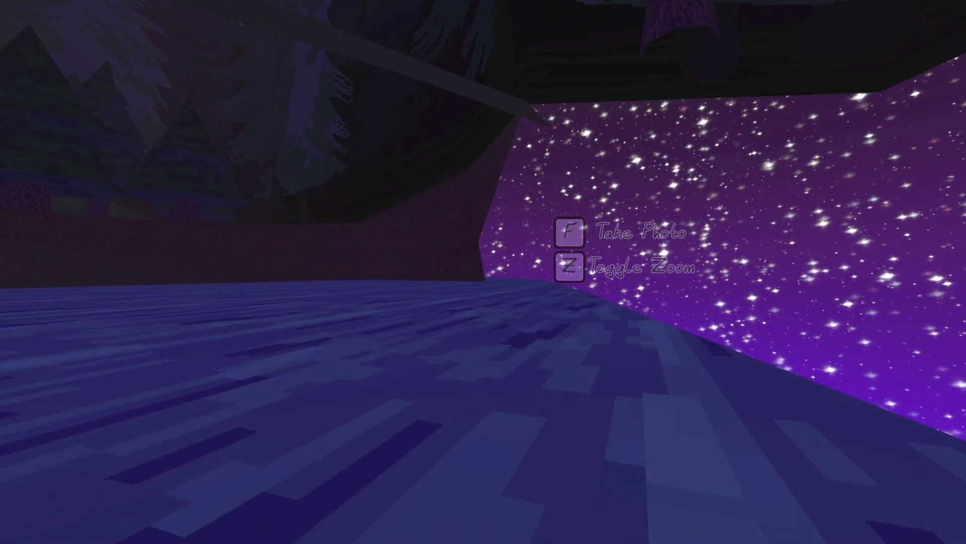
key("grave")
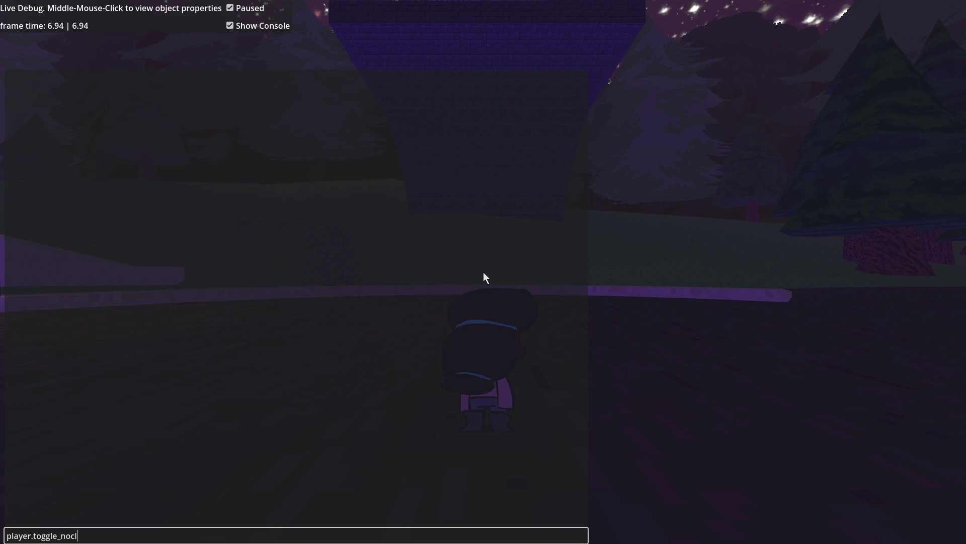
key("Return")
key("grave")
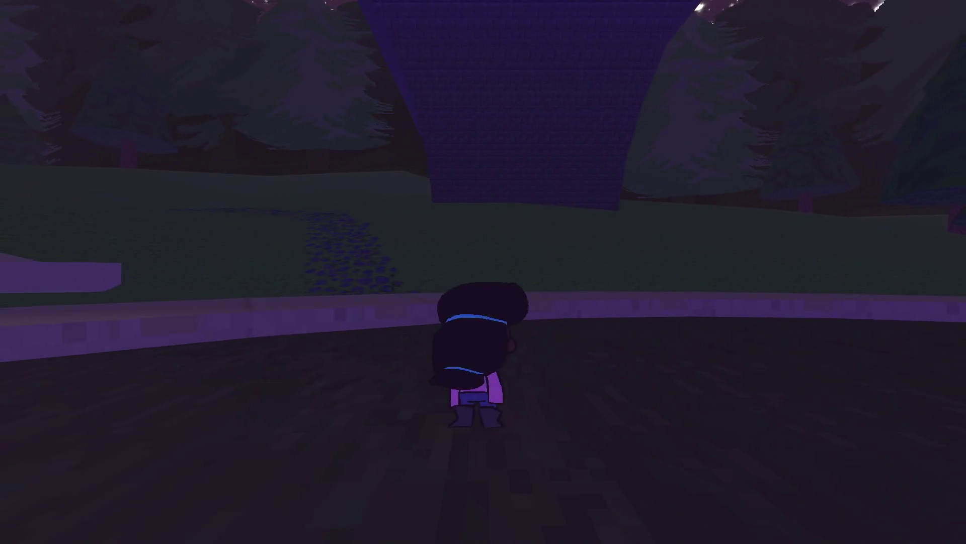
Fly onto the church spire, play the goddess cutscene to 'Hello, Kitty.', then stop the game
key("p")
key("w")
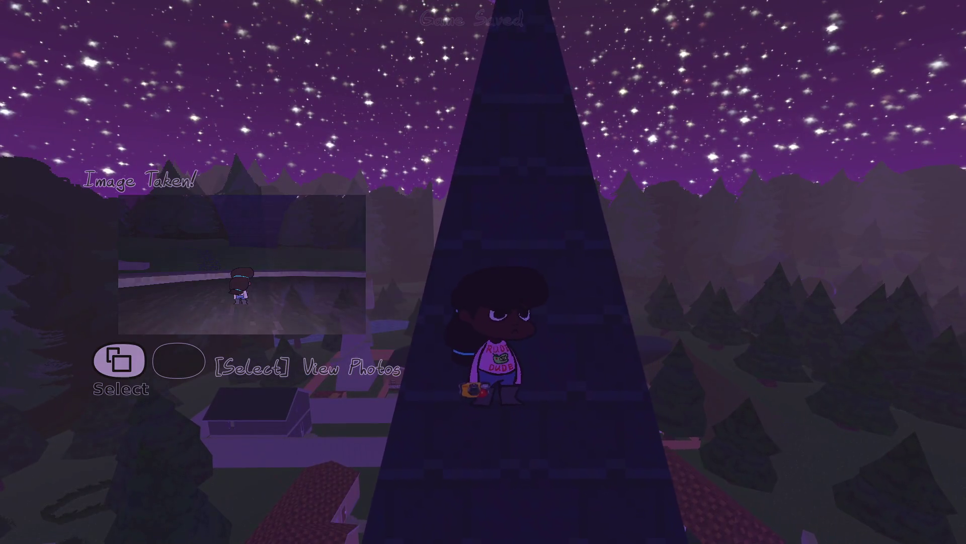
key("grave")
key("grave")
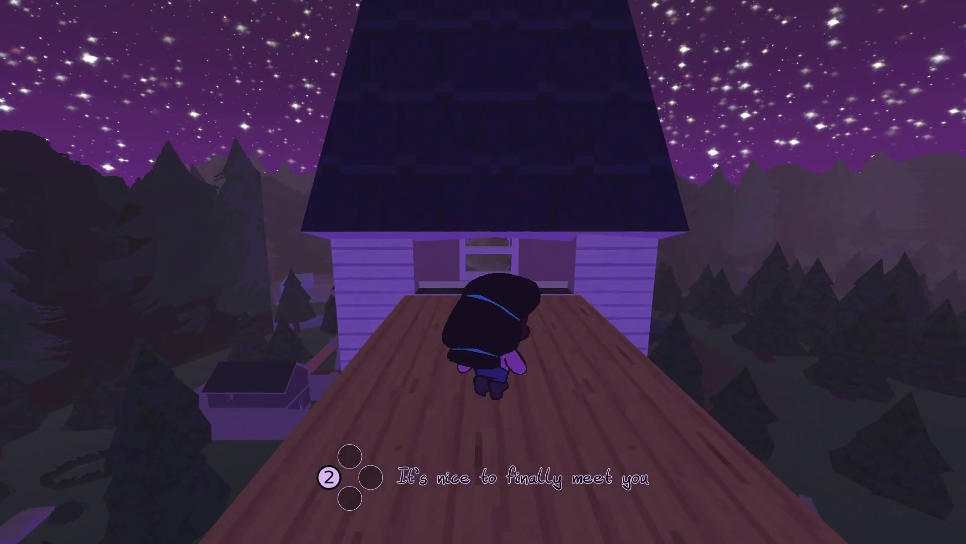
key("2")
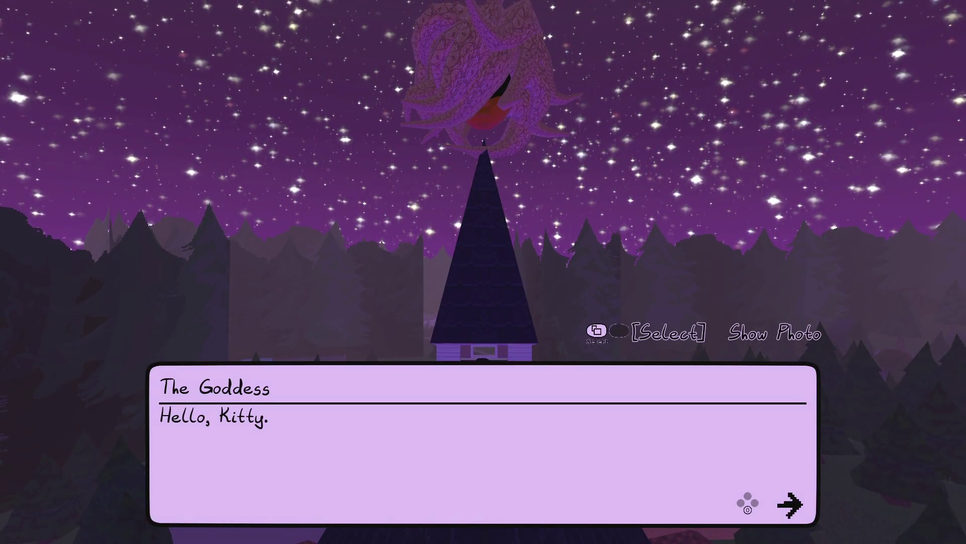
key("F8")
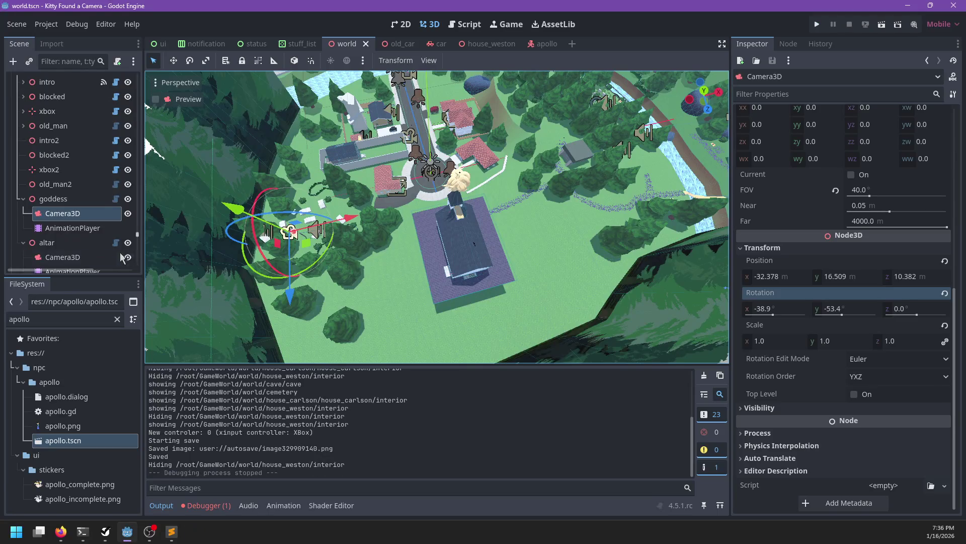
Switch the goddess AnimationPlayer to the hello animation and select its Camera3D
left_click(72, 228)
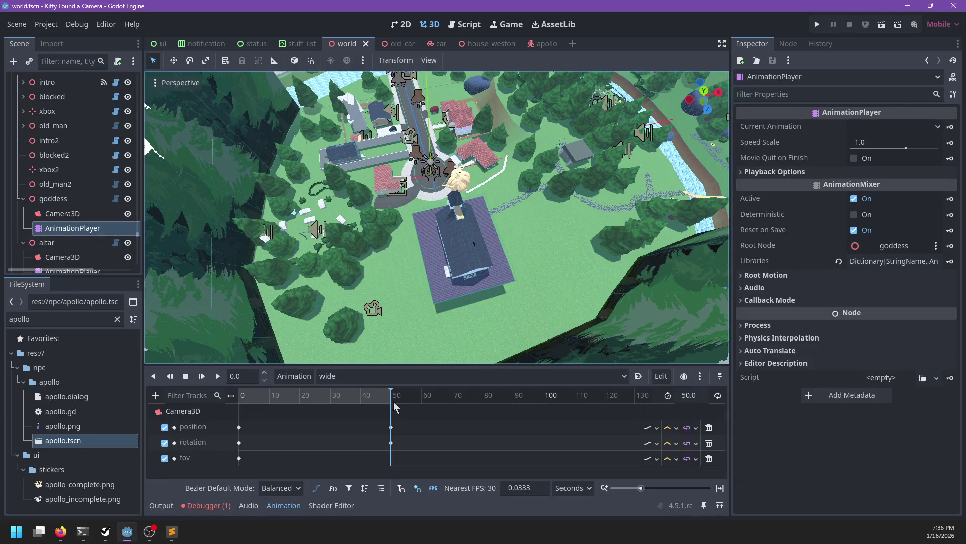
left_click(347, 378)
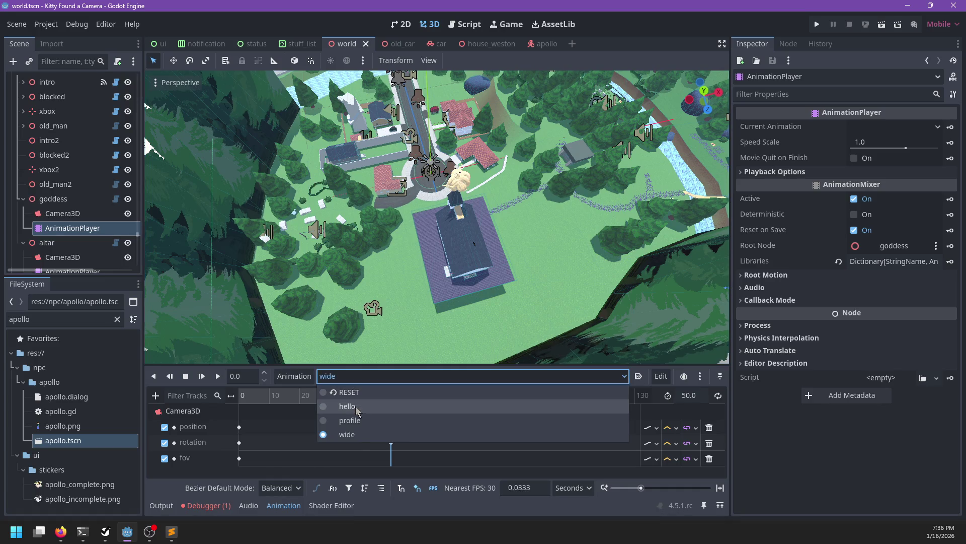
left_click(355, 406)
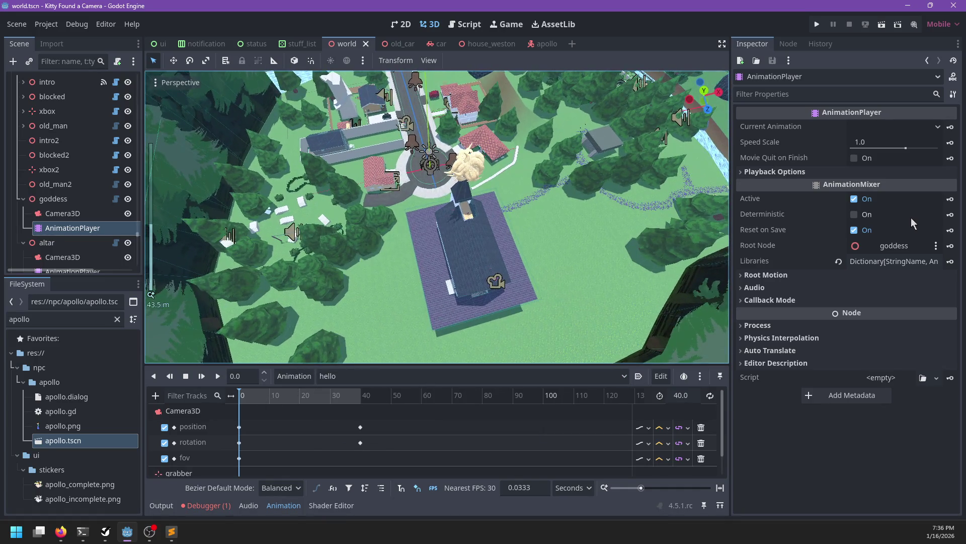
left_click(62, 213)
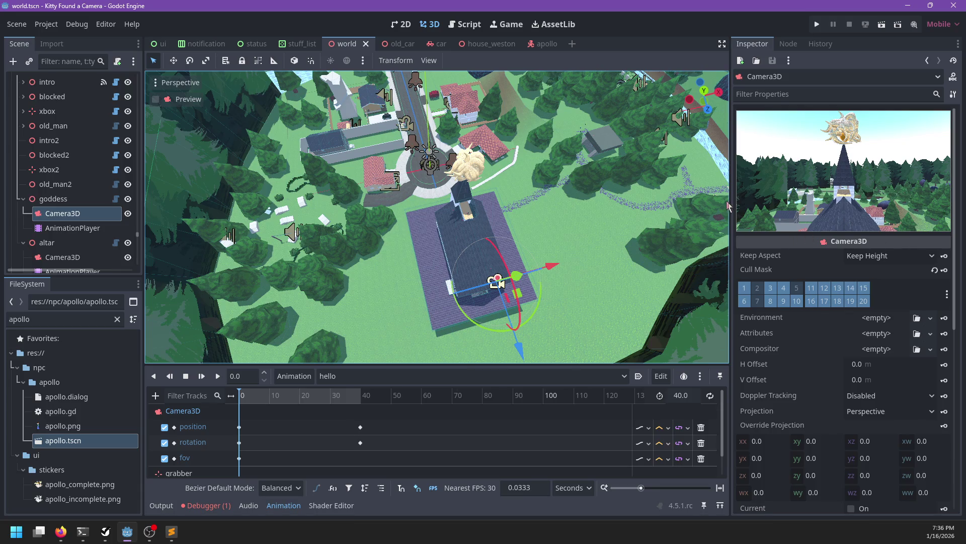
mouse_move(271, 403)
left_mouse_down()
mouse_move(403, 395)
mouse_move(218, 399)
left_mouse_up()
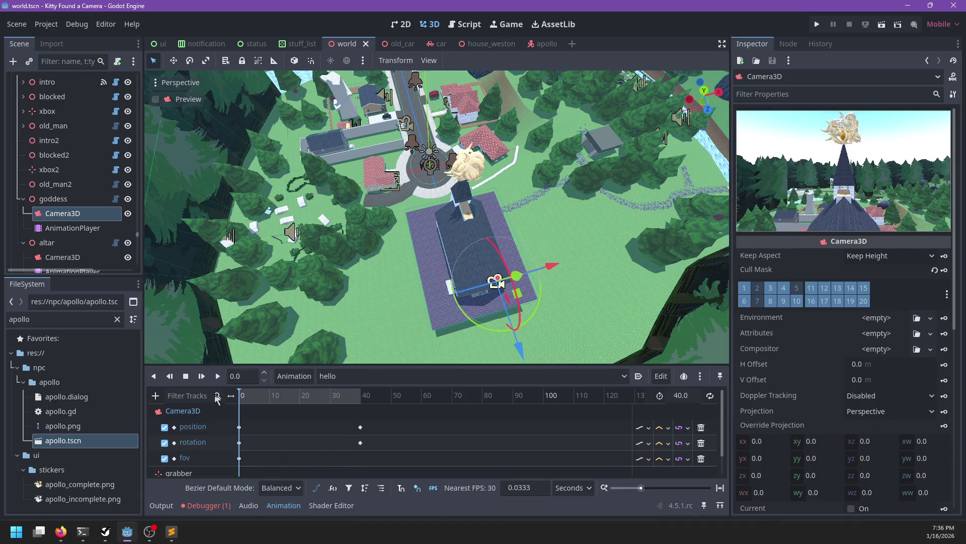
Move the goddess camera along its depth axis and vertically to frame the church
left_click_drag(517, 345, 550, 388)
mouse_move(546, 353)
left_mouse_down()
mouse_move(514, 152)
mouse_move(495, 153)
left_mouse_up()
mouse_move(496, 149)
left_mouse_down()
mouse_move(504, 179)
mouse_move(488, 190)
mouse_move(503, 178)
mouse_move(508, 187)
left_mouse_up()
scroll(504, 166, "up", 3)
scroll(829, 344, "down", 5)
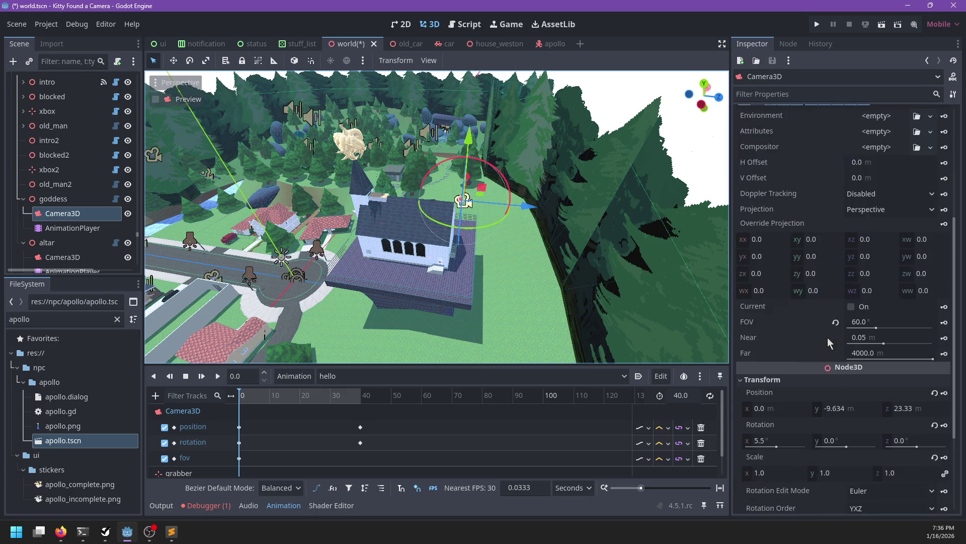
Set the camera's FOV to 55, refine its position and tilt, and key it at frame 0
left_click(866, 327)
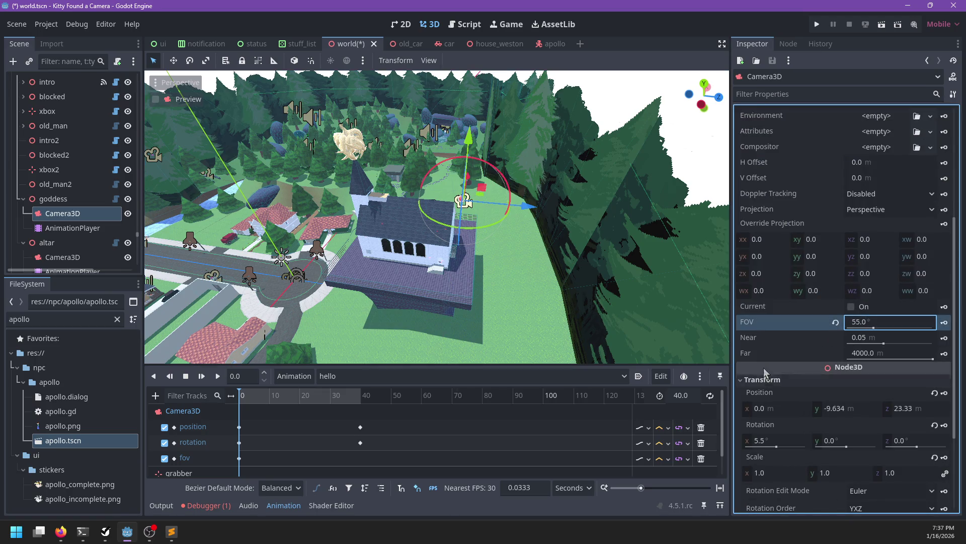
scroll(763, 362, "up", 5)
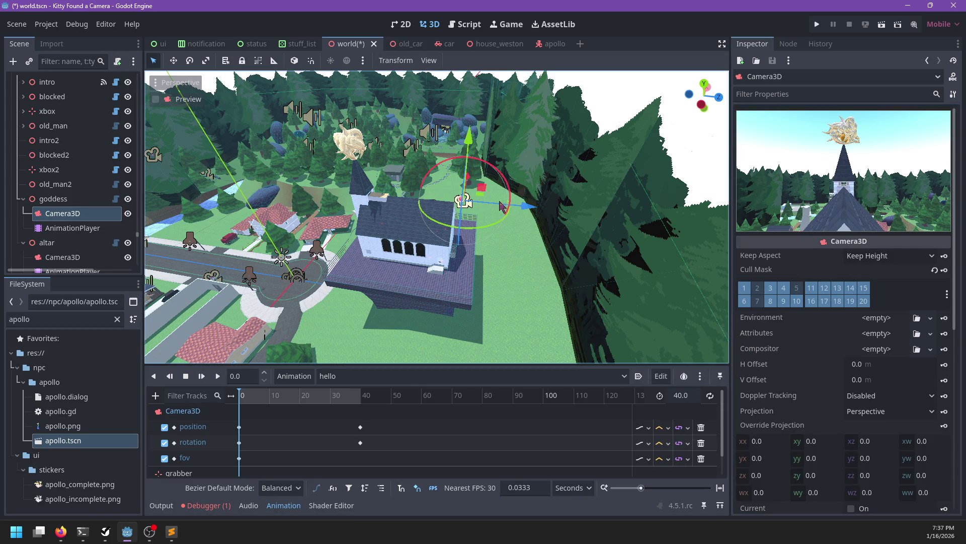
scroll(478, 187, "up", 4)
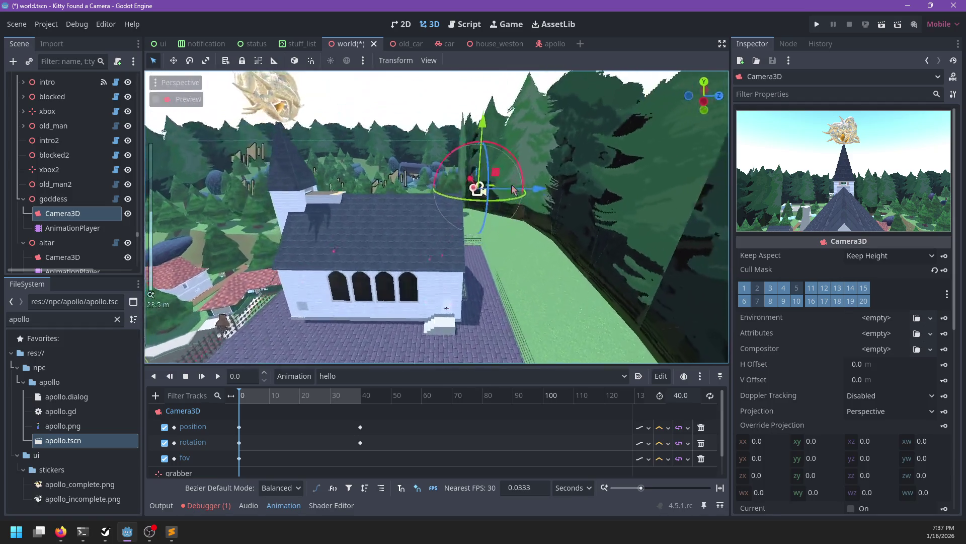
left_click_drag(523, 189, 534, 191)
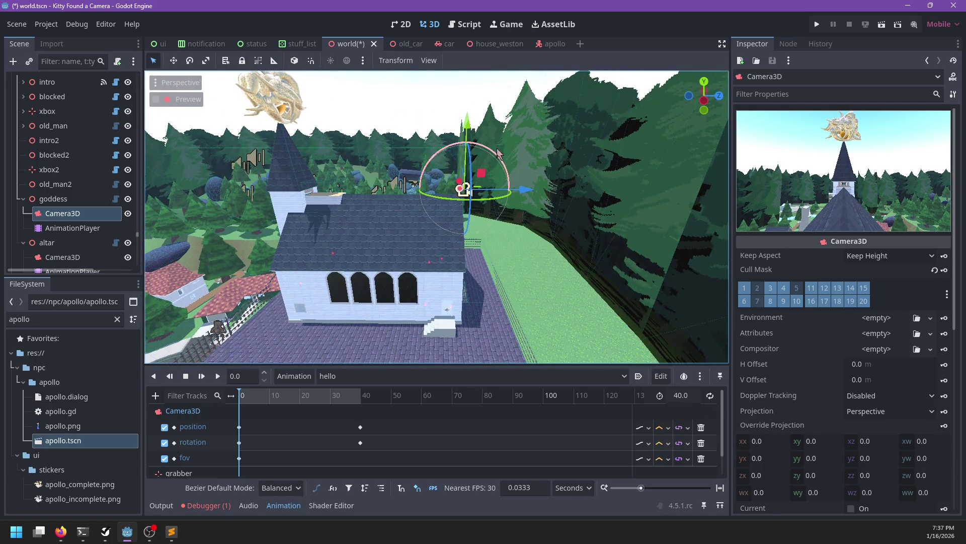
mouse_move(469, 123)
left_mouse_down()
mouse_move(496, 155)
mouse_move(484, 151)
mouse_move(482, 174)
mouse_move(483, 135)
mouse_move(483, 168)
mouse_move(509, 164)
left_mouse_up()
scroll(539, 235, "up", 5)
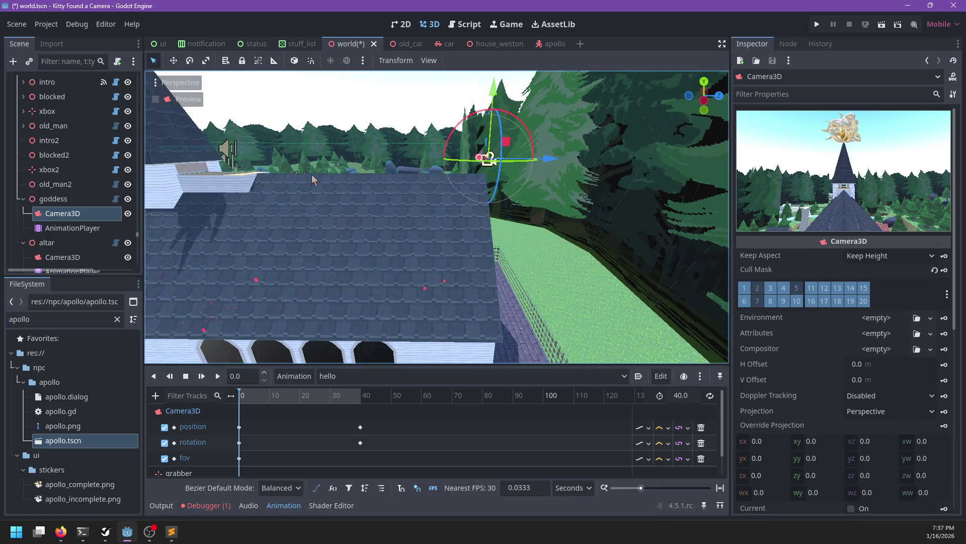
mouse_move(516, 125)
left_mouse_down()
mouse_move(514, 116)
mouse_move(523, 158)
mouse_move(535, 131)
left_mouse_up()
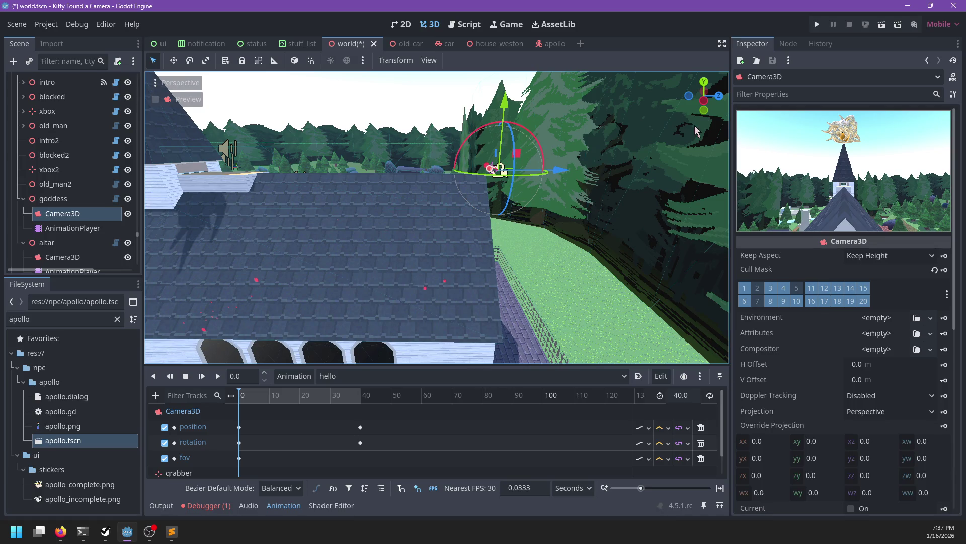
scroll(863, 352, "down", 5)
left_click(944, 288)
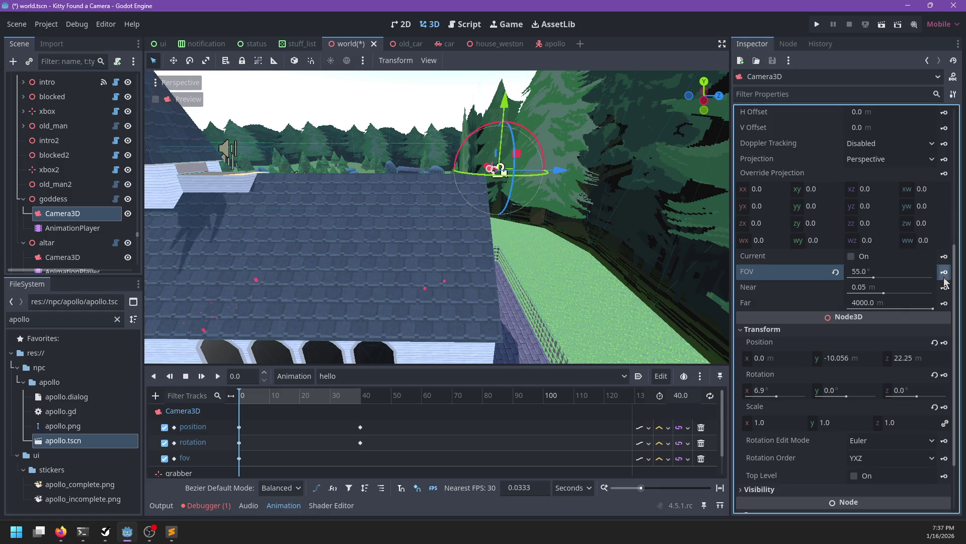
key("Escape")
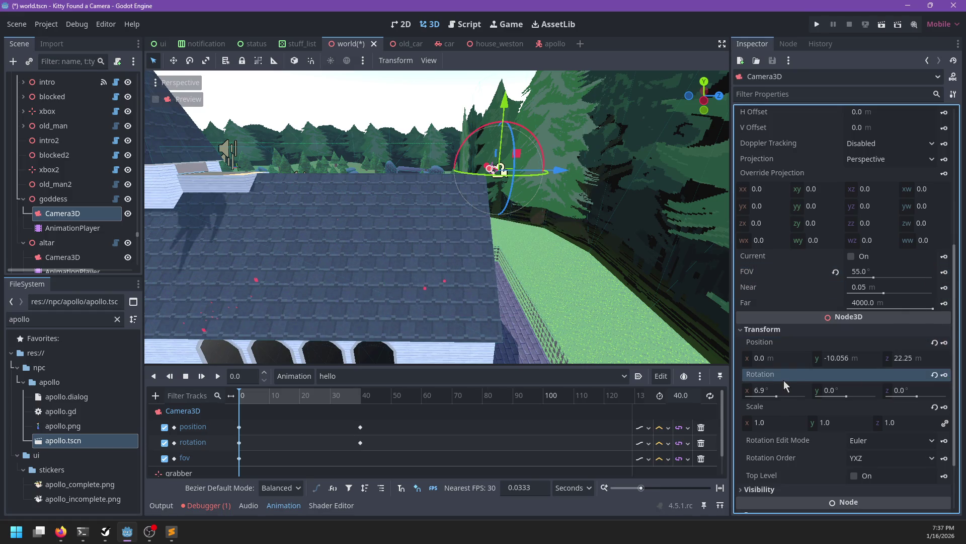
At frame 40, reposition and key the camera, then save the scene and relaunch the game
scroll(785, 377, "down", 2)
scroll(788, 217, "up", 6)
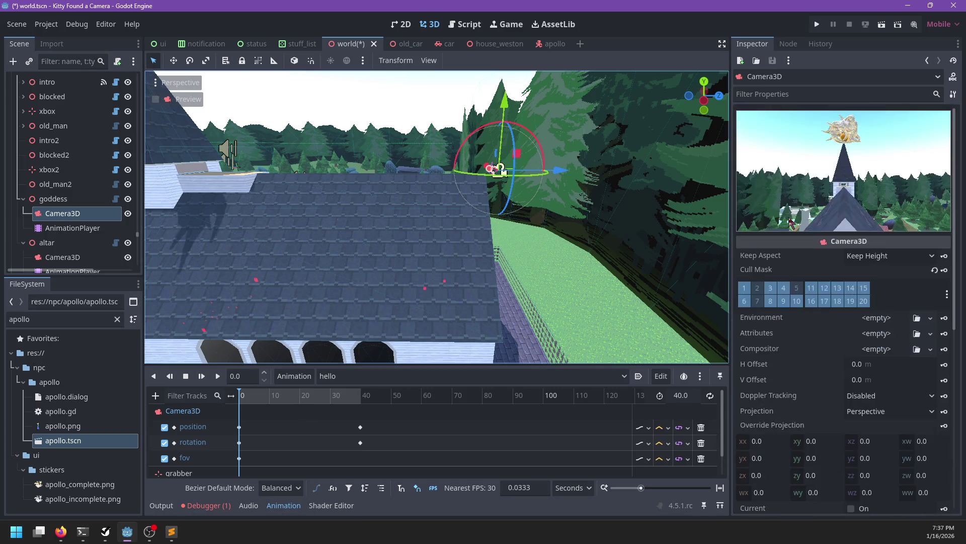
mouse_move(307, 395)
left_mouse_down()
mouse_move(417, 400)
mouse_move(274, 397)
mouse_move(385, 399)
left_mouse_up()
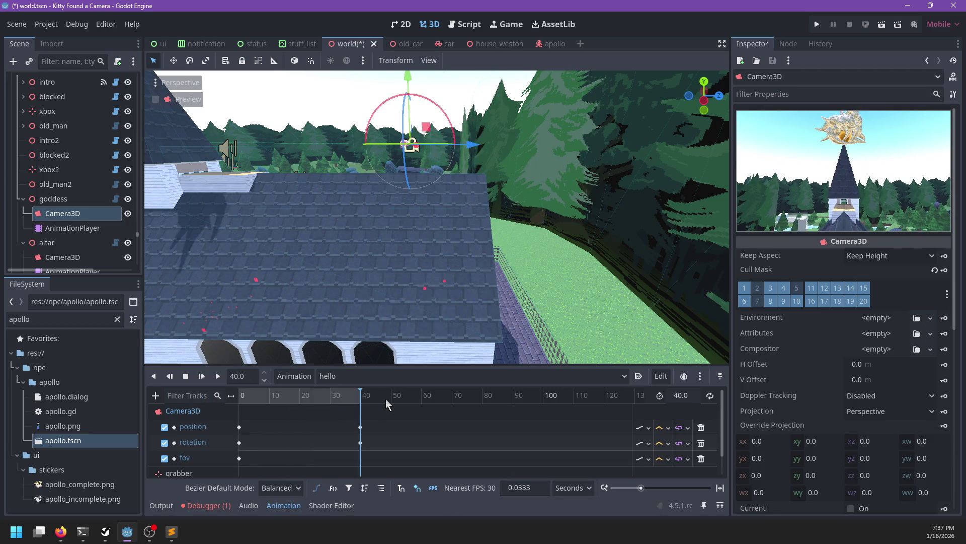
left_click_drag(427, 129, 485, 157)
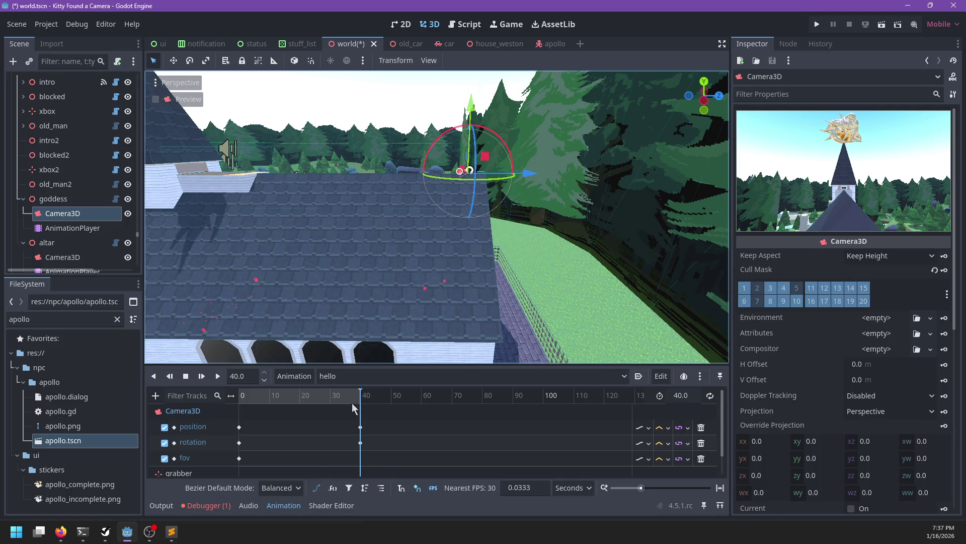
scroll(864, 376, "down", 5)
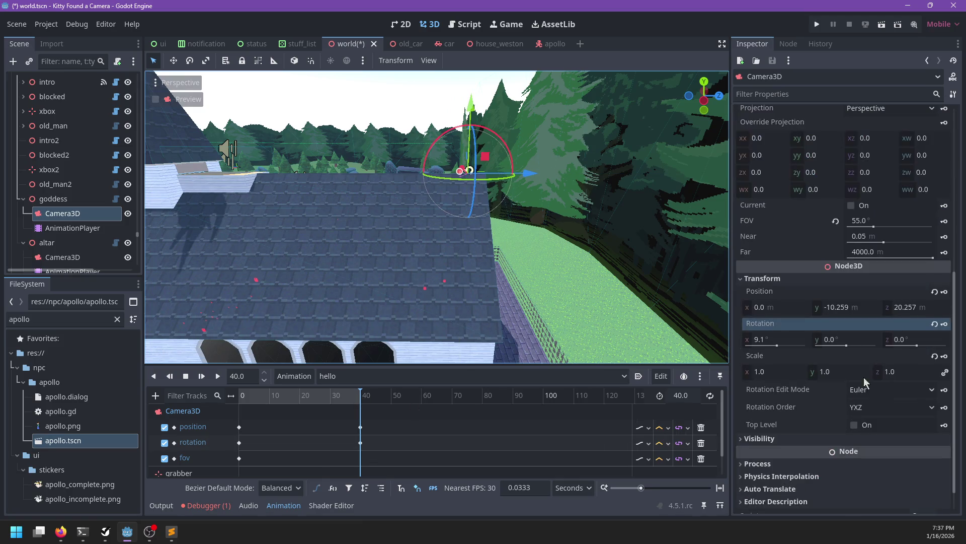
left_click(944, 292)
mouse_move(351, 397)
left_mouse_down()
mouse_move(219, 405)
mouse_move(407, 403)
mouse_move(249, 400)
mouse_move(389, 406)
left_mouse_up()
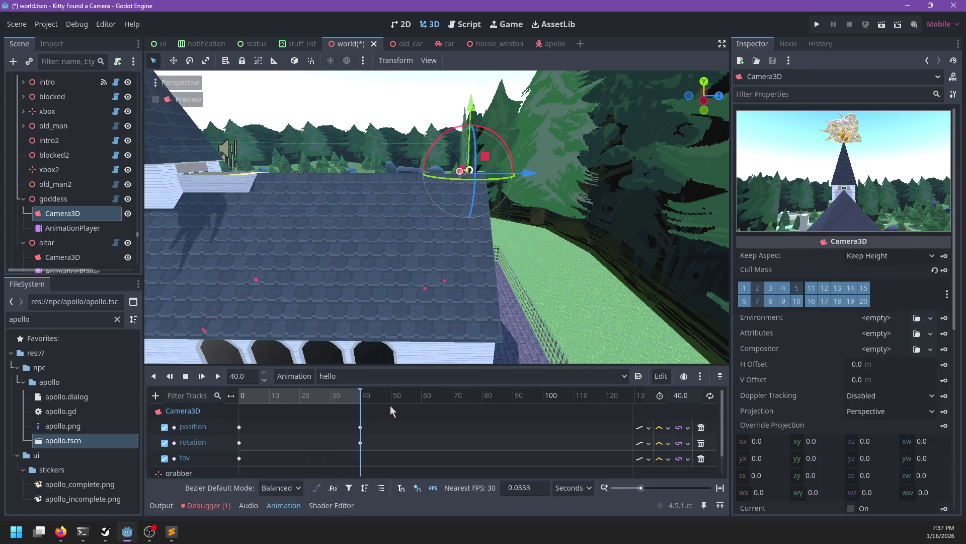
left_click_drag(439, 240, 354, 248)
key("ctrl+s")
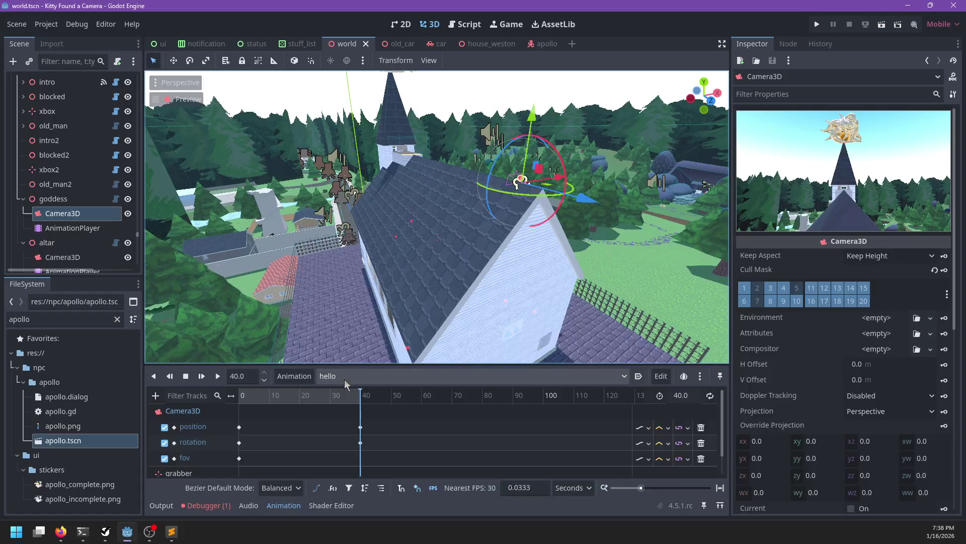
key("F5")
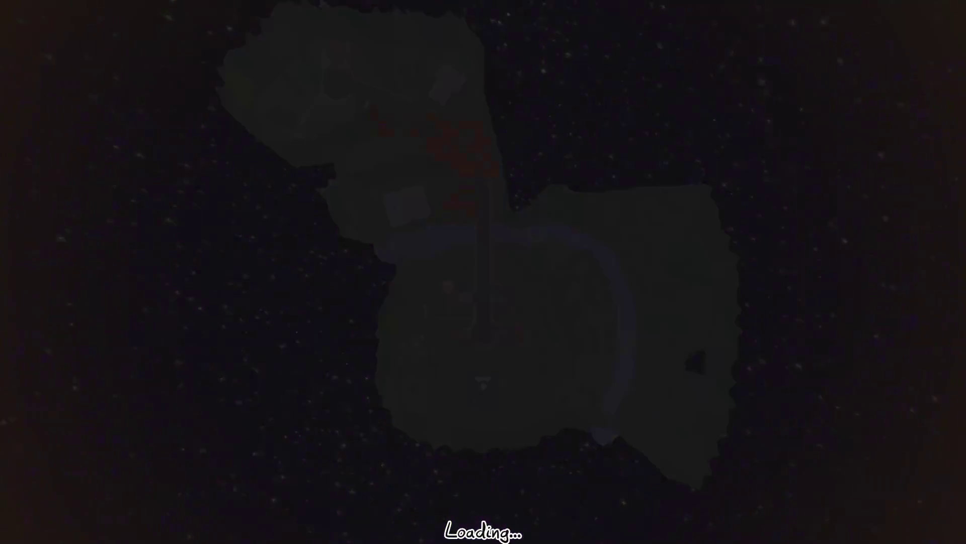
Run the 'player.toggle_noclip()' command, then rerun the previous command, in the debug console
key("grave")
type("player.toggle_noclip(")
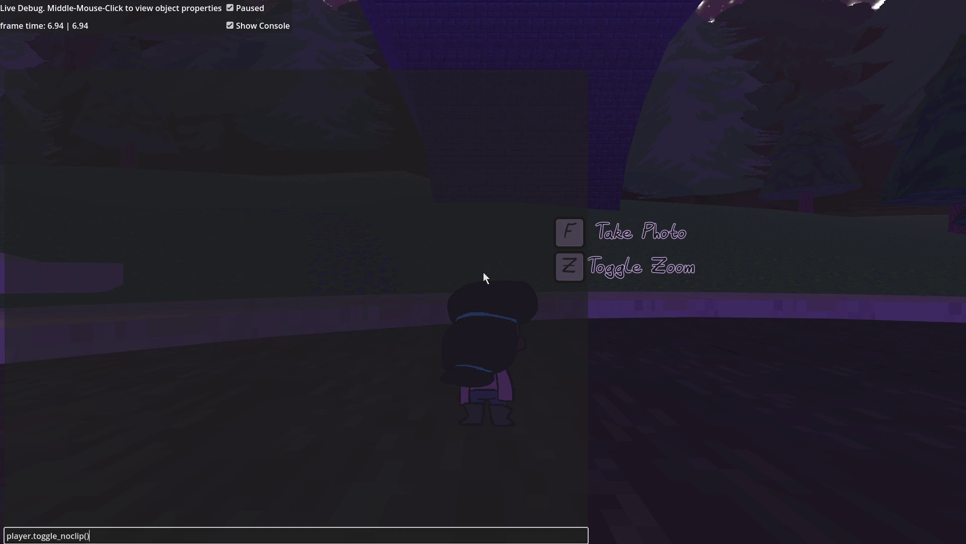
key("Return")
key("grave")
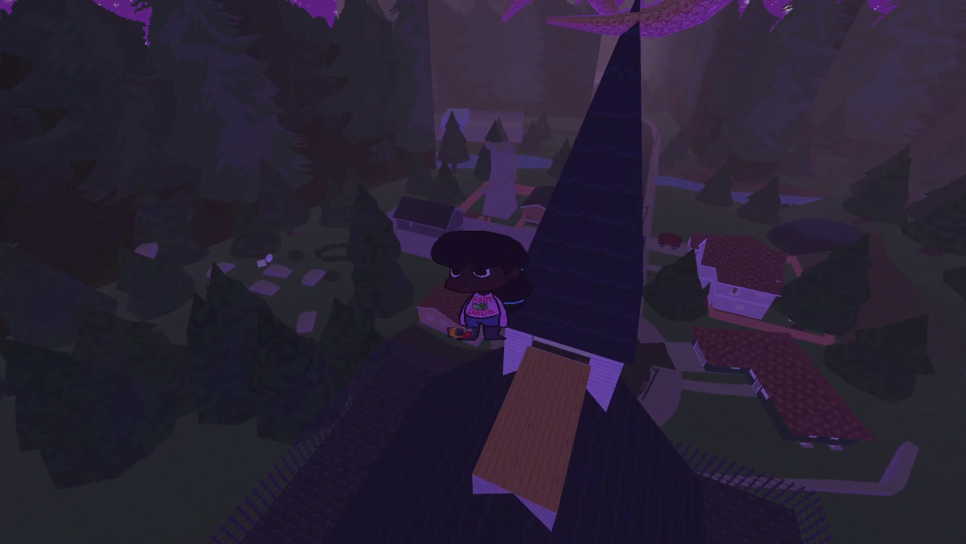
key("grave")
key("Up")
key("Return")
key("grave")
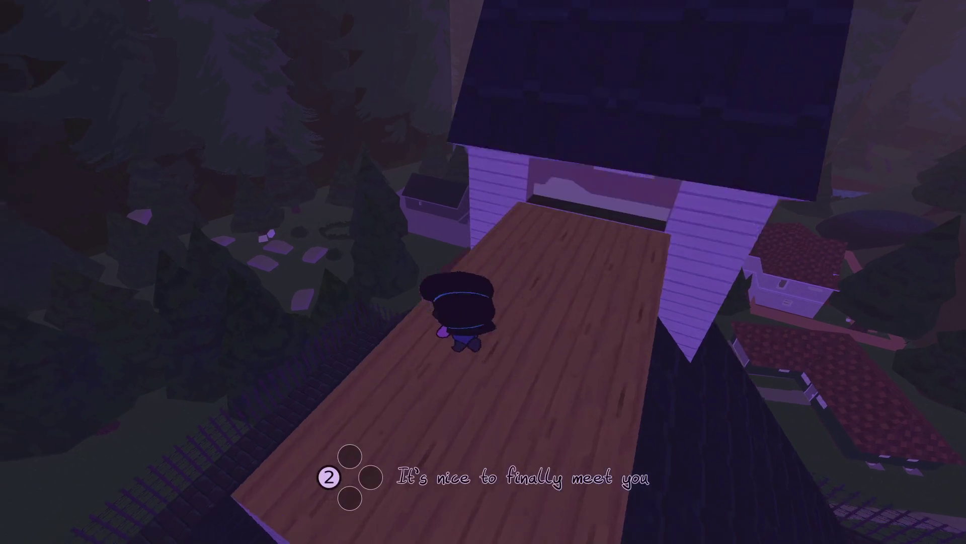
Save the game from the pause menu and resume play
key("Escape")
key("Down")
key("Down")
key("Down")
key("Return")
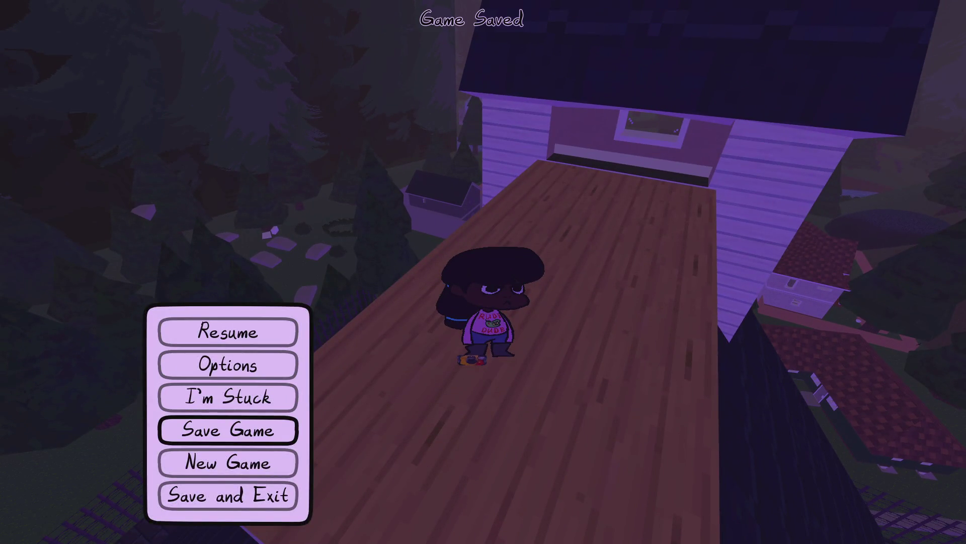
key("Escape")
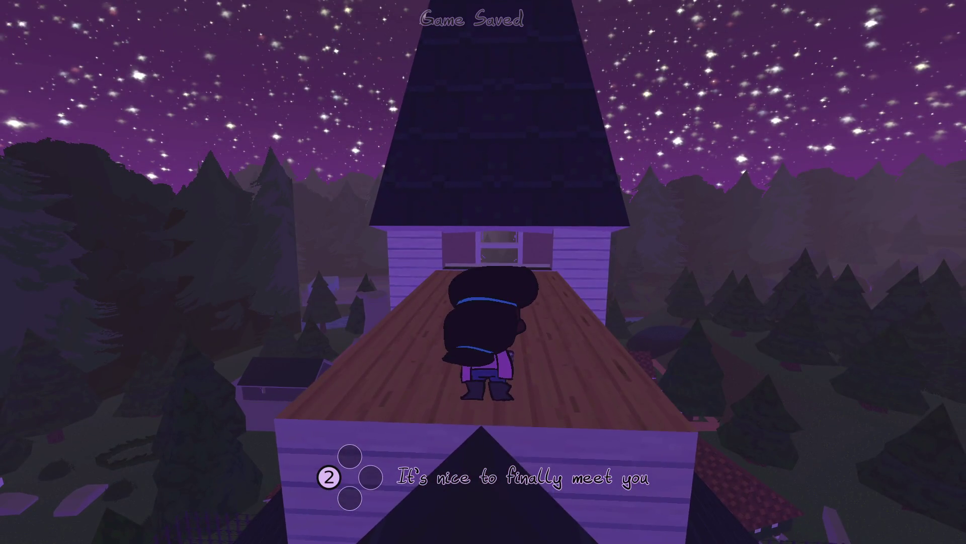
Trigger the goddess cutscene, advance its dialogue to the reply choices, then quit the game
key("2")
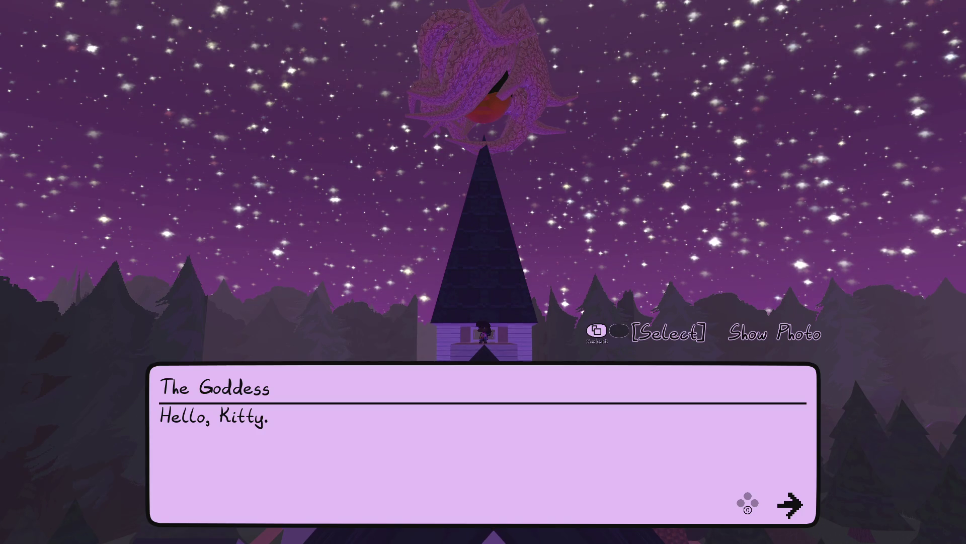
key("Return")
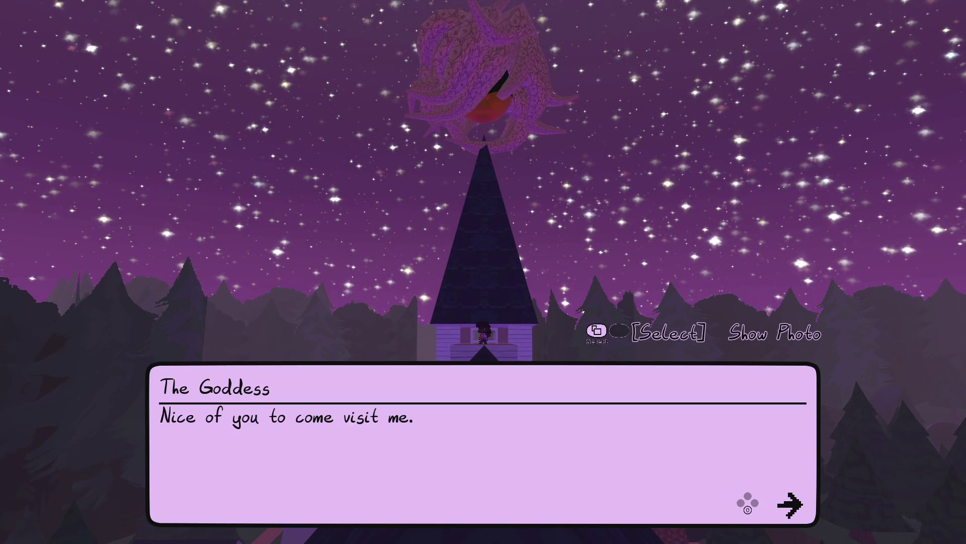
key("Return")
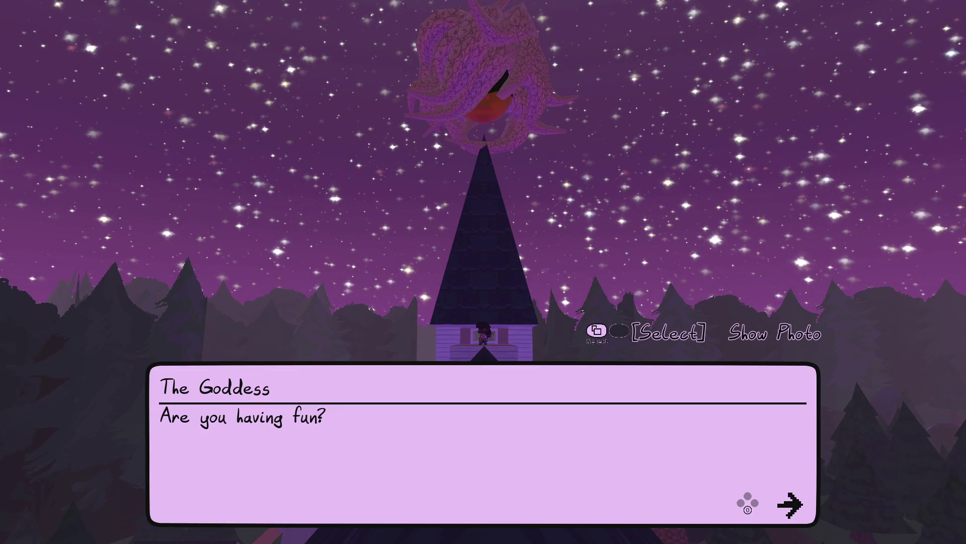
key("Return")
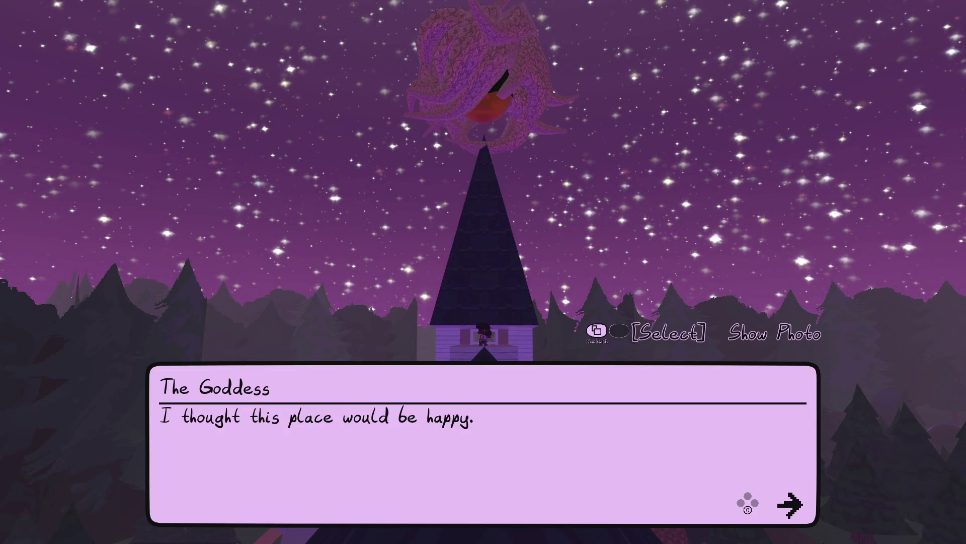
key("Return")
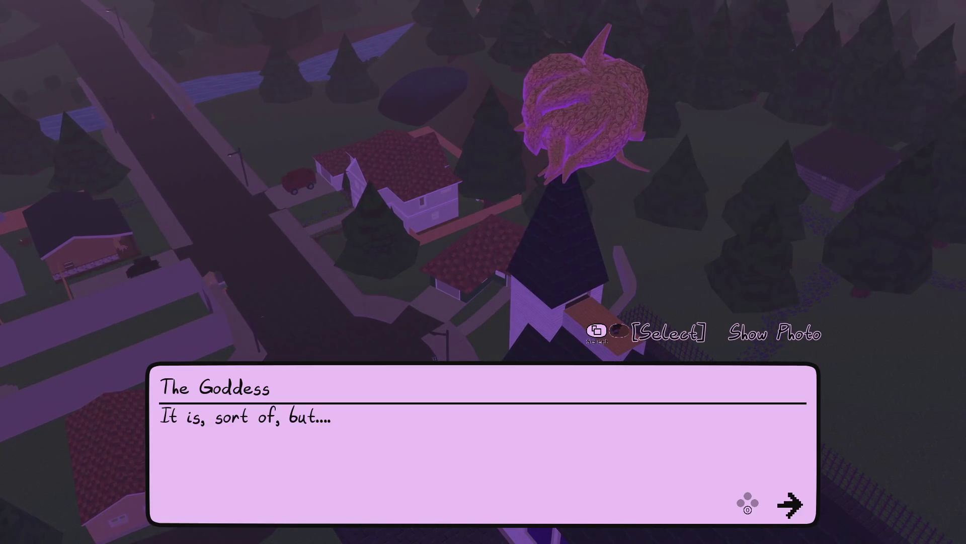
key("Return")
key("Return")
key("Return")
key("Return")
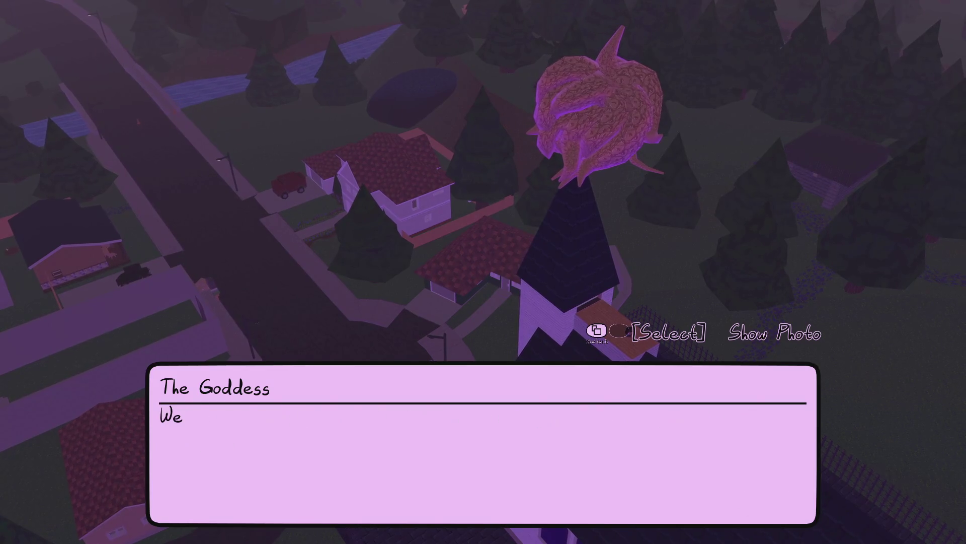
key("Return")
key("Return")
key("Return")
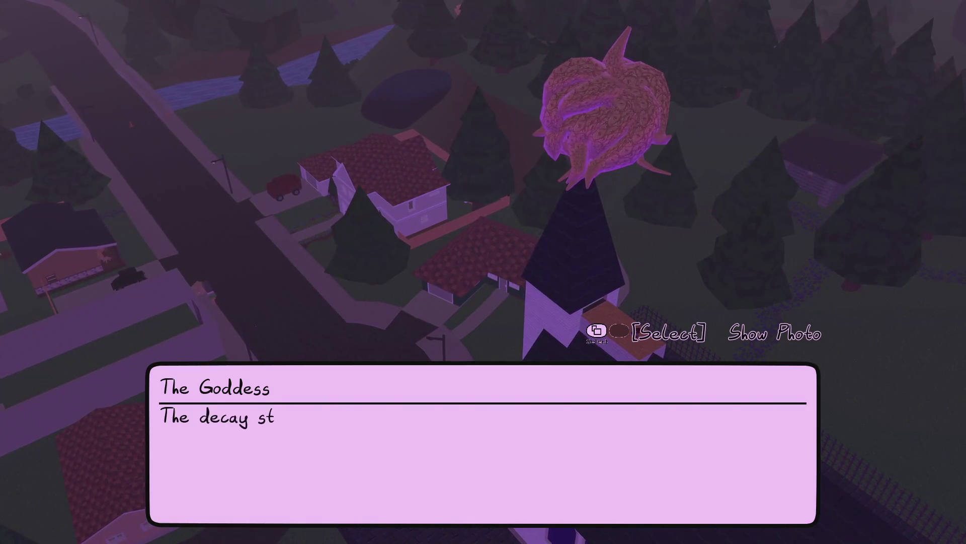
key("Return")
key("Return")
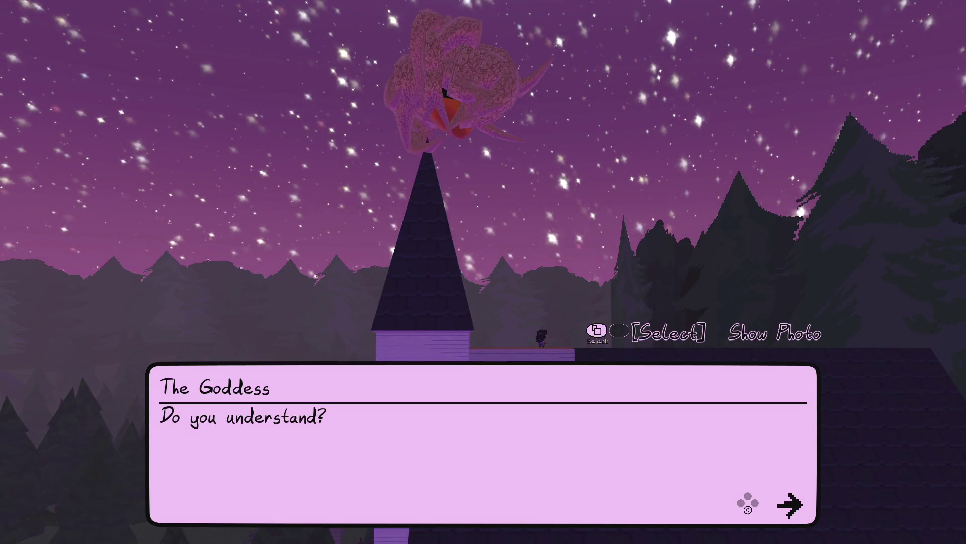
key("Return")
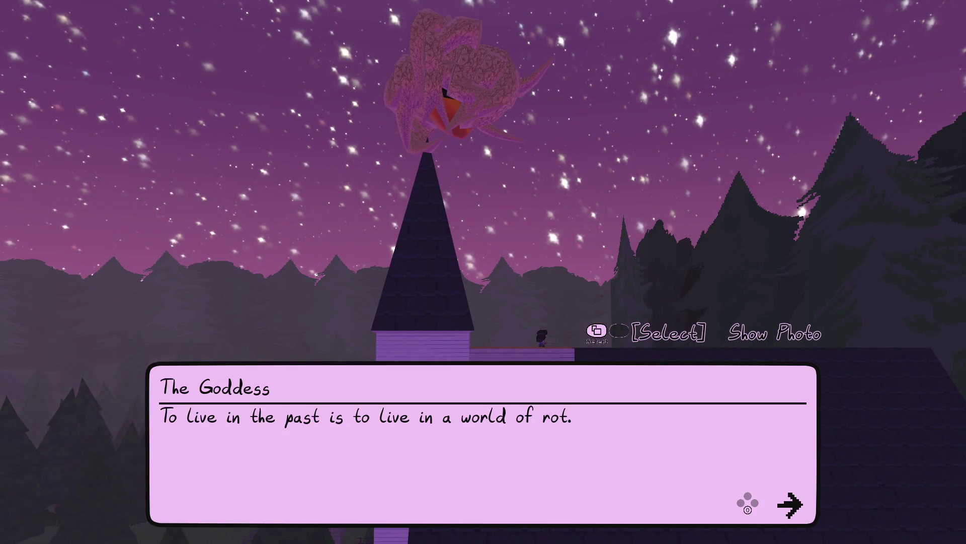
key("Return")
key("Return")
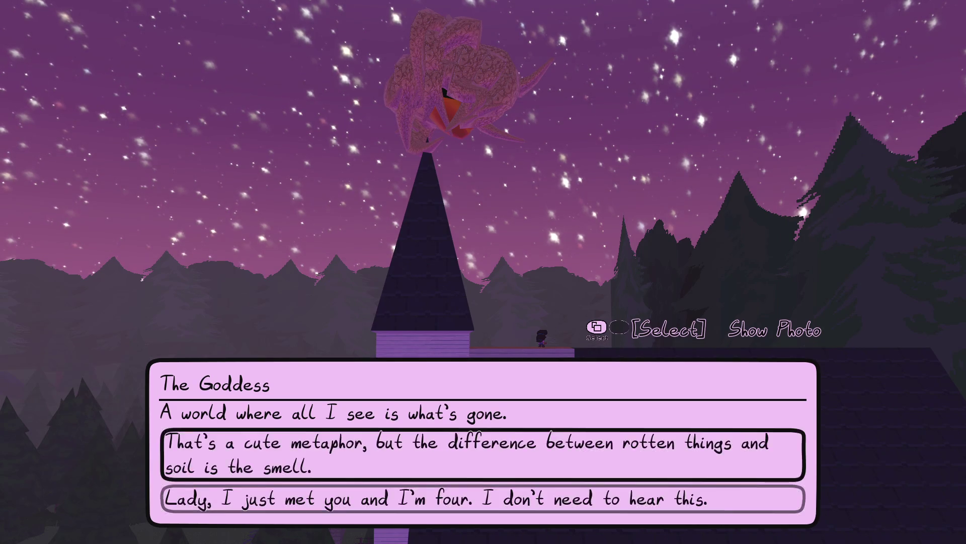
key("Down")
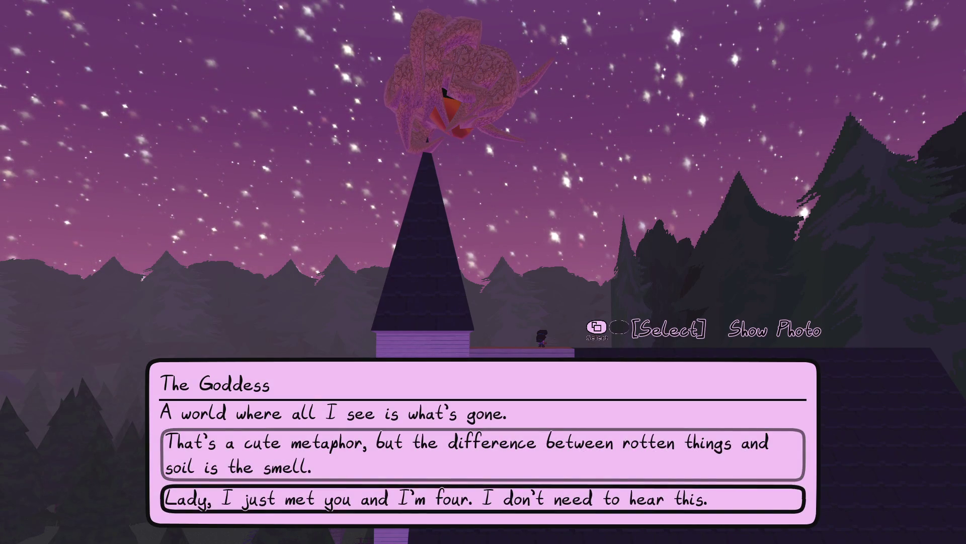
key("F8")
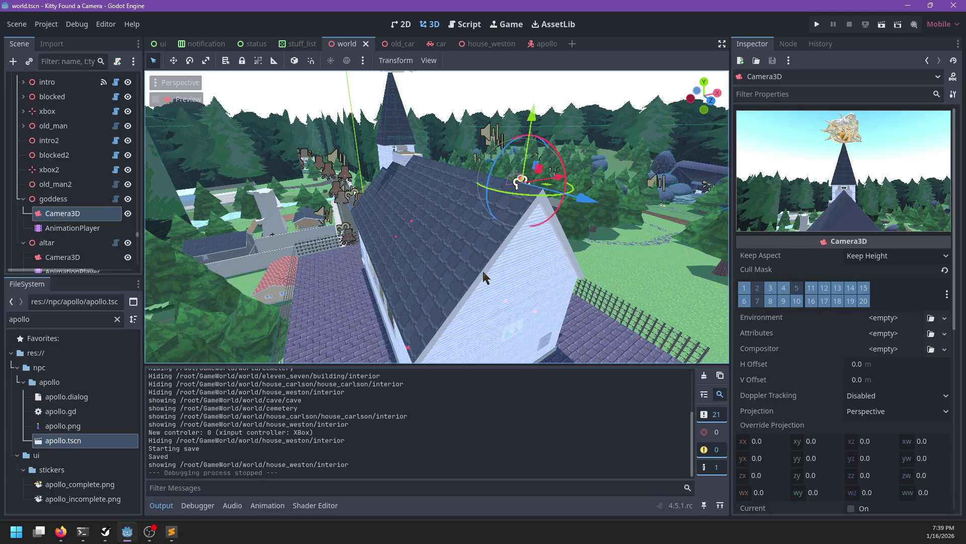
Mark 'Final conversation: Camera is completely wrong' completed and open the Apollo bear task
left_click(105, 531)
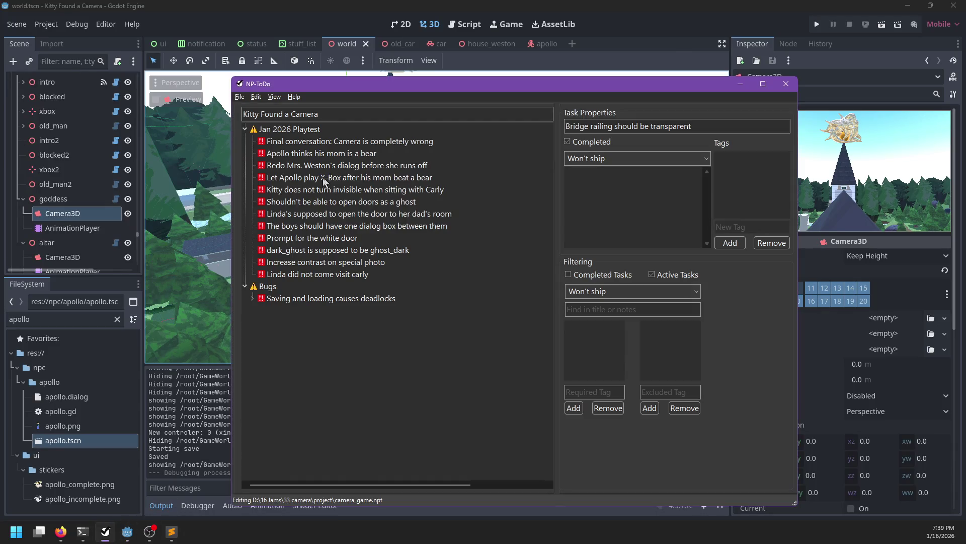
left_click(309, 143)
left_click(305, 144)
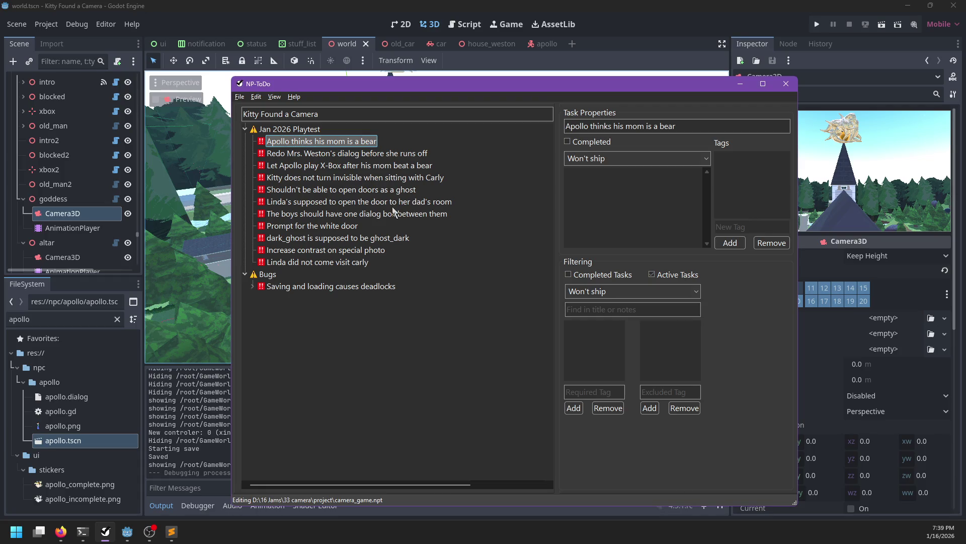
left_click(171, 532)
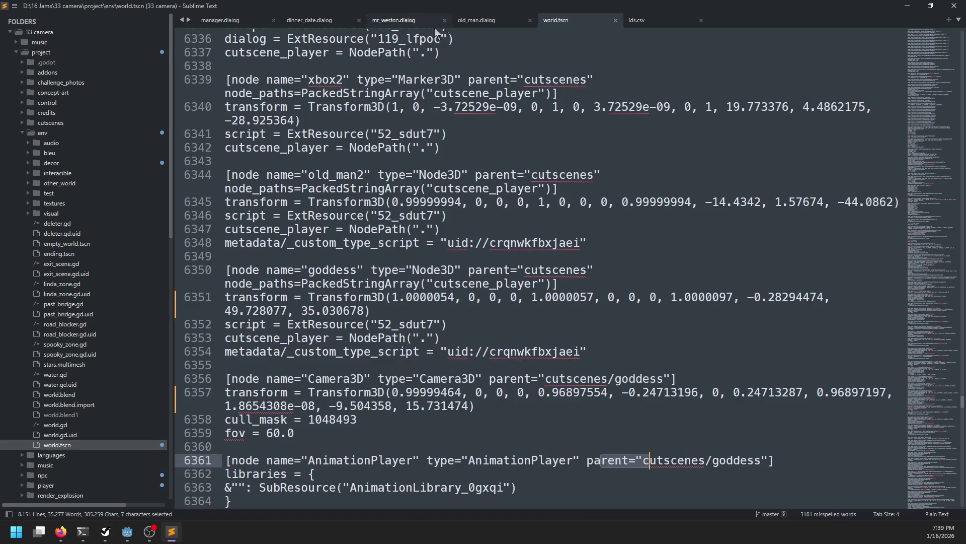
Open npc/apollo/apollo.dialog and search it for "bear"
left_click(25, 133)
left_click(26, 163)
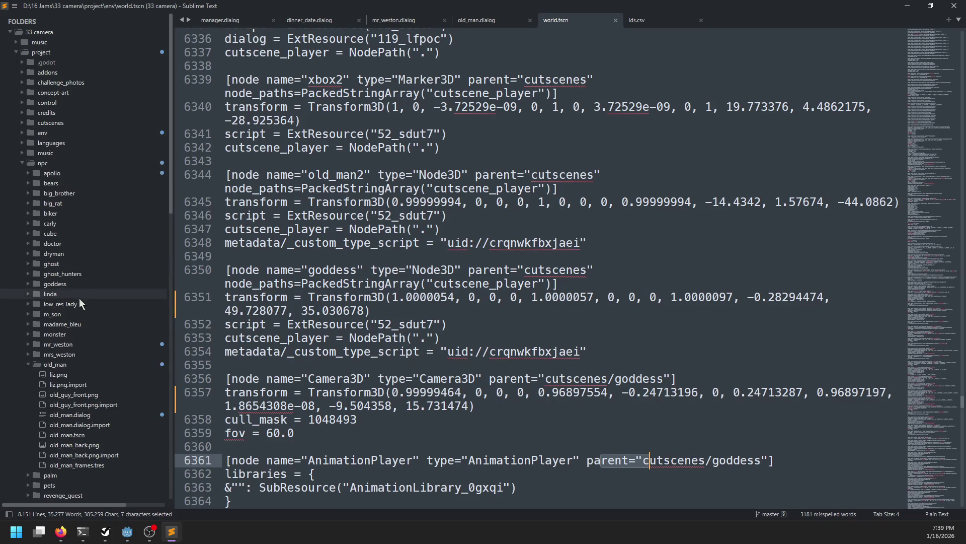
left_click(28, 174)
left_click(67, 183)
key("ctrl+f")
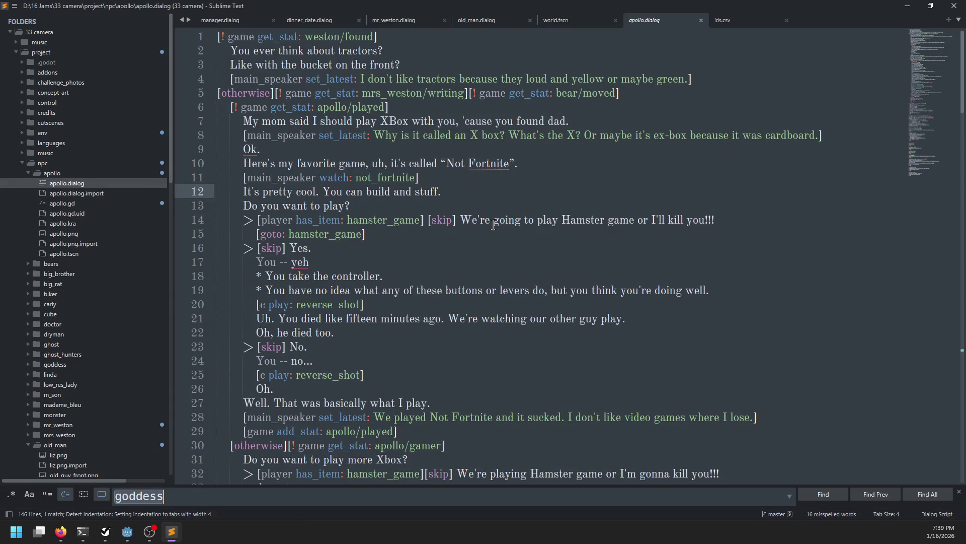
type("bear")
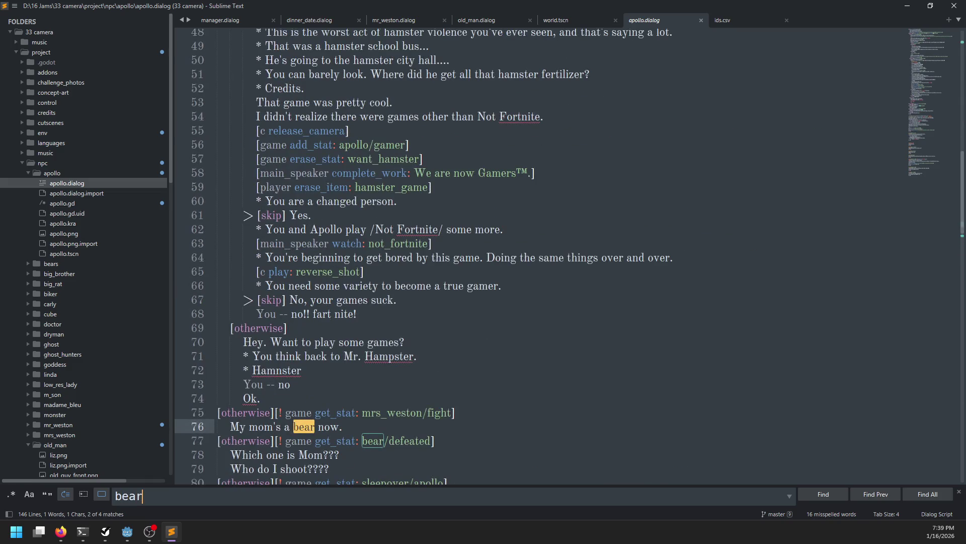
key("Escape")
Fold the apollo/gamer branch at line 30
left_click_drag(277, 413, 473, 411)
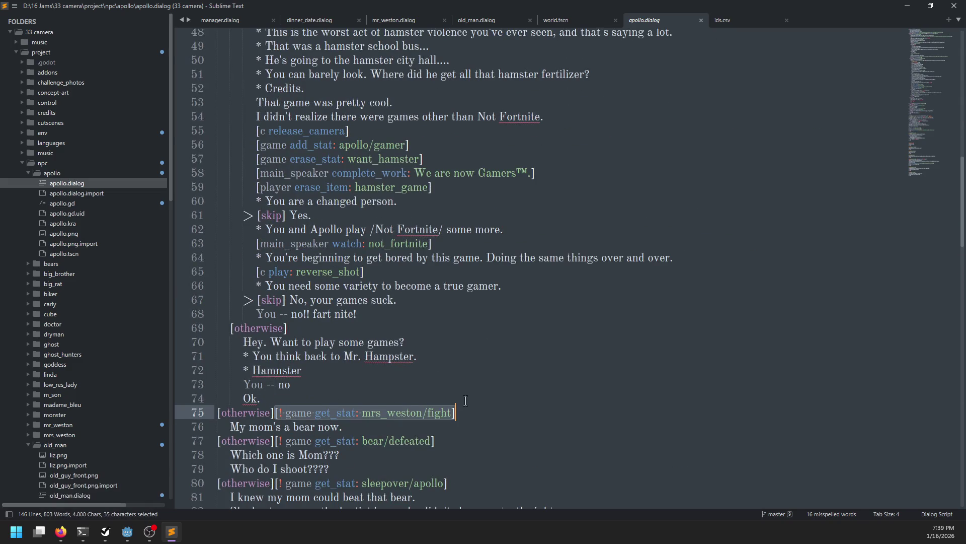
scroll(375, 130, "up", 9)
left_click_drag(292, 159, 482, 160)
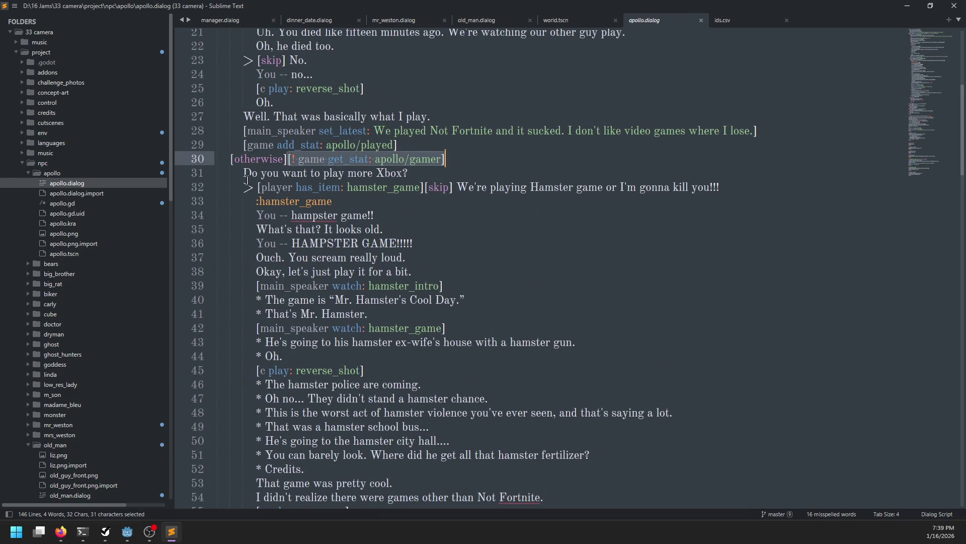
left_click(209, 159)
scroll(245, 199, "up", 2)
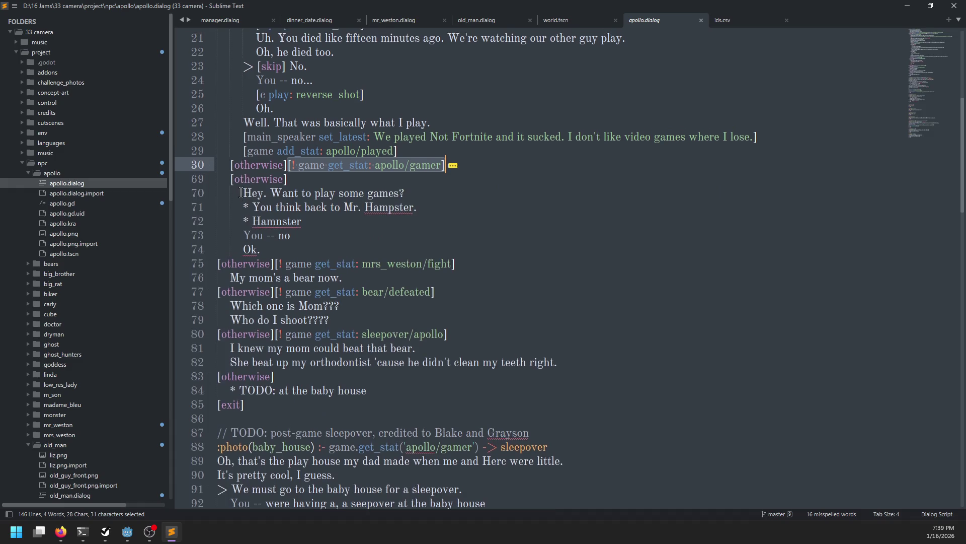
scroll(245, 199, "up", 4)
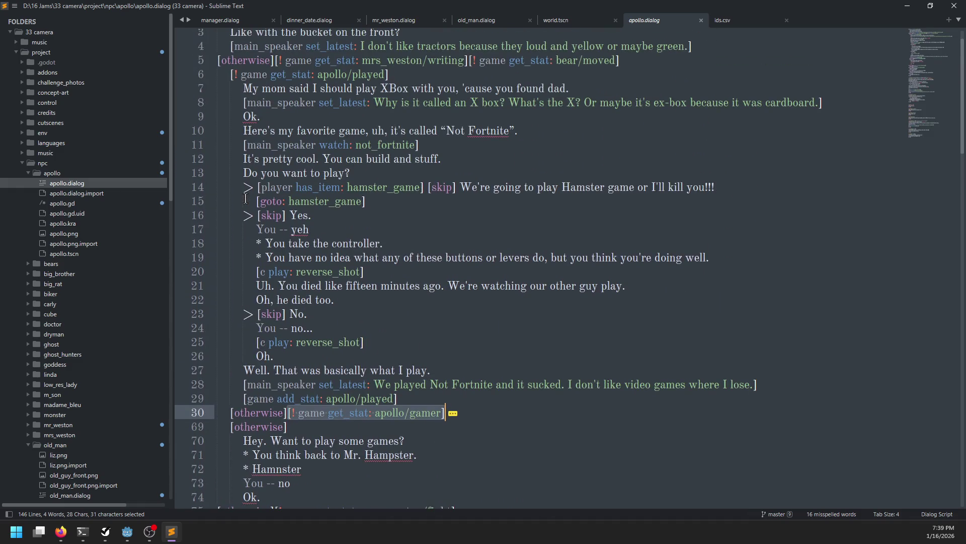
scroll(246, 199, "down", 3)
scroll(298, 272, "up", 4)
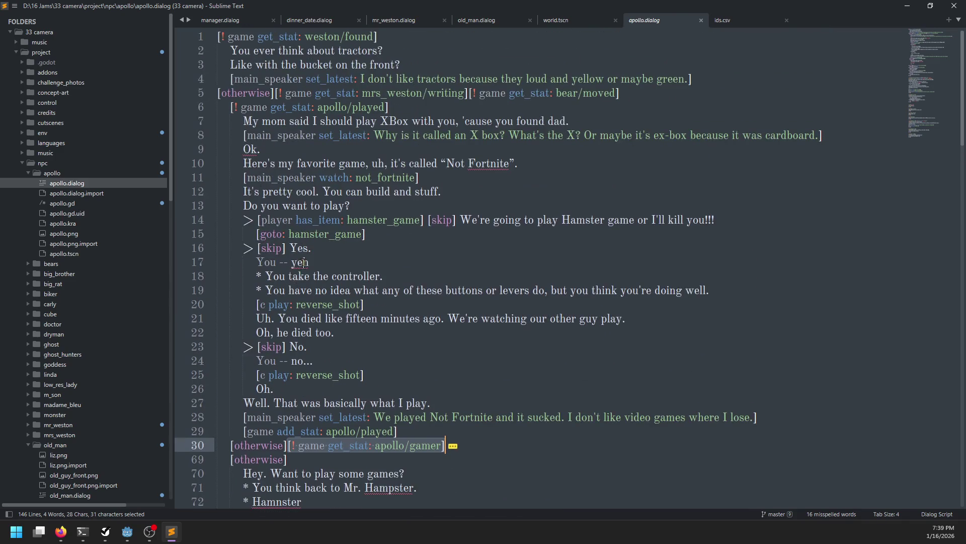
Fold the block under line 5 and highlight every "bear" occurrence
left_click(209, 93)
mouse_move(272, 94)
left_mouse_down()
mouse_move(621, 94)
mouse_move(274, 94)
left_mouse_up()
key("Down")
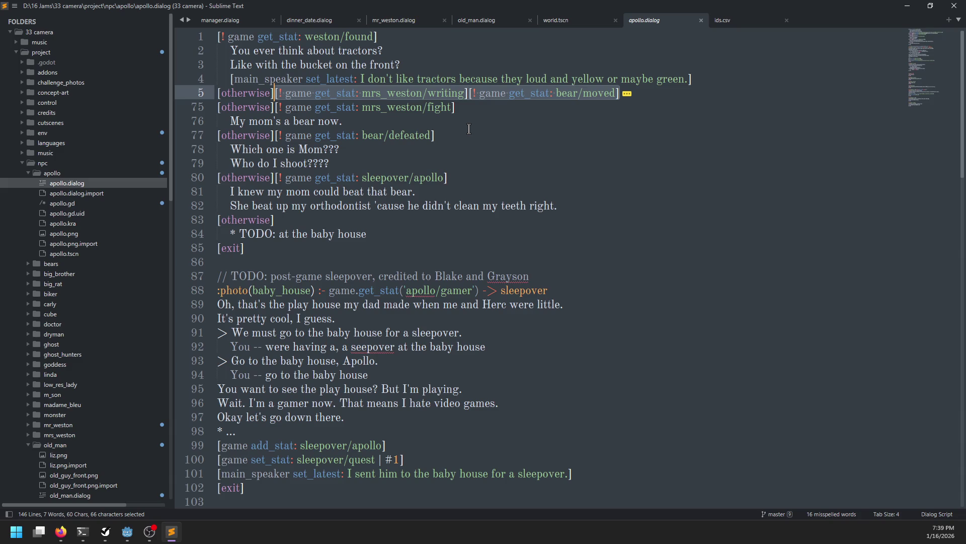
double_click(439, 95)
double_click(570, 95)
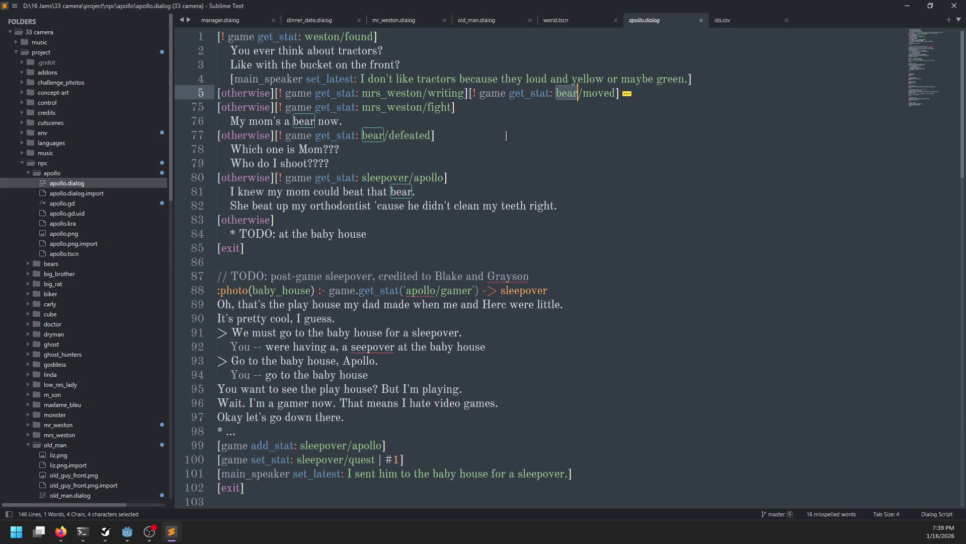
Leave Sublime Text for the Godot editor and focus the FileSystem filter field
key("alt+Tab")
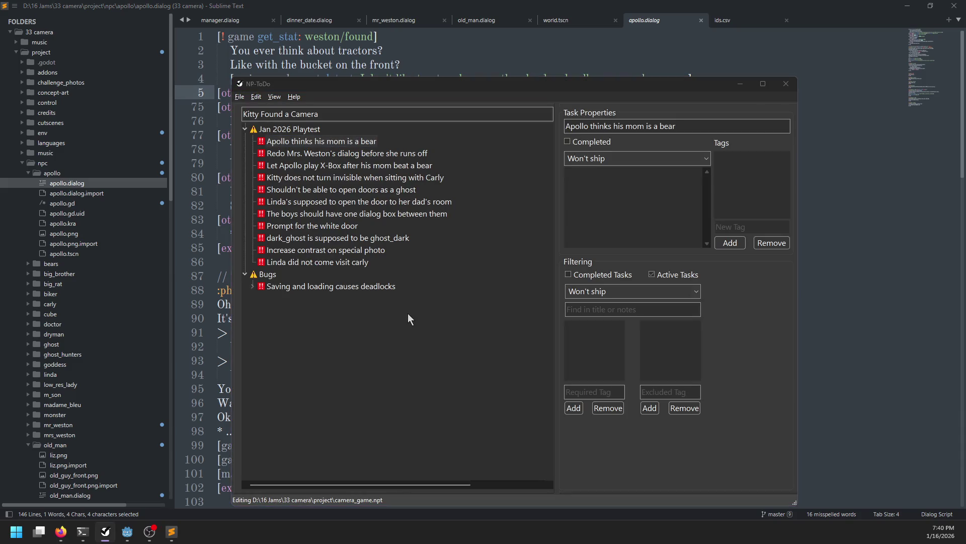
key("alt+Tab")
left_click(75, 319)
Filter the FileSystem for save_load.gd and open the script
type("gam")
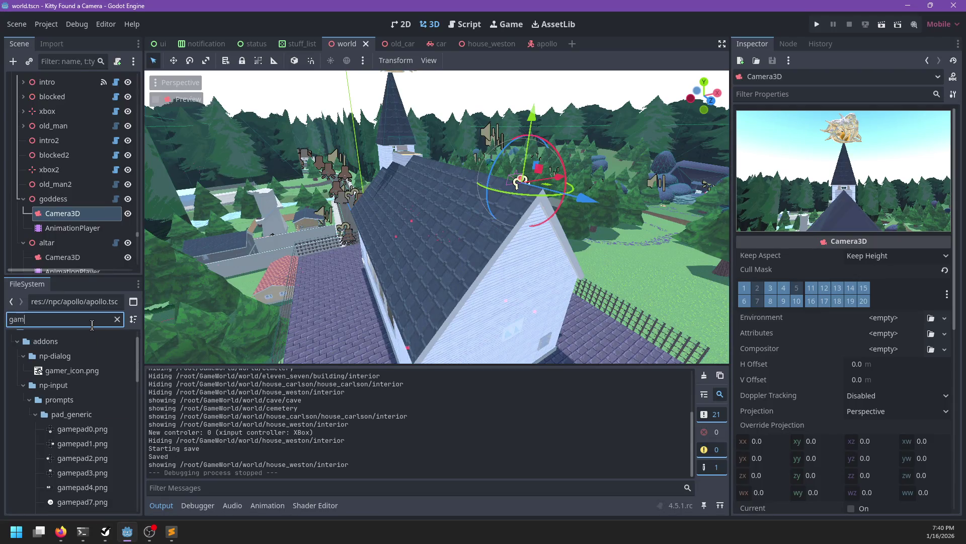
key("BackSpace")
key("BackSpace")
key("BackSpace")
type("saveloa")
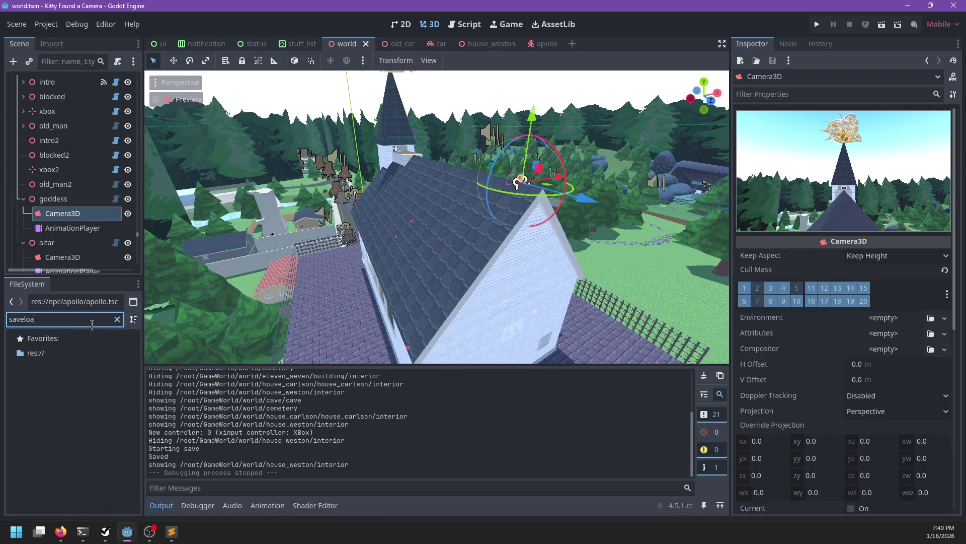
key("BackSpace")
key("BackSpace")
key("BackSpace")
type("_")
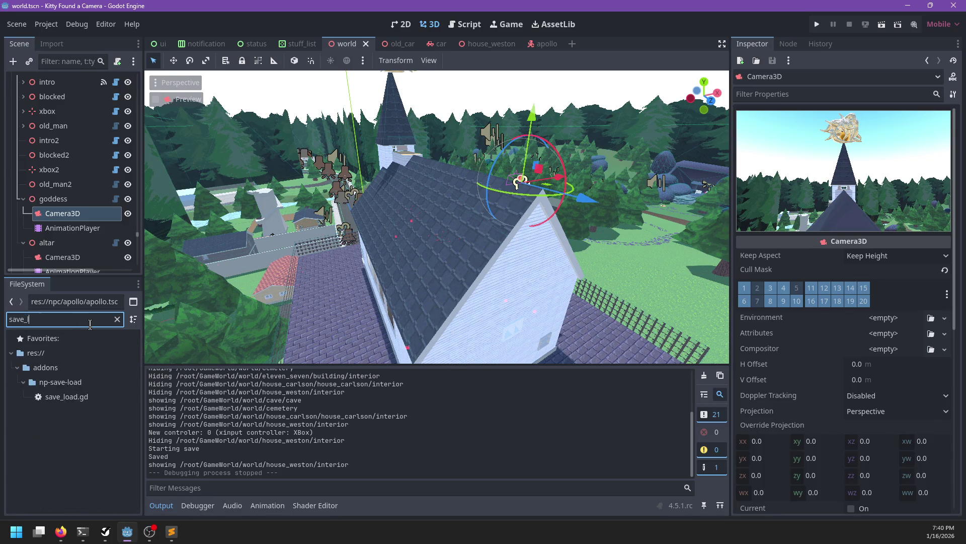
double_click(87, 401)
Find the end of the set_stat function in save_load.gd
scroll(507, 227, "down", 5)
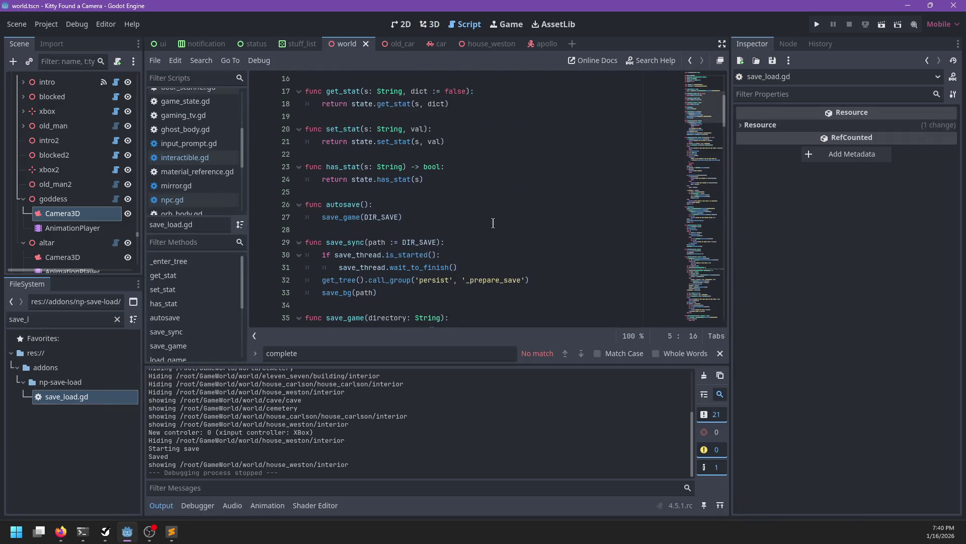
mouse_move(399, 168)
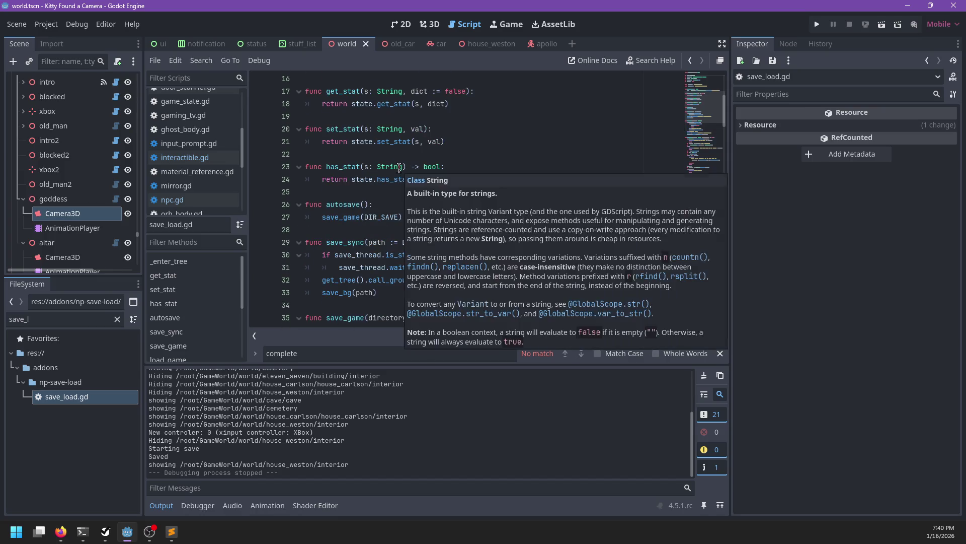
scroll(453, 151, "down", 8)
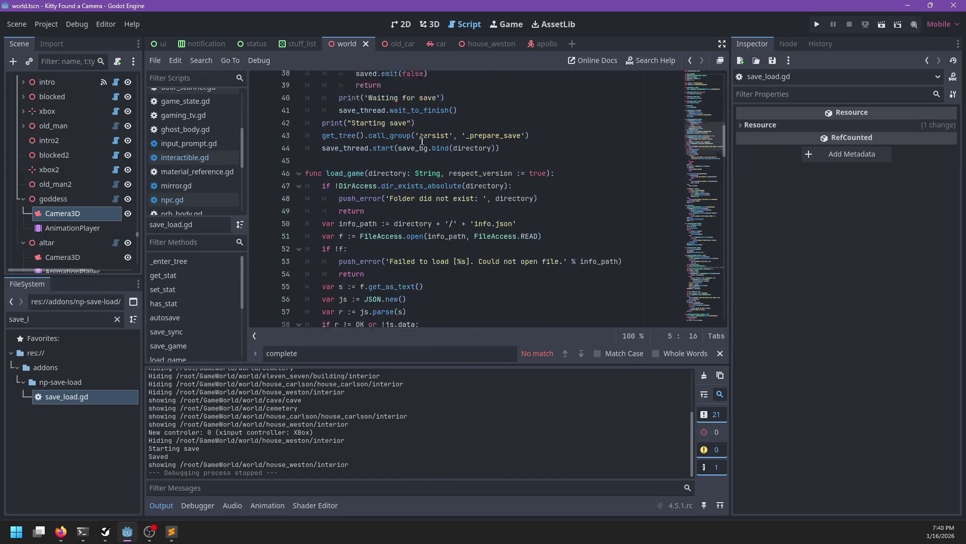
key("ctrl+f")
type("val")
key("Escape")
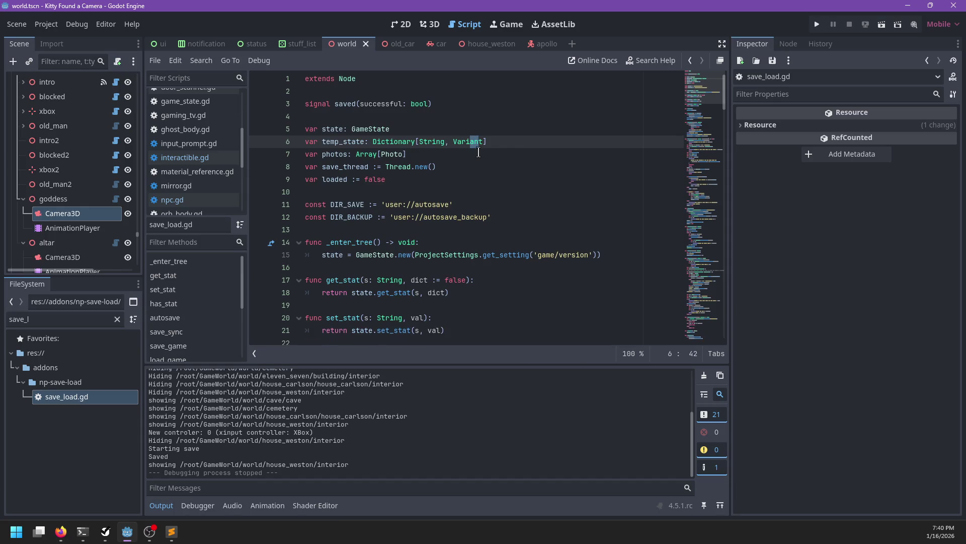
scroll(469, 178, "down", 3)
left_click(486, 217)
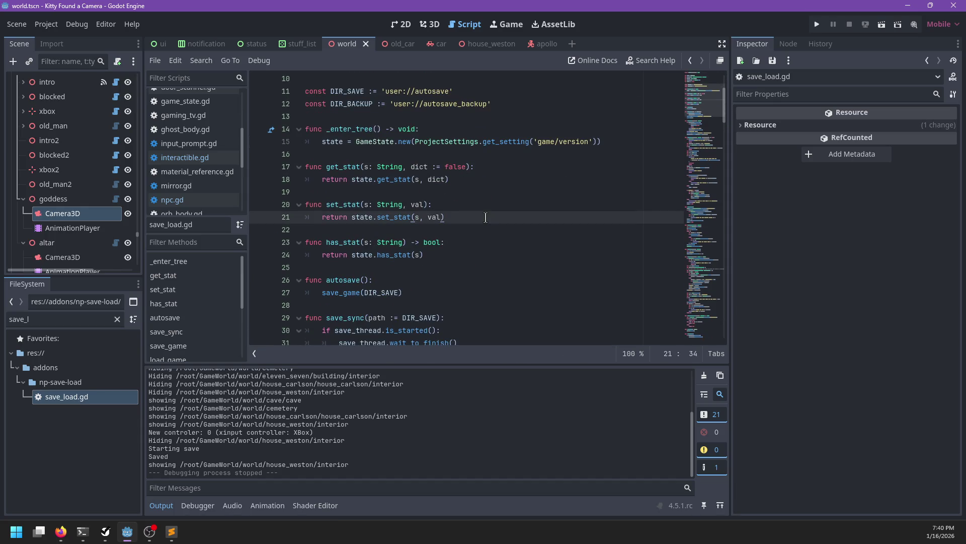
Add func all_stats(s: Array) -> bool returning s.all(state.get_stat), then save
key("Return")
key("Return")
type("func all-st")
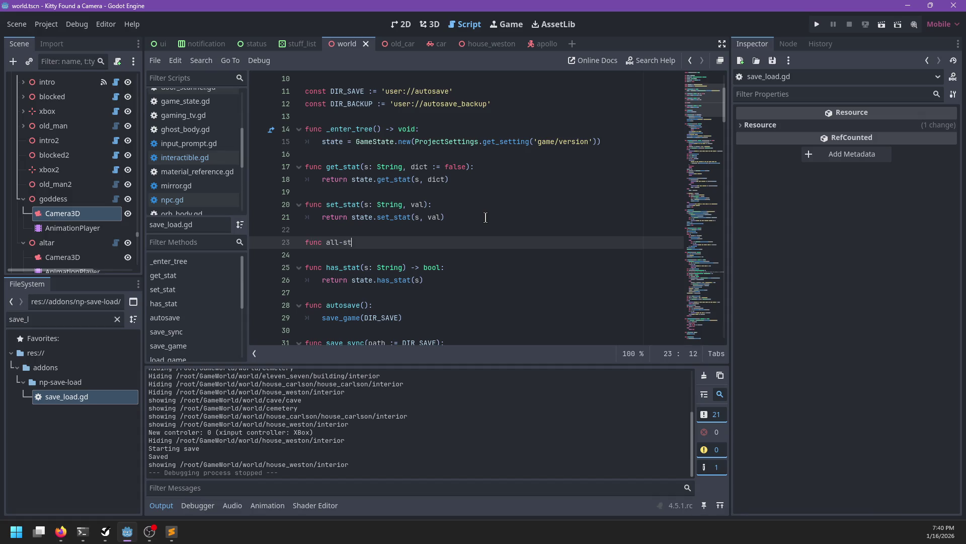
key("BackSpace")
key("BackSpace")
key("BackSpace")
type(") -")
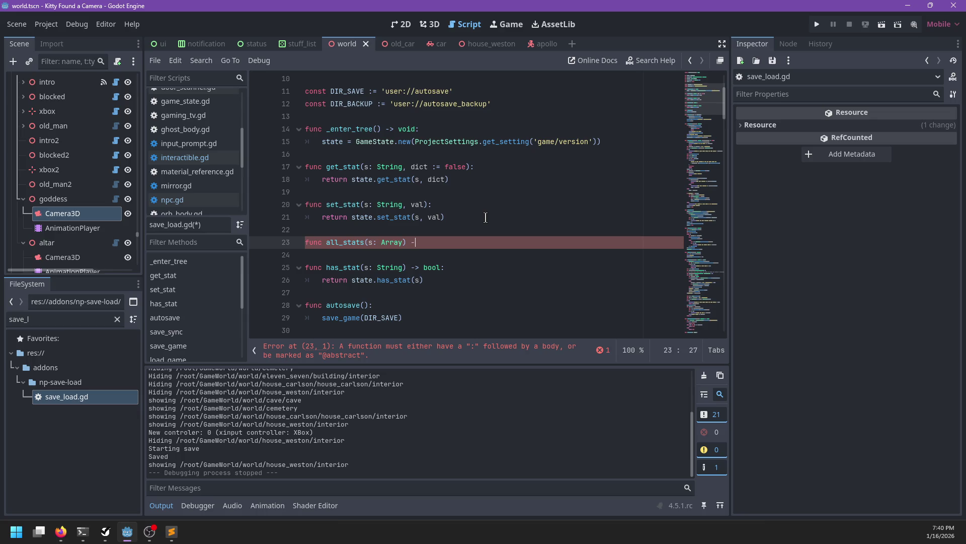
type(":")
key("Return")
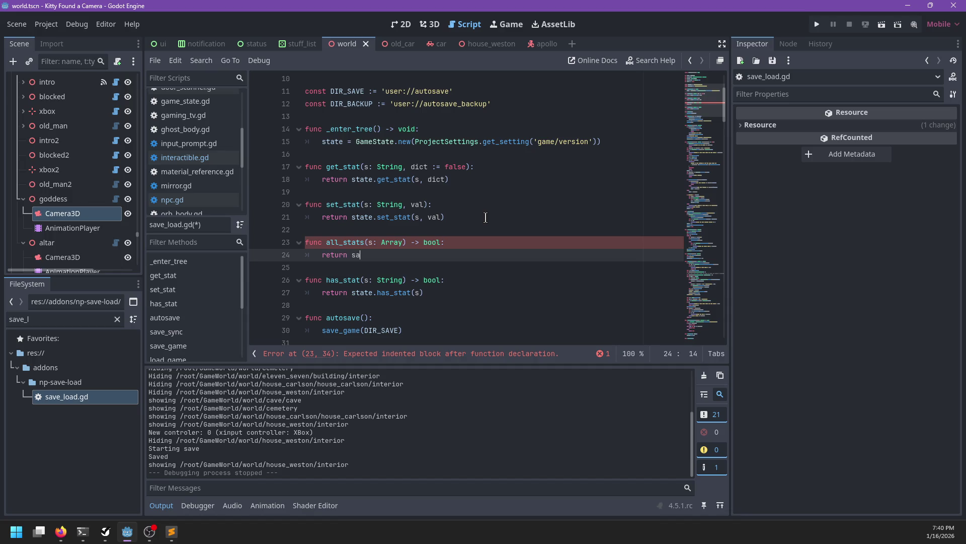
key("BackSpace")
key("BackSpace")
type("s.map(")
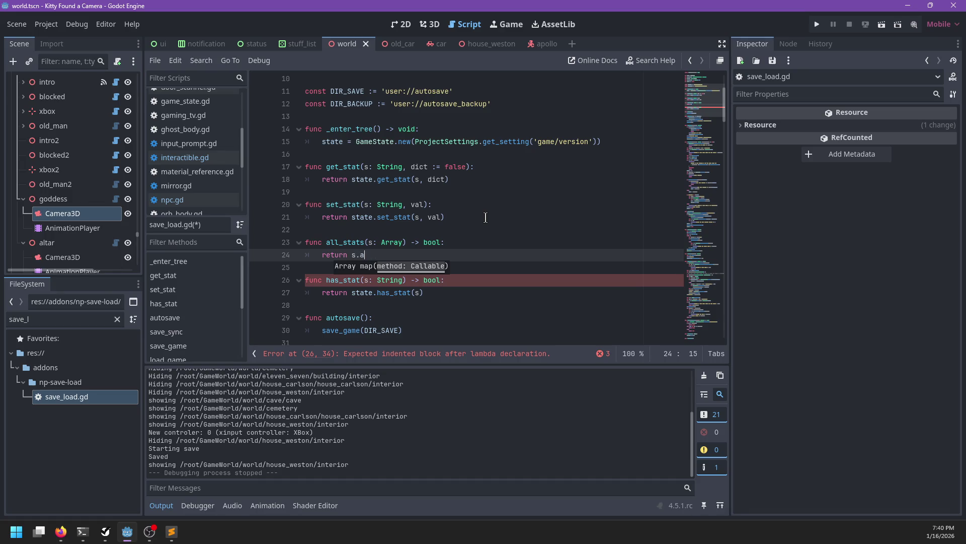
type("l")
key("Return")
type("te.get_stat")
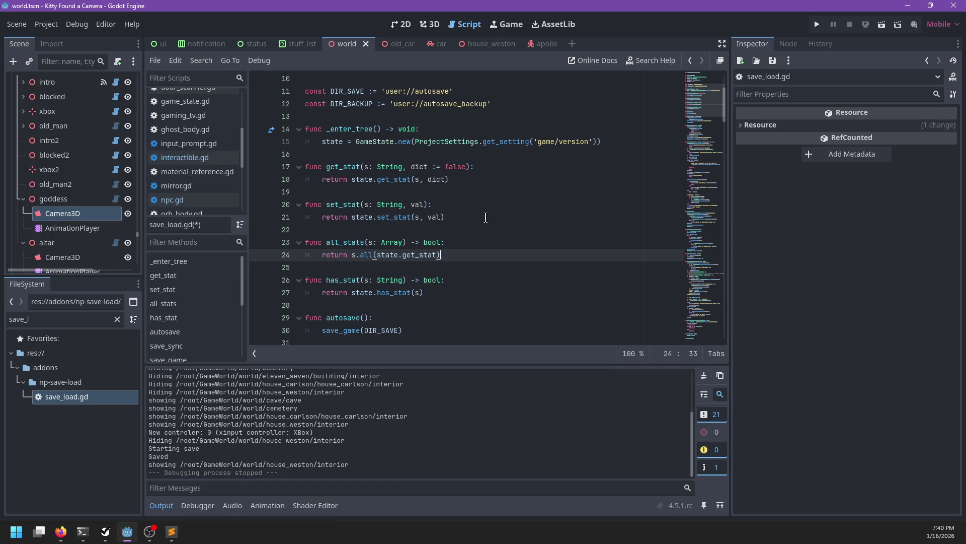
key("ctrl+s")
key("alt+Tab")
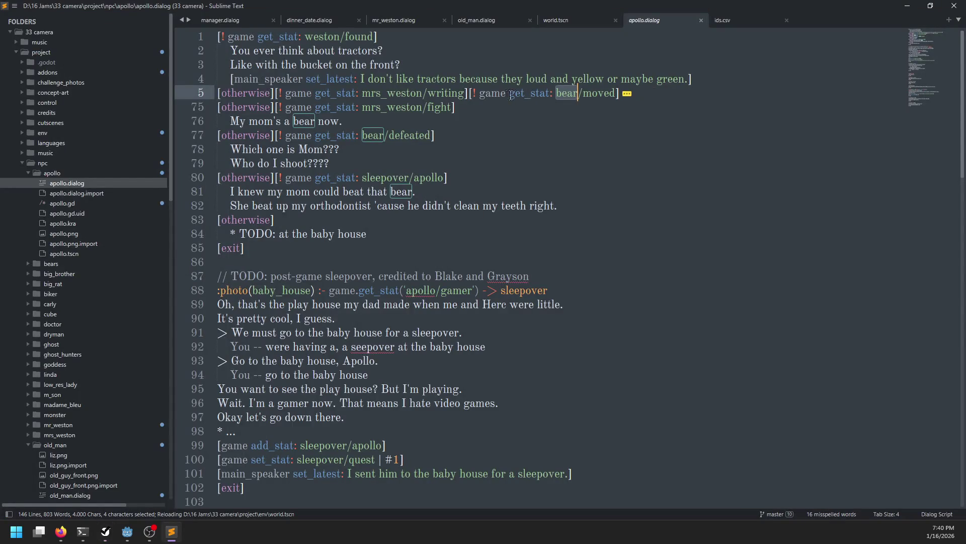
On line 5, cut bear/moved, rename get_stat to all_stats, and paste bear/moved after mrs_weston/writing
key("Left")
key("shift+End")
key("shift+Left")
key("ctrl+x")
double_click(349, 93)
type("all_stats")
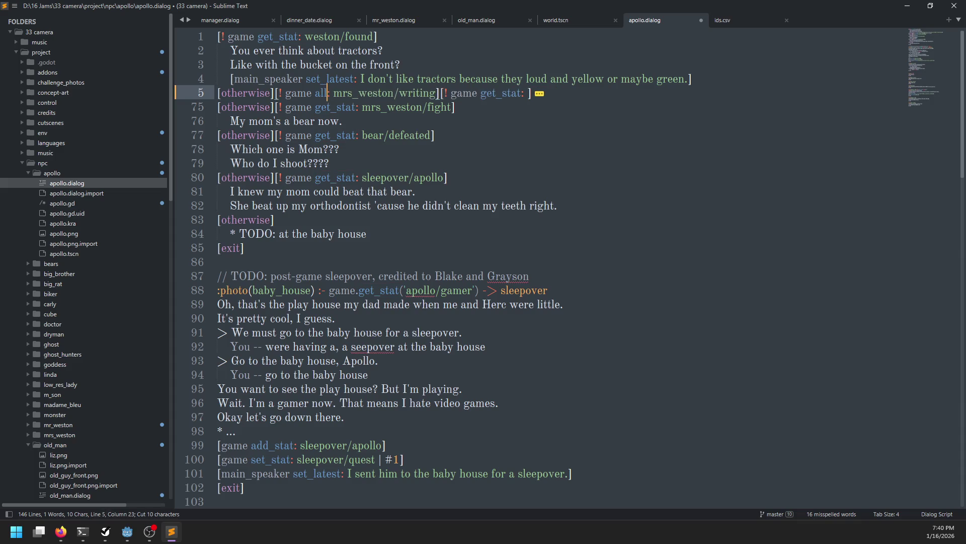
key("ctrl+Right")
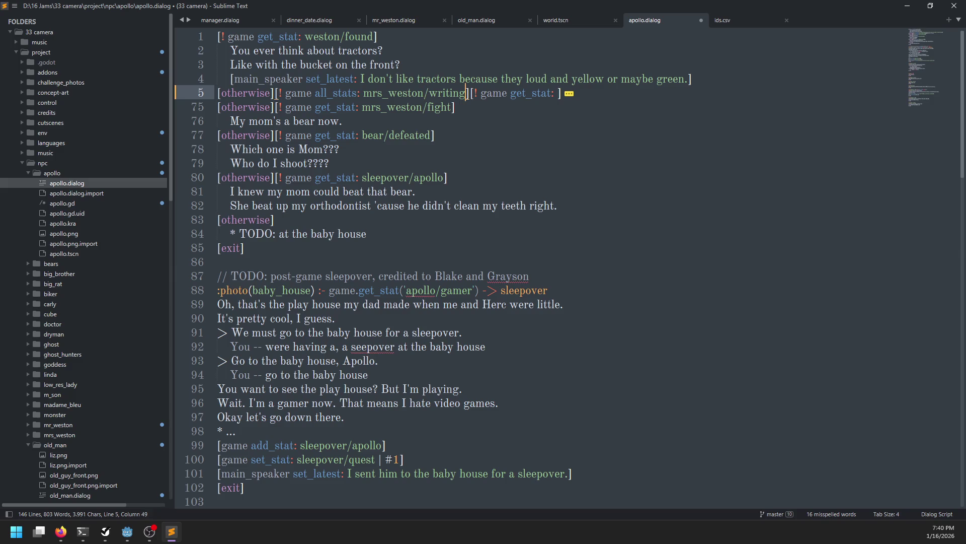
key("ctrl+v")
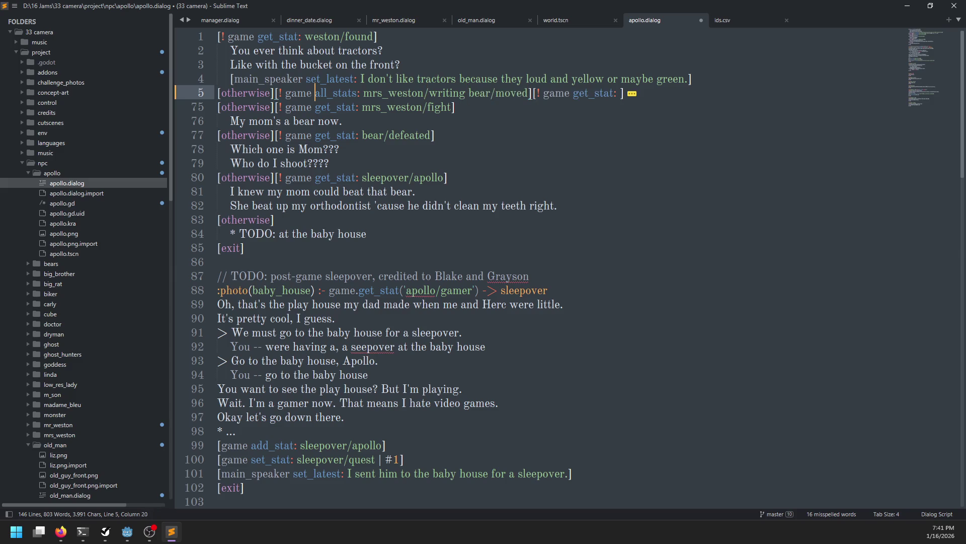
Delete the leftover empty get_stat condition, save apollo.dialog, and unfold the line 5 branch
type("+")
key("ctrl+Right")
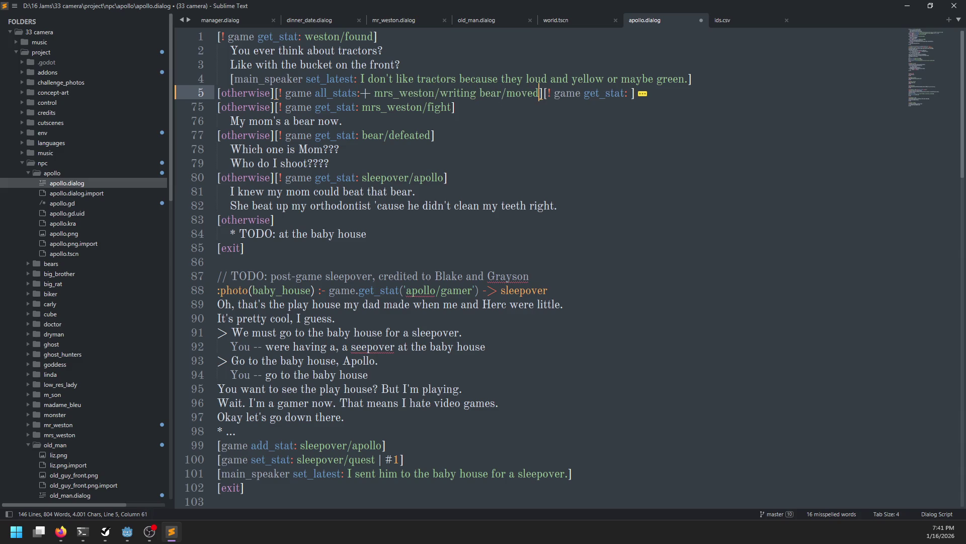
key("ctrl+shift+Right")
key("ctrl+shift+Right")
key("ctrl+shift+Right")
key("shift+End")
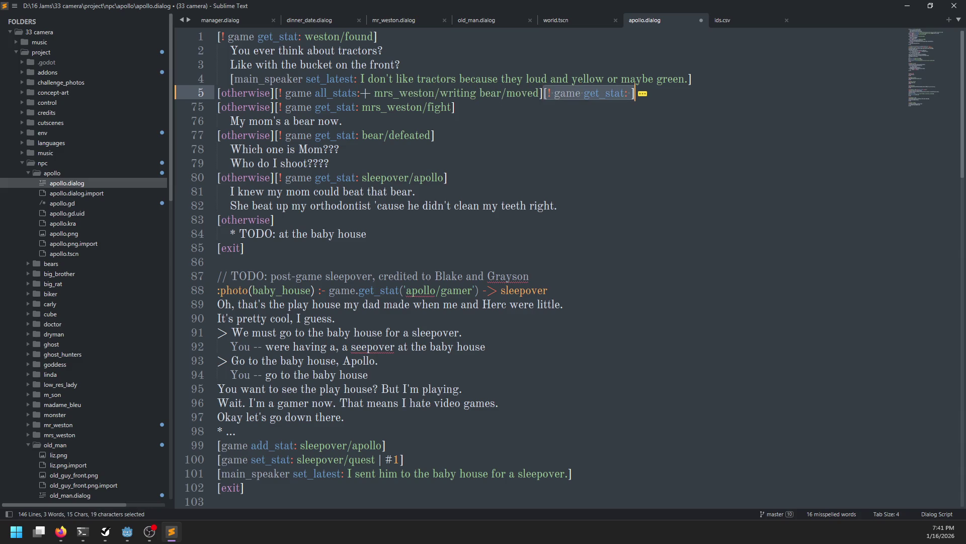
key("BackSpace")
key("ctrl+s")
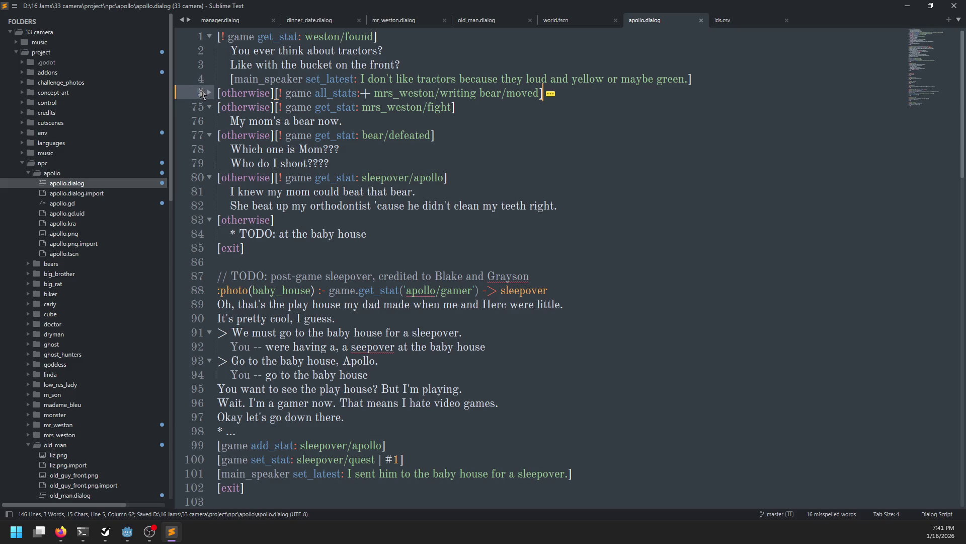
left_click(210, 93)
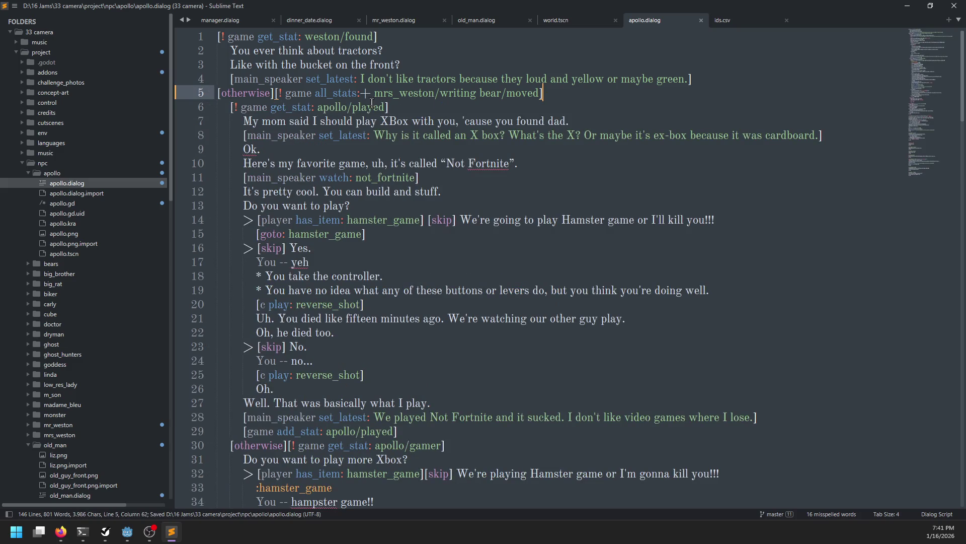
left_click(432, 105)
key("alt+Tab")
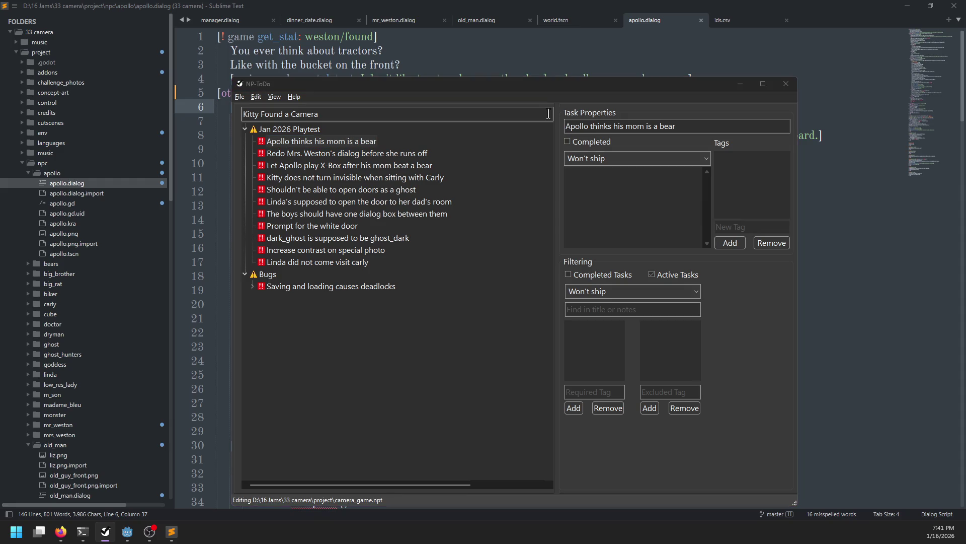
Review the edited all_stats condition on line 5 of apollo.dialog
key("alt+Tab")
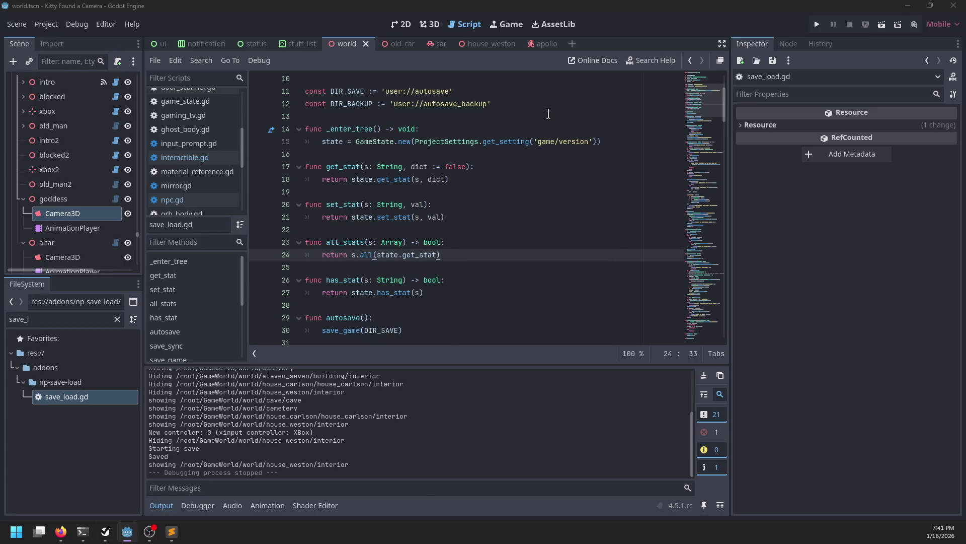
key("alt+Tab")
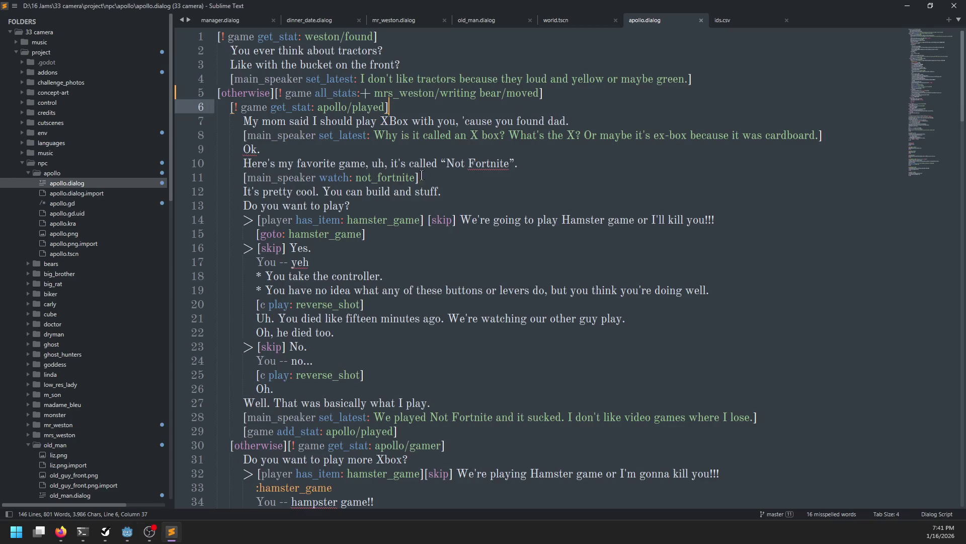
scroll(439, 163, "down", 19)
left_click_drag(225, 293, 345, 291)
scroll(397, 292, "up", 16)
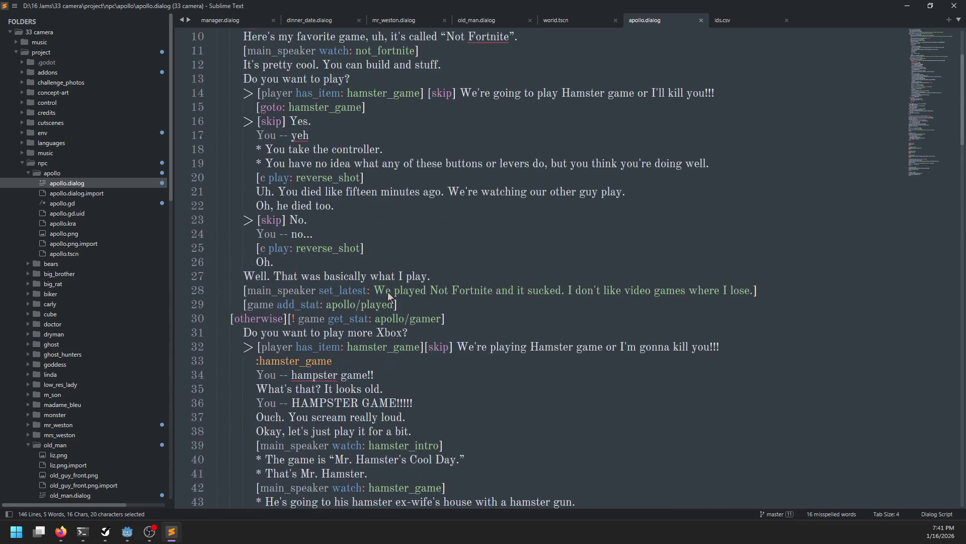
scroll(389, 297, "up", 3)
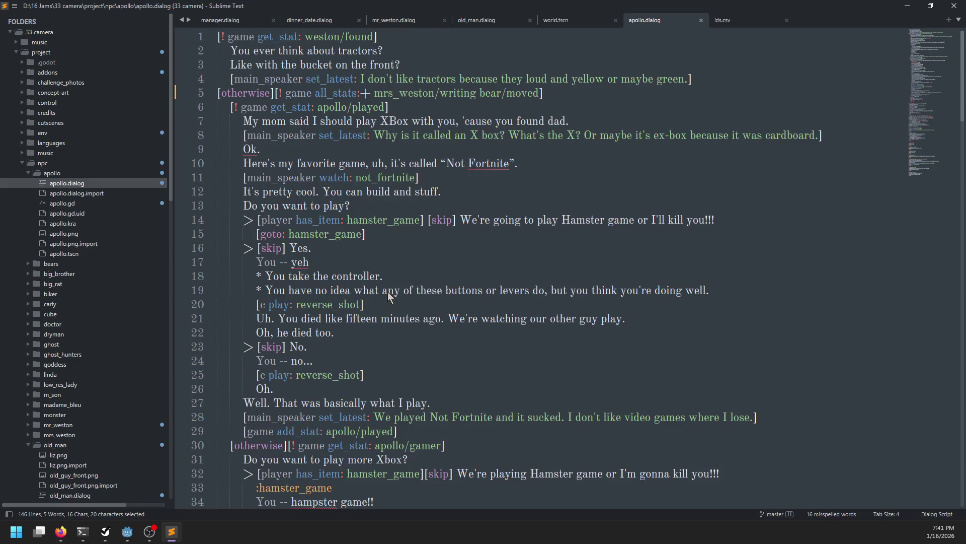
left_click_drag(274, 95, 559, 98)
left_click(410, 149)
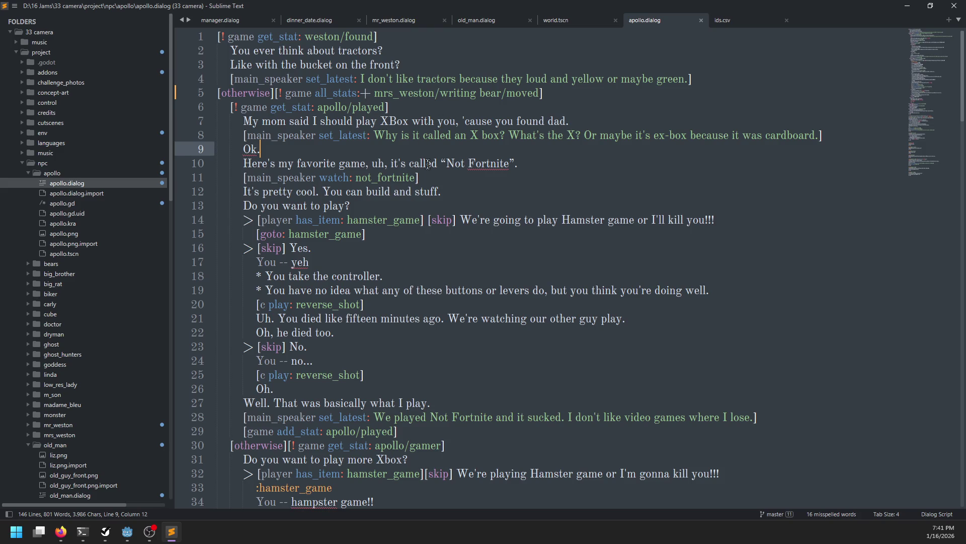
key("alt+Tab")
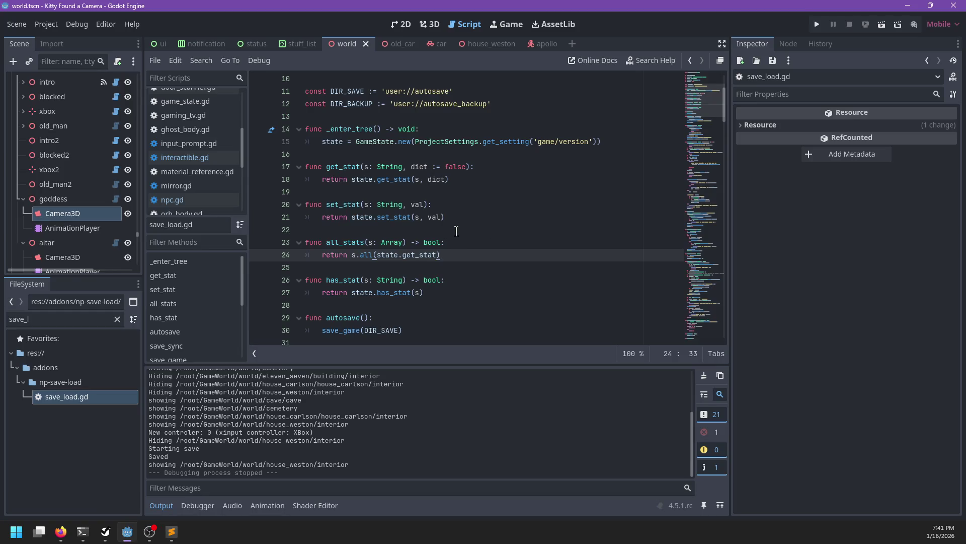
Run the project with F5 to playtest the game
scroll(455, 230, "up", 3)
scroll(426, 229, "down", 7)
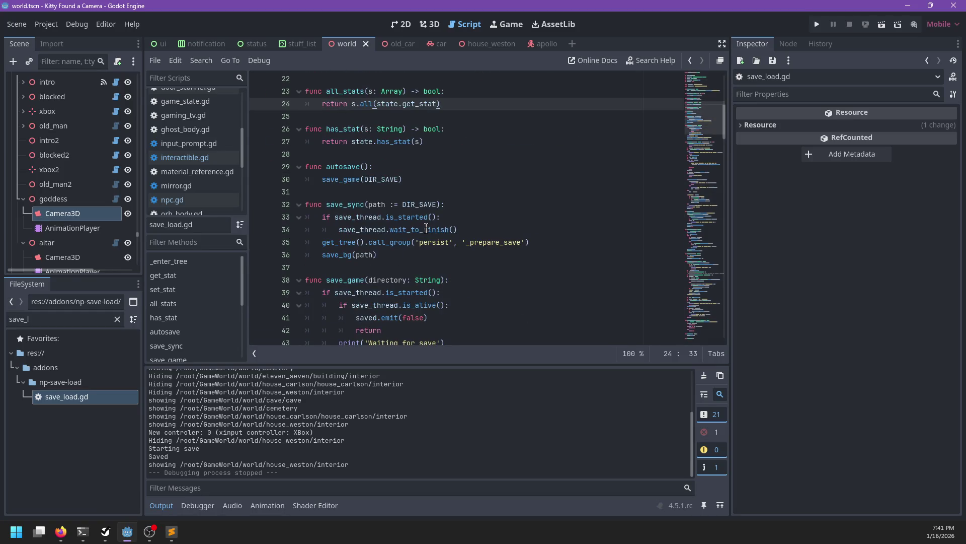
scroll(433, 223, "up", 2)
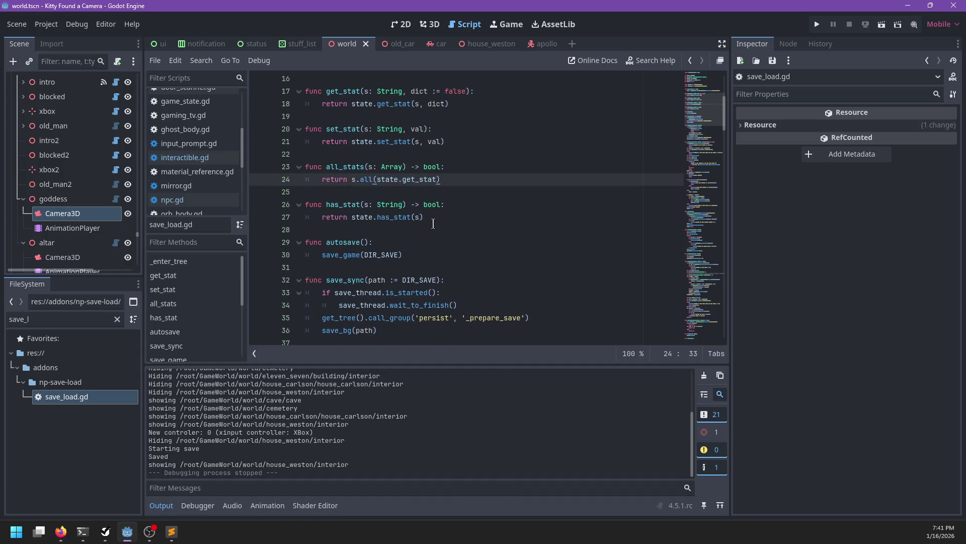
scroll(433, 223, "down", 3)
key("F5")
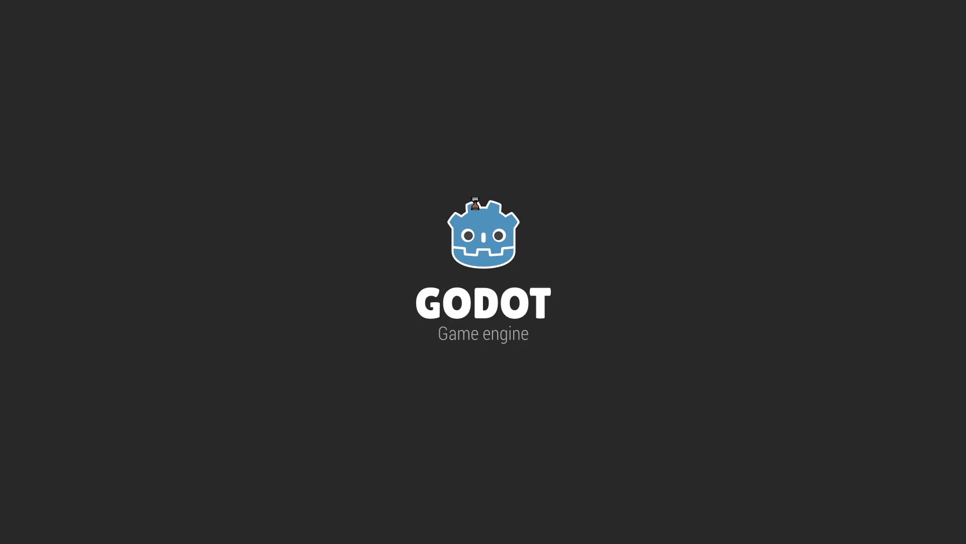
Browse save_load.gd's method list in the script editor, then return to the running game
key("alt+Tab")
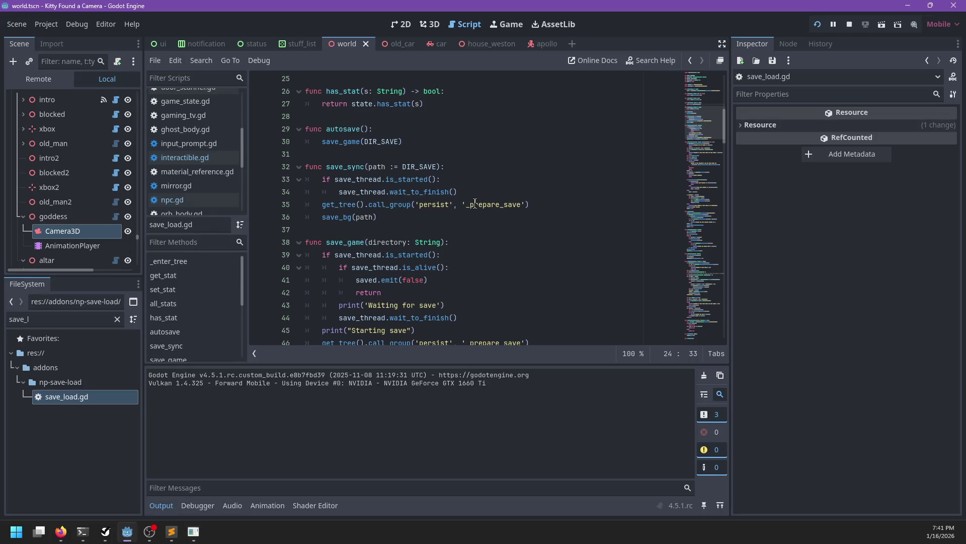
left_click(195, 261)
left_click(199, 241)
type("var")
left_click(240, 242)
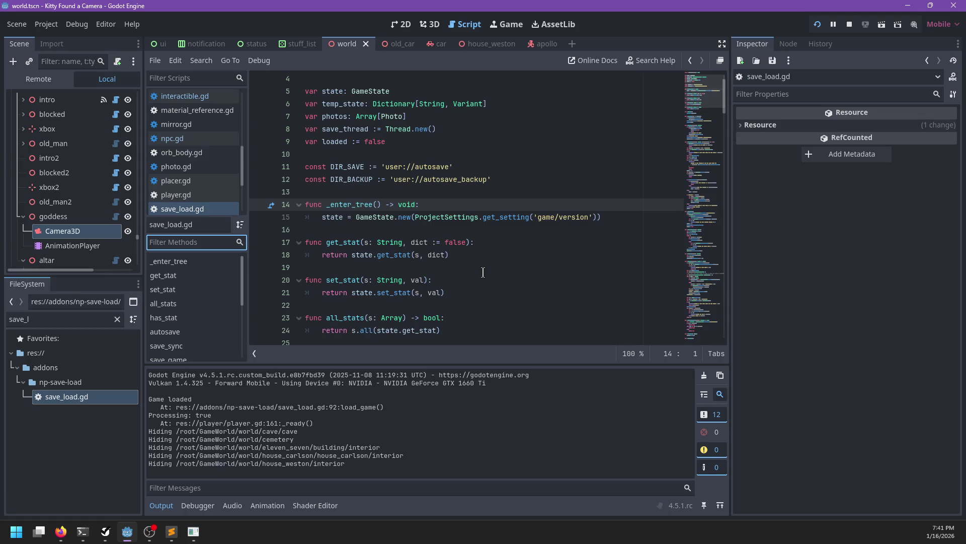
scroll(327, 248, "up", 1)
scroll(221, 175, "up", 5)
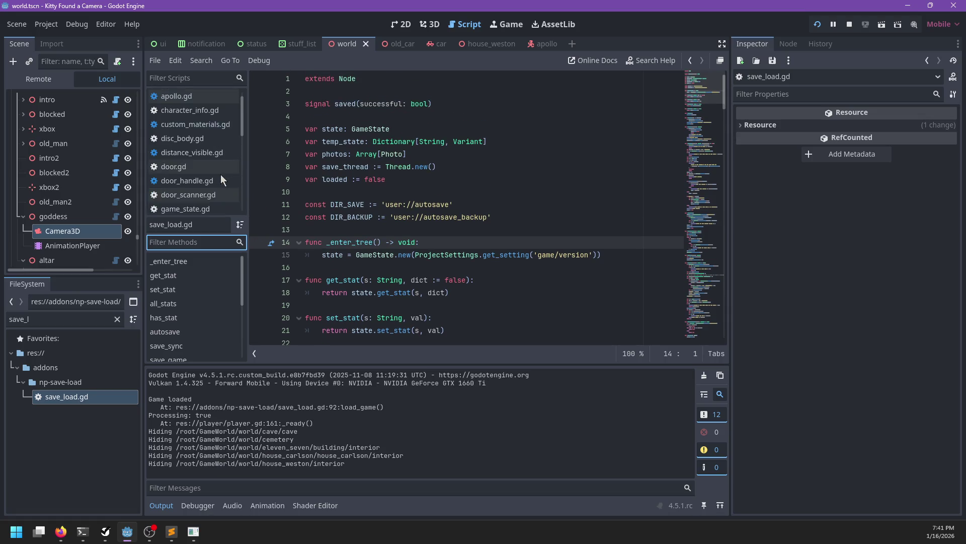
scroll(220, 164, "down", 3)
scroll(201, 204, "down", 3)
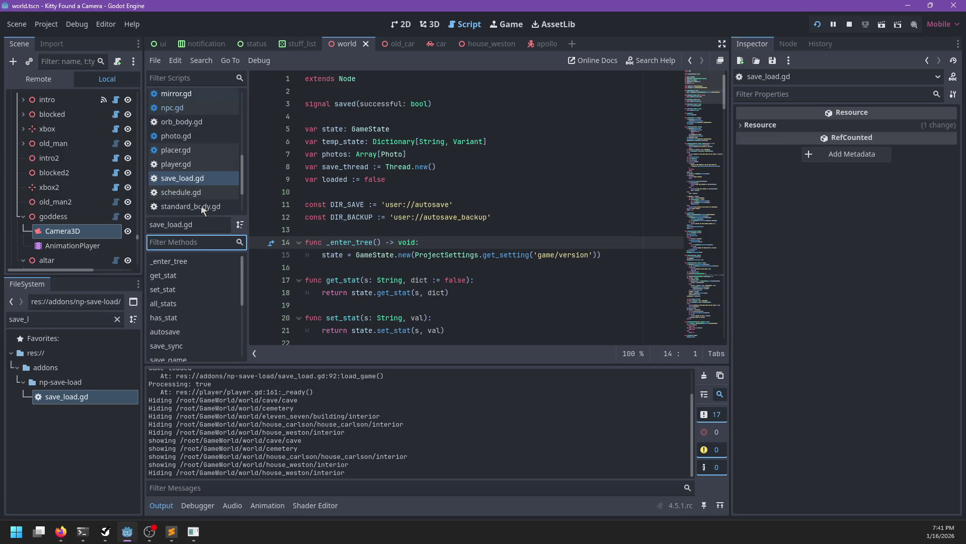
key("alt+Tab")
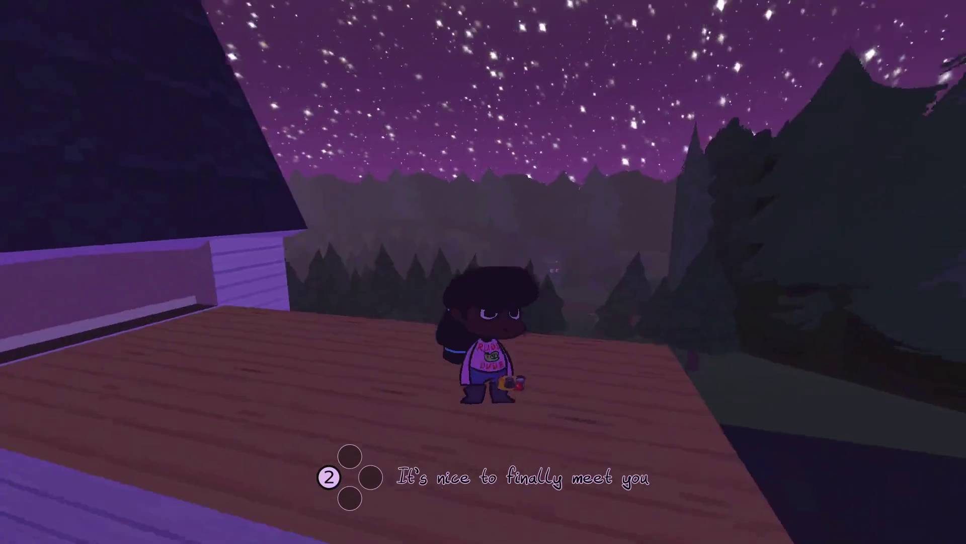
Walk the character off the deck and through the night streets, then pause the game
key("w")
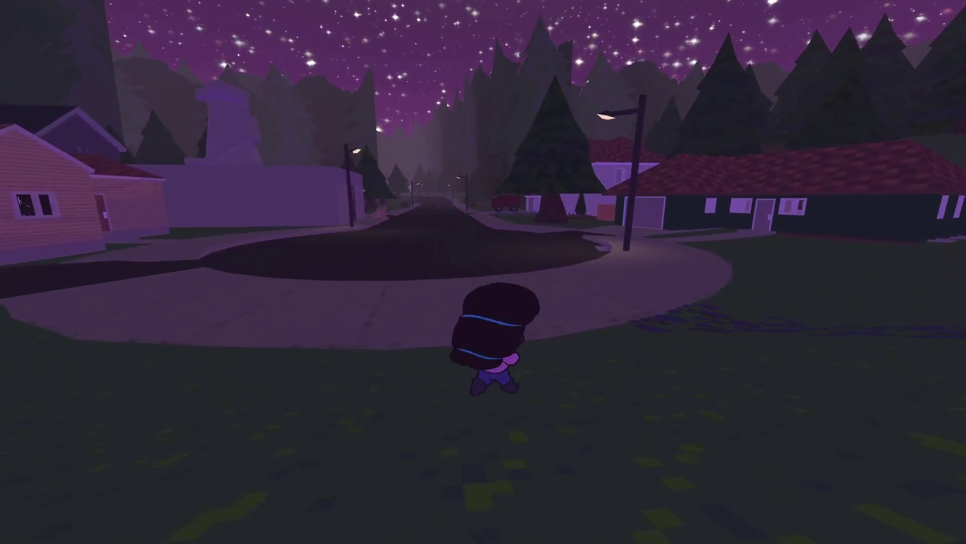
key("w")
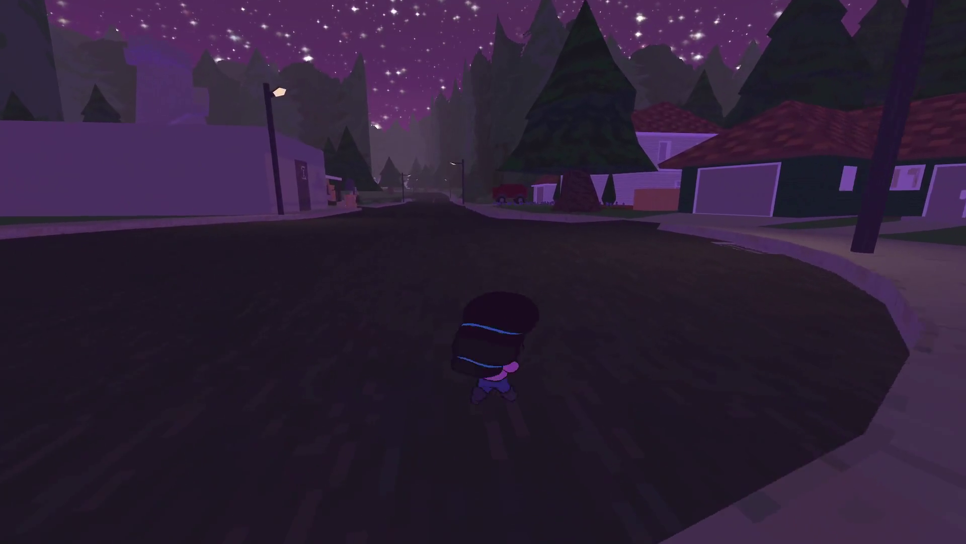
key("w")
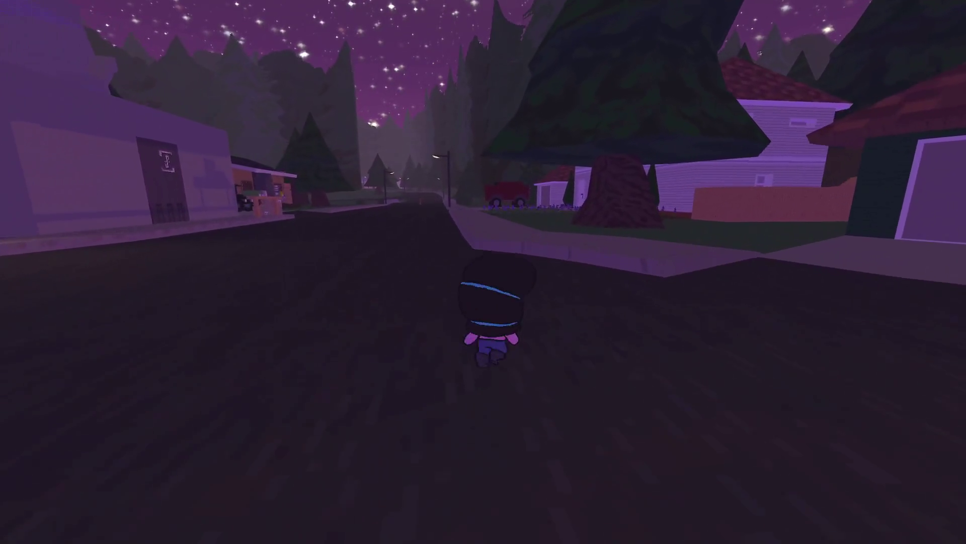
key("w")
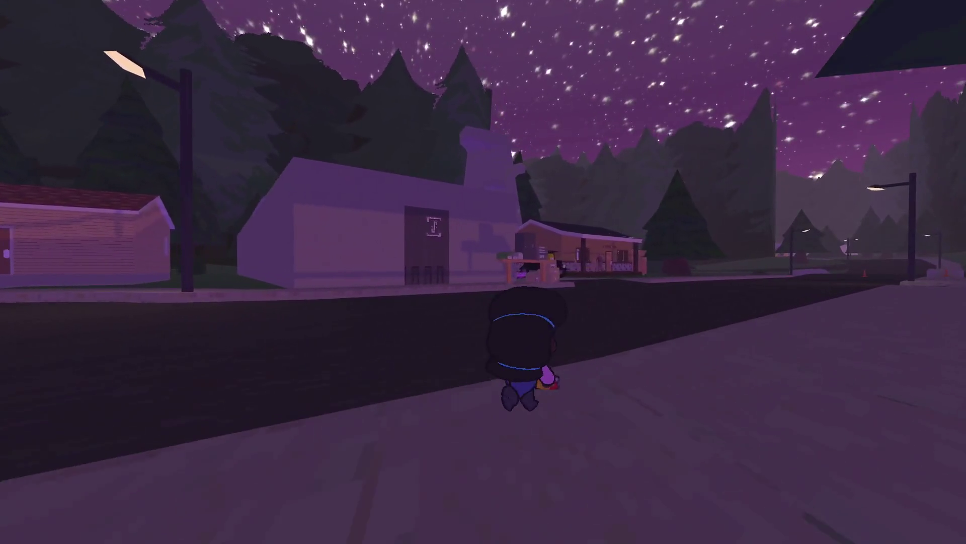
key("s")
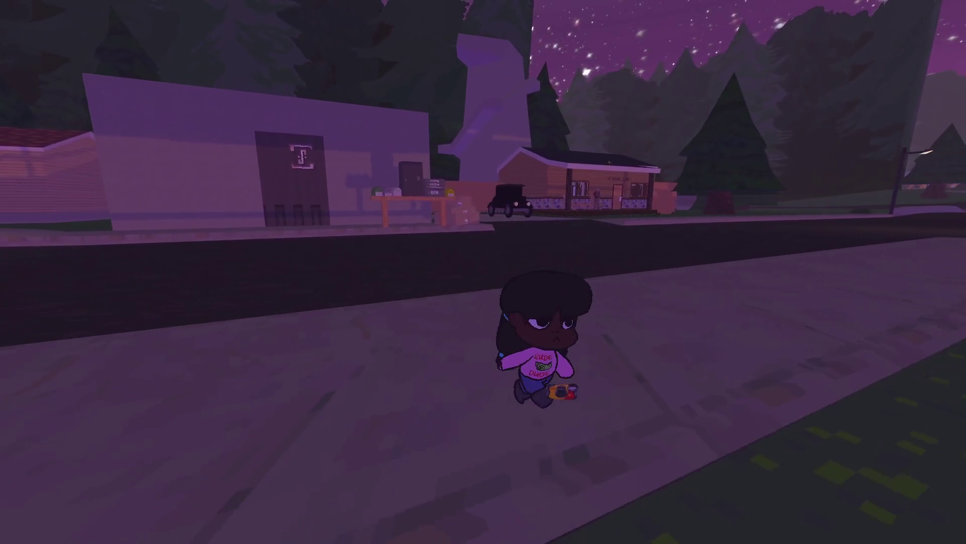
key("w")
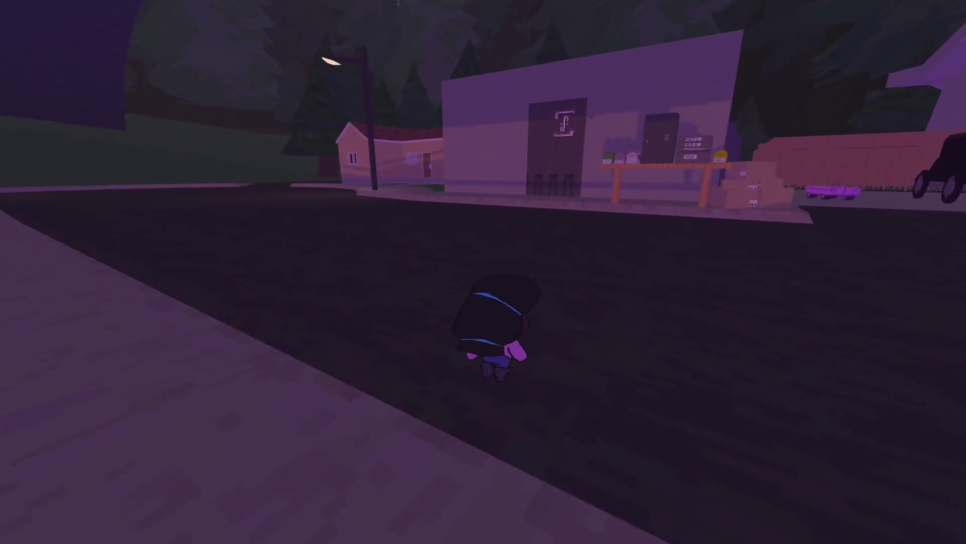
key("s")
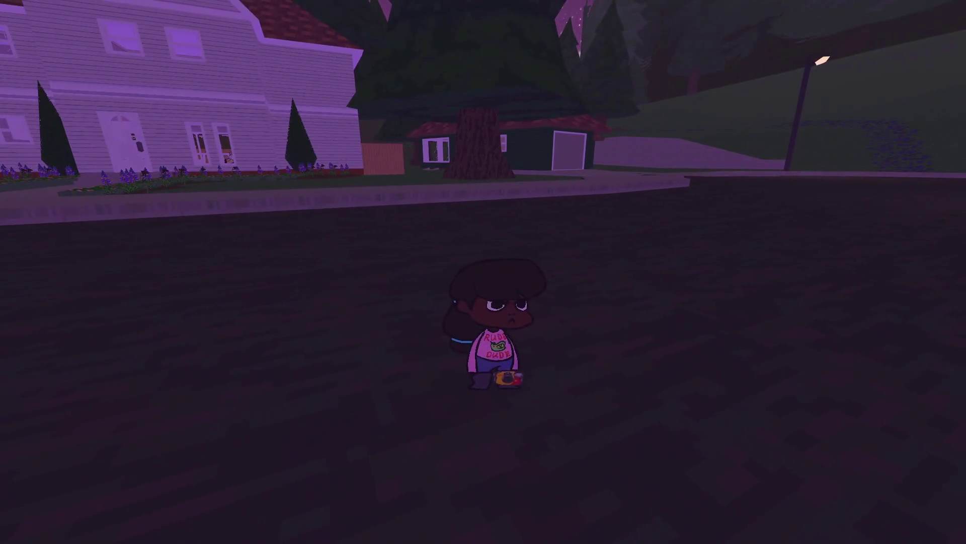
key("Escape")
key("alt+Tab")
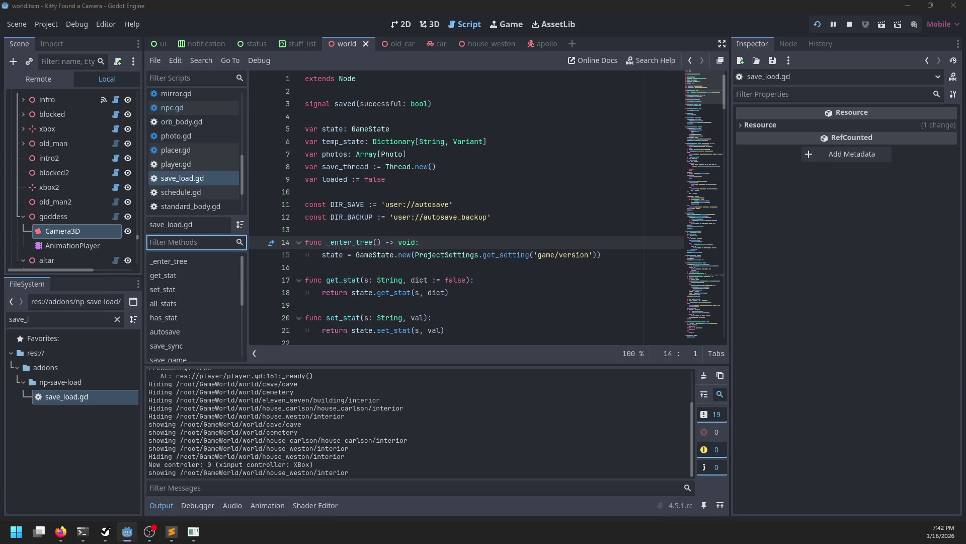
Switch to the 3D view and select the culdesac mesh
key("ctrl+F2")
scroll(439, 103, "down", 5)
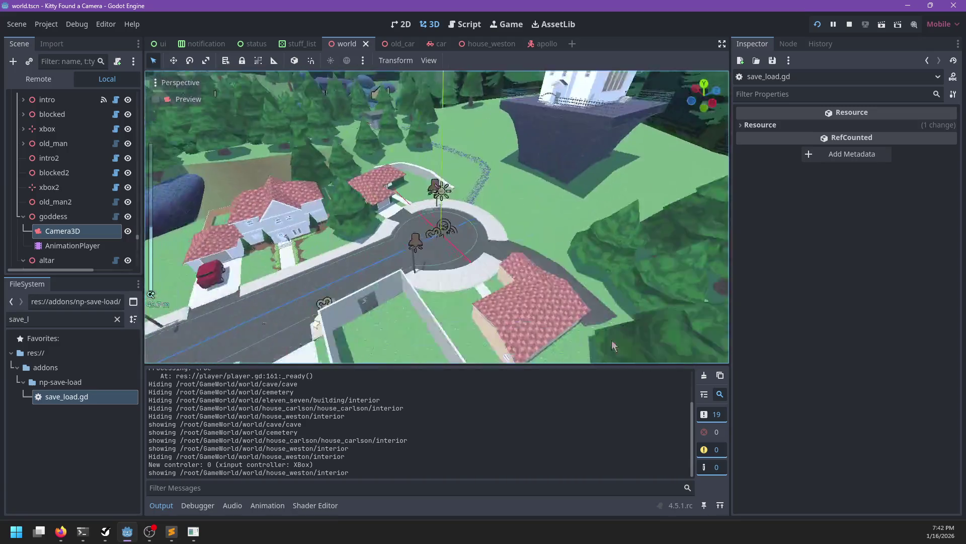
scroll(376, 248, "up", 5)
left_click(412, 263)
left_click(56, 112, "ctrl")
left_click(78, 157, "ctrl")
left_click(68, 113, "ctrl")
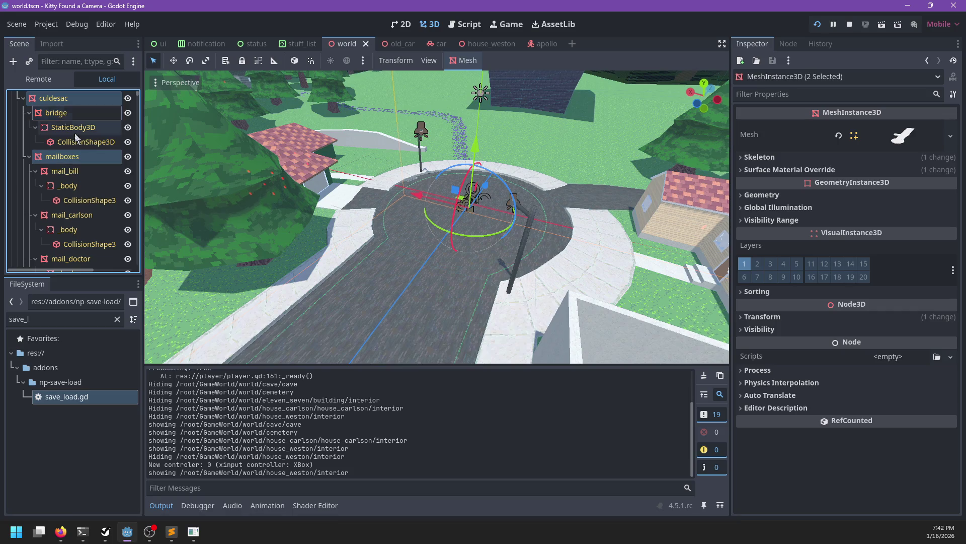
left_click(70, 157, "ctrl")
scroll(104, 195, "down", 5)
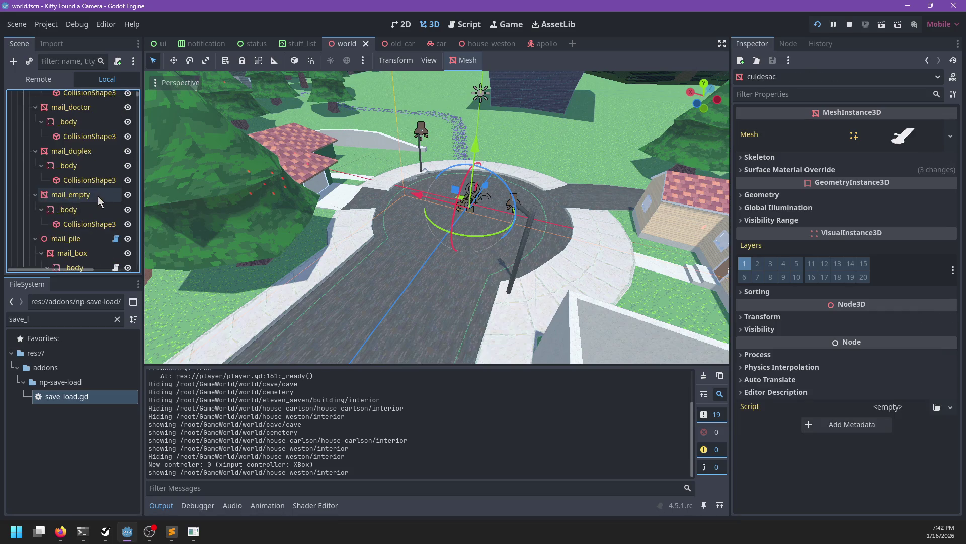
scroll(101, 194, "down", 8)
scroll(75, 151, "up", 3)
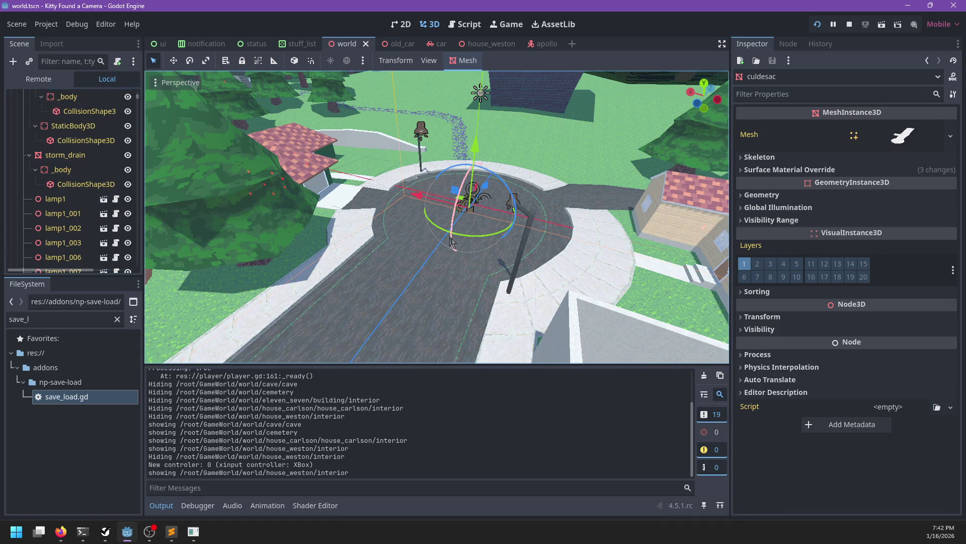
Set Geometry Cast Shadow to Double-Sided on culdesac and culdesac2
left_click(765, 195)
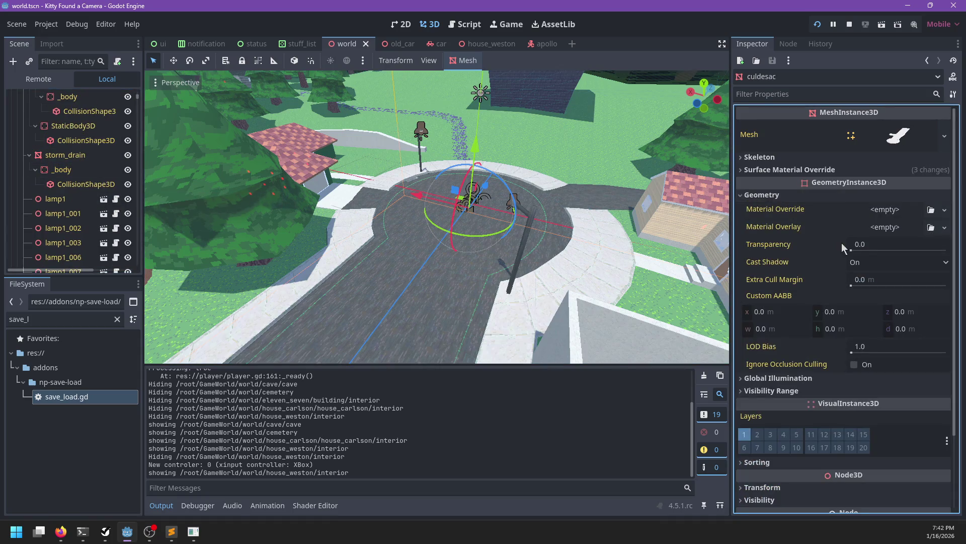
left_click(862, 263)
left_click(882, 306)
scroll(365, 237, "down", 15)
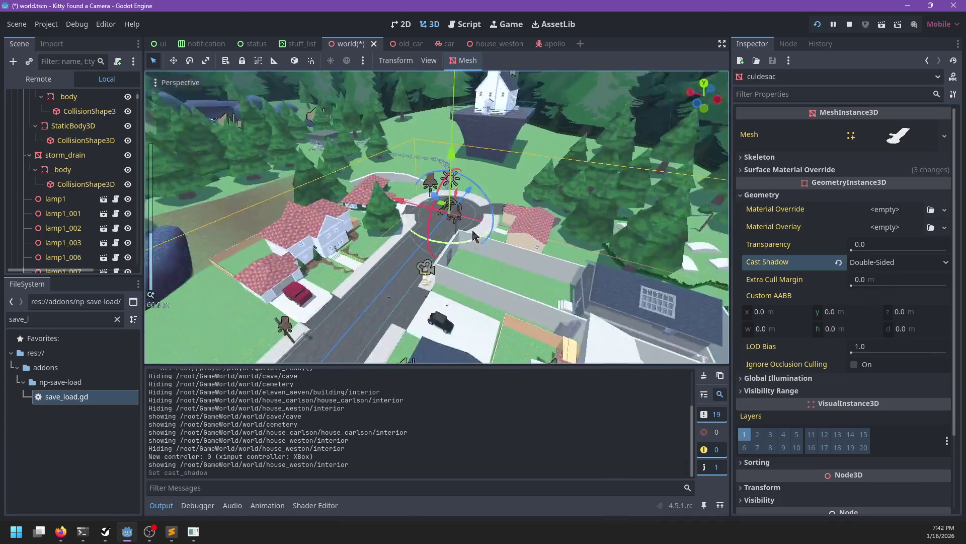
scroll(364, 238, "up", 10)
left_click(210, 215)
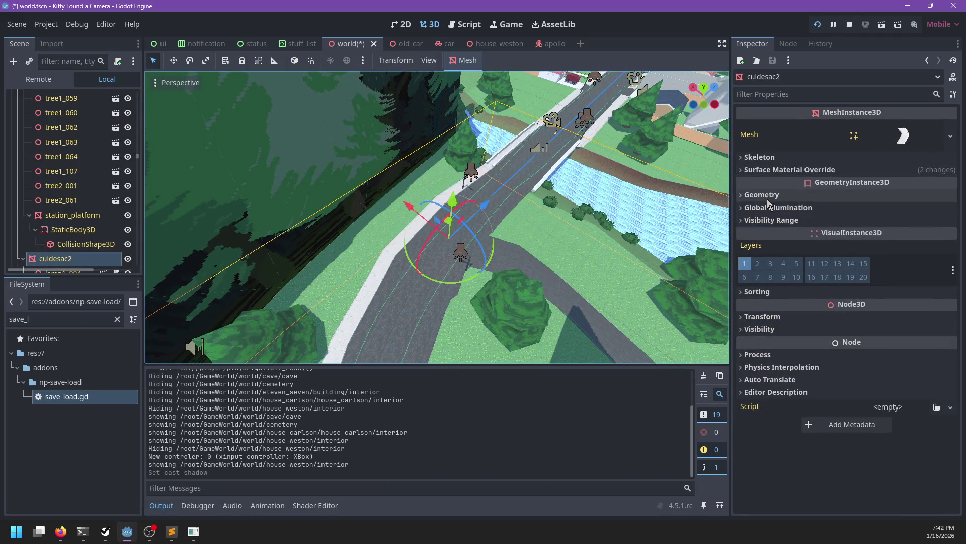
left_click(761, 195)
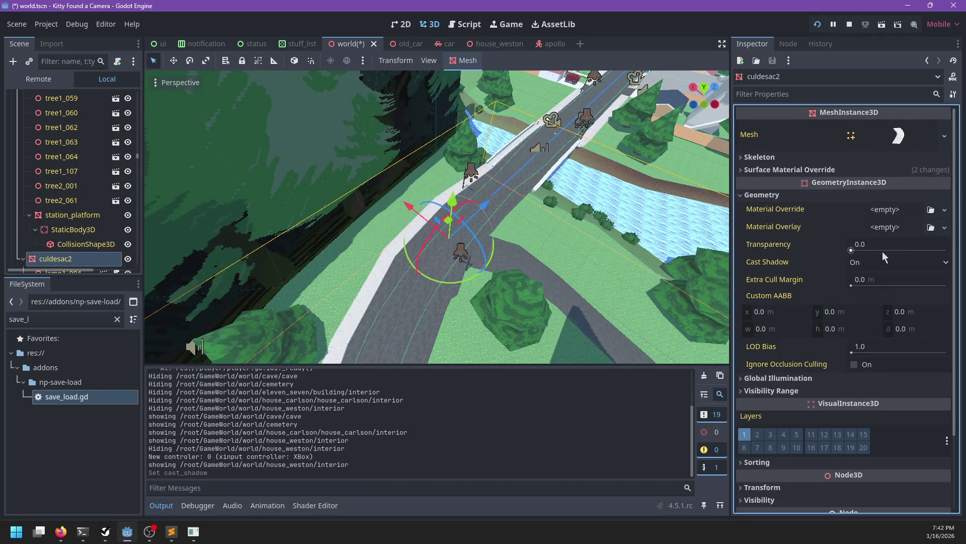
left_click(868, 262)
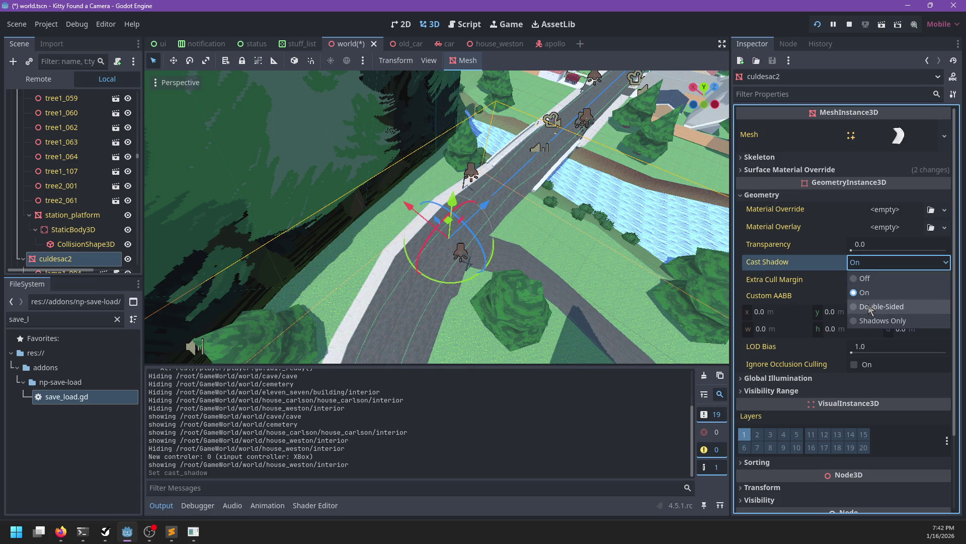
left_click(869, 307)
Collapse the construction, storm_drain, water_processing, eleven_seven, forest2, bridge_zone and ufo nodes in the scene tree
scroll(63, 182, "down", 5)
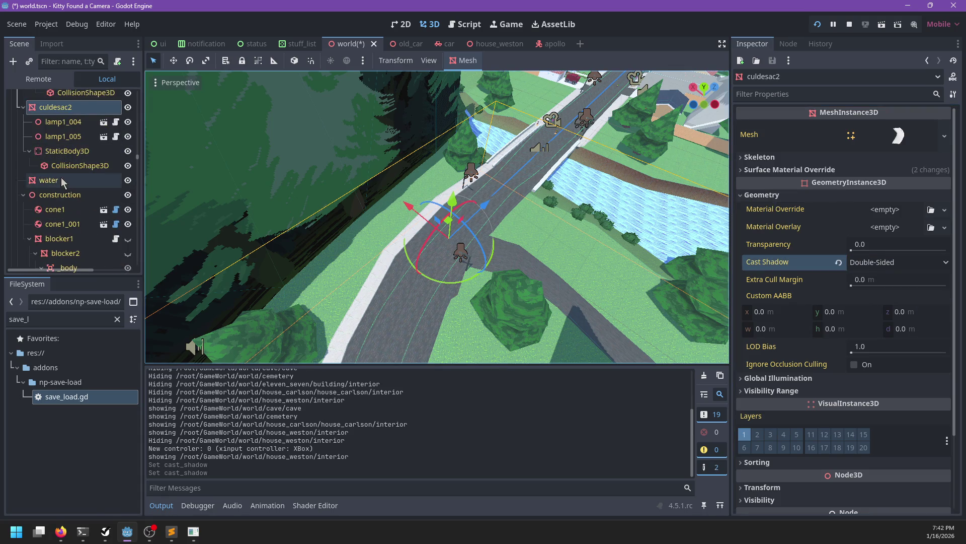
scroll(63, 182, "down", 2)
left_click(23, 173)
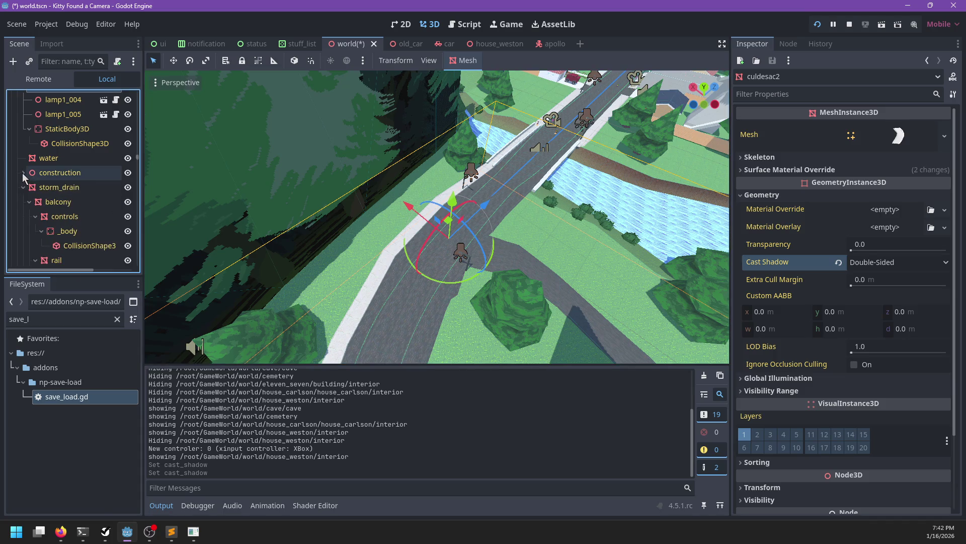
left_click(23, 187)
left_click(23, 202)
left_click(23, 216)
scroll(72, 222, "down", 1)
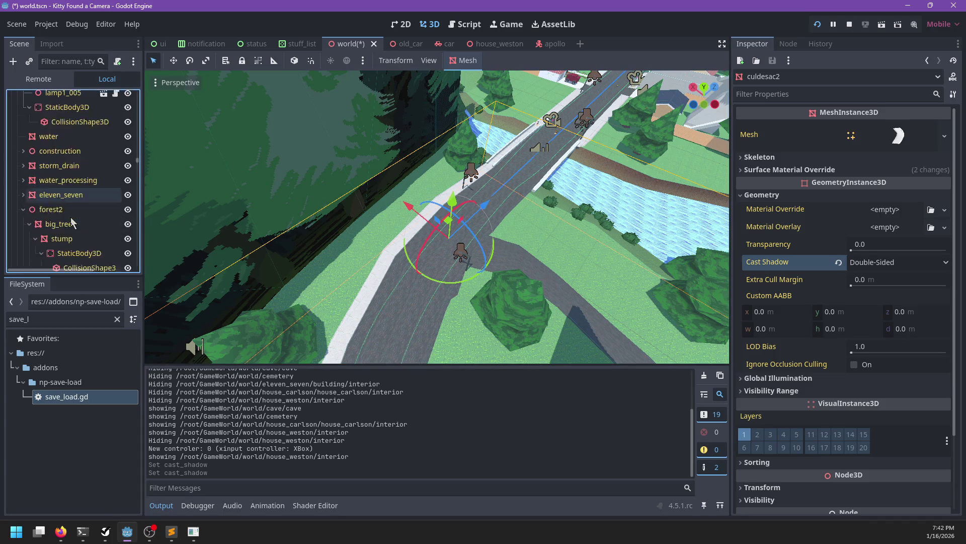
scroll(72, 221, "down", 2)
left_click(23, 165)
left_click(23, 180)
left_click(23, 195)
scroll(340, 220, "down", 5)
Give culdesac3 and culdesac4 Double-Sided cast shadows and save the world scene
left_click(69, 215)
left_click(71, 253, "ctrl")
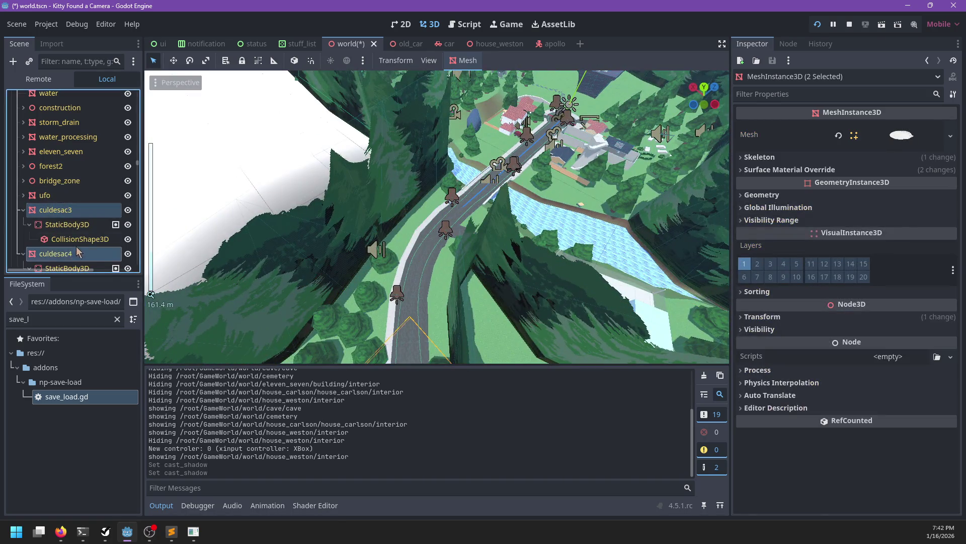
scroll(81, 231, "down", 7)
key("f")
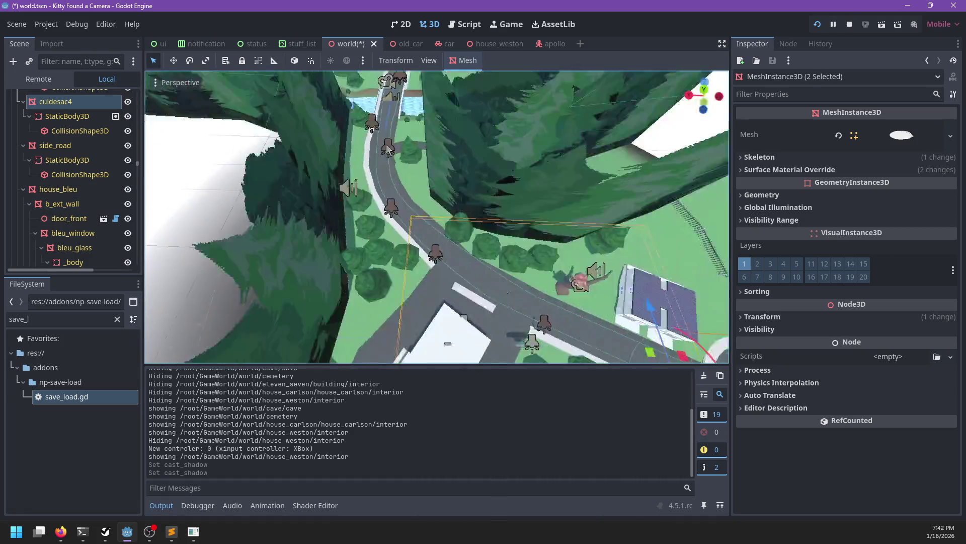
left_click(800, 195)
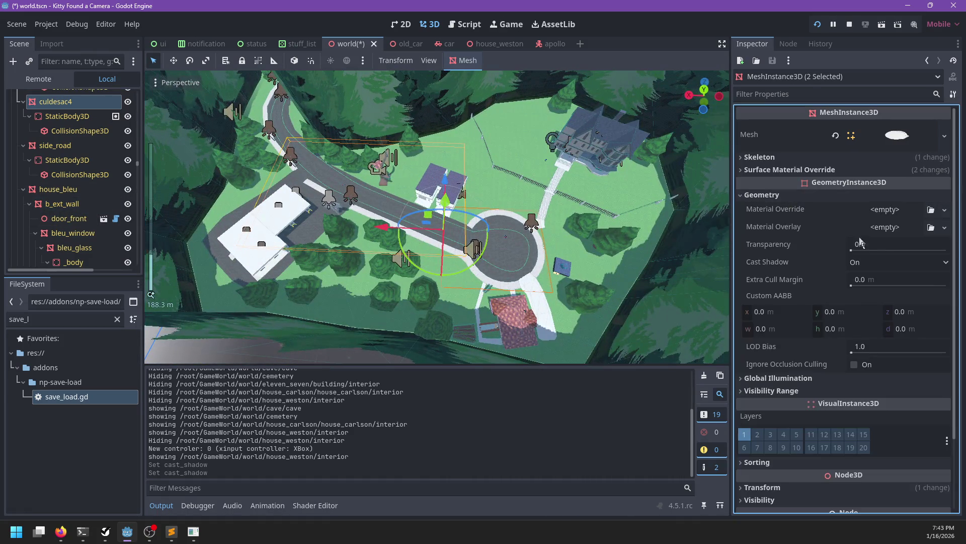
left_click(868, 263)
left_click(889, 307)
key("ctrl+s")
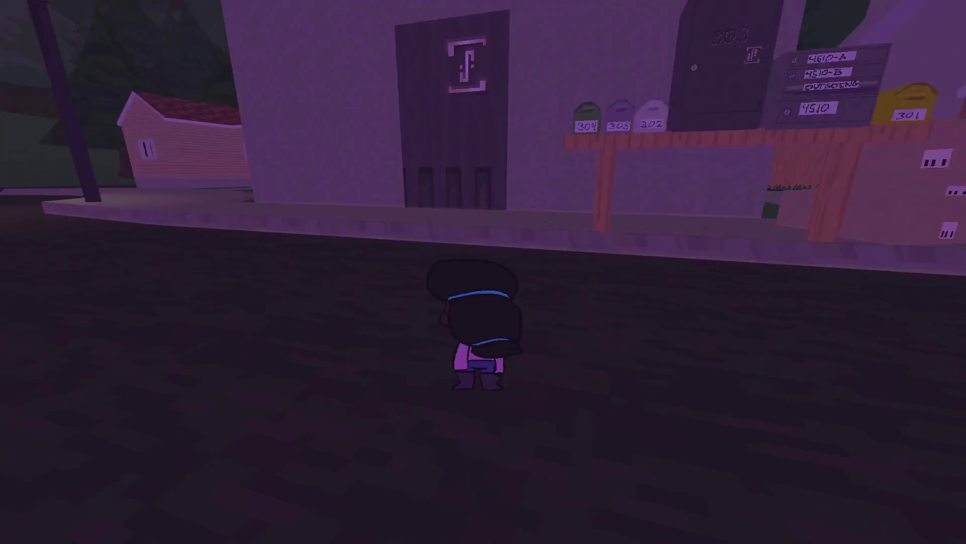
Walk the character from the porch over to the pink car, then bring up NP-ToDo
key("w")
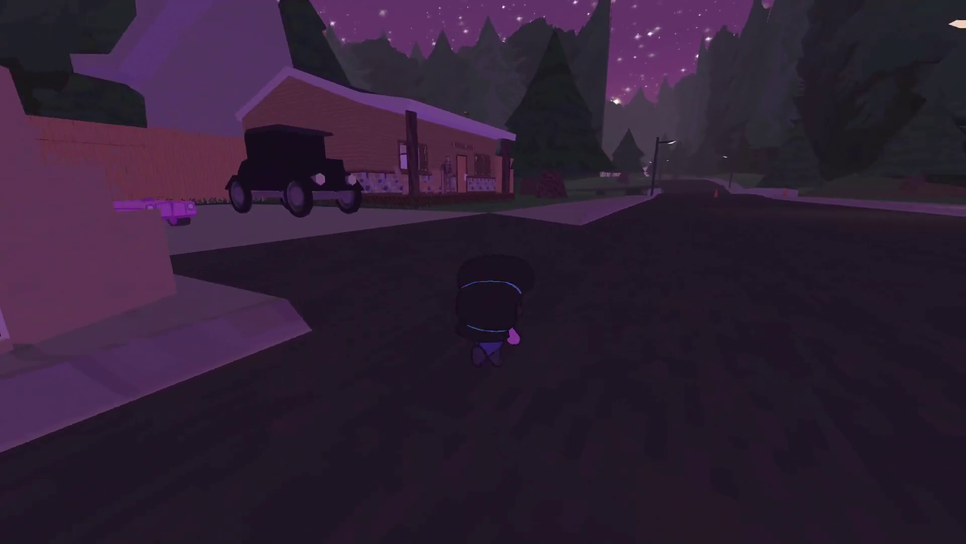
key("s")
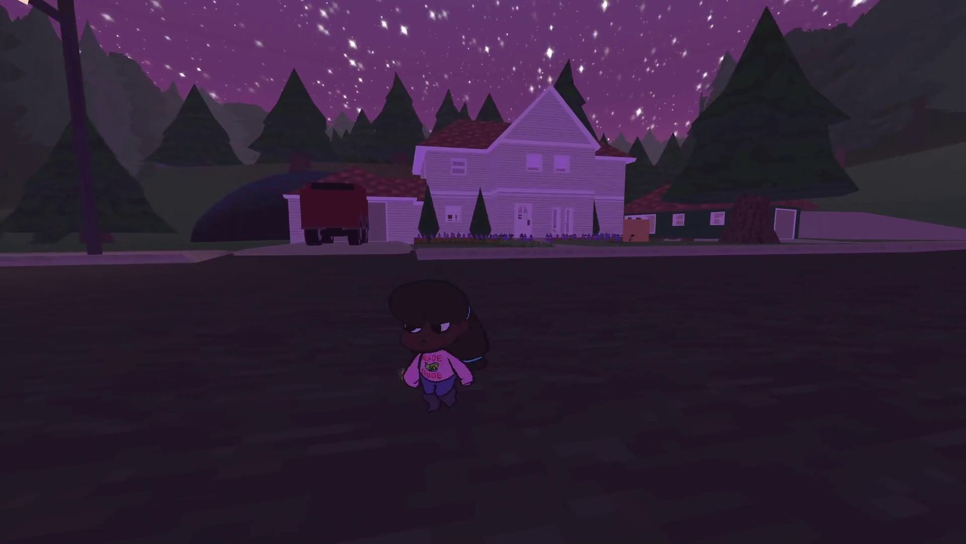
key("w")
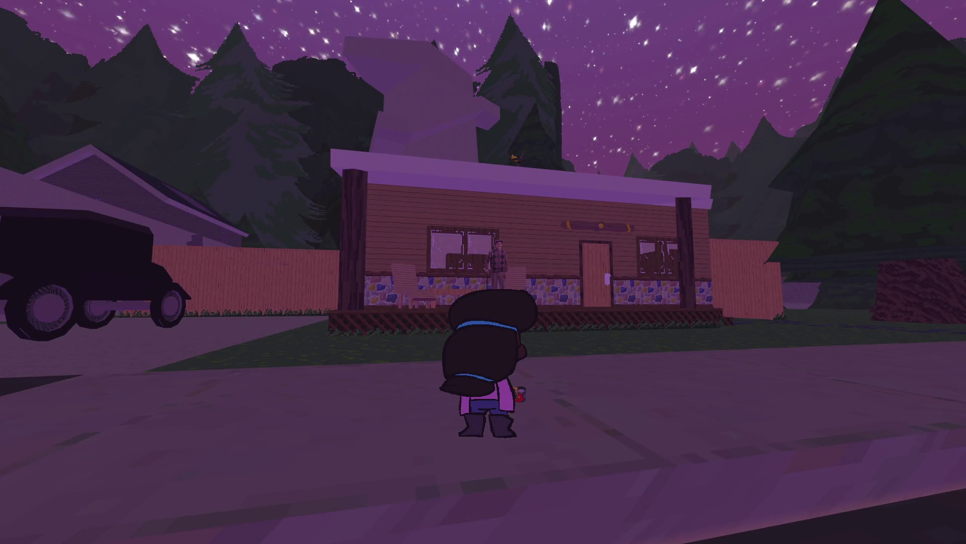
key("w")
key("s")
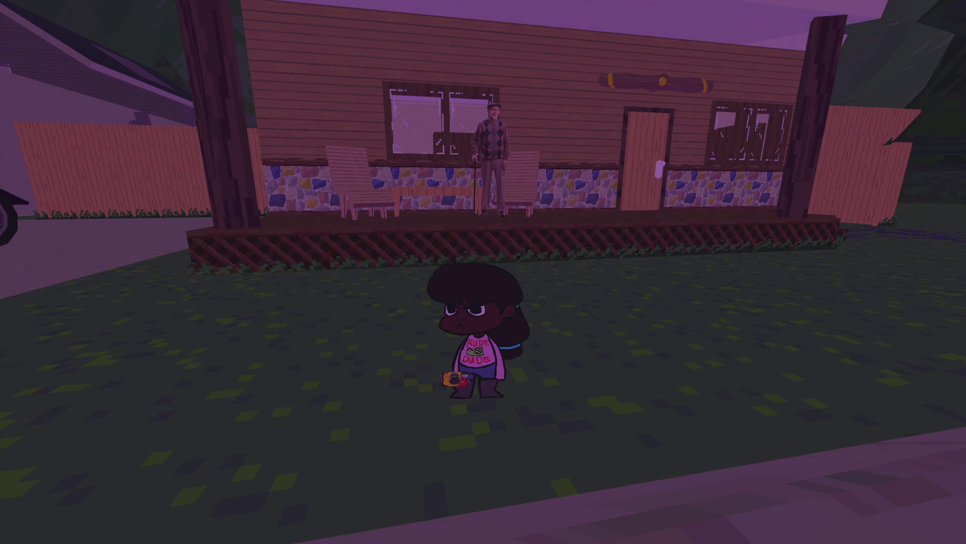
key("s")
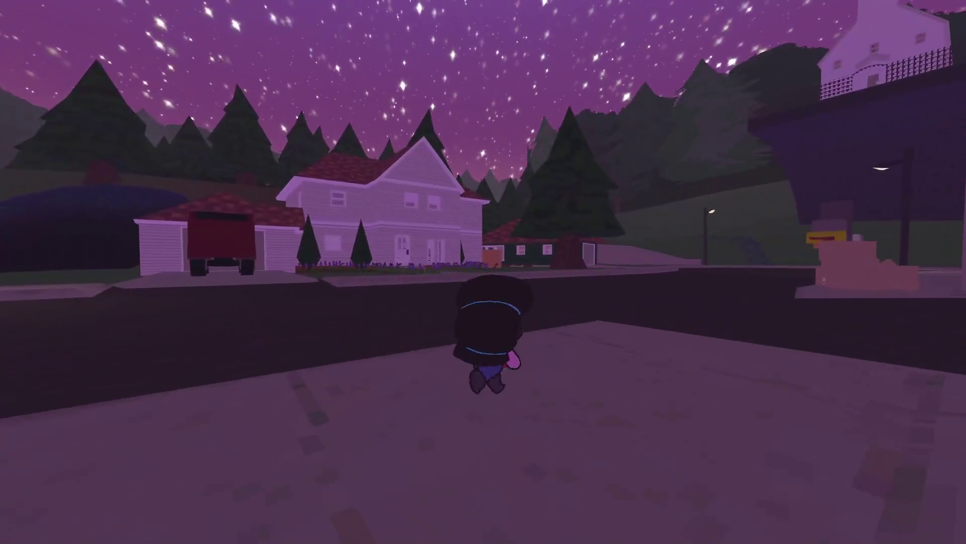
key("w")
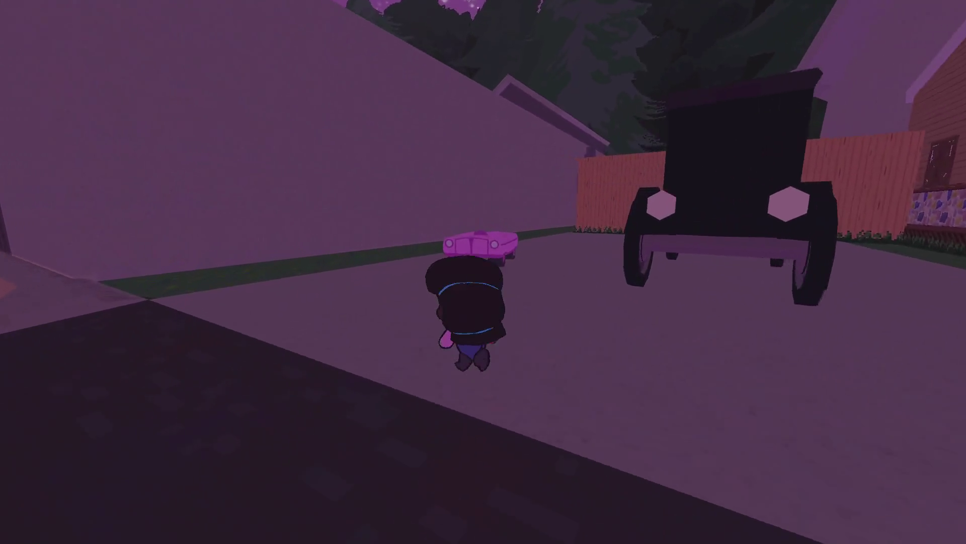
key("w")
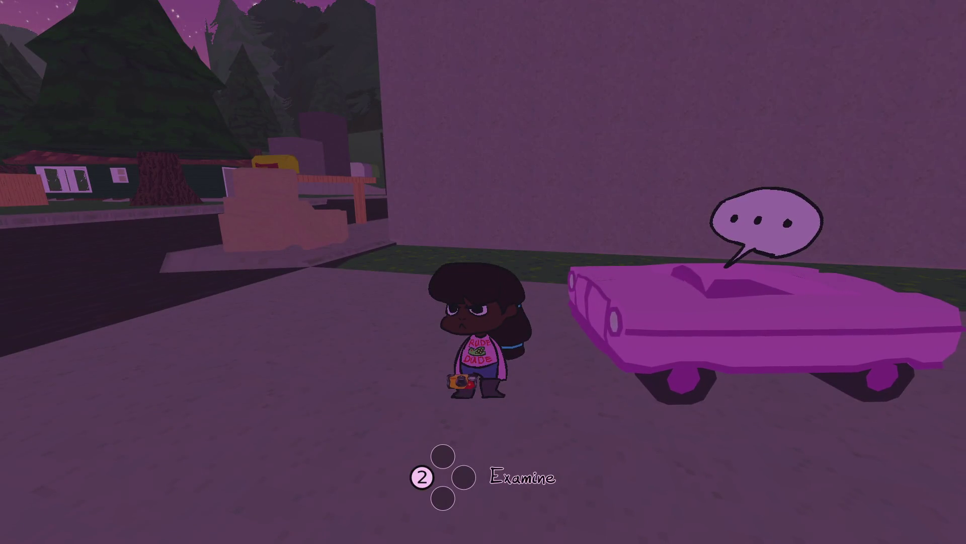
key("e")
key("alt+Tab")
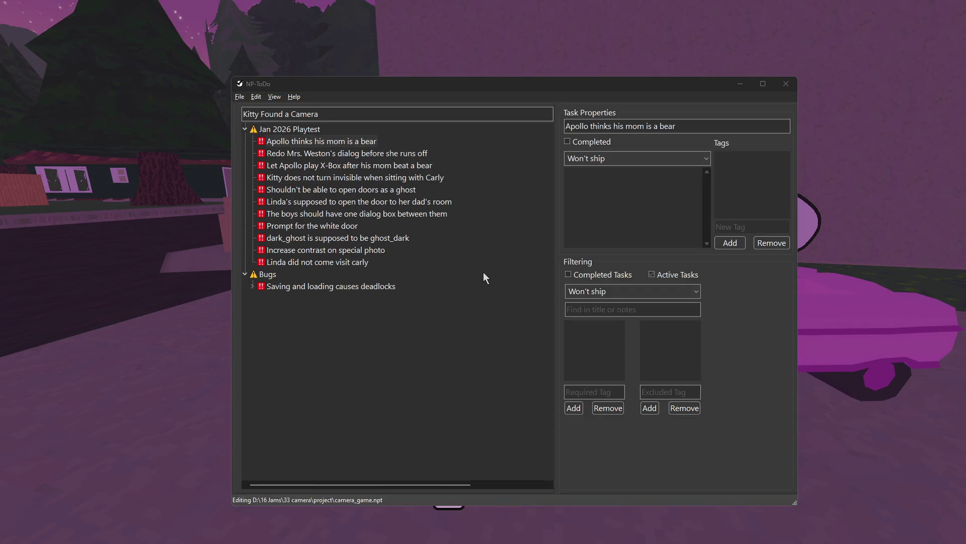
Switch from the NP-ToDo list back to the Godot editor
key("alt+Tab")
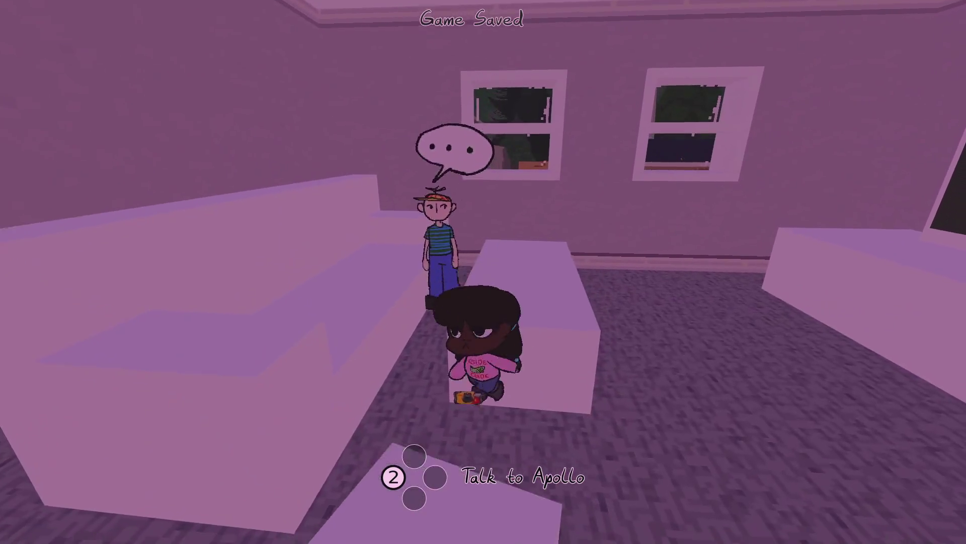
Pause the game, open the debugger's Errors (2) list, and jump to the _write_error code
key("Escape")
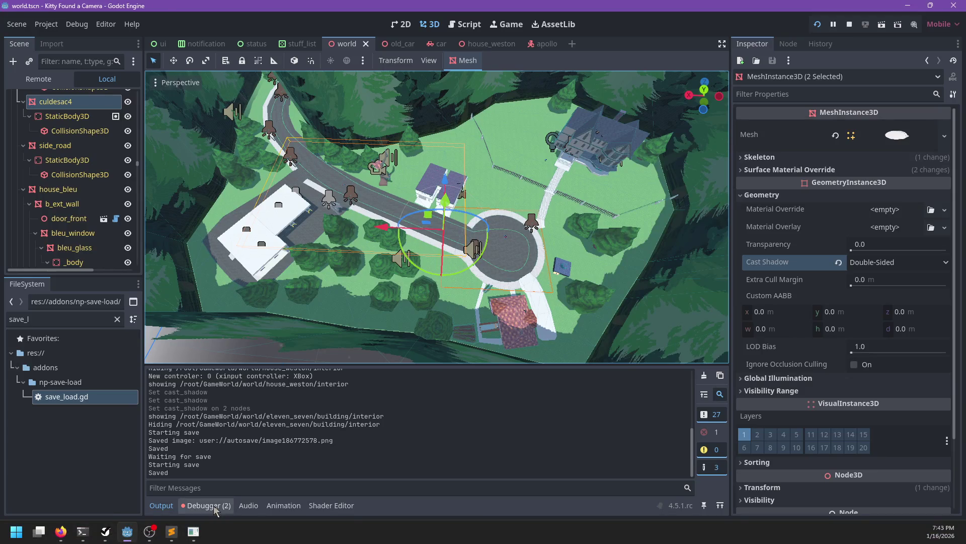
left_click(215, 506)
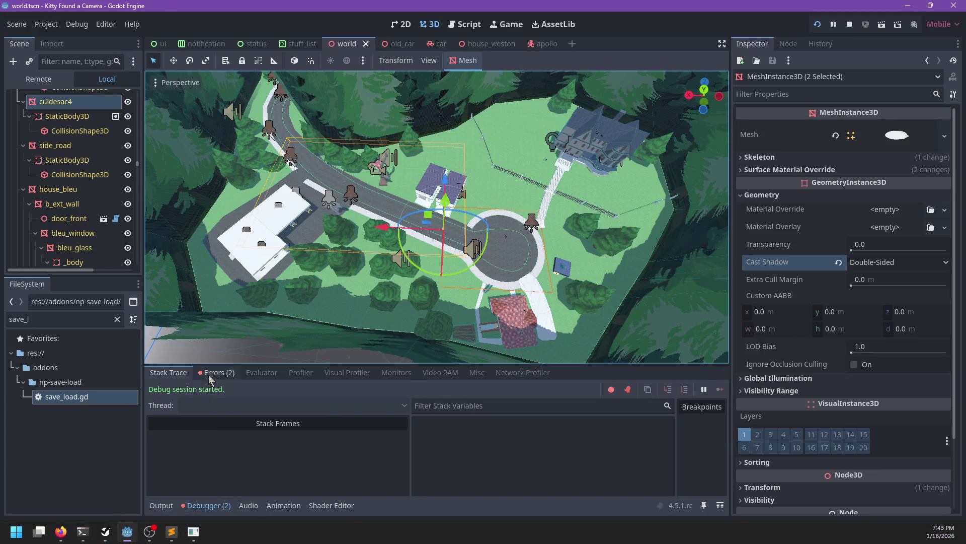
left_click(217, 373)
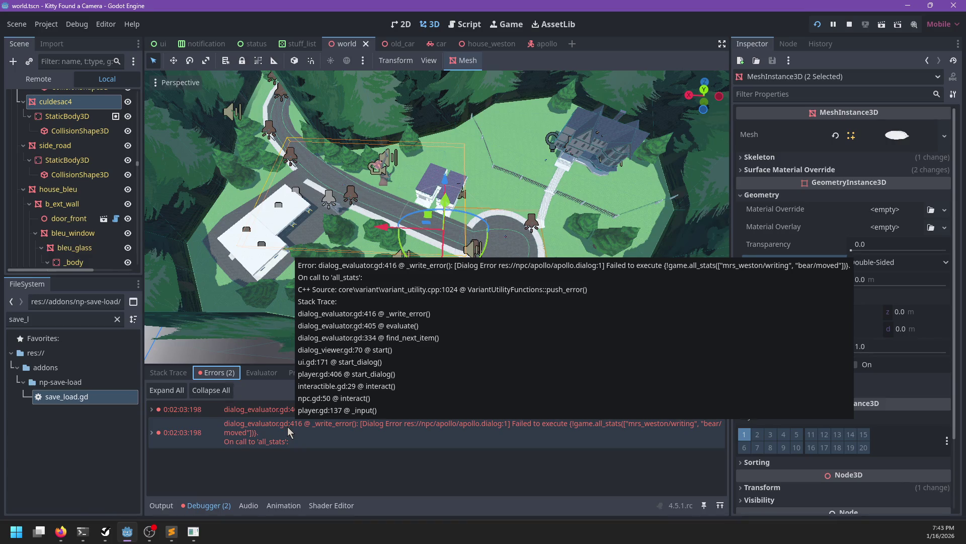
double_click(288, 427)
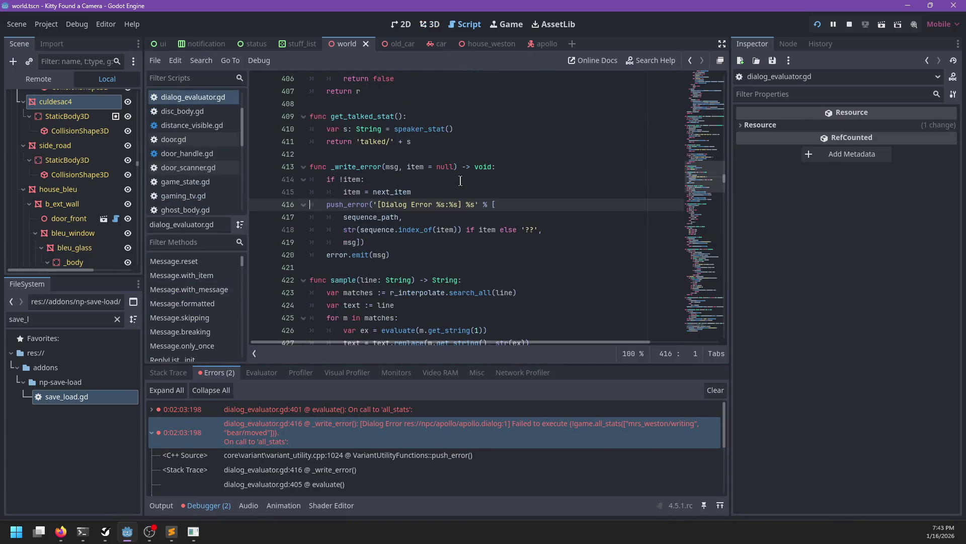
Jump from the debugger to the dialog evaluate error at line 401
double_click(331, 412)
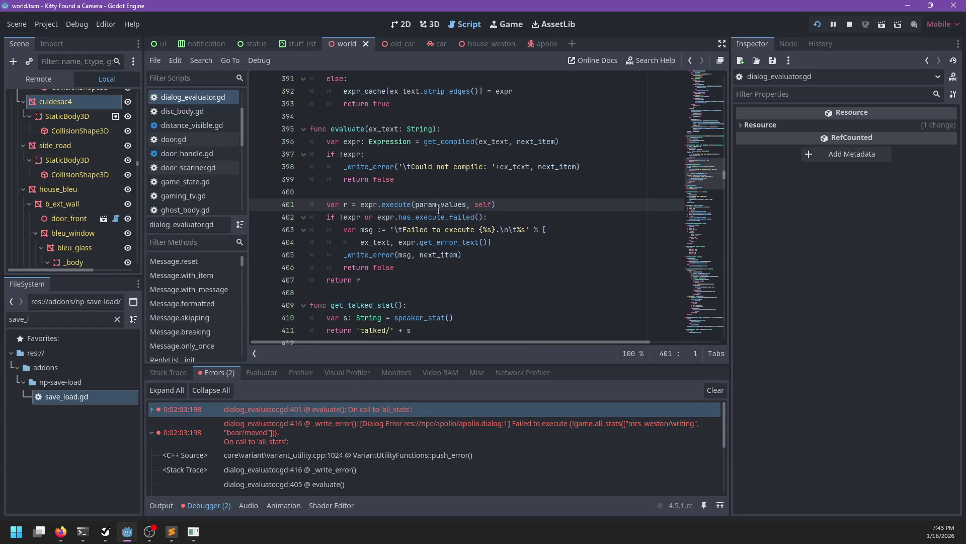
scroll(446, 212, "up", 5)
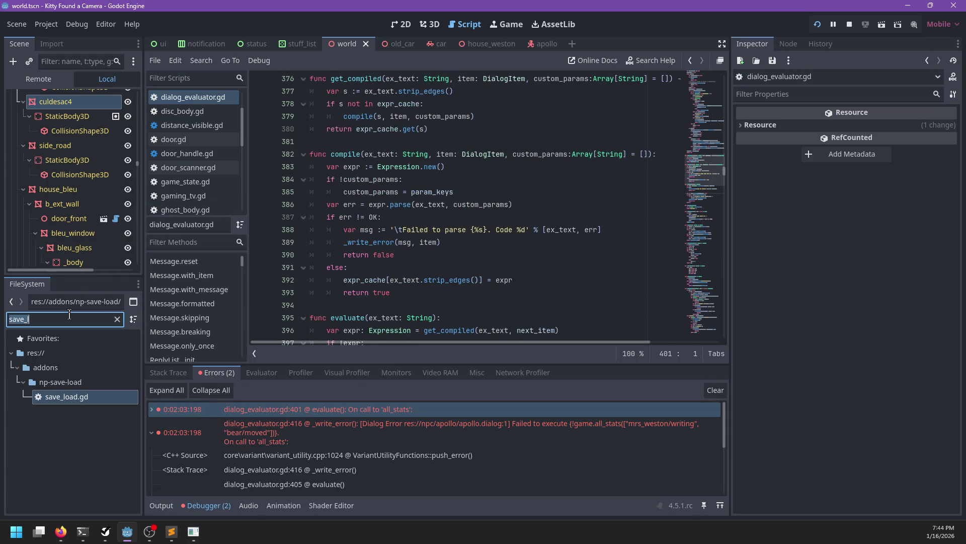
type("dialog")
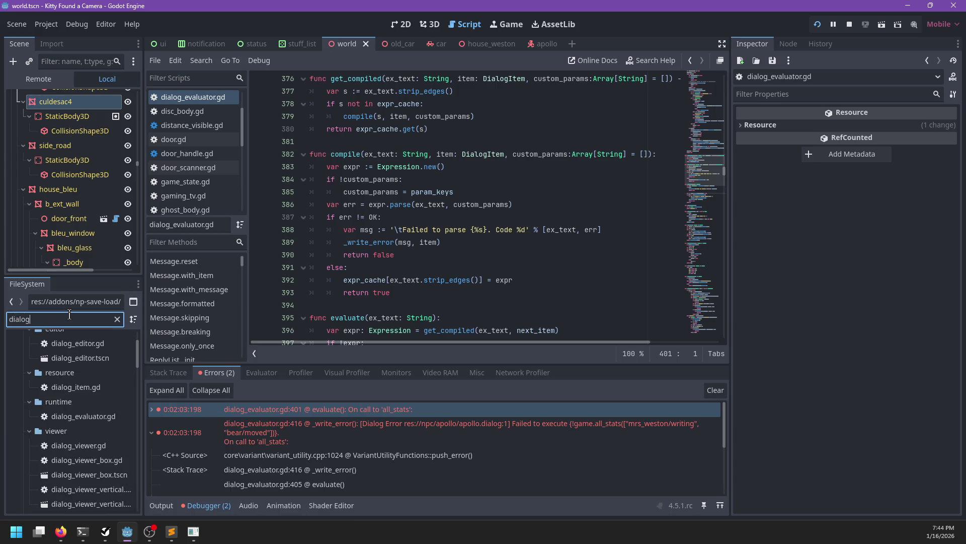
scroll(51, 400, "down", 10)
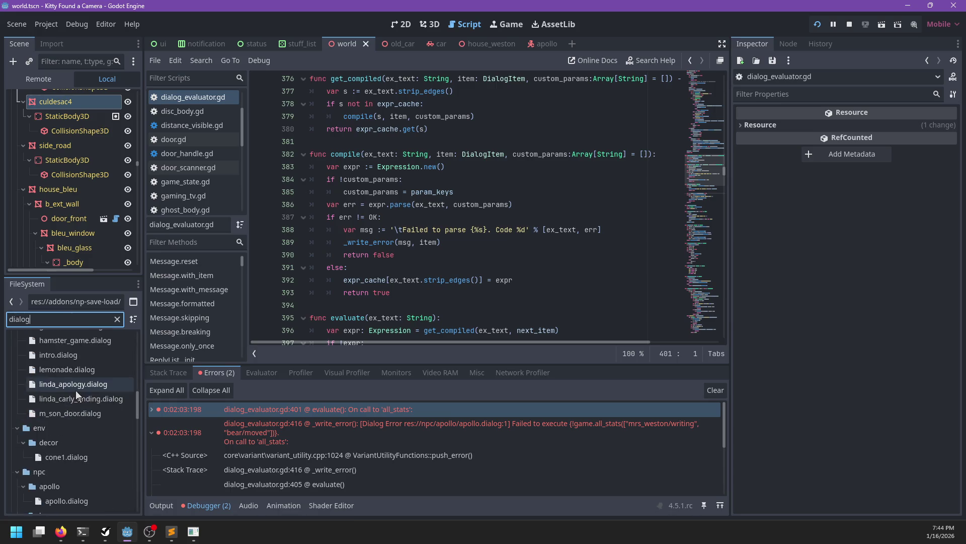
scroll(84, 107, "up", 5)
scroll(85, 107, "up", 5)
Filter the FileSystem for 'player', open player.gd and search it for 'vdialo'
double_click(72, 319)
type("player")
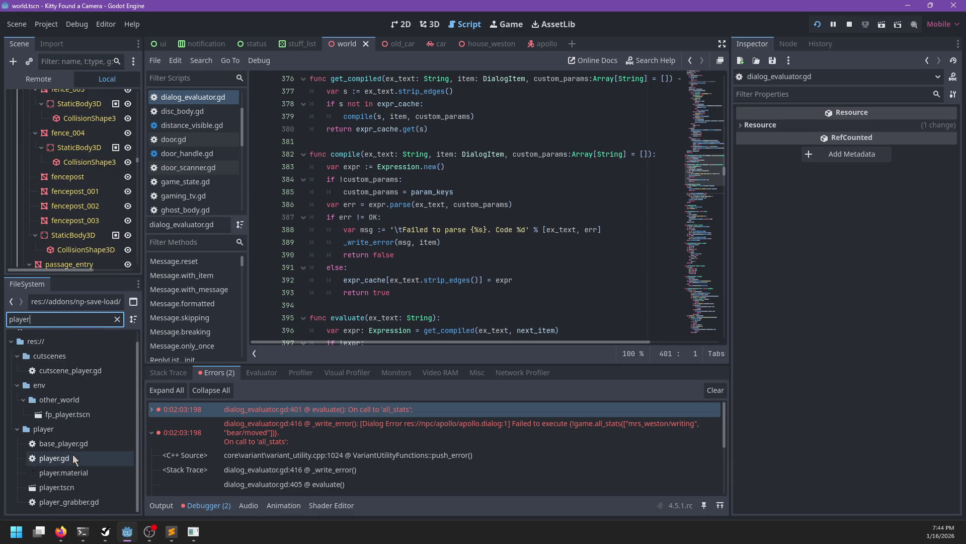
double_click(74, 458)
key("ctrl+f")
type("varia")
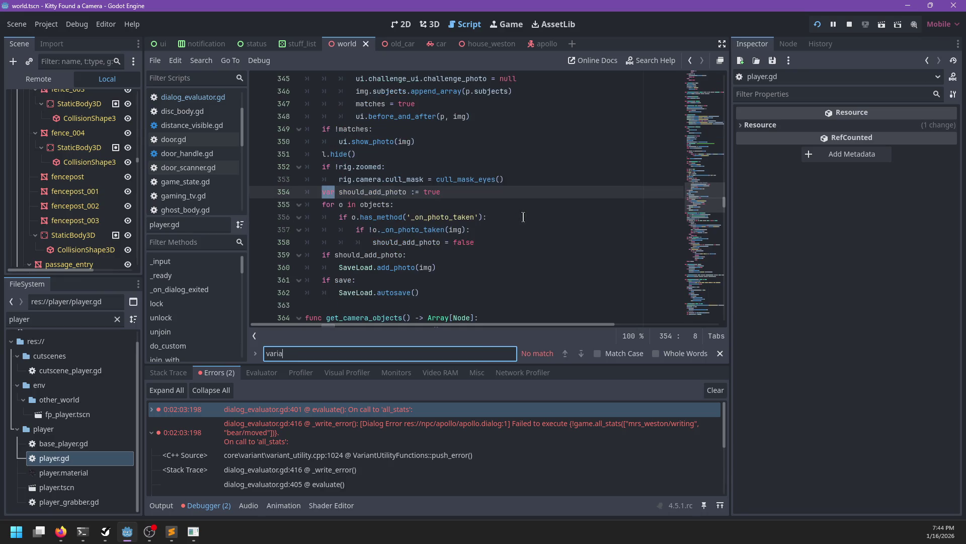
type("dialog")
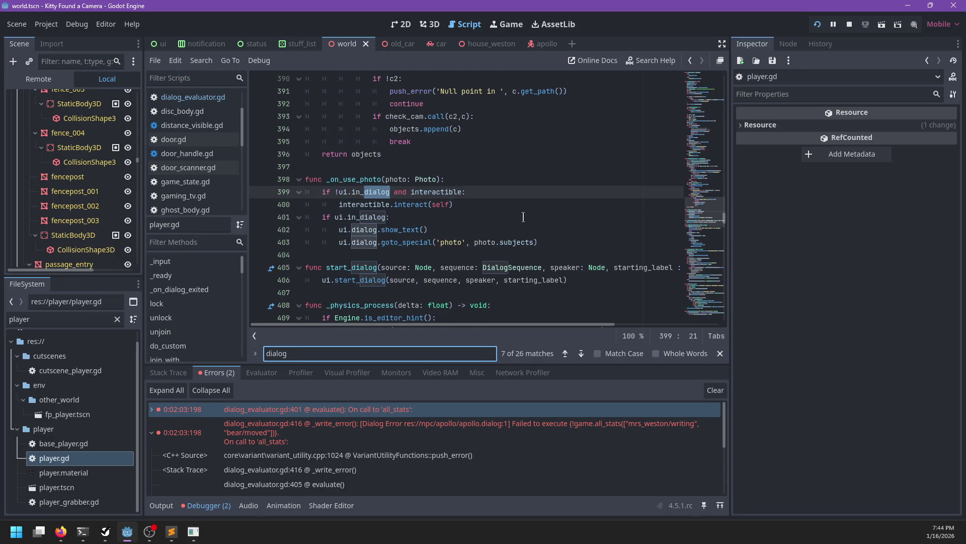
key("Escape")
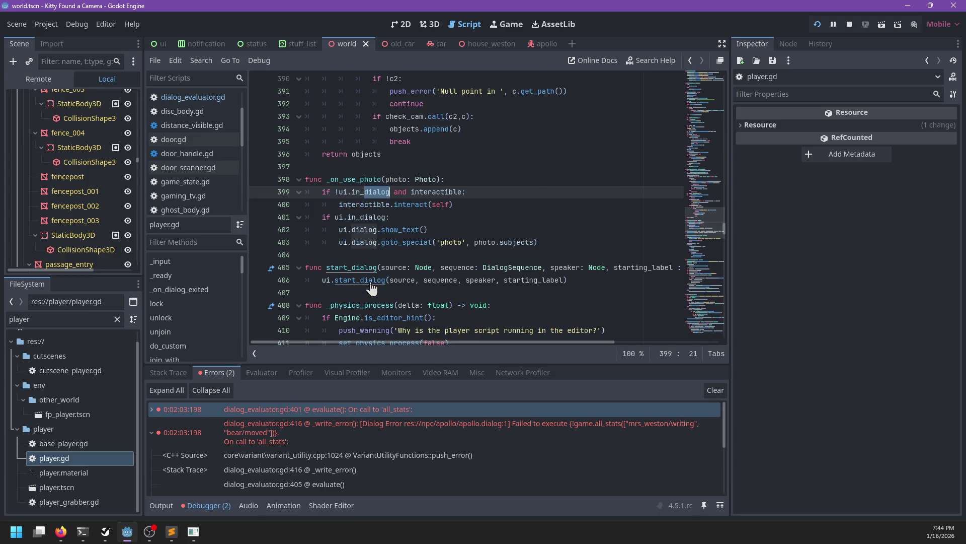
scroll(554, 286, "right", 2)
scroll(551, 279, "left", 2)
Follow start_dialog to its definition in ui.gd and read through it
left_click(367, 289, "ctrl")
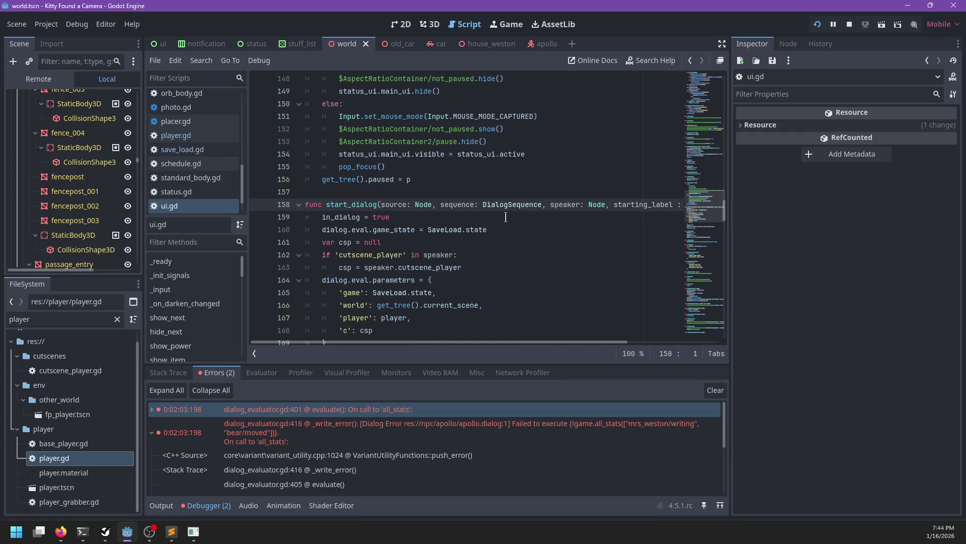
scroll(496, 223, "down", 2)
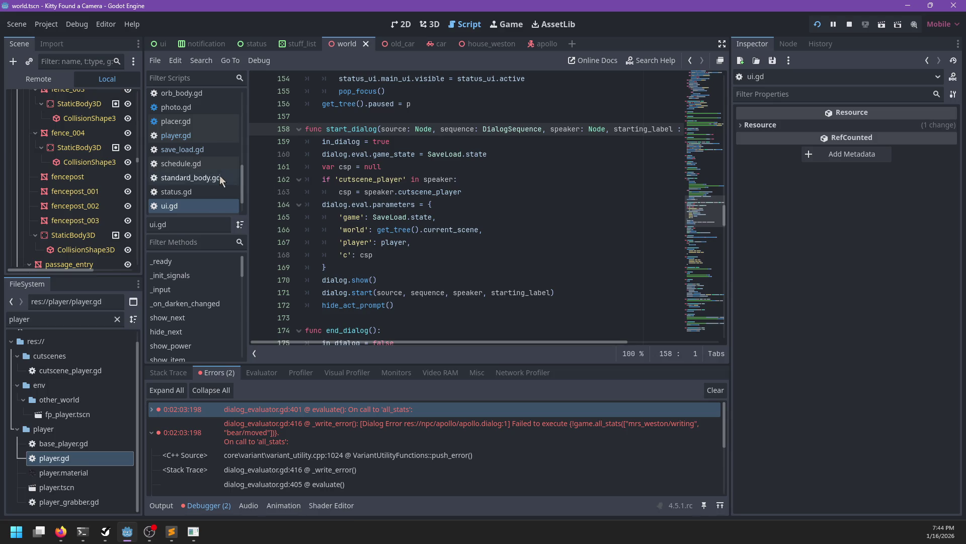
scroll(225, 180, "up", 5)
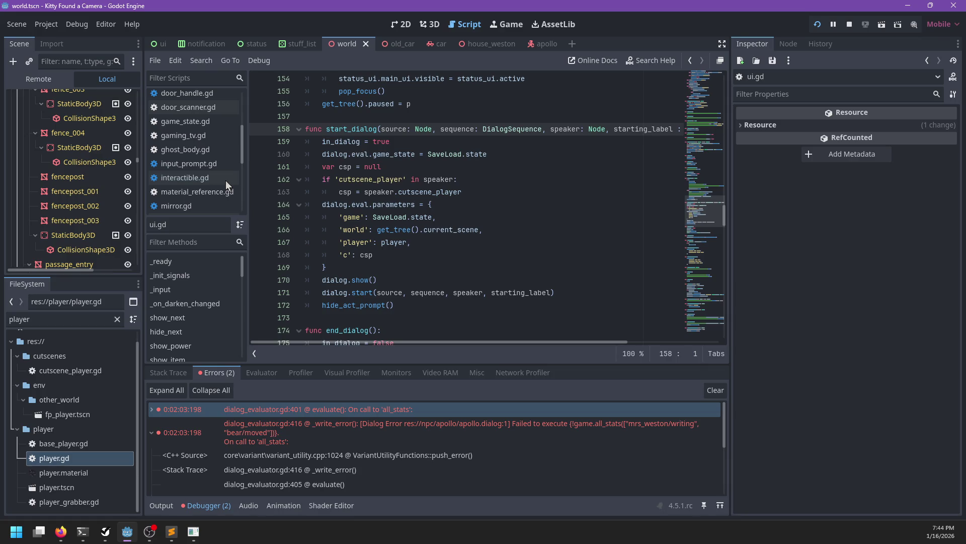
scroll(225, 180, "up", 4)
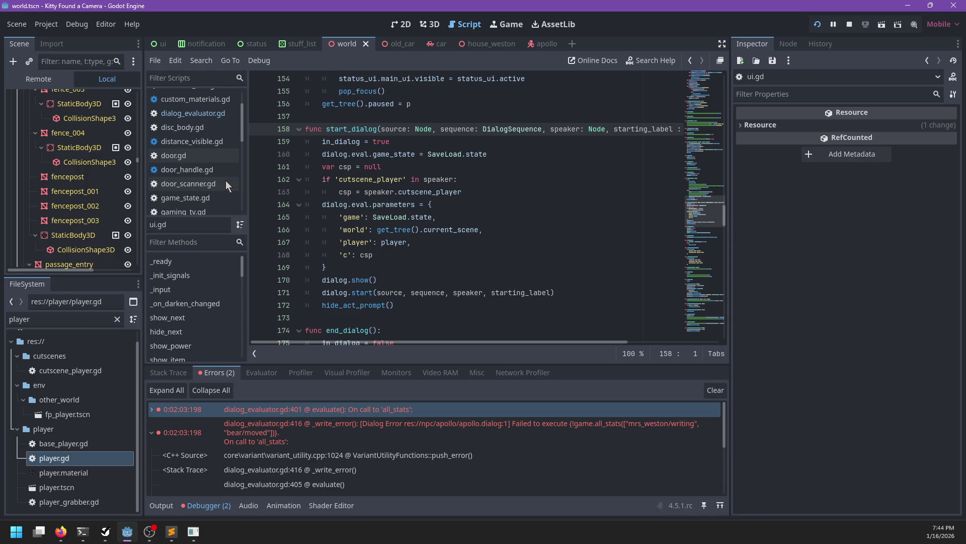
scroll(341, 171, "up", 2)
scroll(341, 171, "up", 3)
scroll(341, 171, "down", 4)
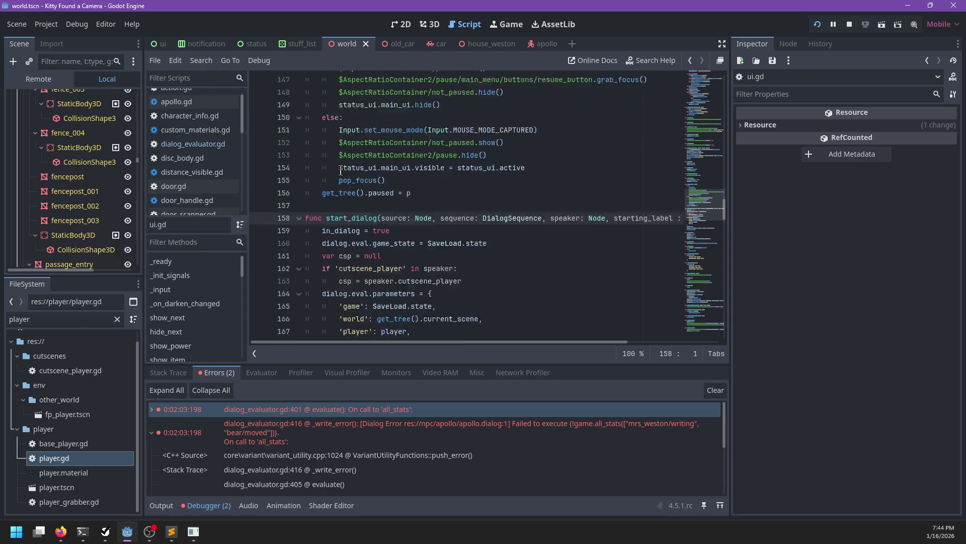
scroll(196, 179, "down", 2)
scroll(212, 176, "down", 5)
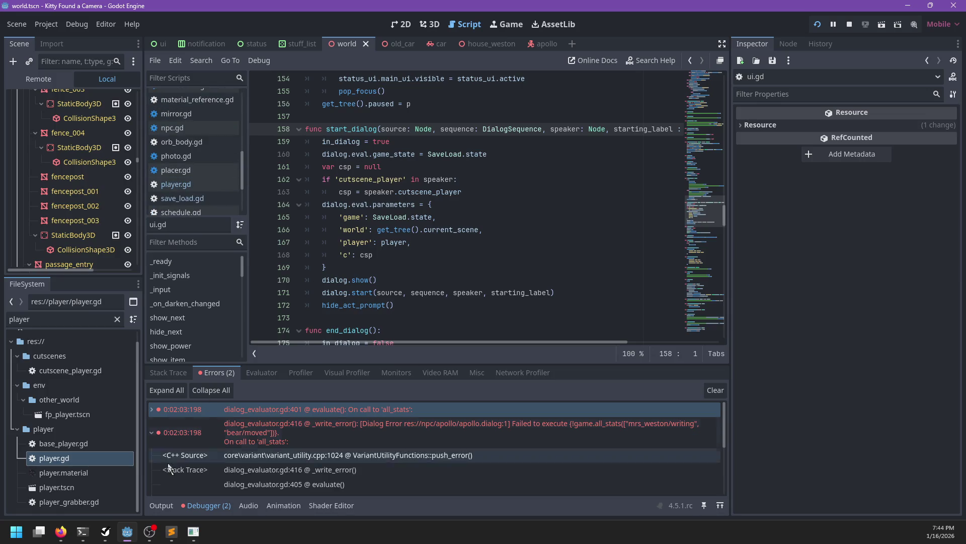
left_click(105, 535)
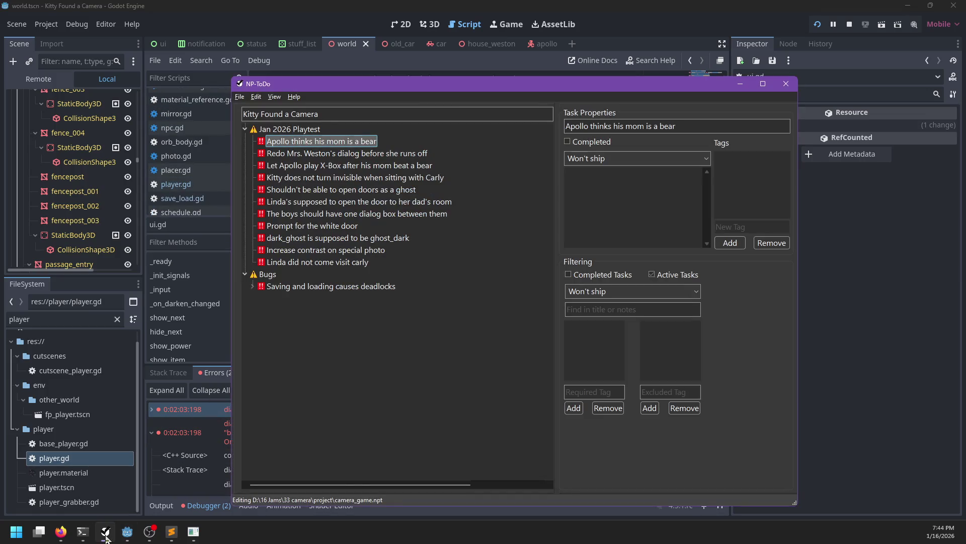
left_click(104, 537)
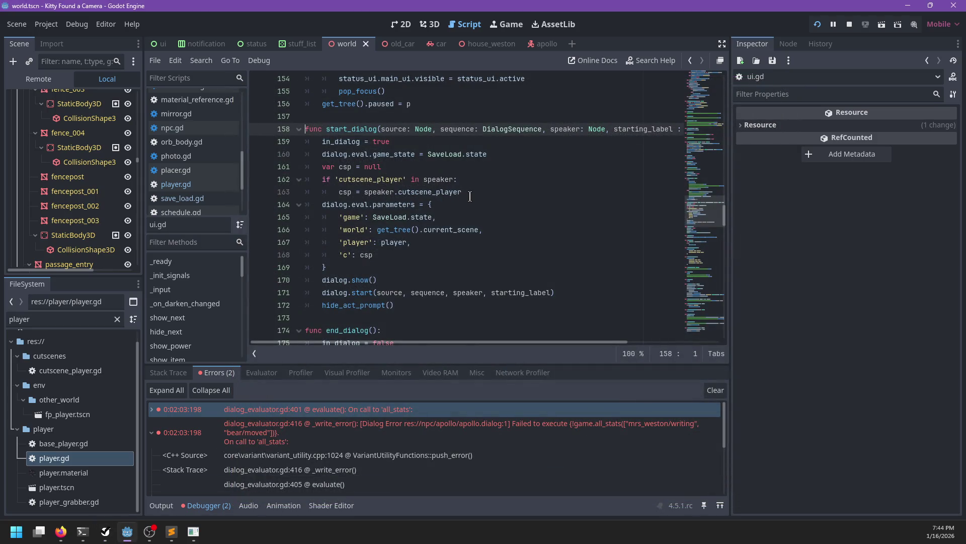
Trace SaveLoad.state on line 165 to its definition in save_load.gd
left_click(401, 205)
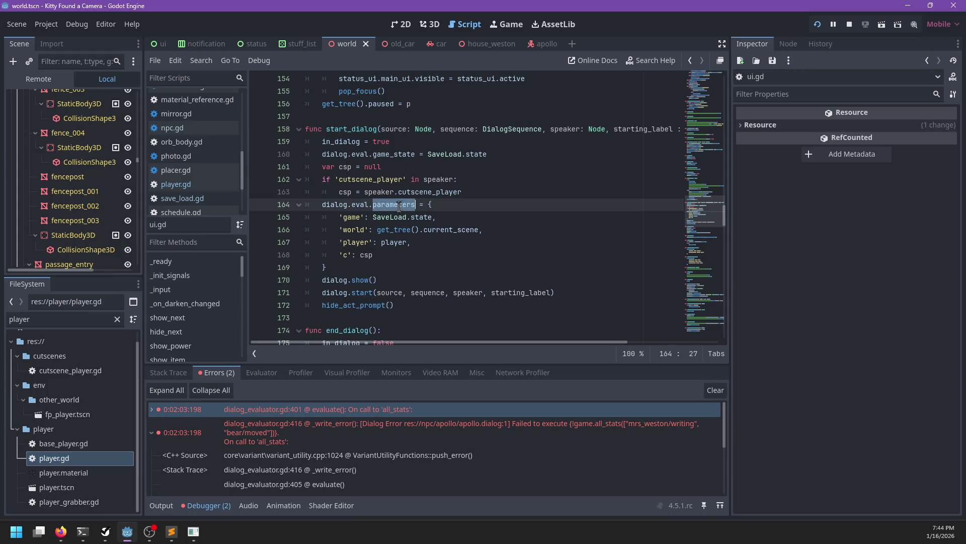
double_click(392, 218)
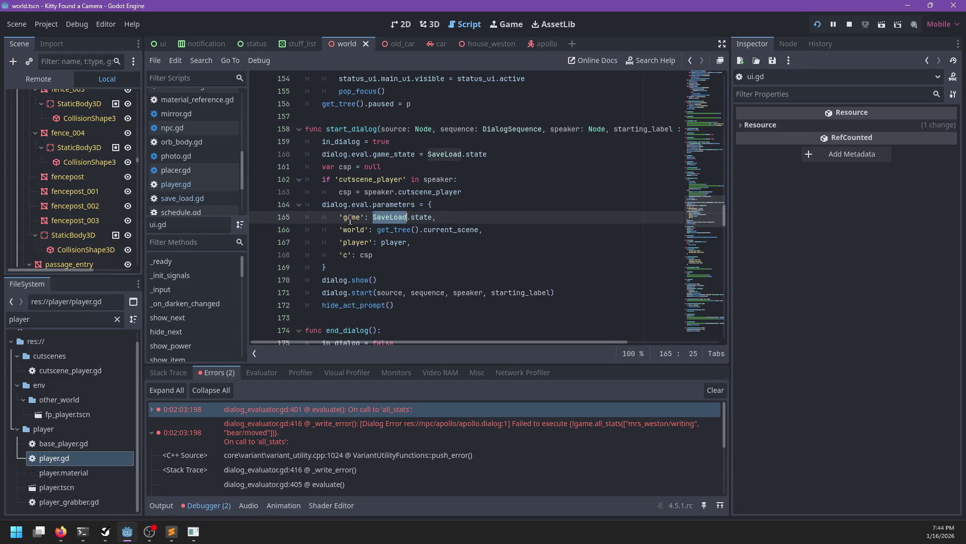
left_click(417, 219, "ctrl")
scroll(200, 171, "down", 2)
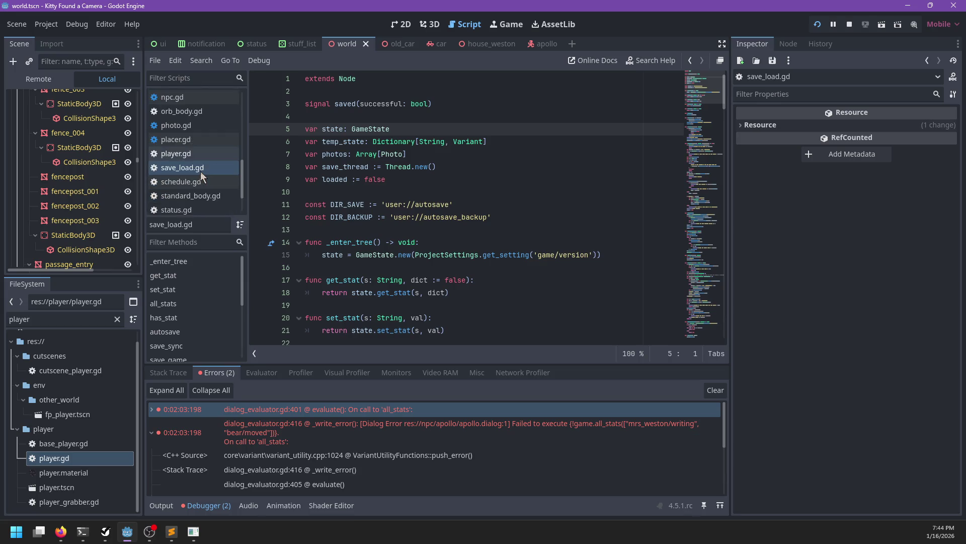
Go from line 22 of save_load.gd to the GameState class definition in game_state.gd
left_click(216, 171)
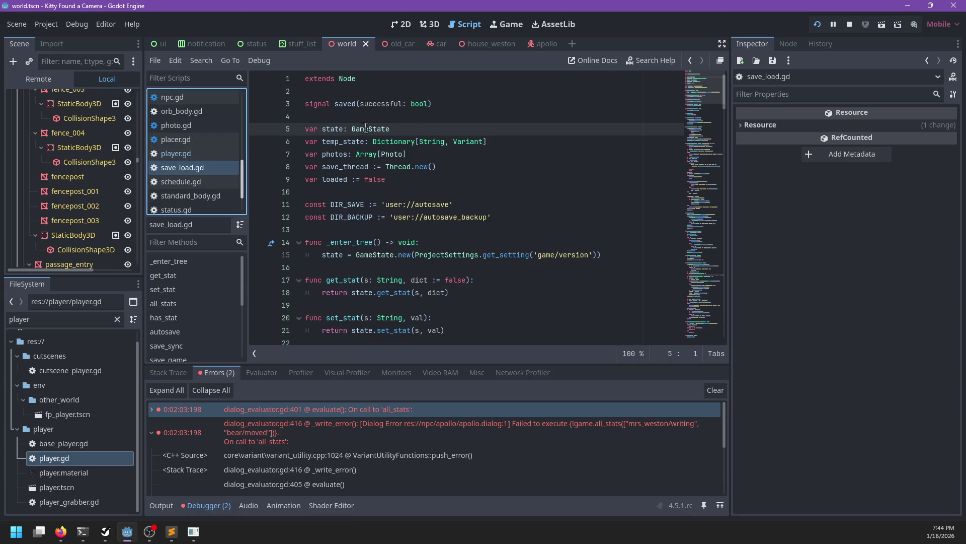
scroll(374, 136, "down", 4)
scroll(427, 177, "up", 1)
scroll(473, 210, "down", 1)
left_click(473, 192)
scroll(453, 191, "up", 4)
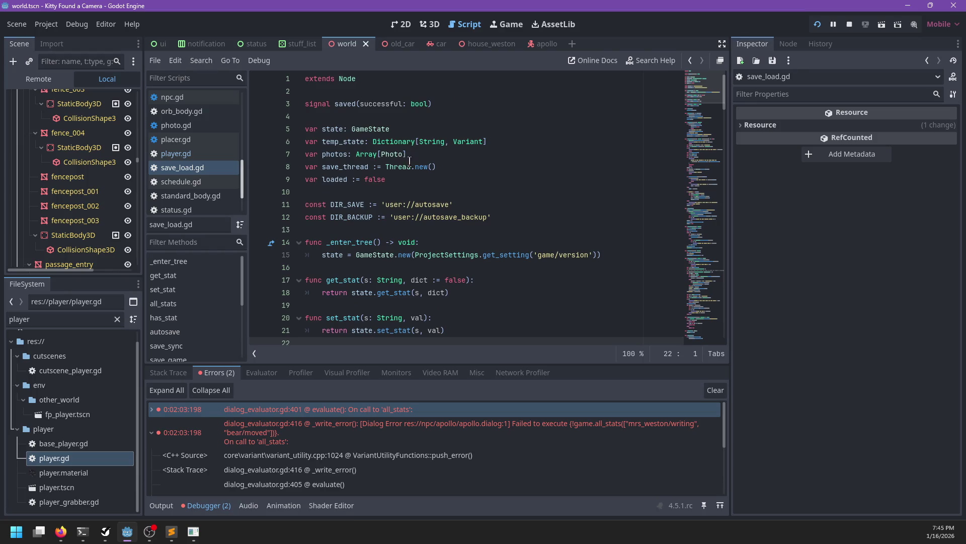
left_click(385, 132, "ctrl")
scroll(405, 192, "down", 6)
scroll(379, 180, "up", 9)
scroll(379, 180, "up", 6)
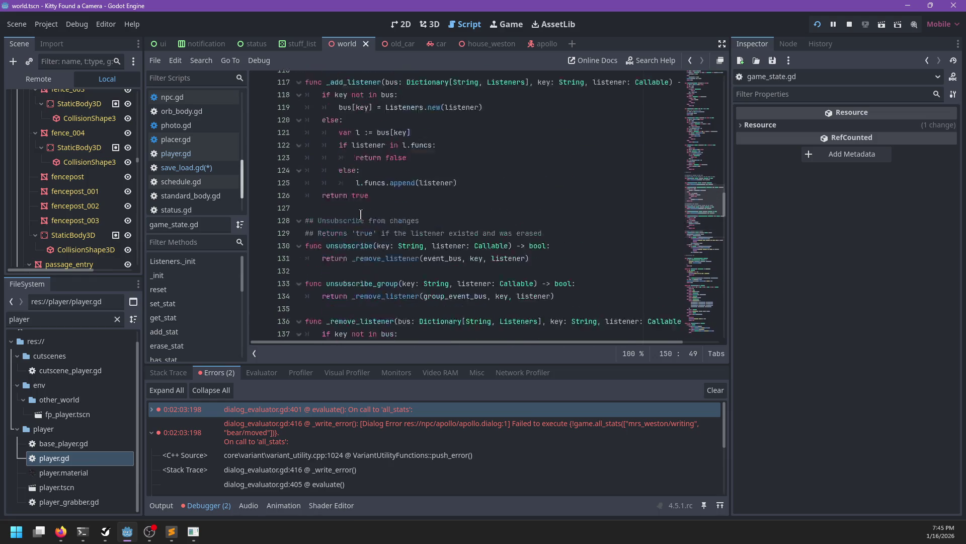
Paste all_stats(s: Array) returning s.all(get_stat), remove the stray 'state.', save and run the game
left_click(340, 255)
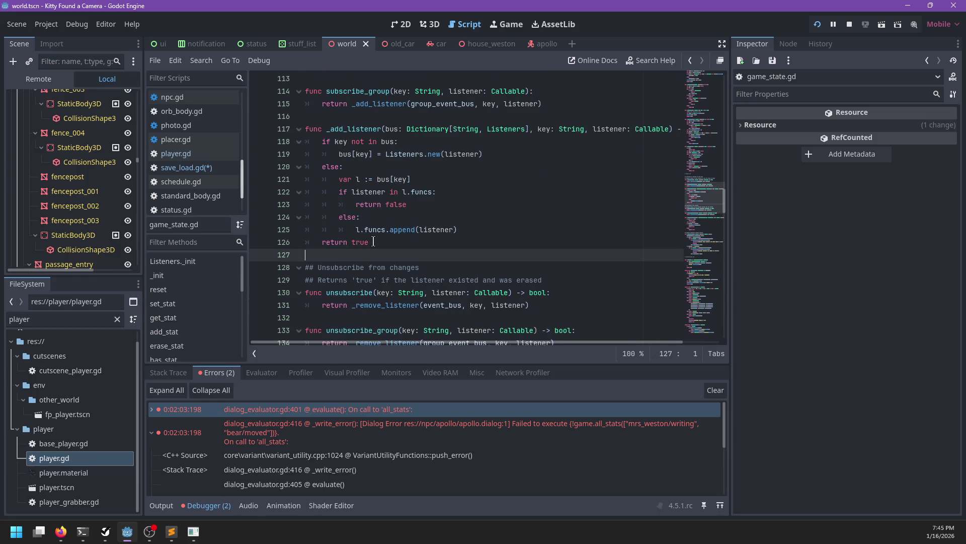
scroll(374, 240, "up", 6)
left_click(355, 217)
type("func all_stats(s: Array) -> bool: \treturn s.all(state.get_stat)")
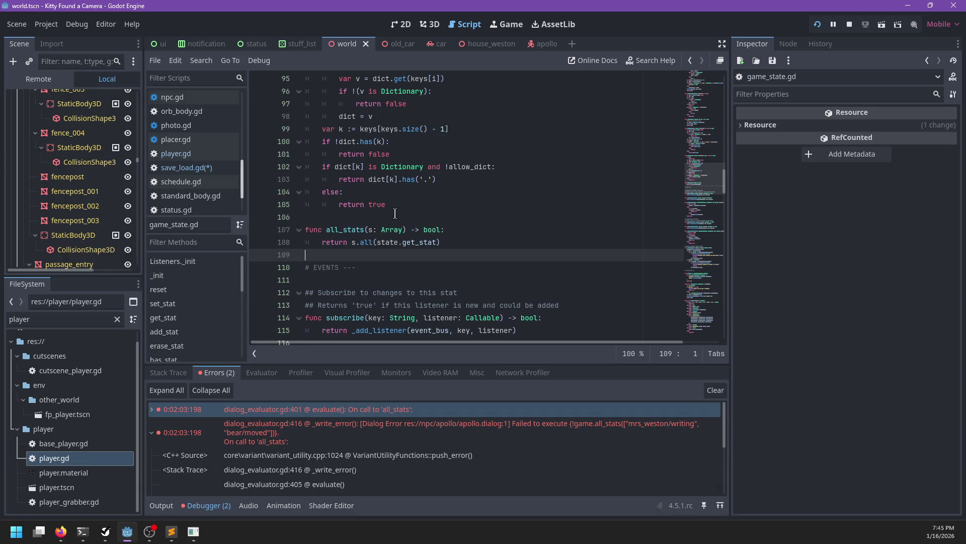
left_click(403, 243)
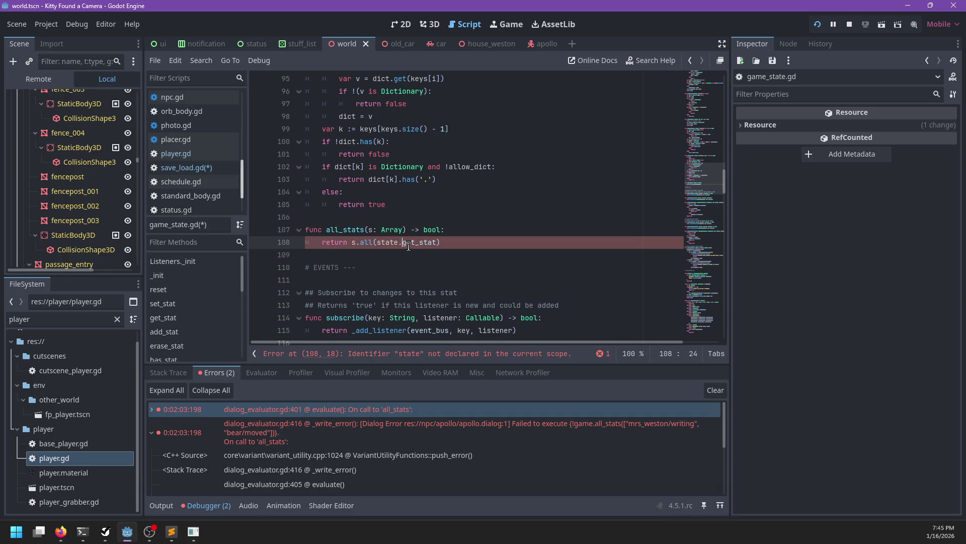
key("ctrl+s")
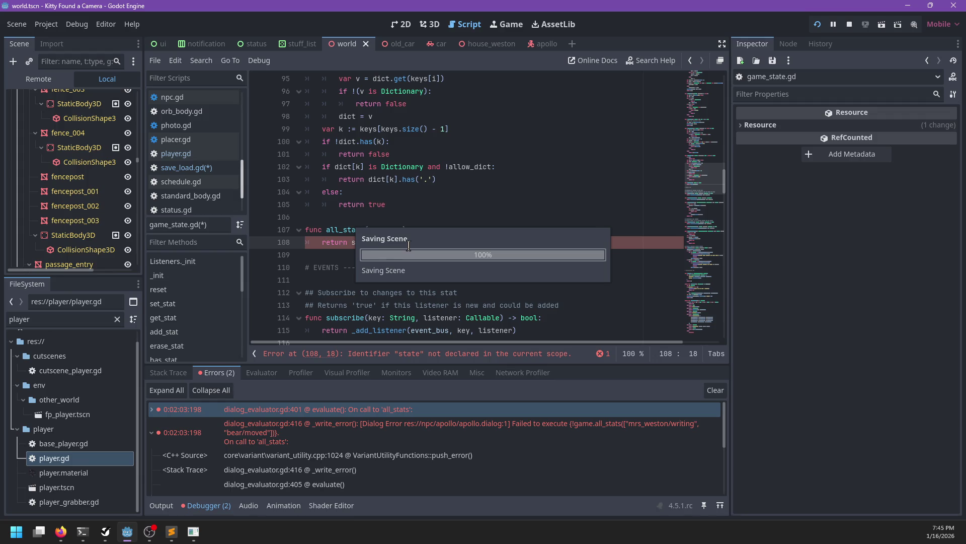
key("alt+Tab")
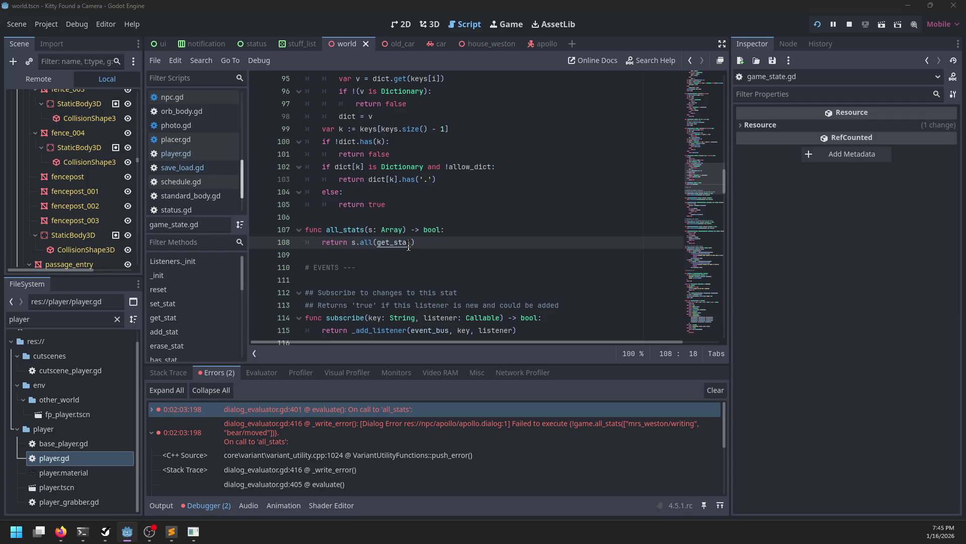
key("alt+Tab")
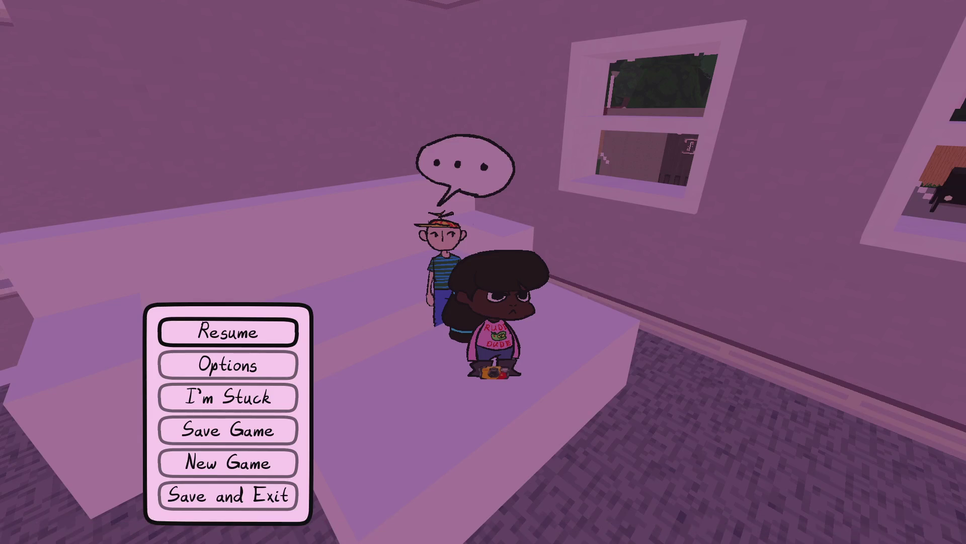
Resume the game, talk to Apollo and answer 'Yes.' to playing more Xbox
key("Escape")
key("e")
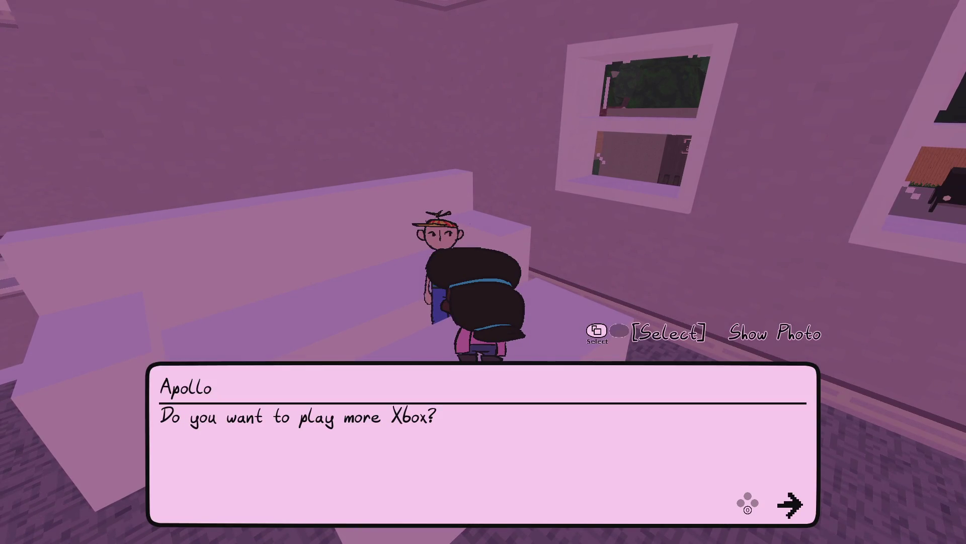
key("Down")
key("Up")
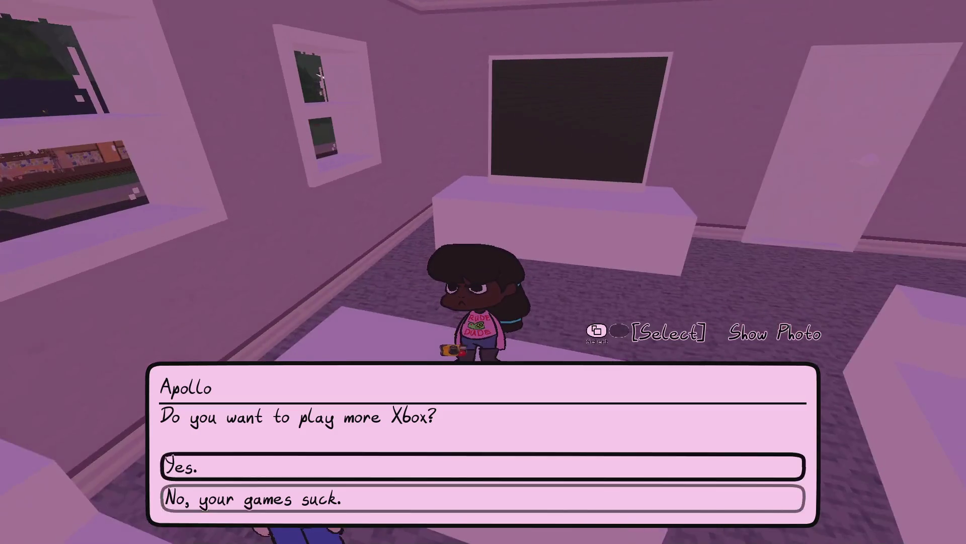
key("e")
key("e")
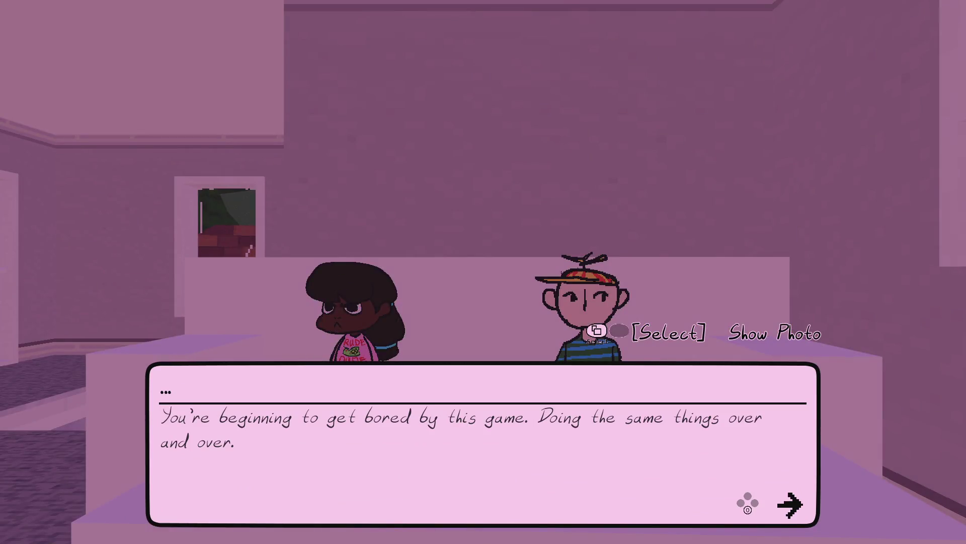
key("e")
key("e")
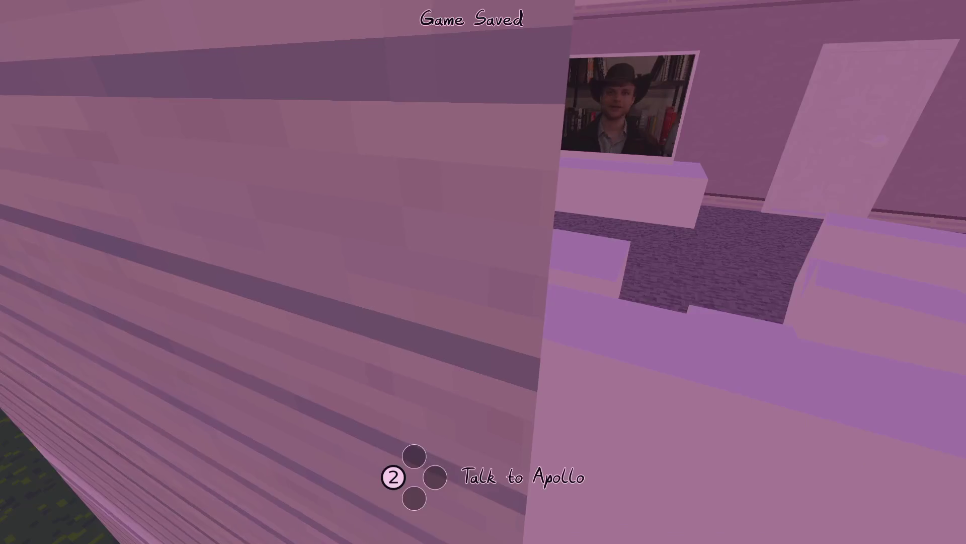
Walk out the front door, across the street and up the driveway to the pink toy car
key("w")
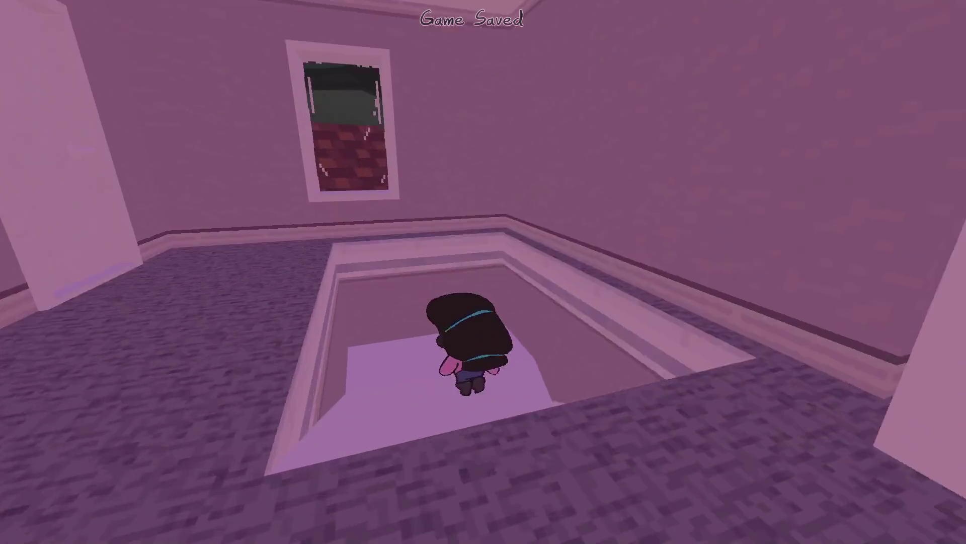
key("w")
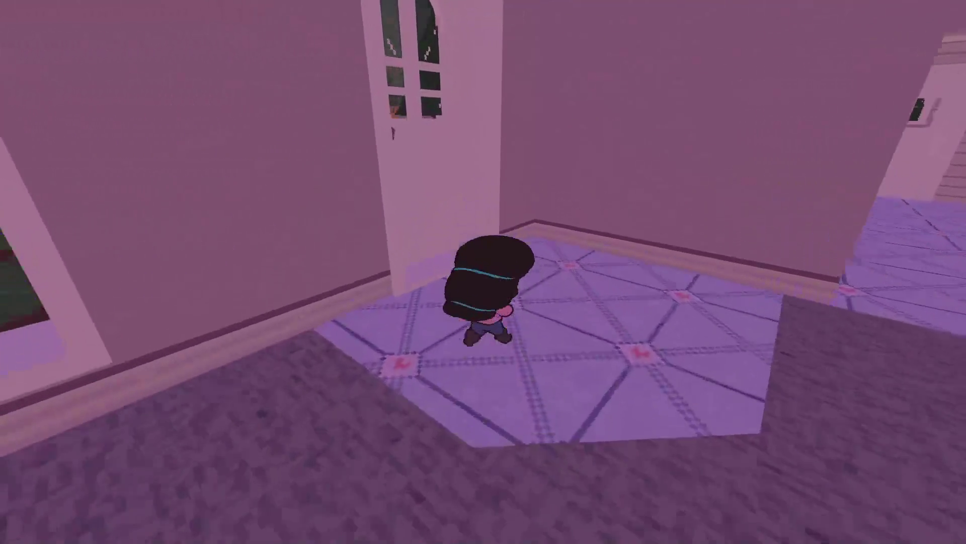
key("w")
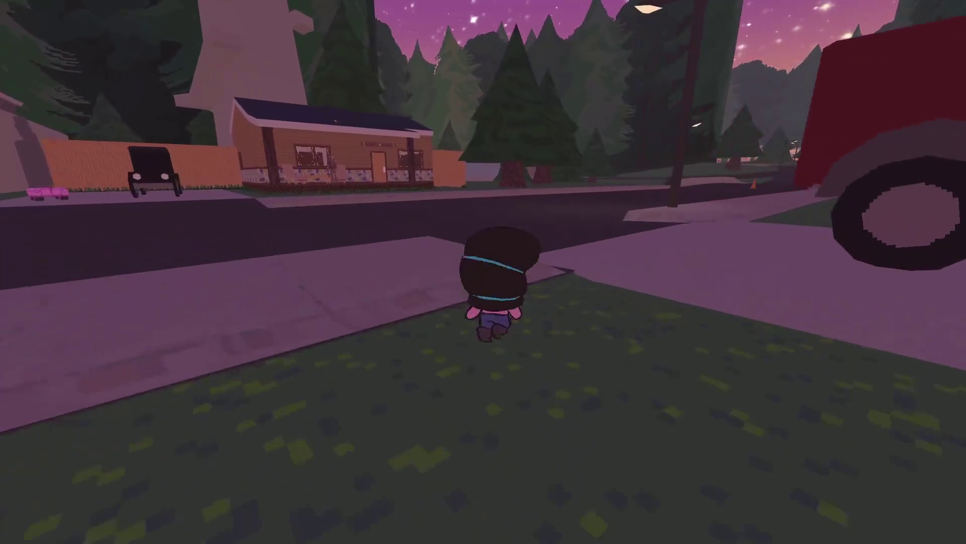
key("w")
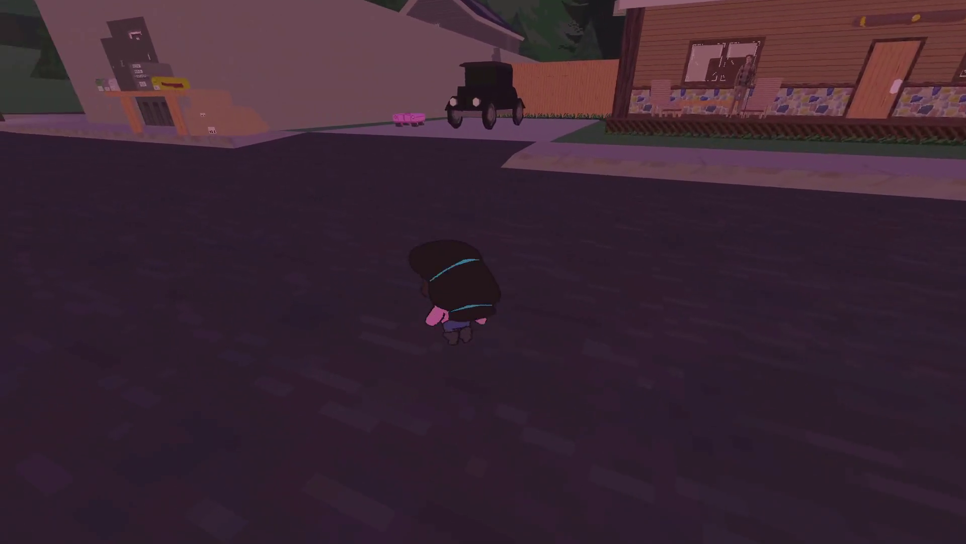
key("w")
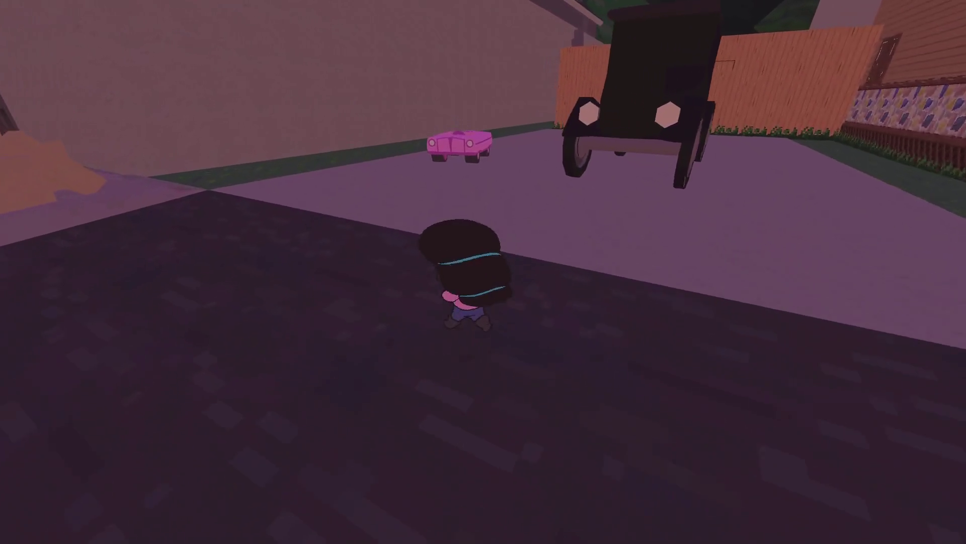
Get into the pink toy car, drive down the street and pass the cone dialogue
key("e")
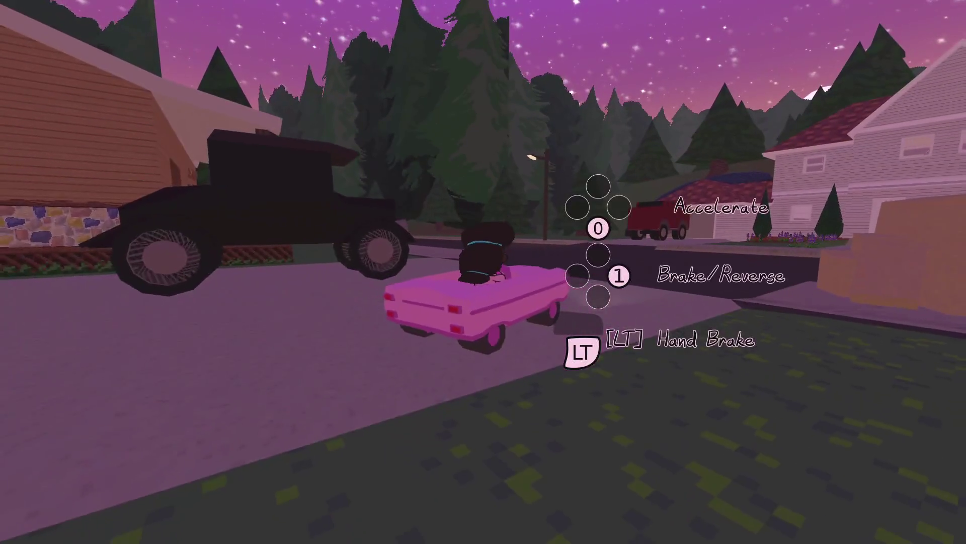
key("w")
key("w")
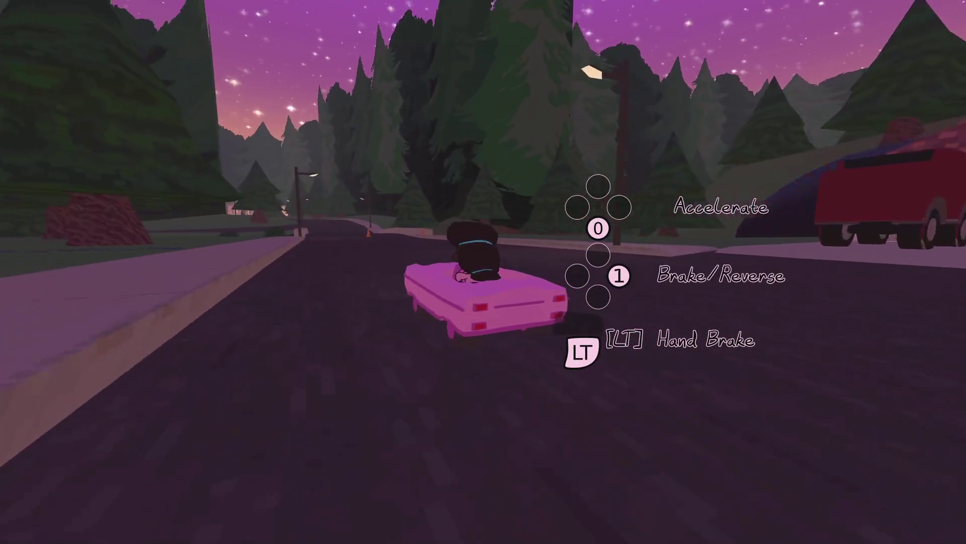
key("w")
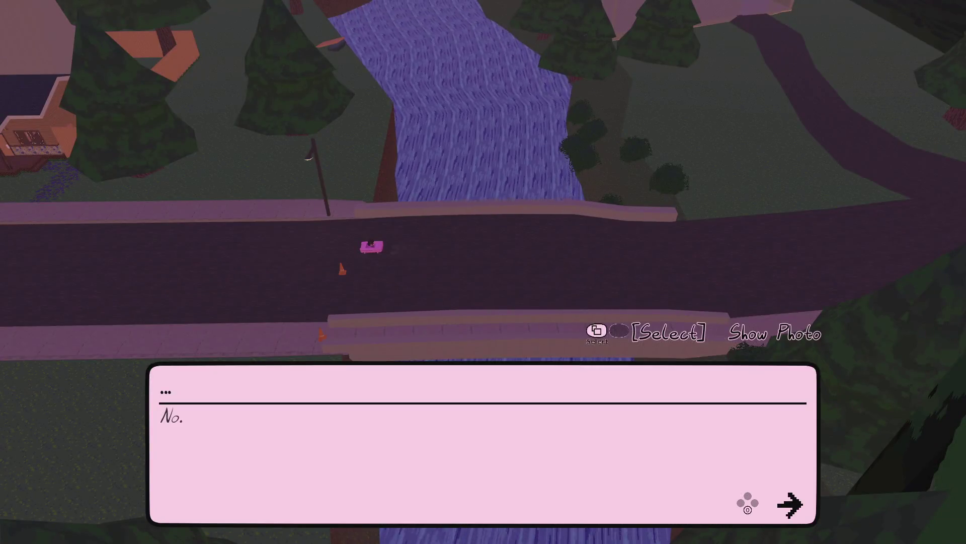
key("e")
key("e")
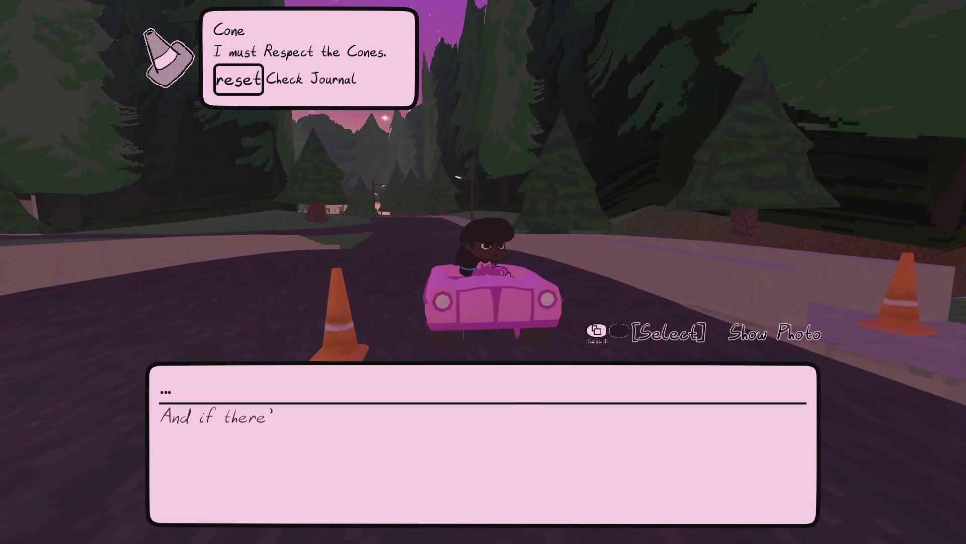
key("e")
key("e")
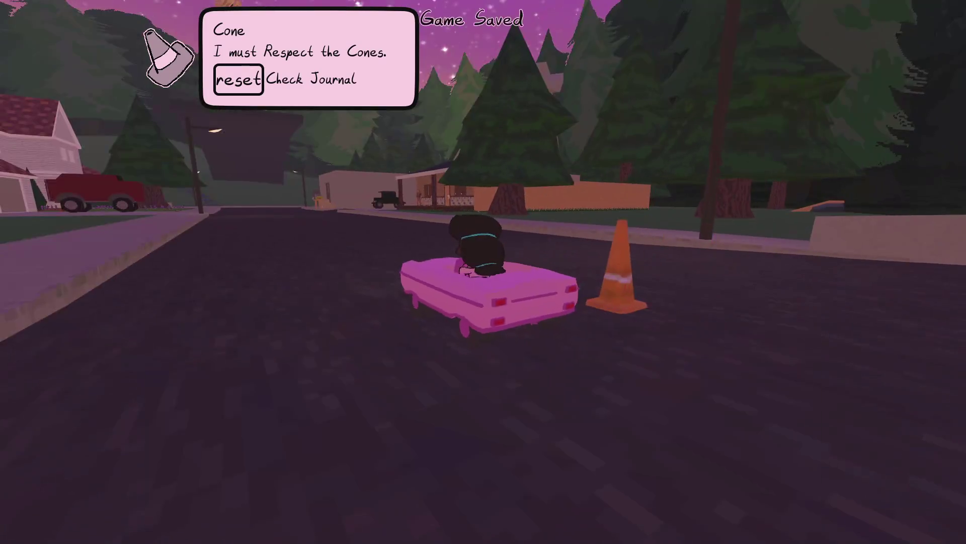
key("w")
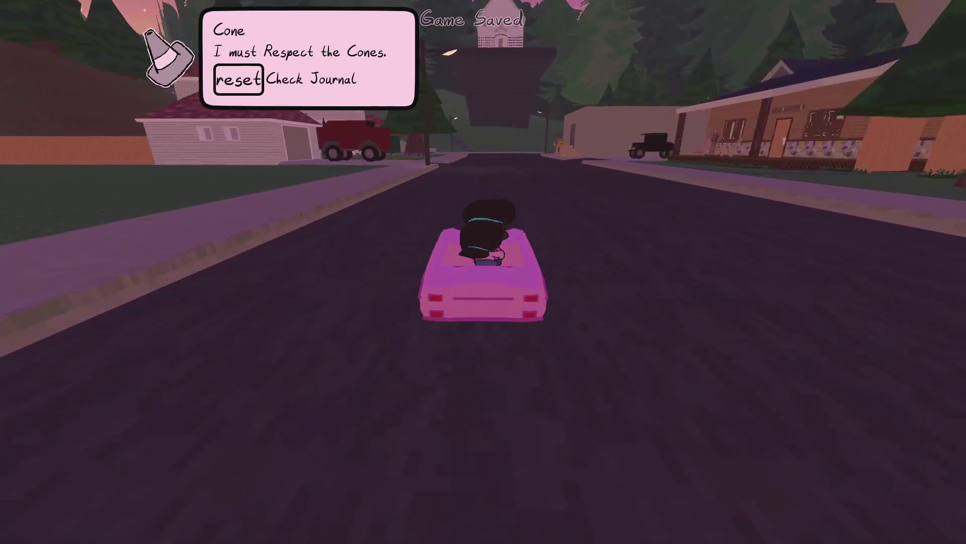
Drive onto the lawn, walk in to Mr. Weston and show him the photo gallery
key("a")
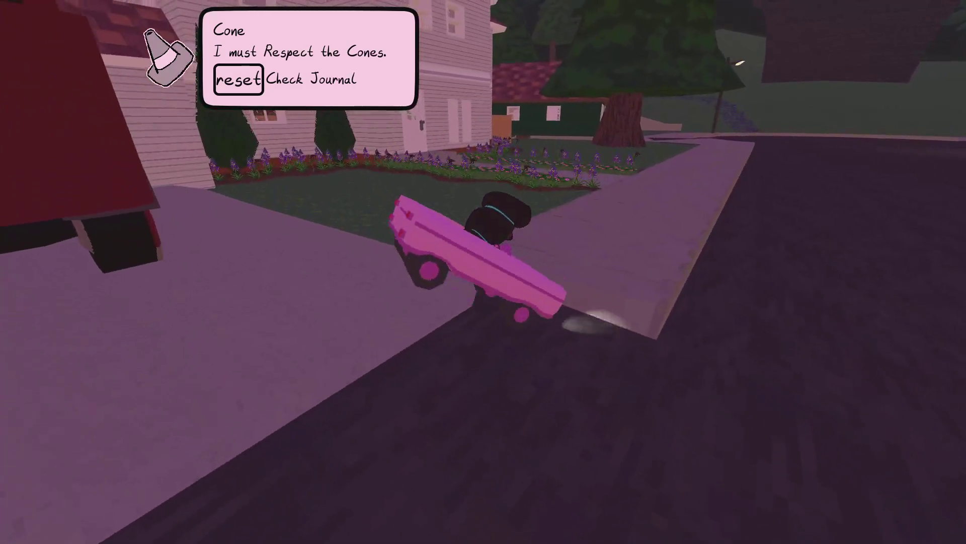
key("w")
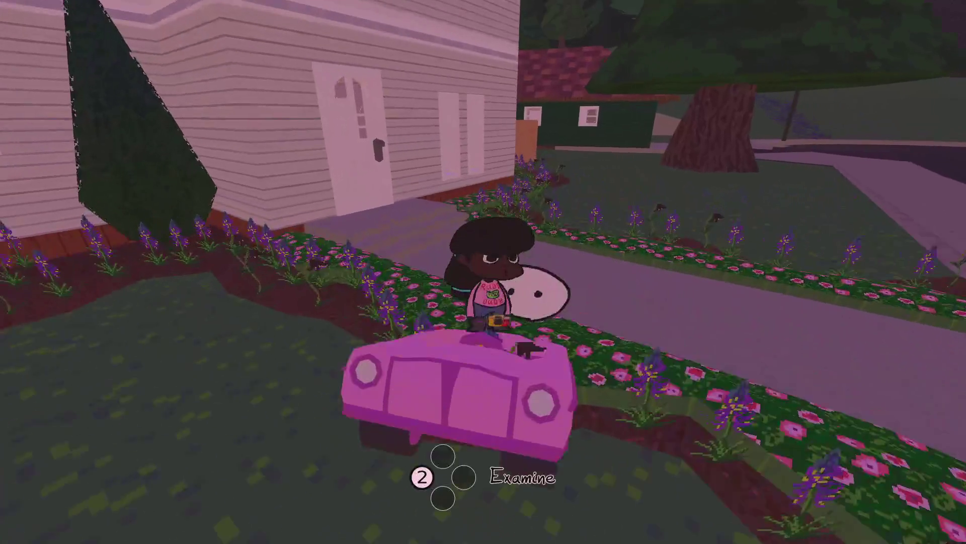
key("w")
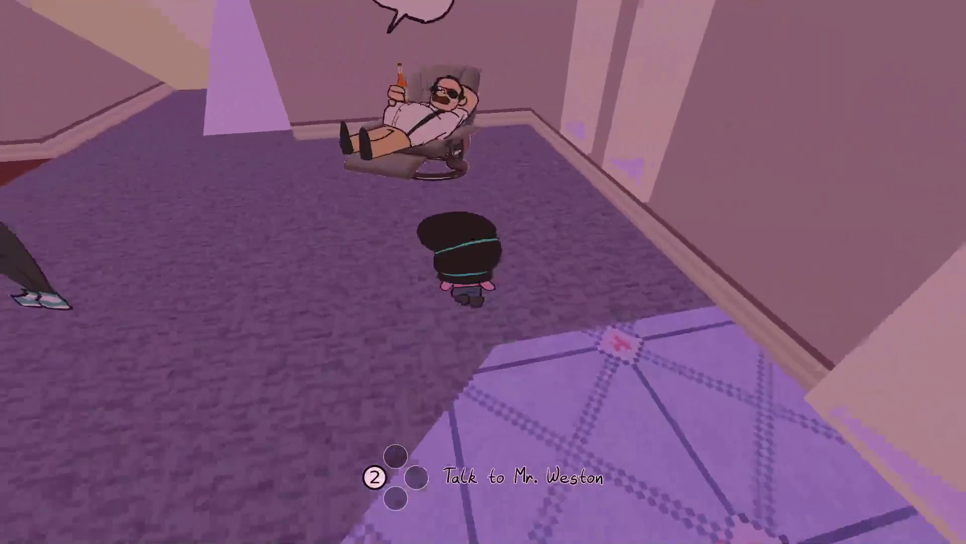
key("2")
key("Tab")
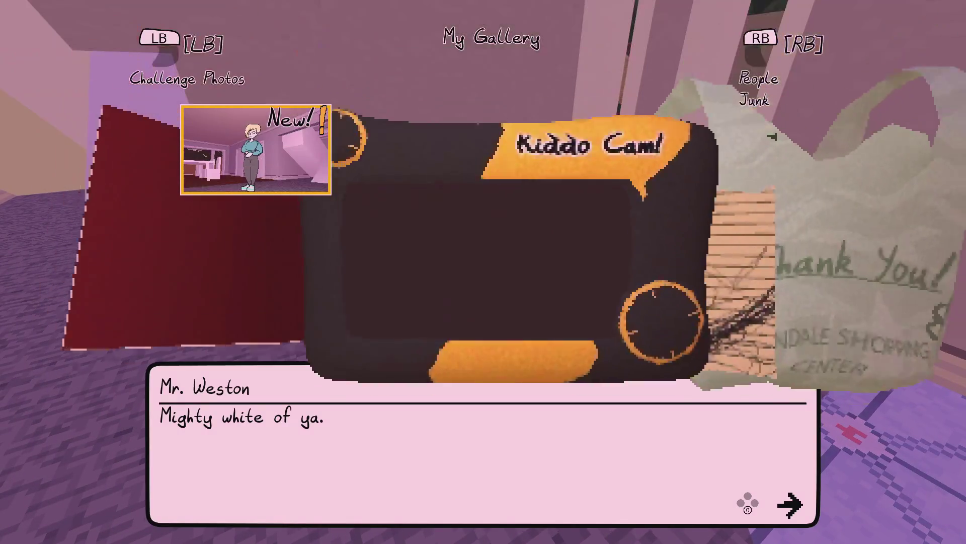
key("Return")
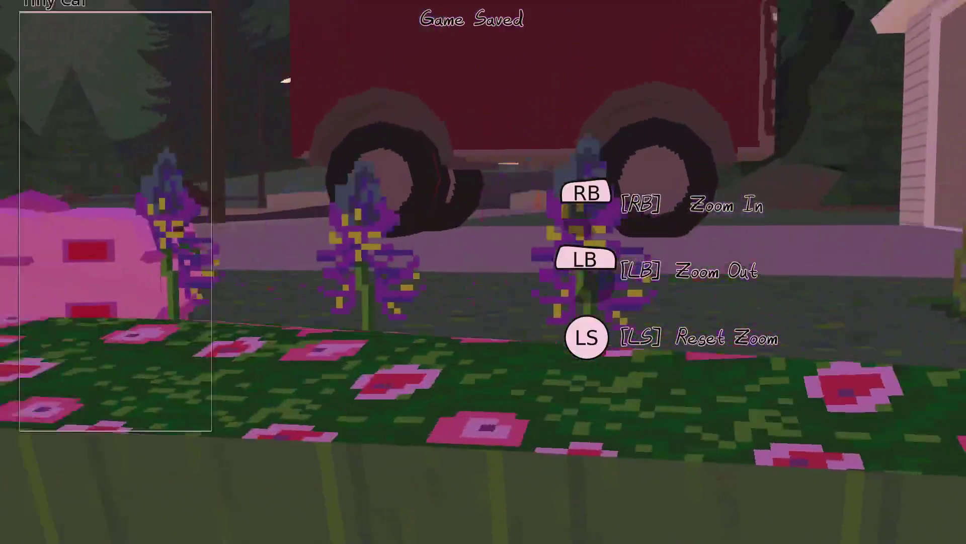
Photograph the car's tire and show the photo to Mr. Weston, finishing the conversation
key("w")
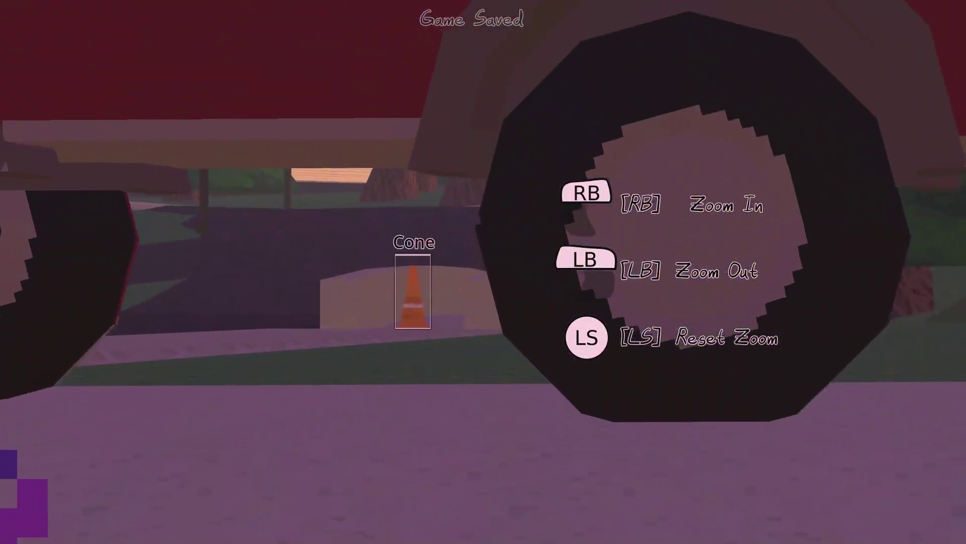
left_click(483, 272)
key("w")
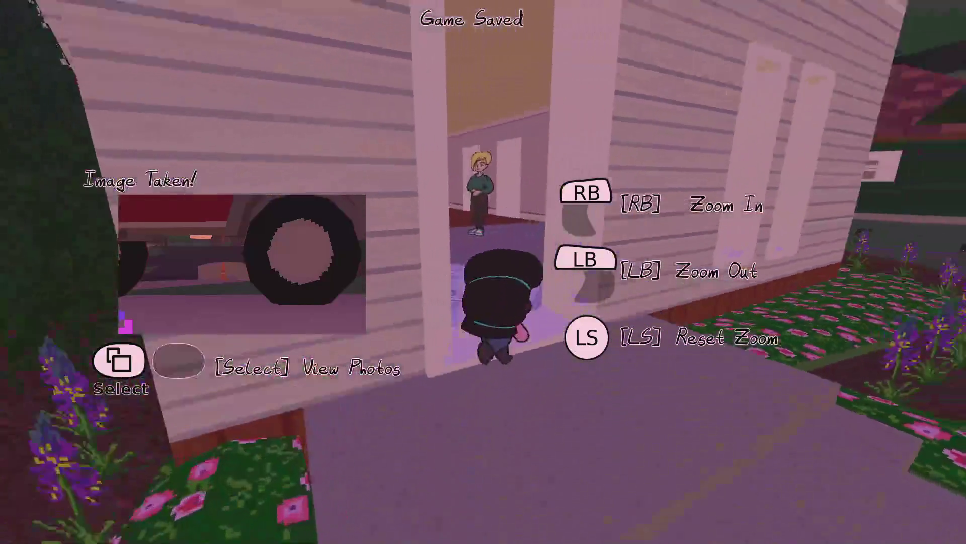
key("2")
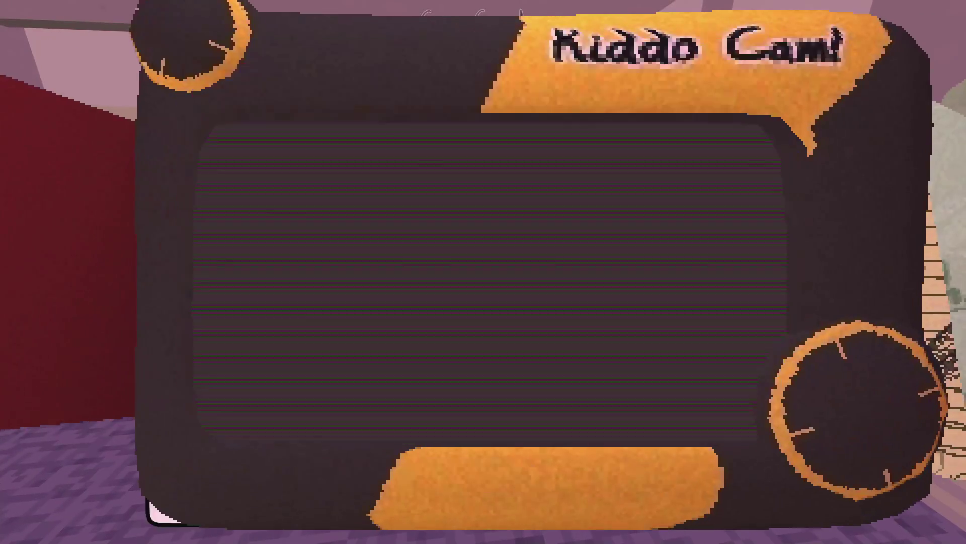
key("space")
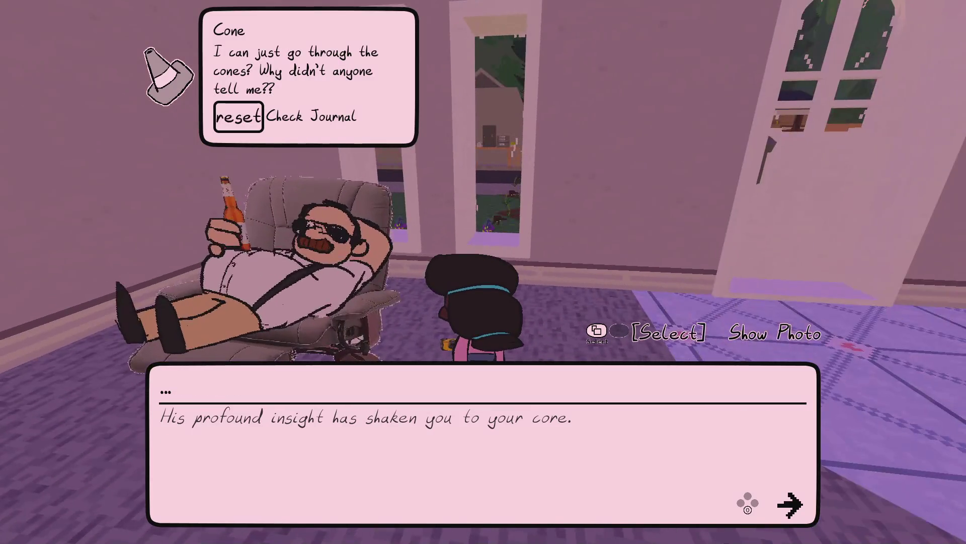
key("space")
Walk back out, get in the pink car and drive down the road toward the cone
key("w")
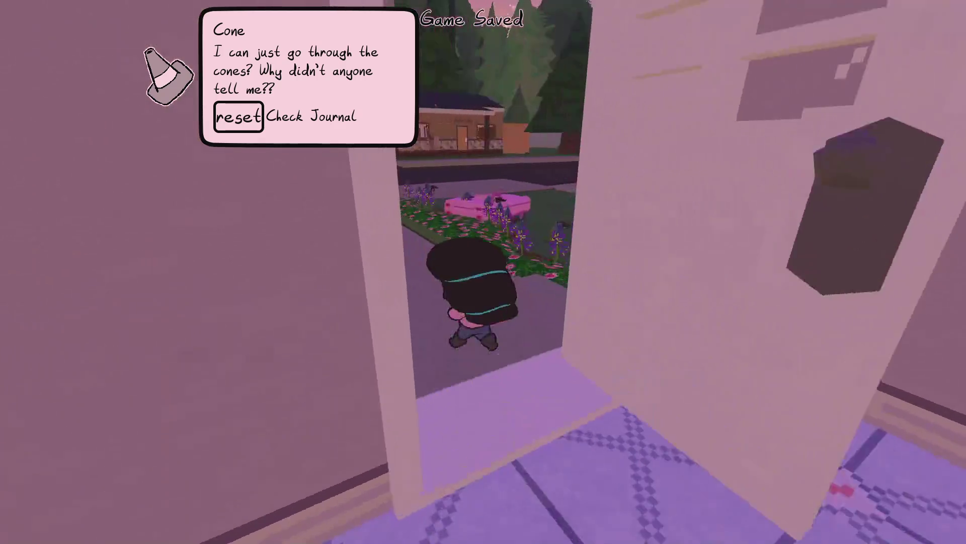
key("e")
key("w")
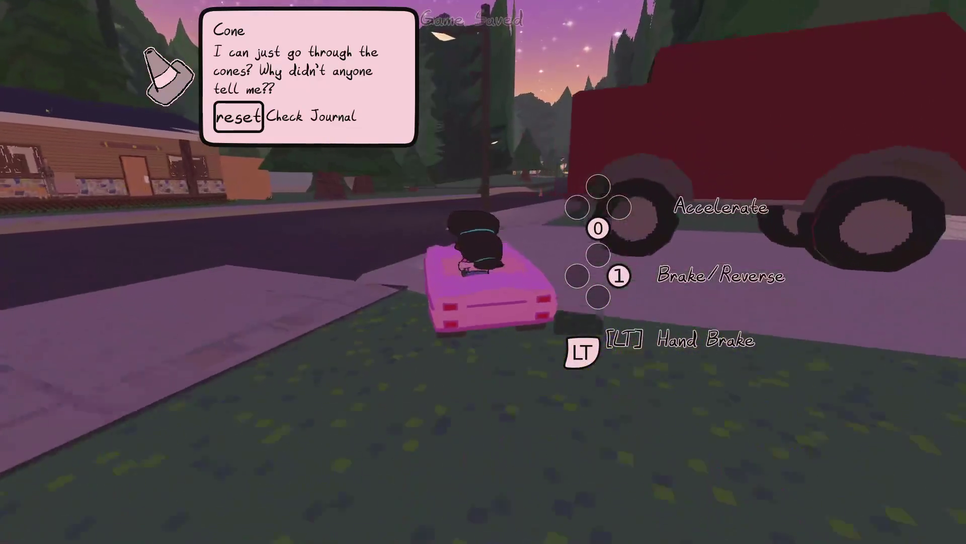
key("a")
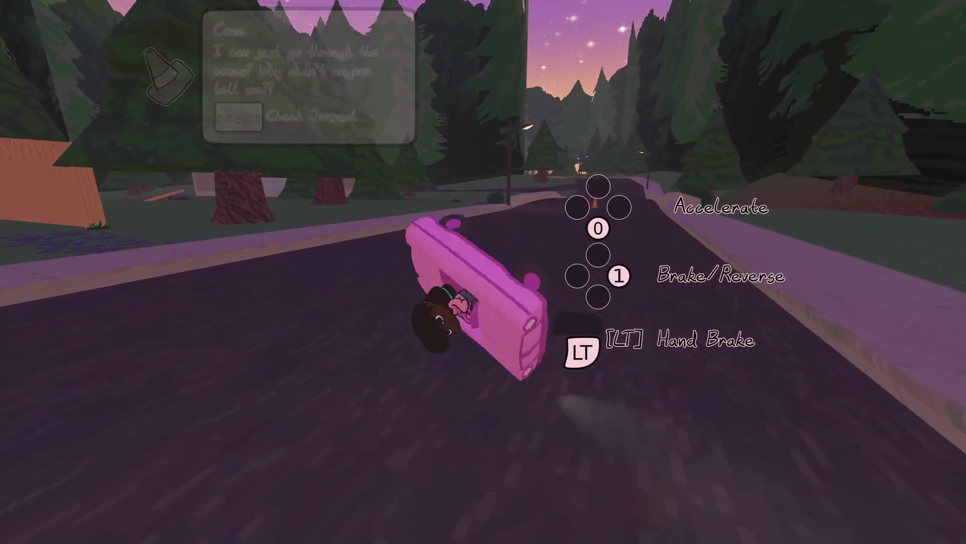
key("w")
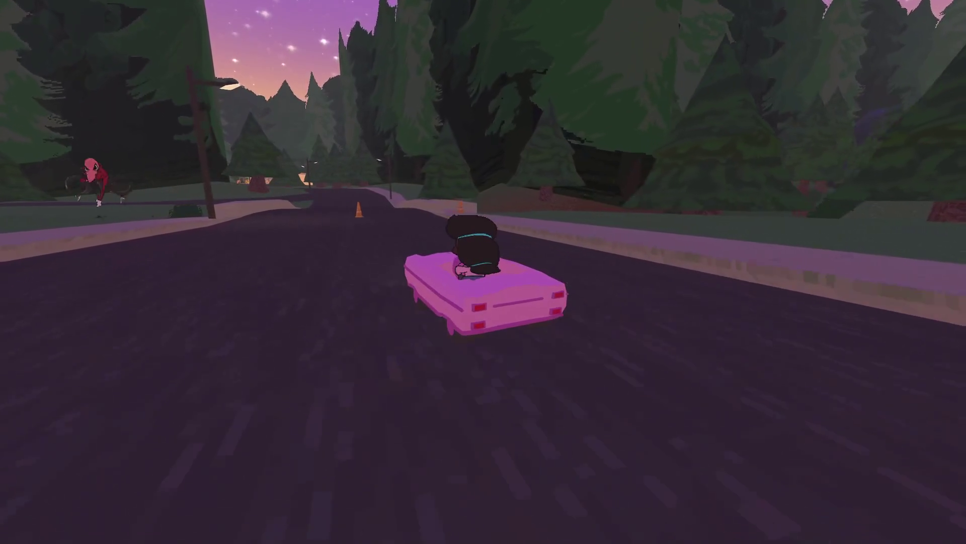
key("a")
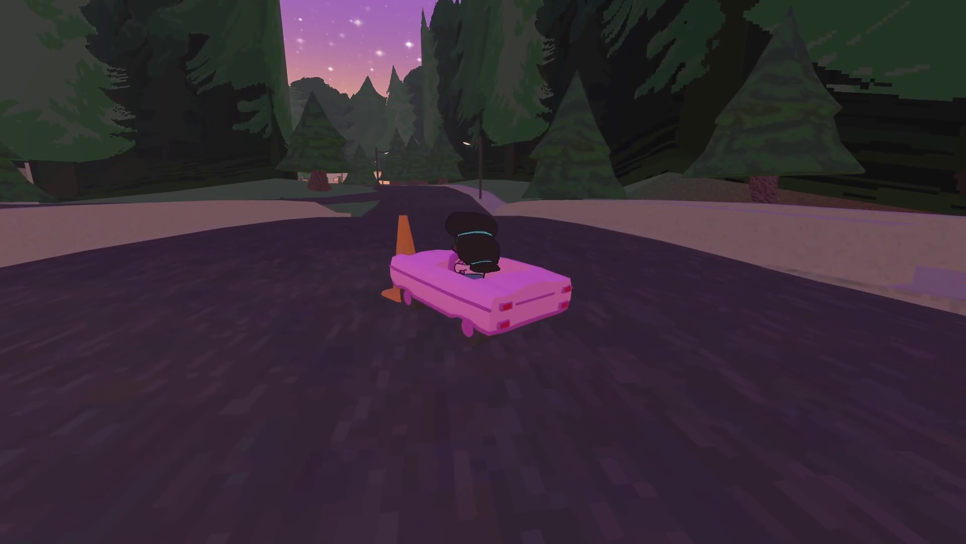
key("d")
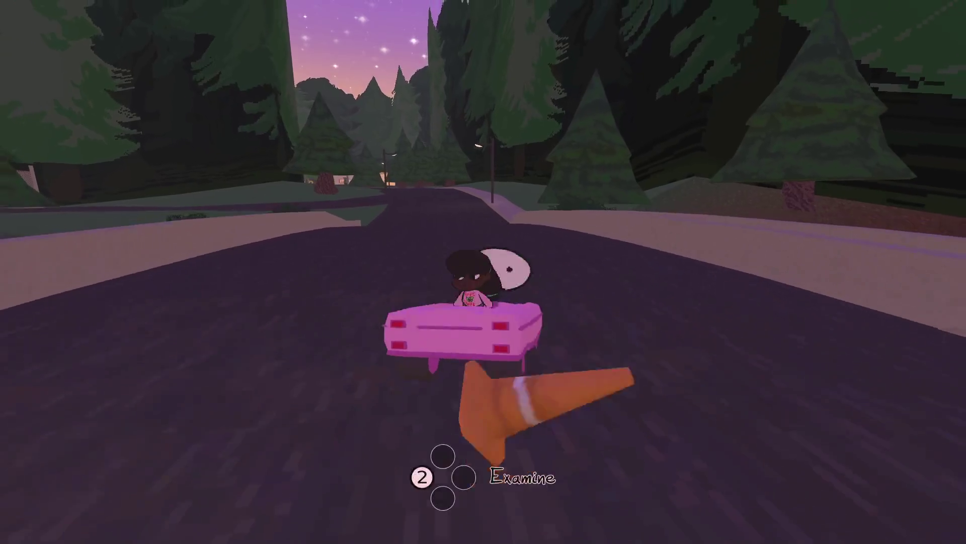
Knock over the cone, examine it for 'The cones are defeated.', drive on and pause
key("e")
key("2")
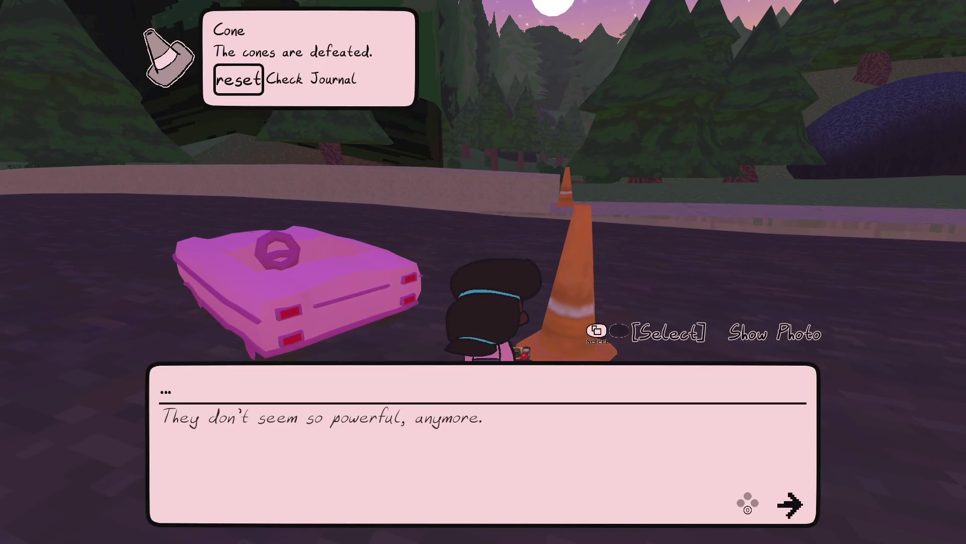
key("e")
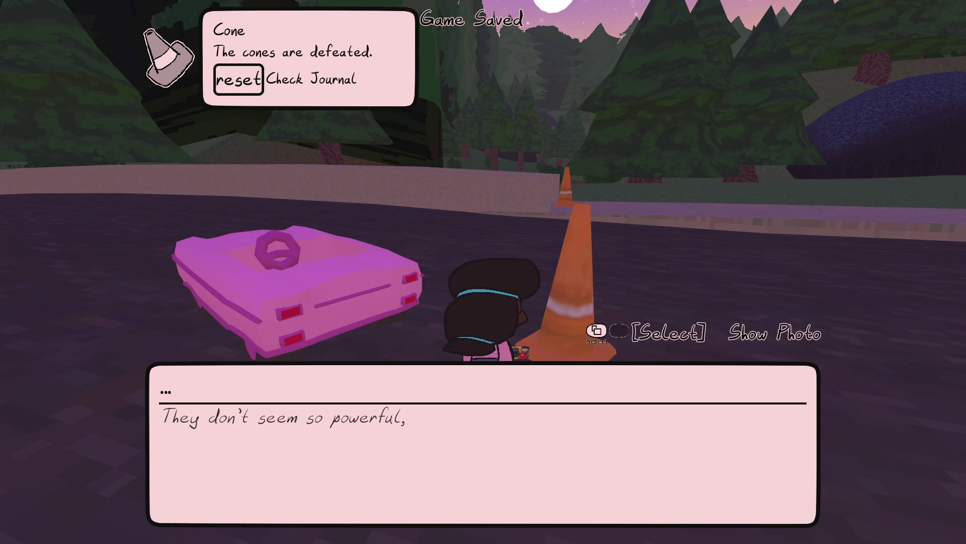
key("e")
key("e")
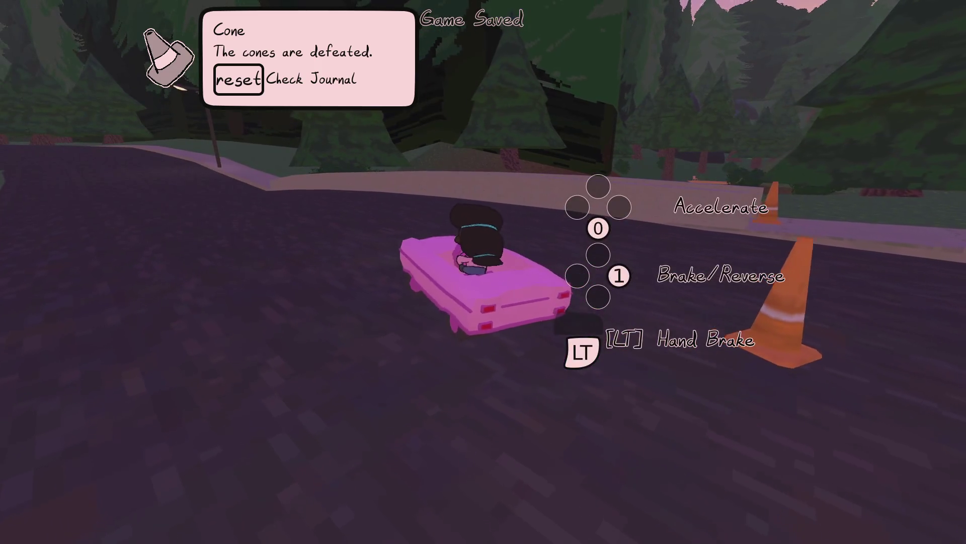
key("0")
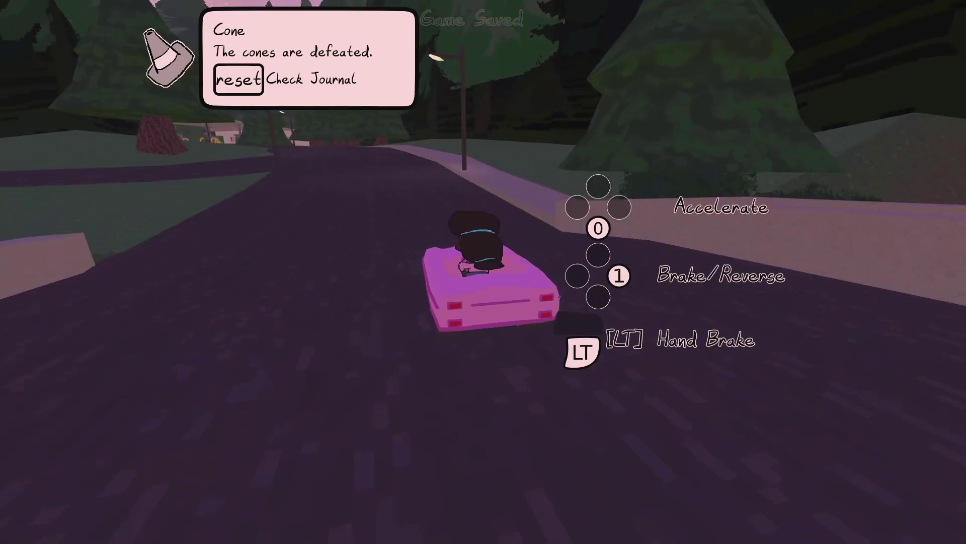
key("Escape")
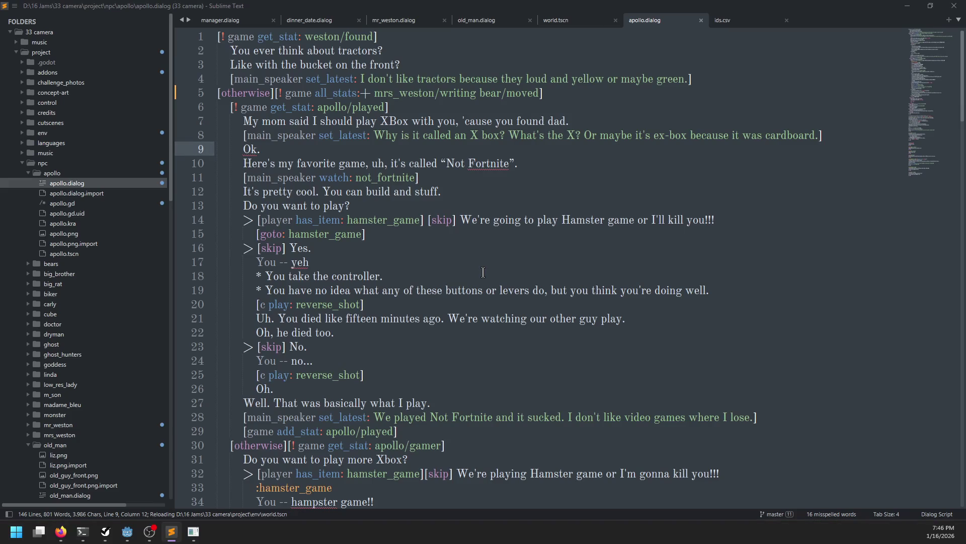
In interactible.gd's complete_work, move set_latest(text) below the SaveLoad set_stat line, save and relaunch
key("alt+Tab")
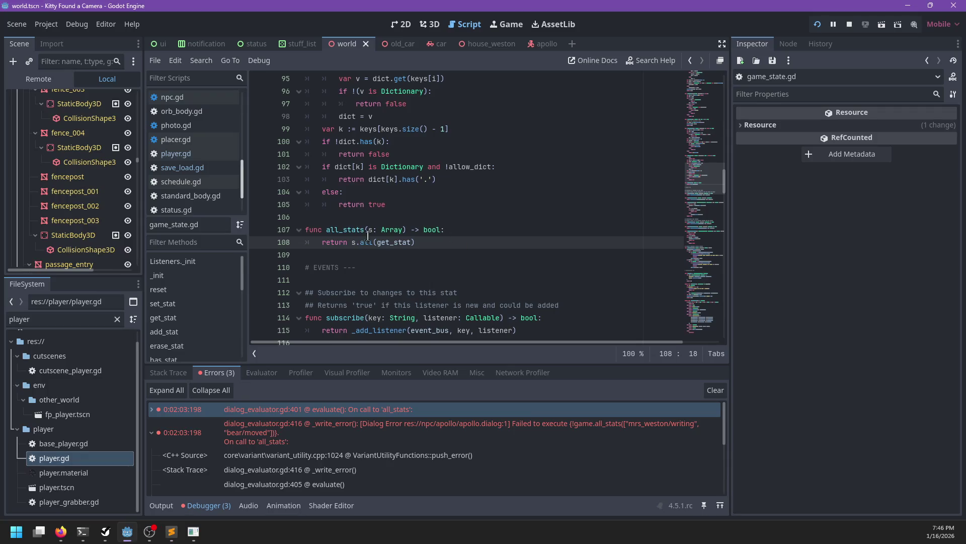
scroll(212, 167, "up", 5)
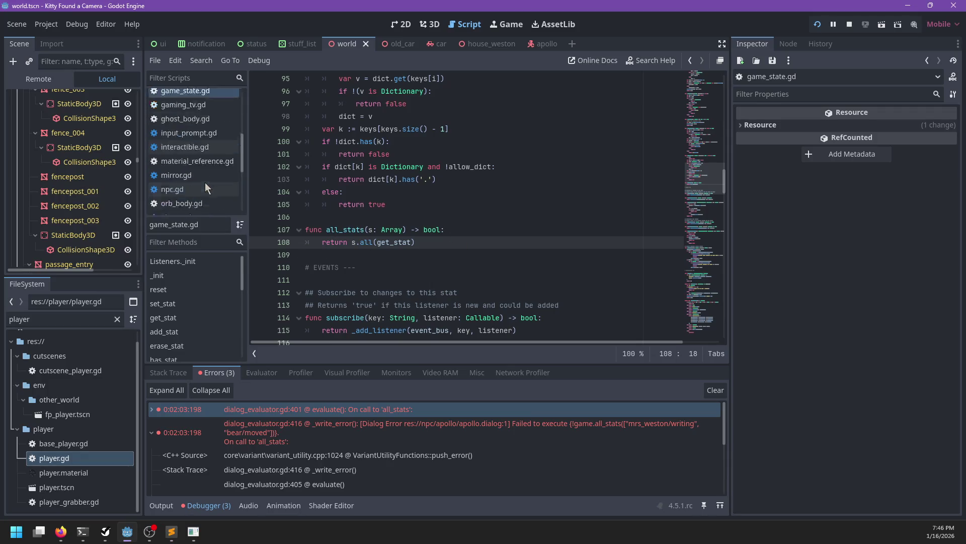
left_click(196, 157)
left_click(477, 207)
key("ctrl+f")
key("Escape")
key("Down")
key("alt+Down")
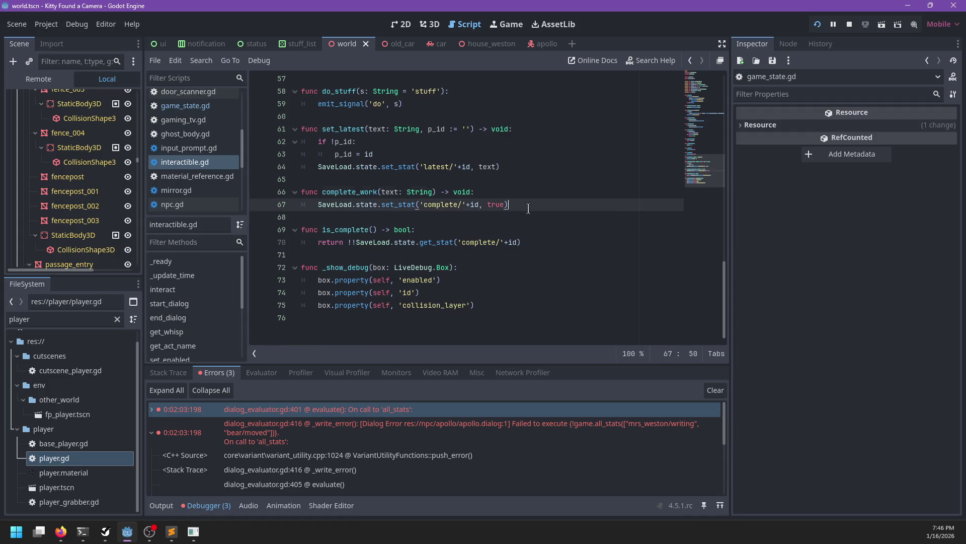
scroll(357, 203, "down", 1)
key("ctrl+s")
key("alt+Tab")
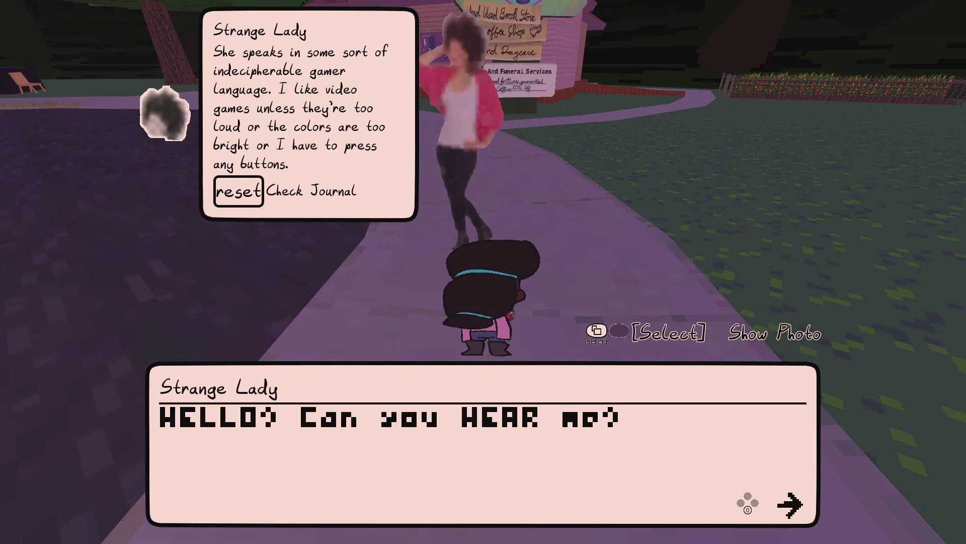
Finish the Strange Lady dialogue, then pause and resume the game
key("space")
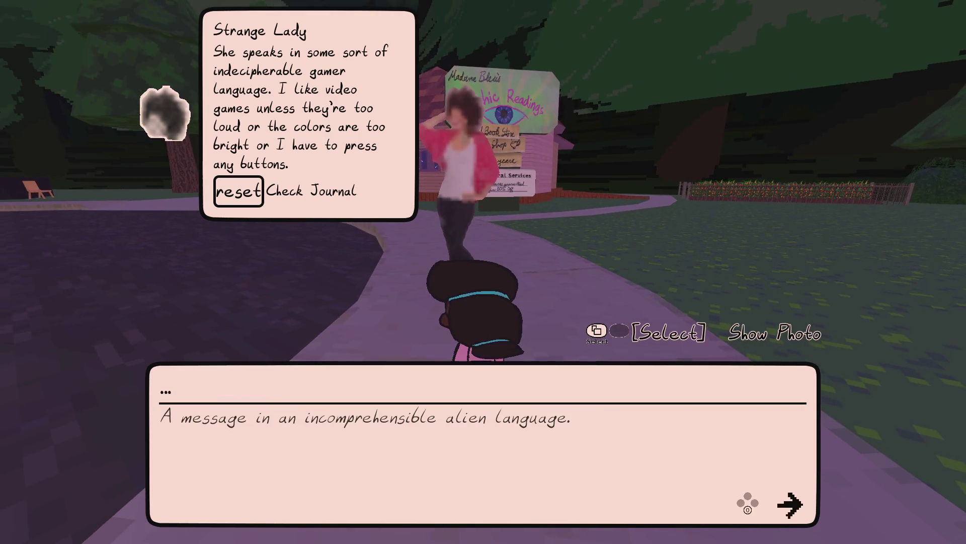
key("space")
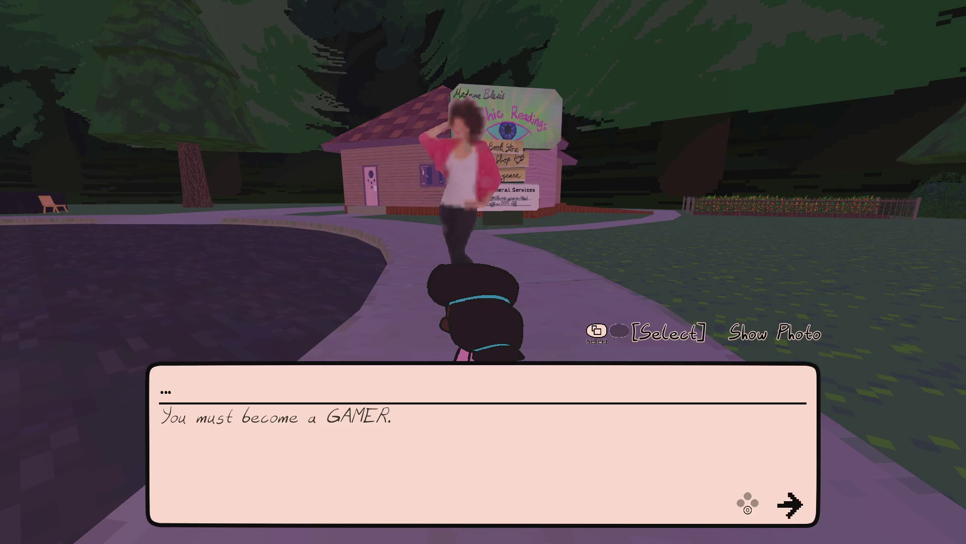
key("space")
key("Escape")
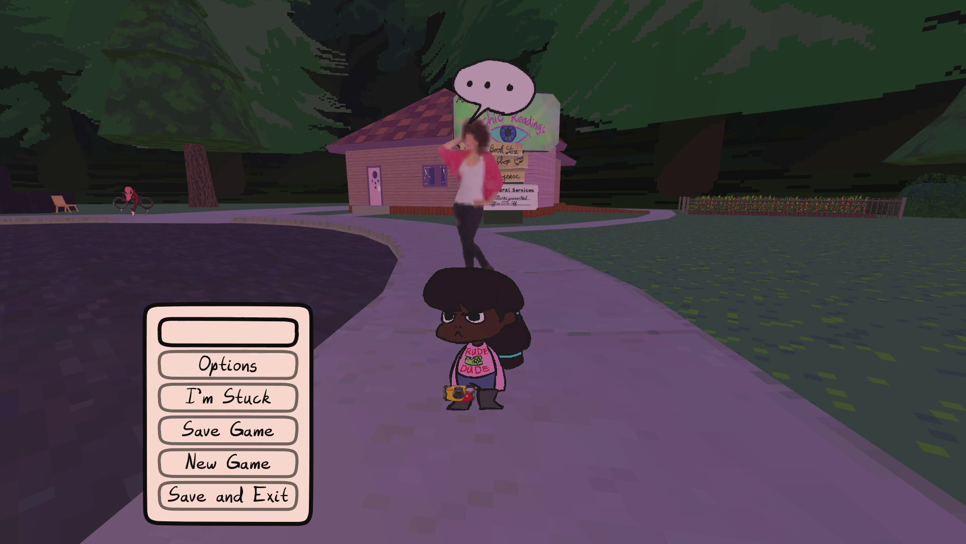
left_click(261, 333)
Enter the Psychic Readings house and talk to Madame Bleu, choosing the first reply
key("w")
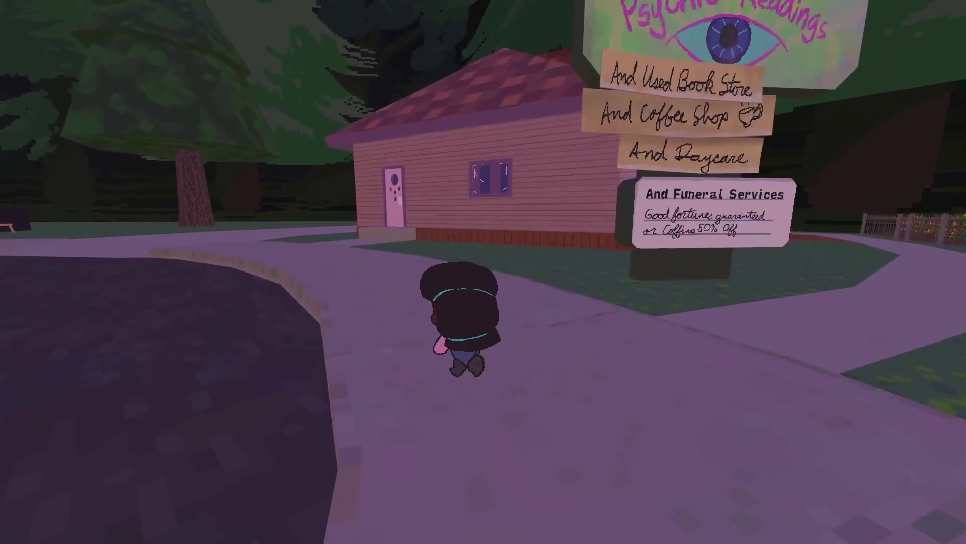
key("w")
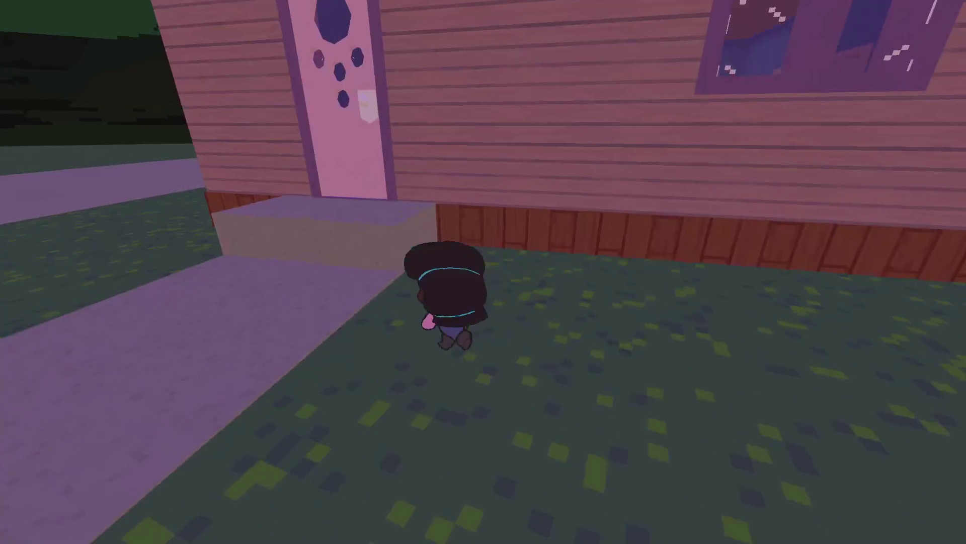
key("w")
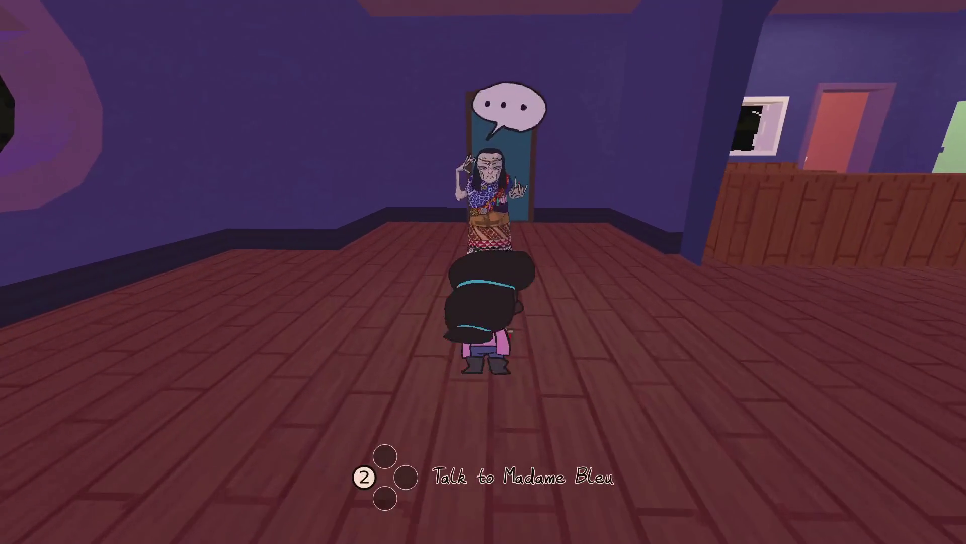
key("2")
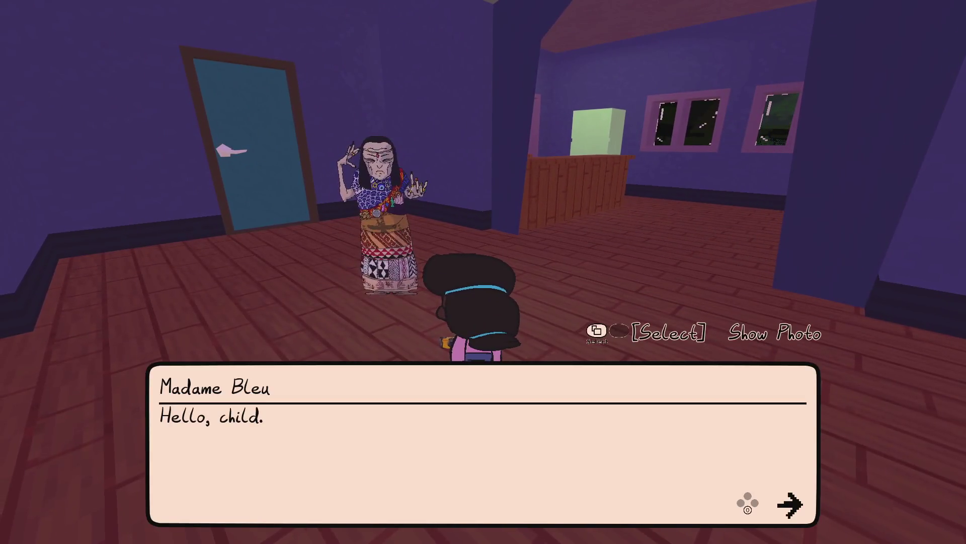
key("space")
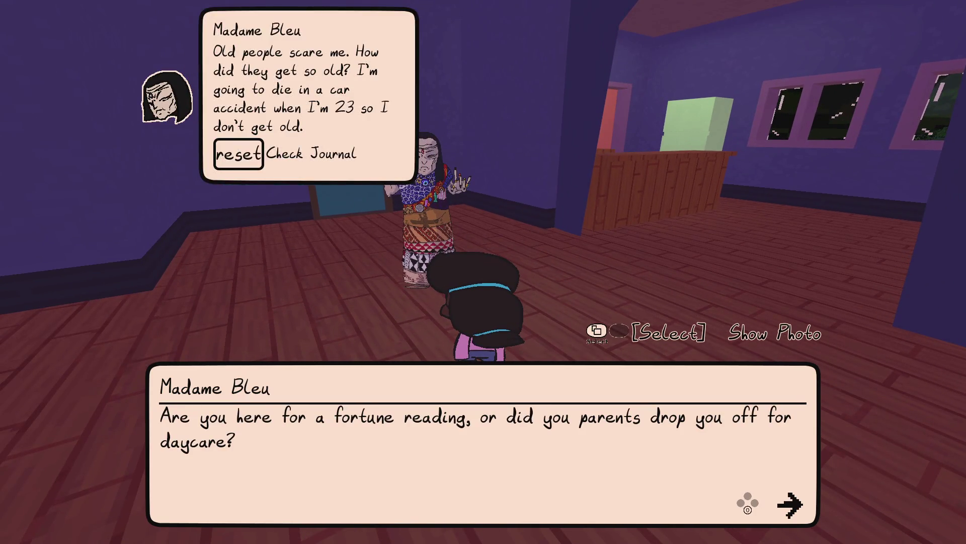
key("space")
key("Down")
key("Up")
key("space")
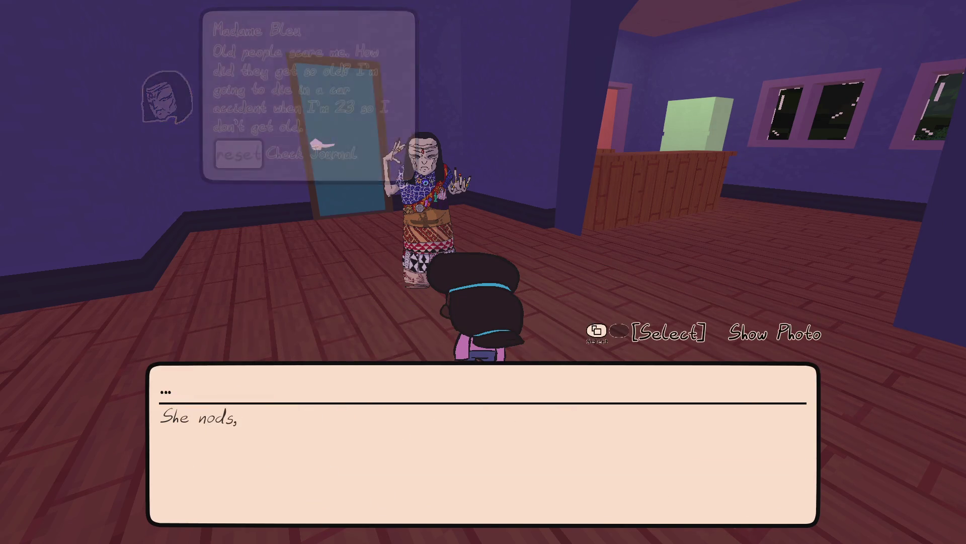
key("space")
key("space")
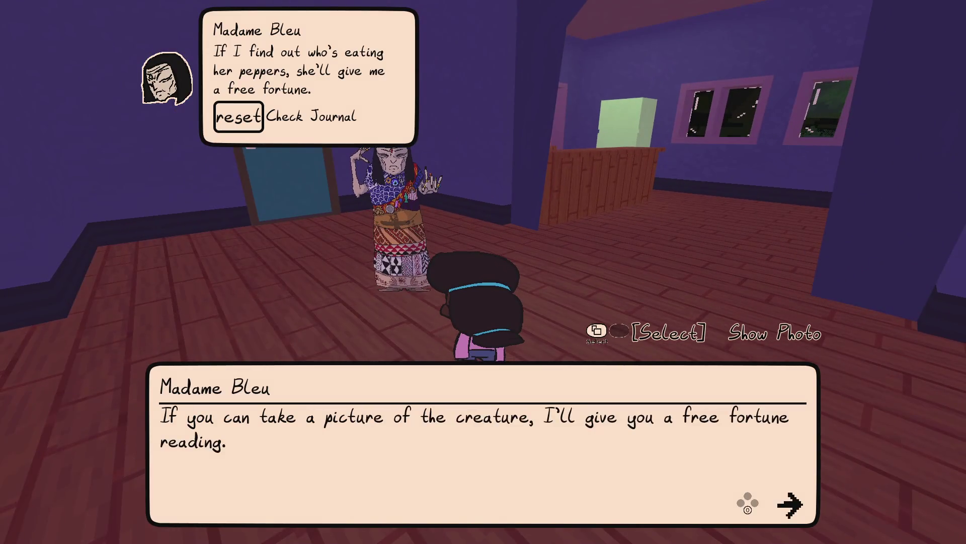
key("space")
Check the journal for Madame Bleu's note about a free fortune for finding the pepper eater
key("w")
key("w")
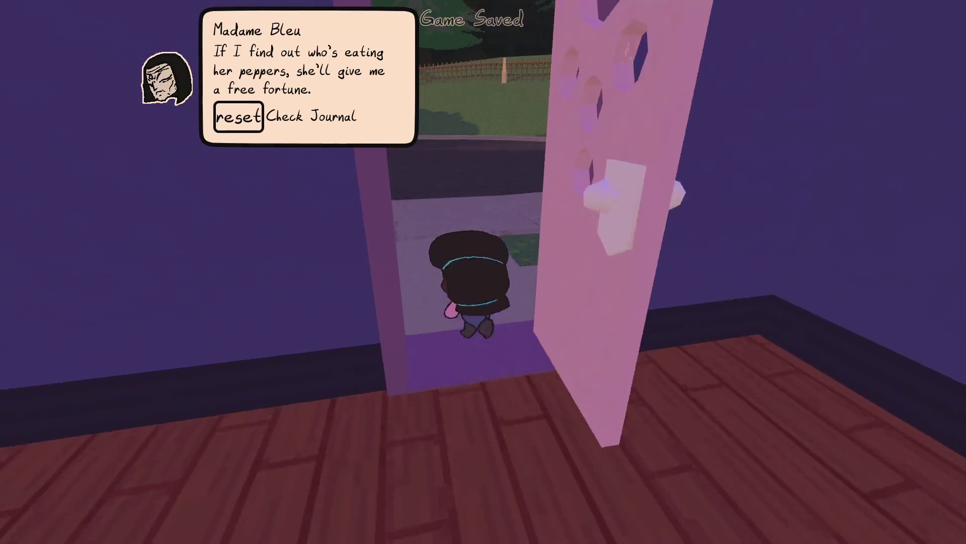
key("Tab")
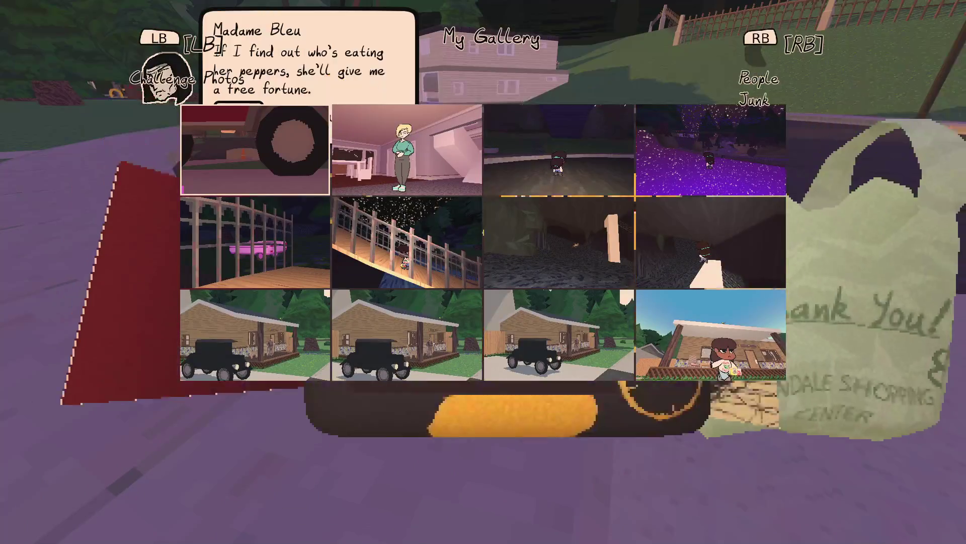
scroll(483, 277, "down", 3)
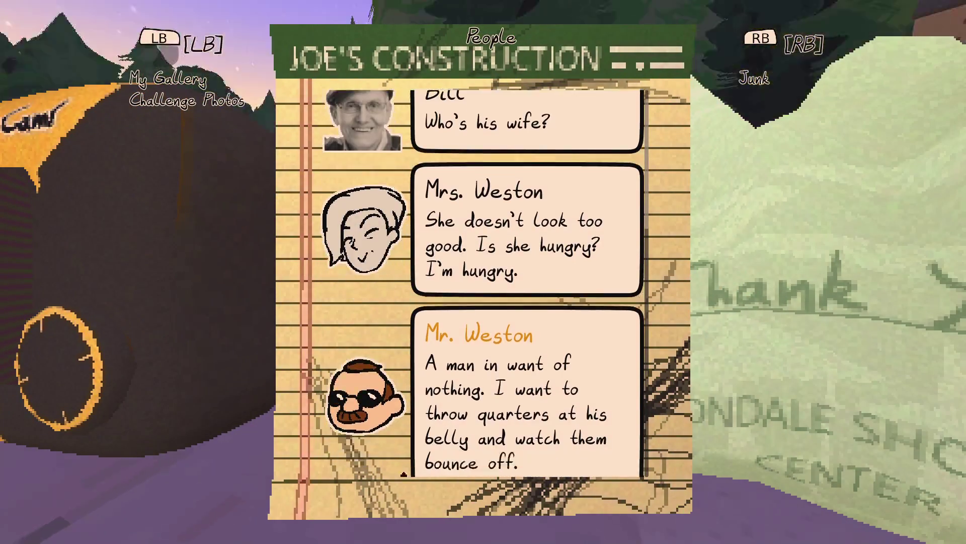
key("Tab")
Run back to the pink toy car, get in, pause and return to the Godot editor
key("w")
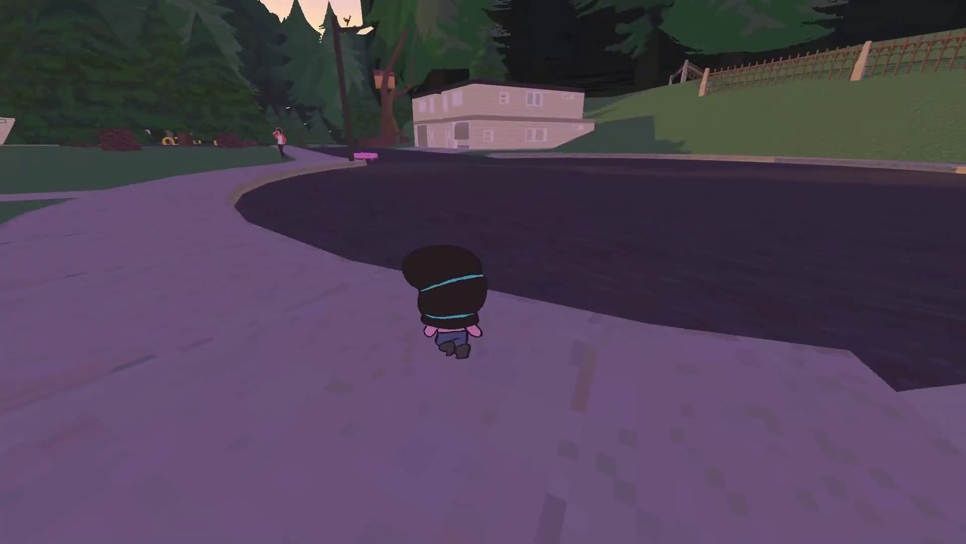
key("w")
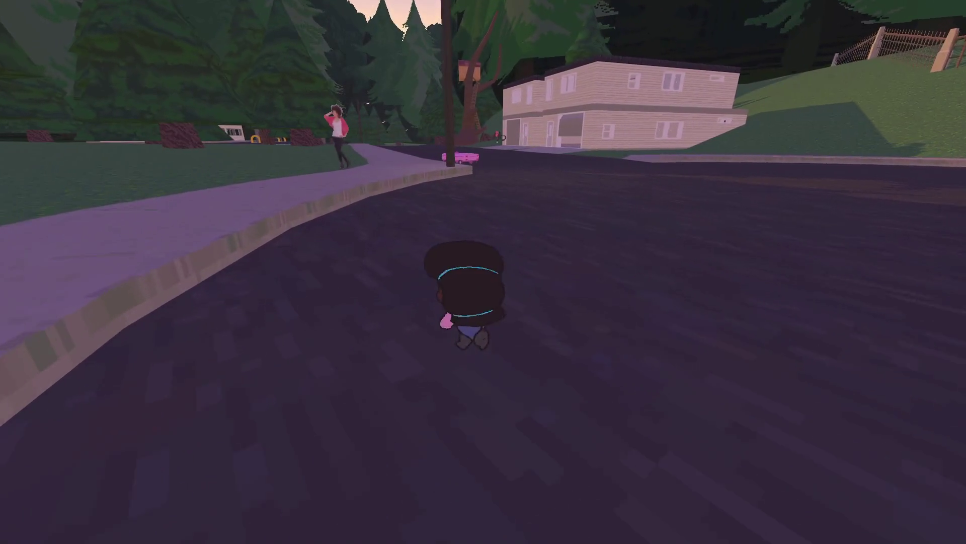
key("w")
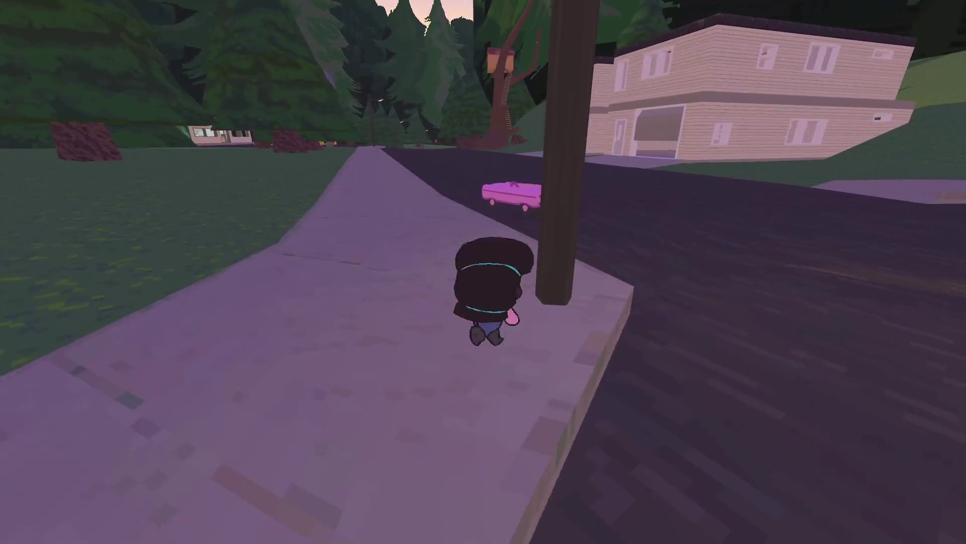
key("e")
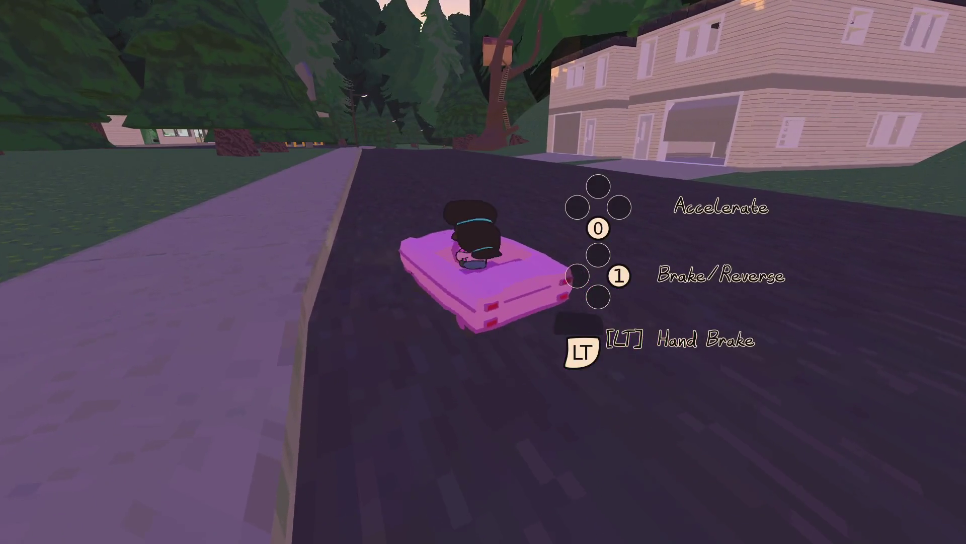
key("Escape")
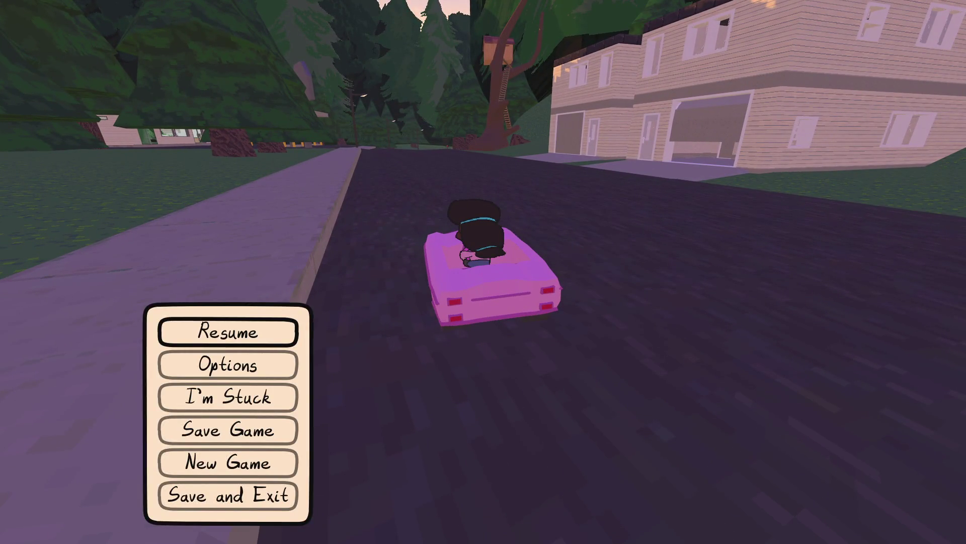
key("alt+Tab")
scroll(195, 188, "down", 3)
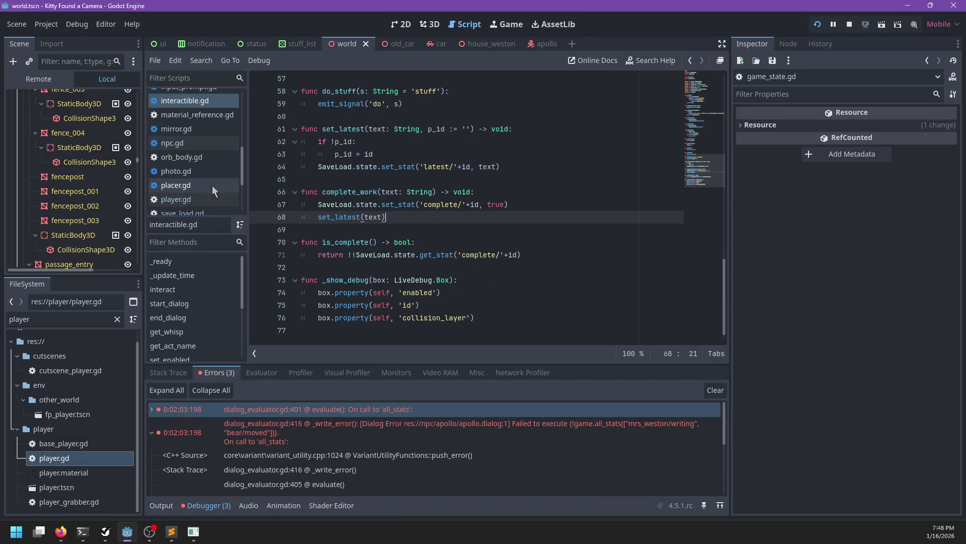
Filter the FileSystem for 'prompt' and open input_prompt.gd
scroll(209, 182, "up", 5)
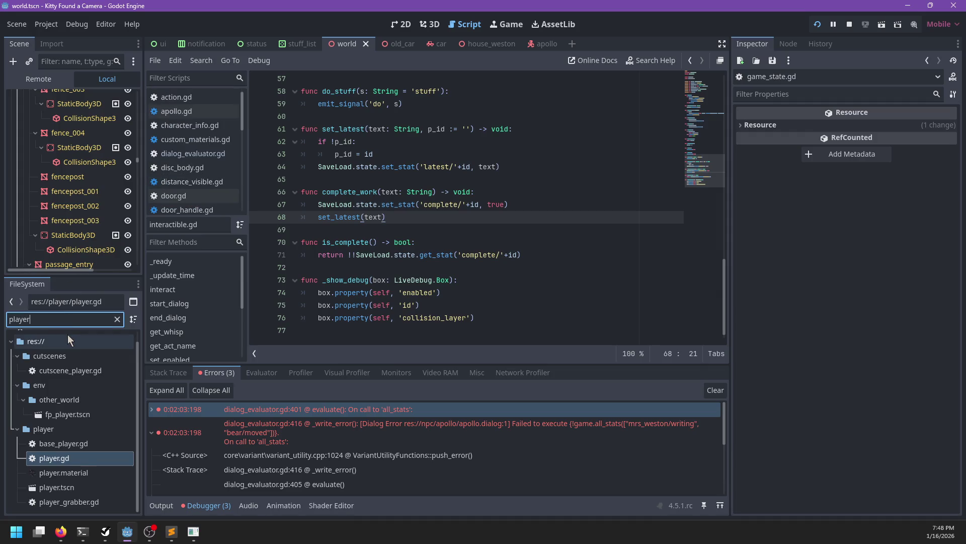
key("ctrl+a")
type("prompt")
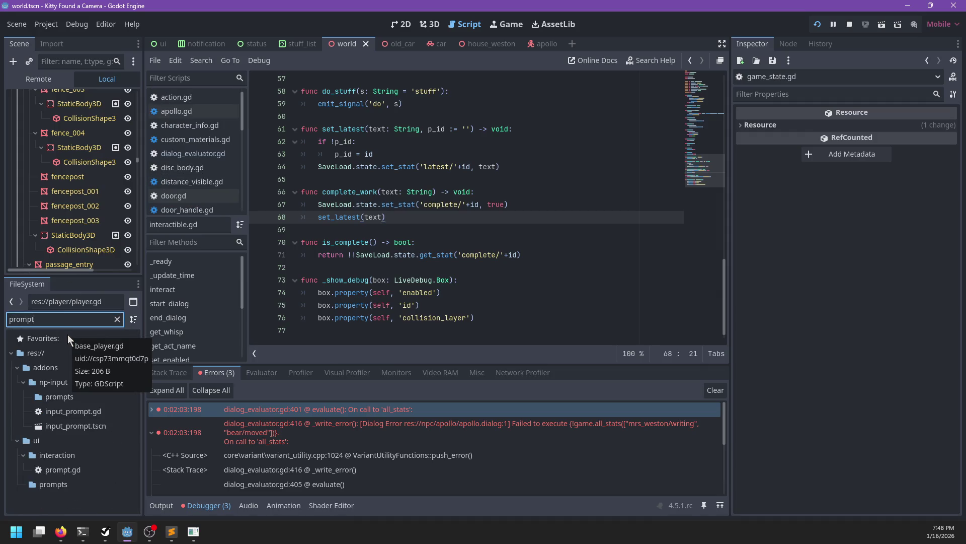
double_click(71, 411)
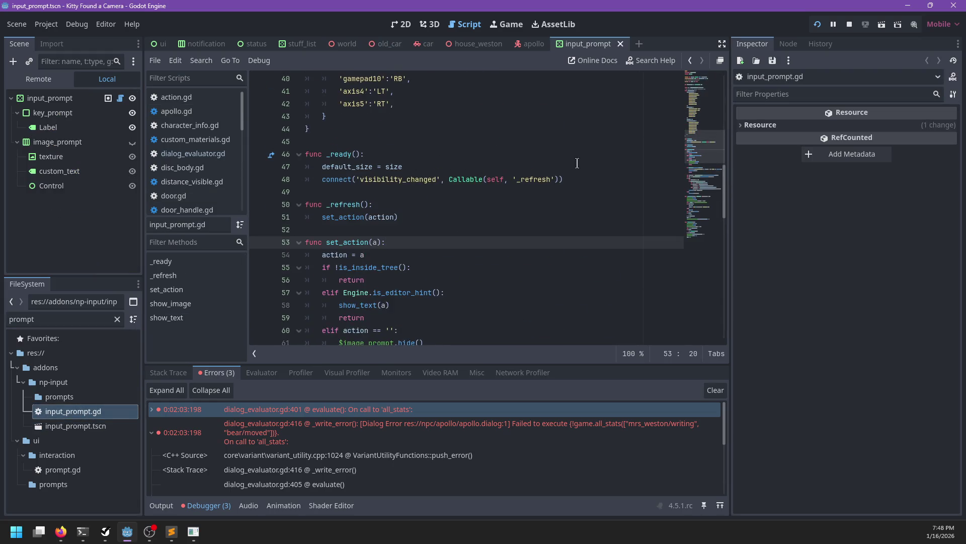
Rewrite line 48 as visibility_changed.connect(_refresh) and add a deferred _refresh call below it
left_click(582, 174)
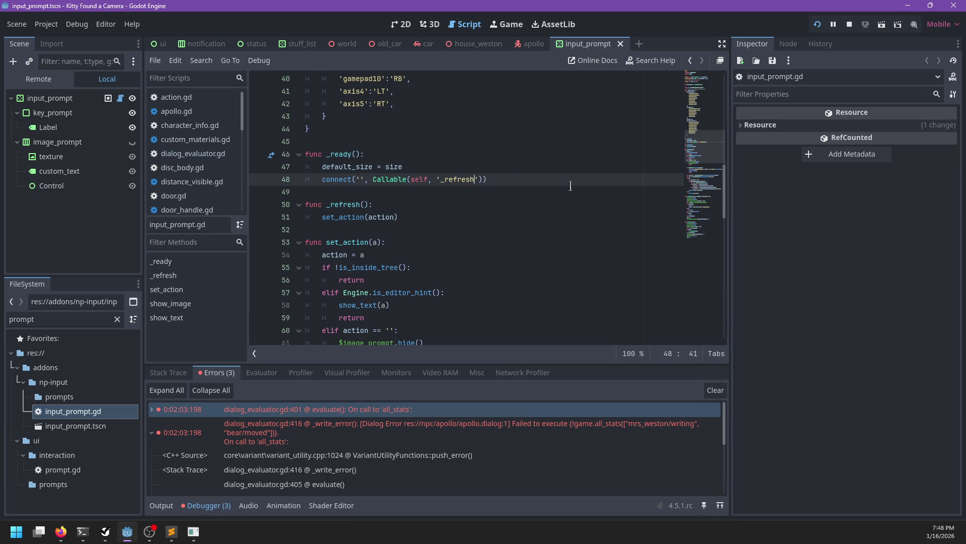
key("ctrl+space")
key("ctrl+Right")
key("ctrl+Right")
key("ctrl+Right")
key("ctrl+Left")
key("ctrl+Left")
key("ctrl+Left")
key("BackSpace")
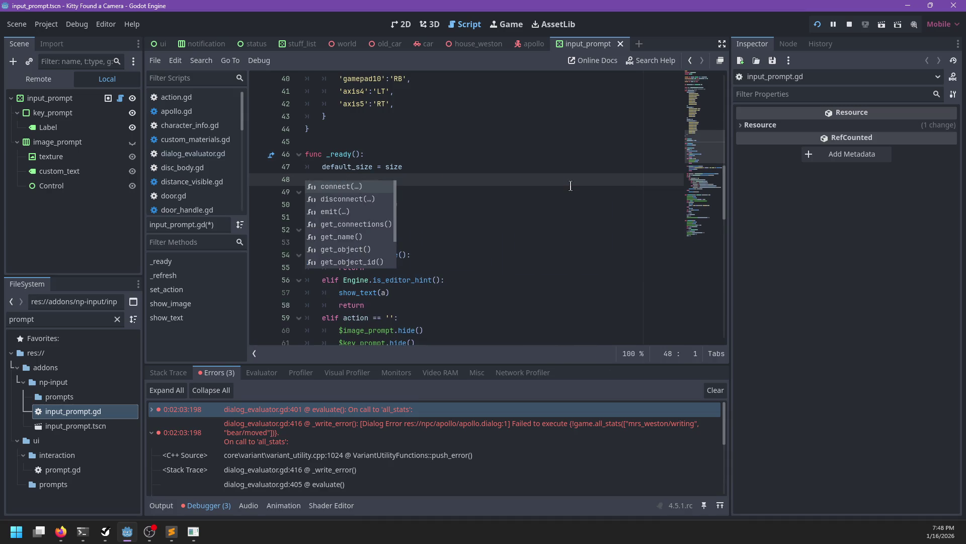
key("ctrl+Right")
key("ctrl+Right")
key("ctrl+Right")
key("ctrl+BackSpace")
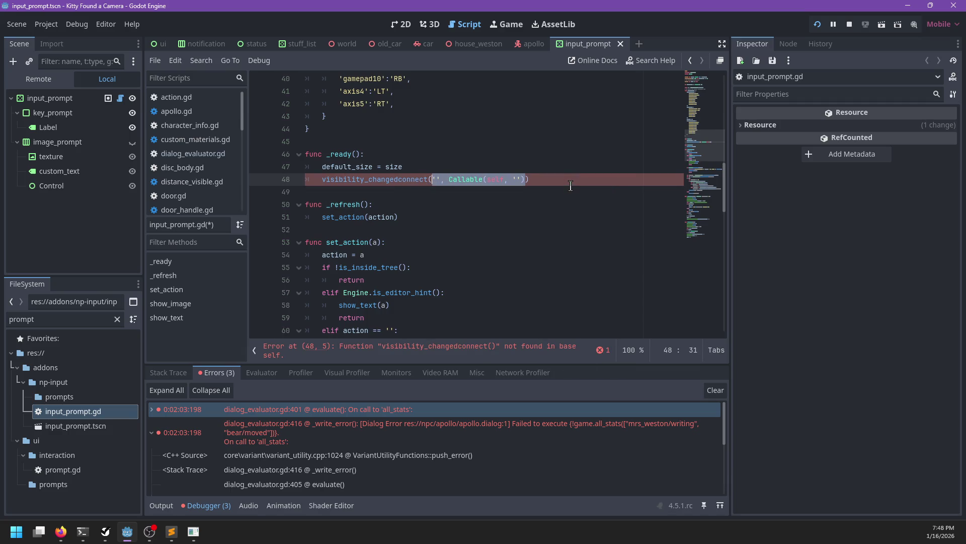
key("Return")
type("_refr")
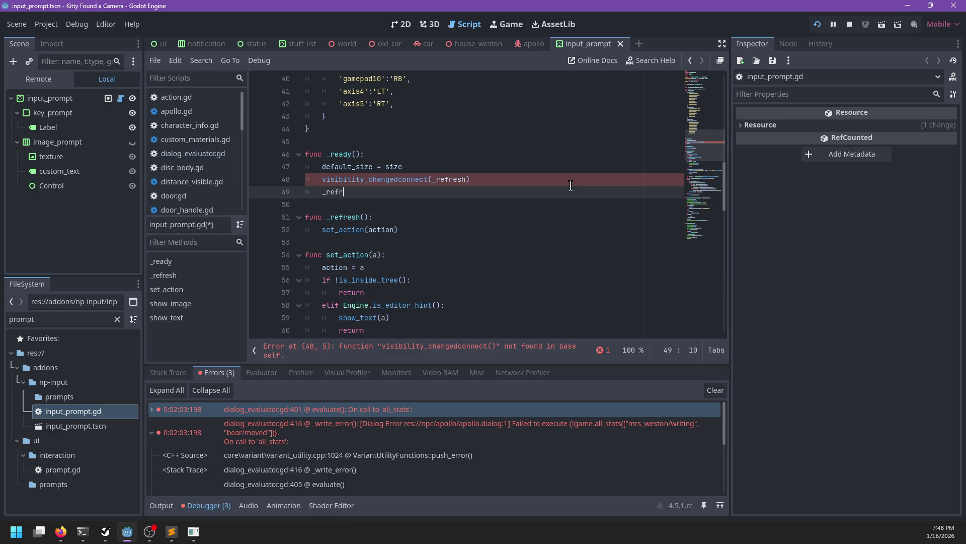
type("h(")
key("ctrl+s")
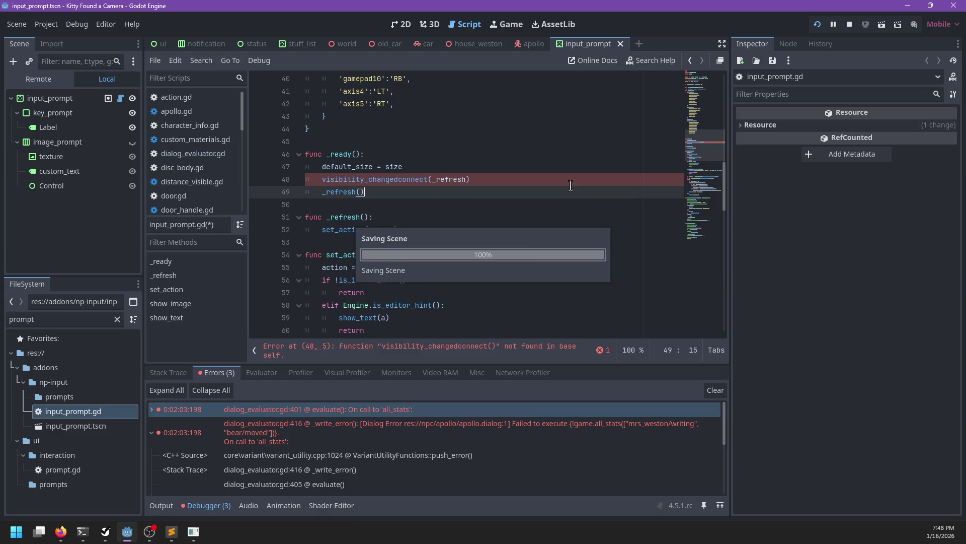
Correct the connect call on line 48 and save the script
key("Left")
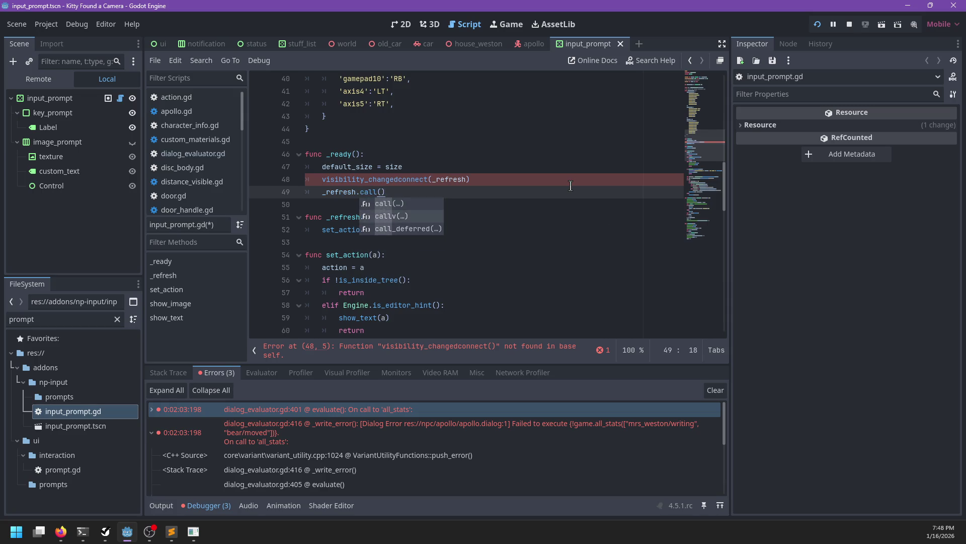
key("Up")
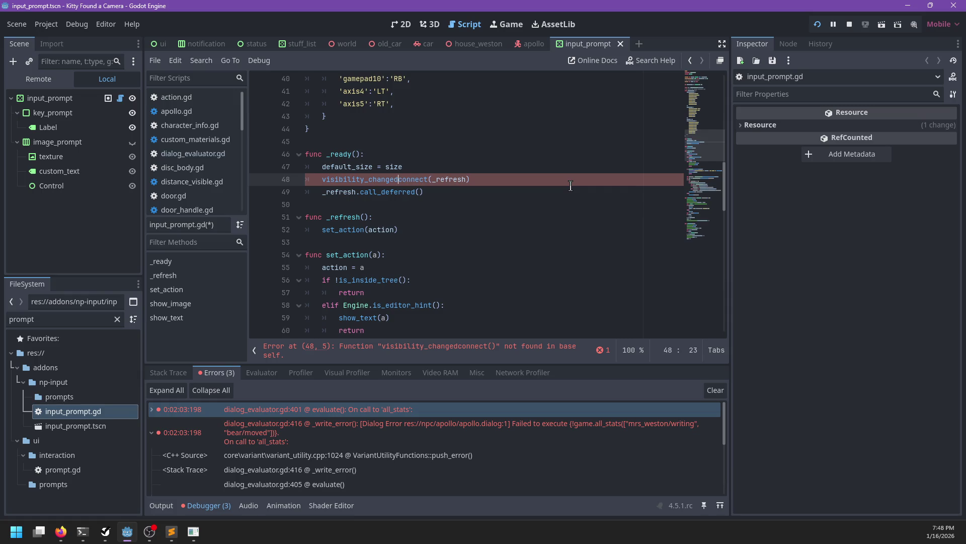
type(".")
key("ctrl+s")
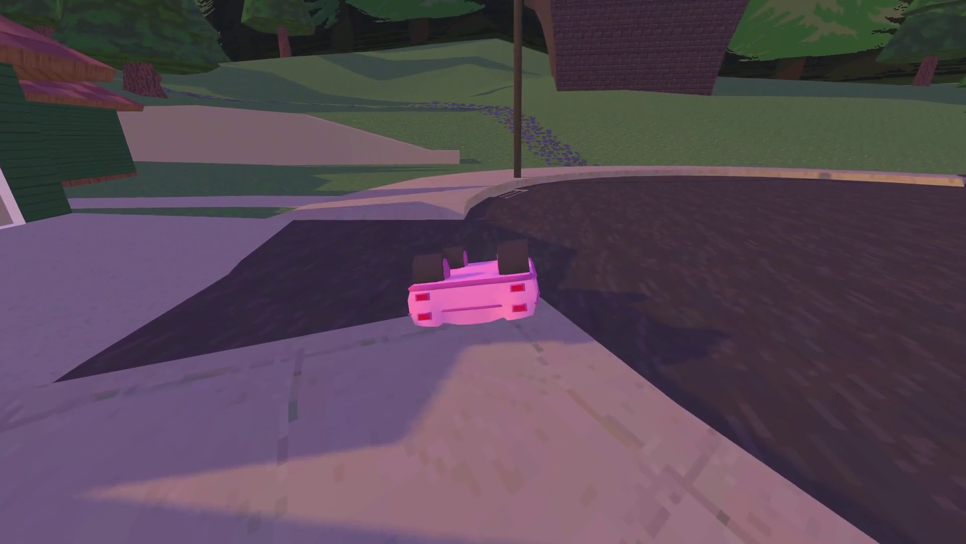
Reset the flipped pink car with I'm Stuck from the pause menu, then bring up NP-ToDo
key("Escape")
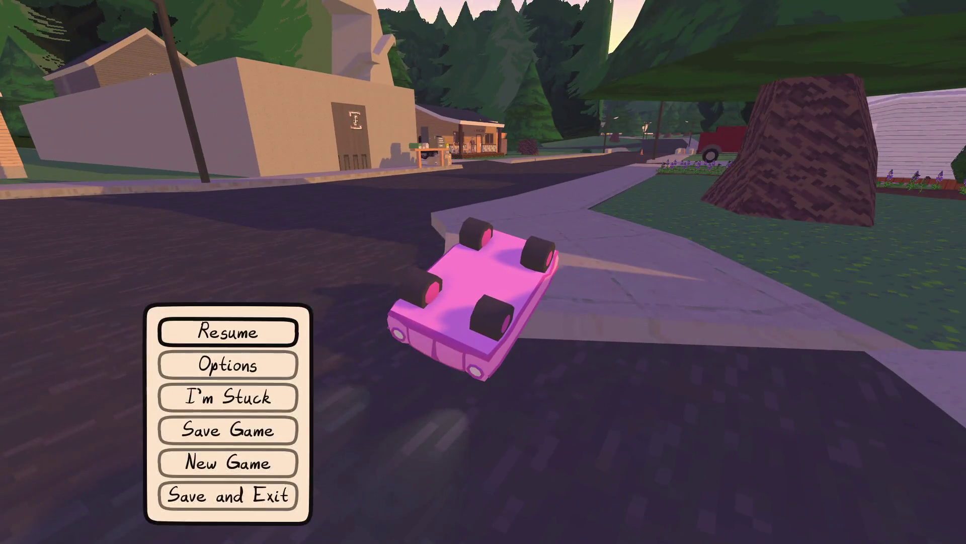
key("Down")
key("Return")
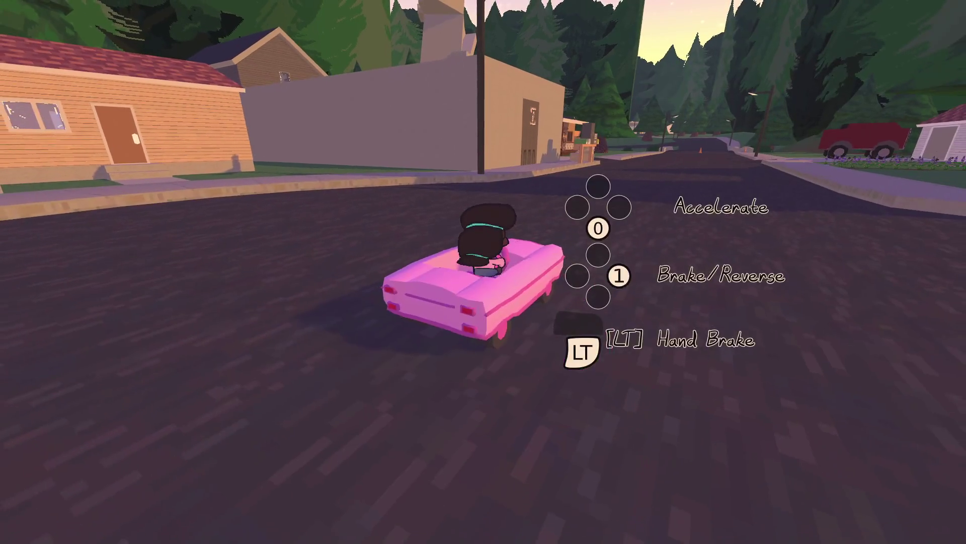
key("Escape")
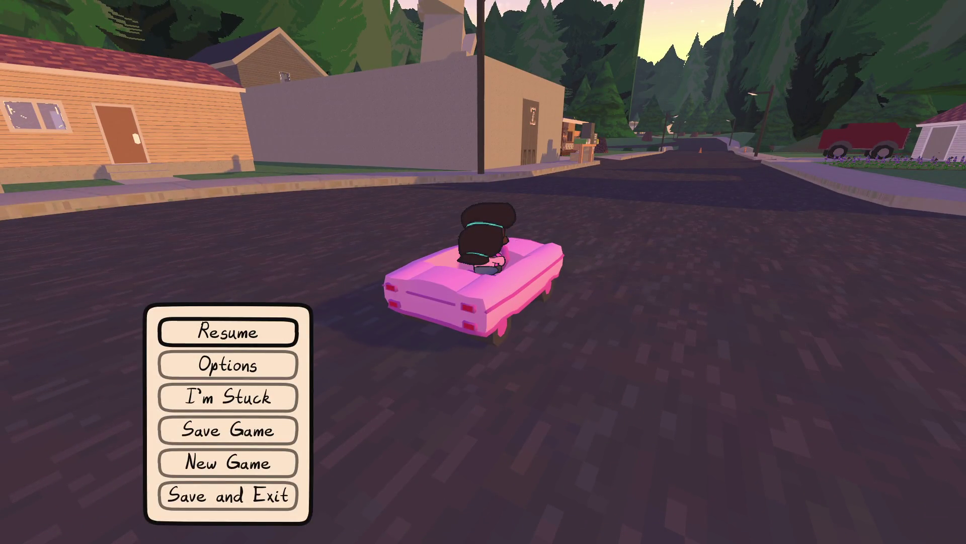
key("alt+Tab")
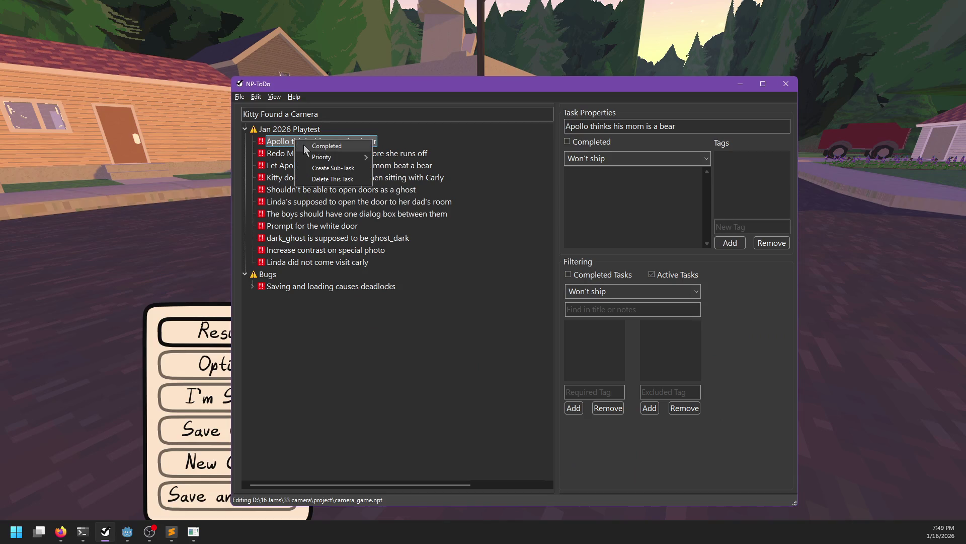
Mark 'Apollo thinks his mom is a bear' completed, view mr_weston.dialog, and return to the game
left_click(312, 146)
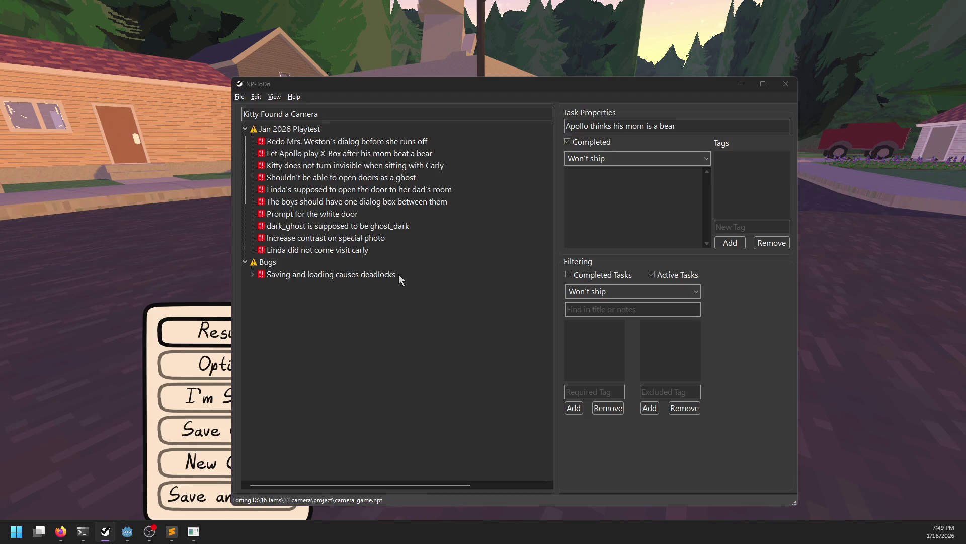
key("alt+Tab")
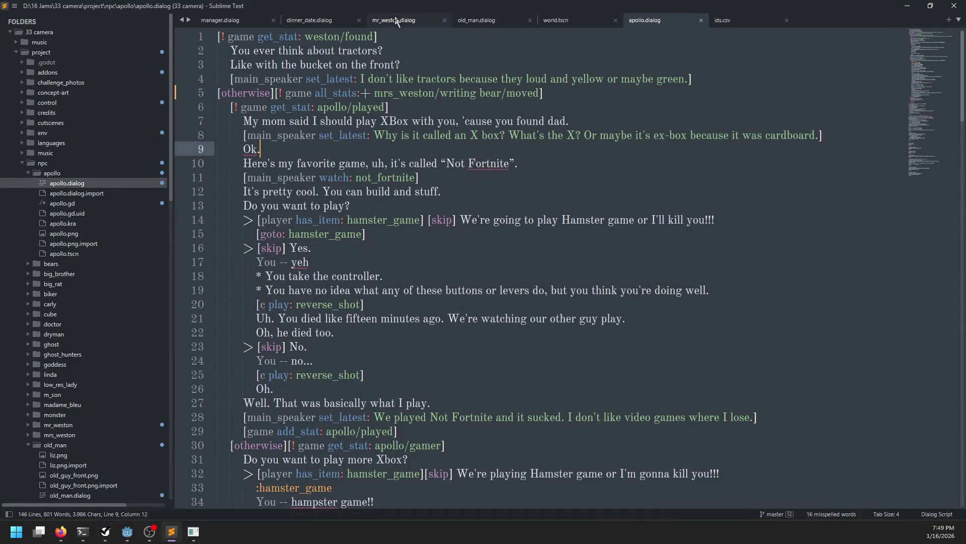
left_click(398, 20)
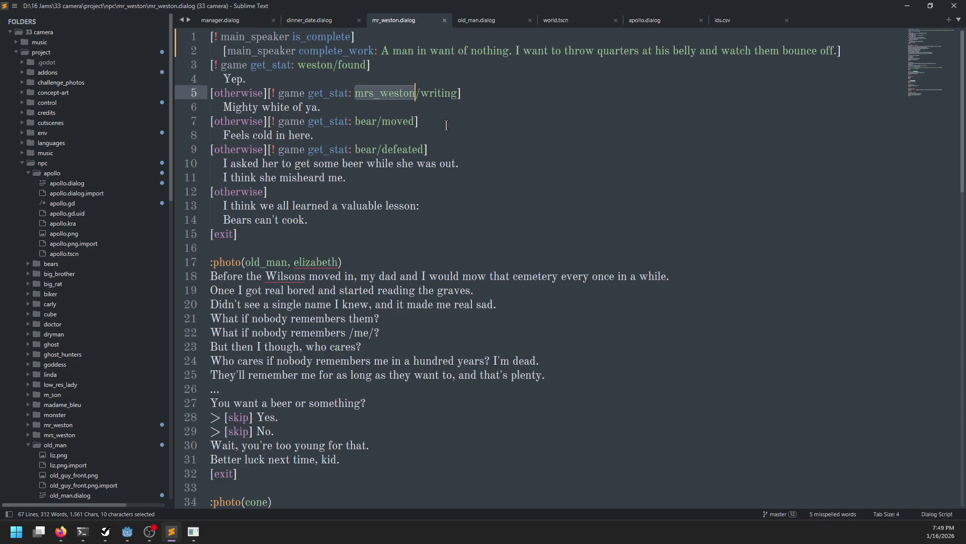
key("alt+Tab")
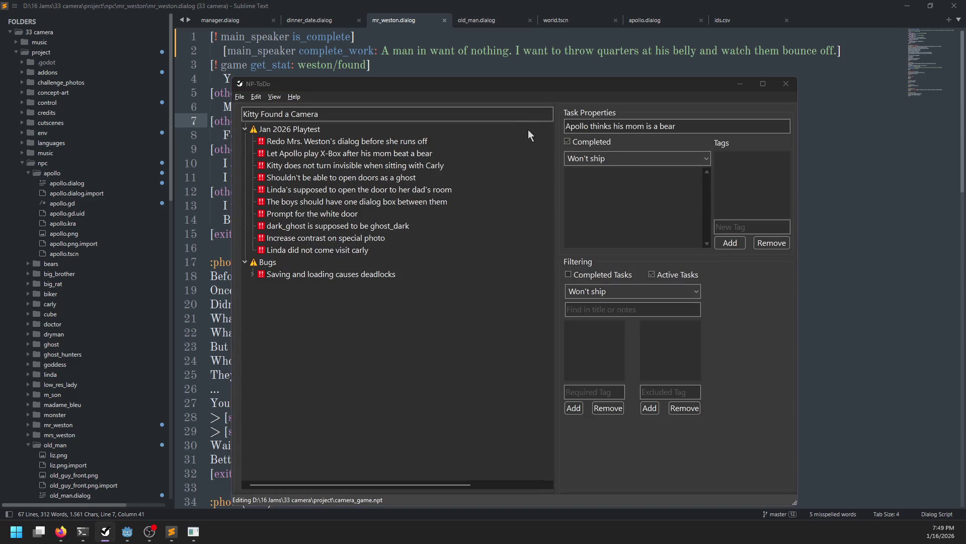
key("alt+Tab")
Drive to the Weston house, get out, and walk inside up to Mrs. Weston
key("d")
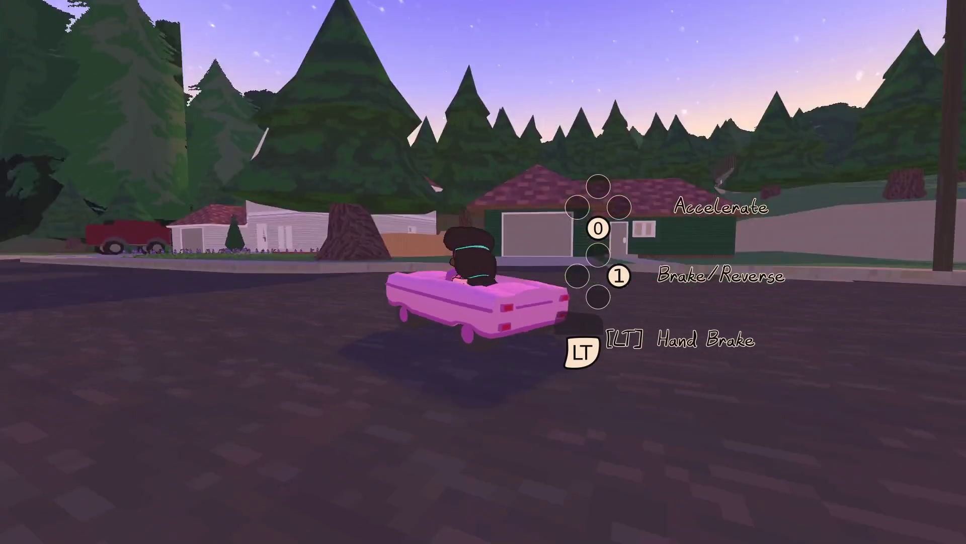
key("a")
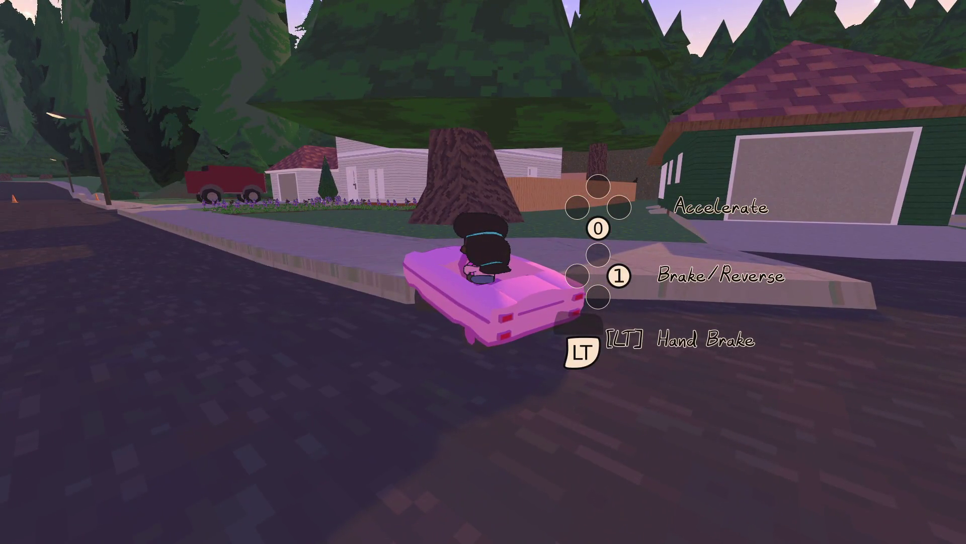
key("e")
key("w")
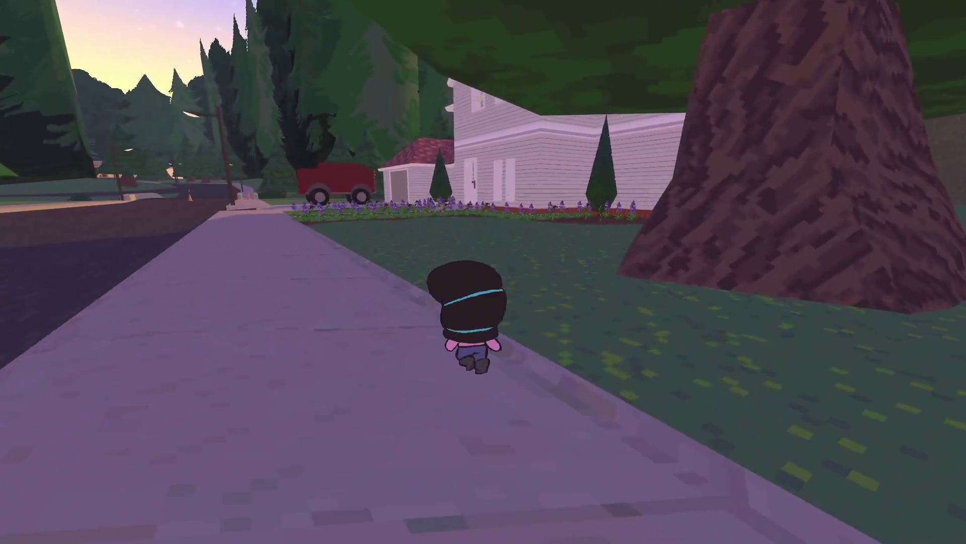
key("d")
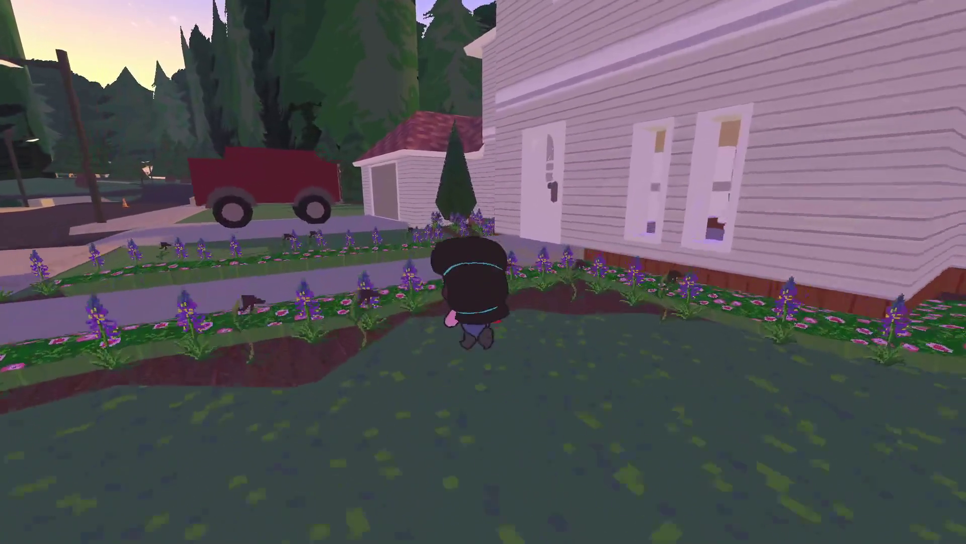
key("w")
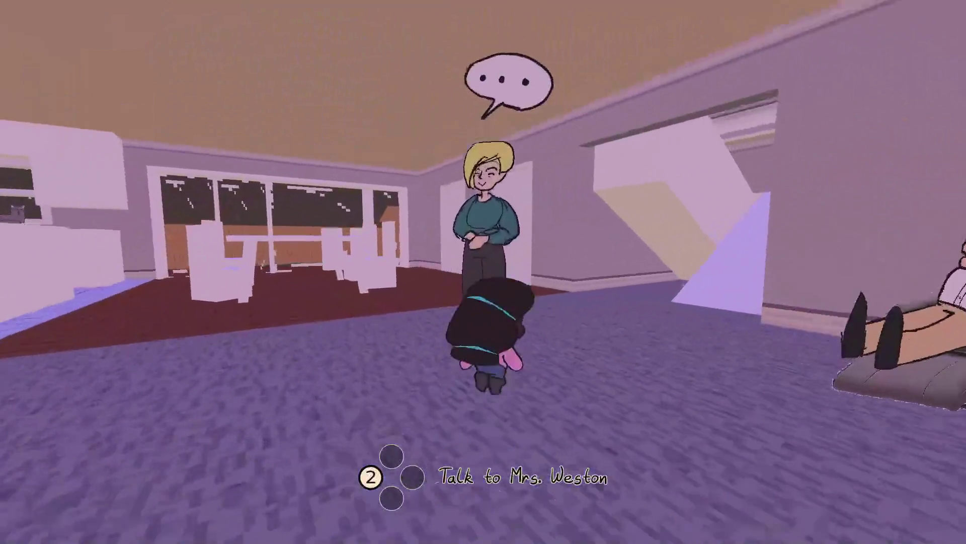
Photograph Mrs. Weston, advance her dialogue, and answer Yes
key("c")
key("space")
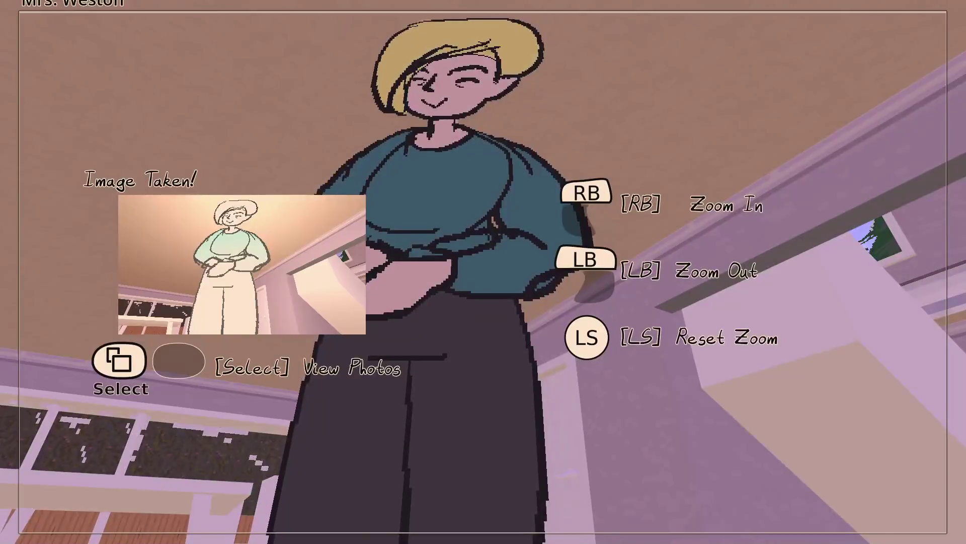
key("Tab")
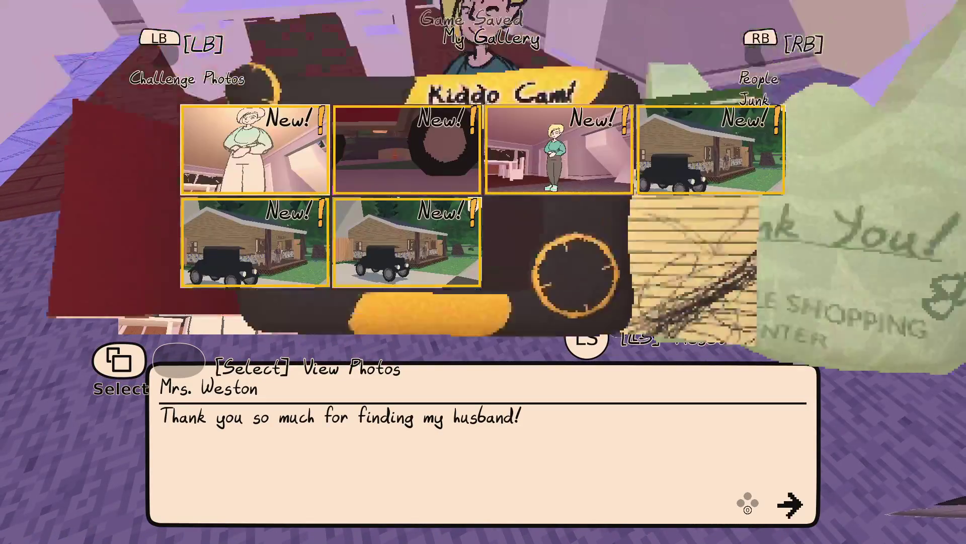
key("Return")
key("Return")
key("Return")
key("Return")
key("Return")
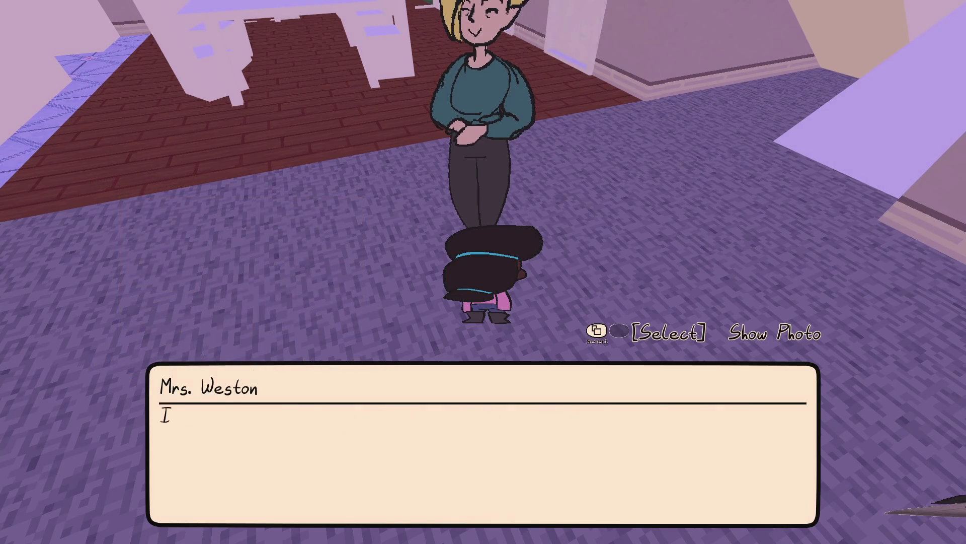
key("Return")
key("Return")
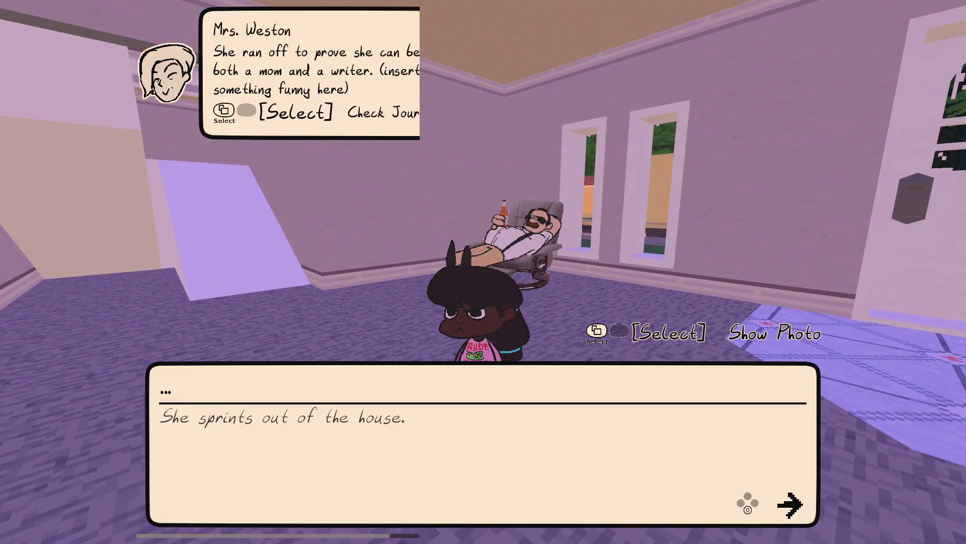
Finish the dialogue, pause the game, and bring mr_weston.dialog to the front
key("Return")
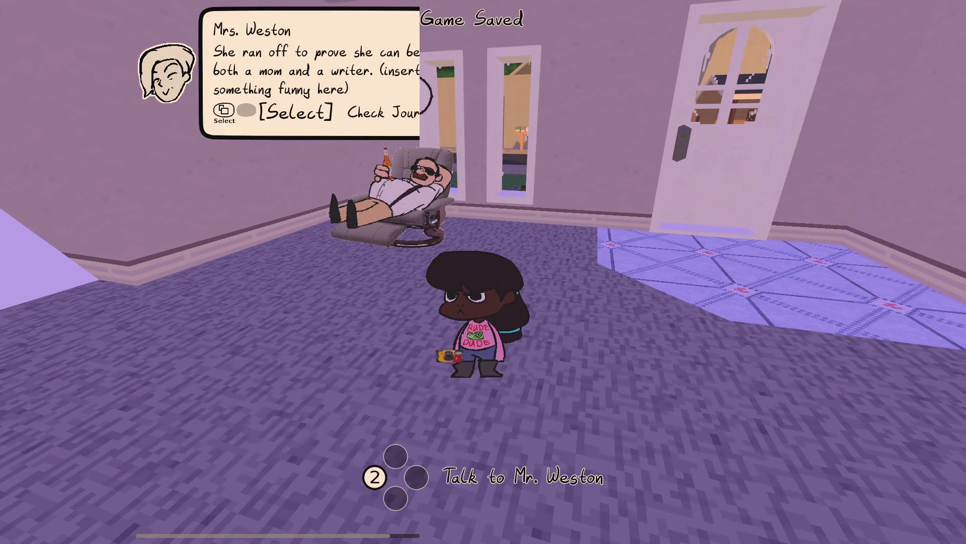
key("w")
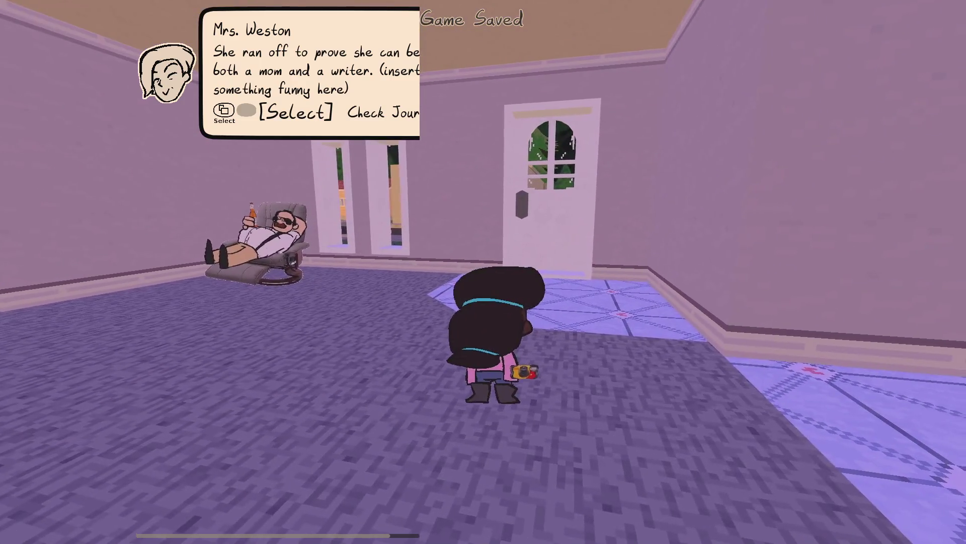
key("s")
key("Escape")
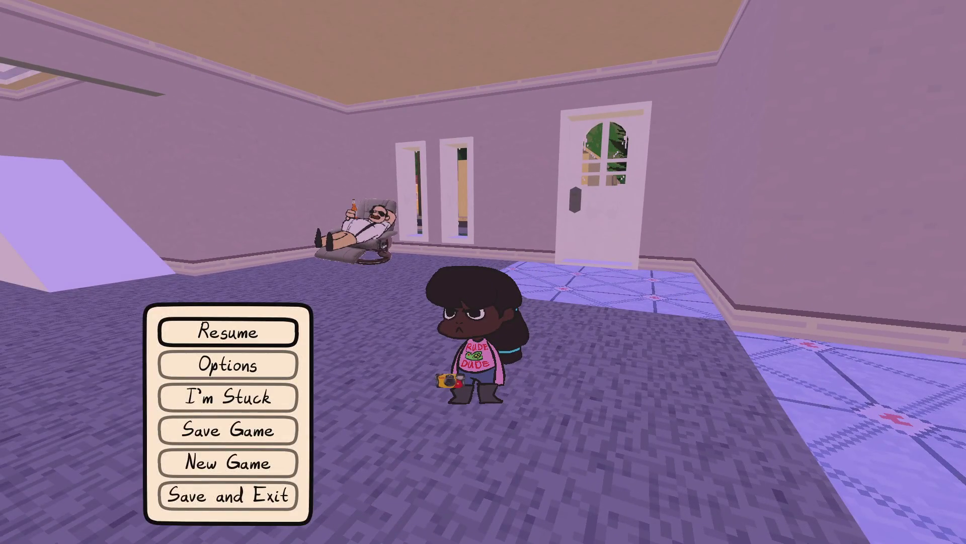
key("alt+Tab")
key("alt+Tab")
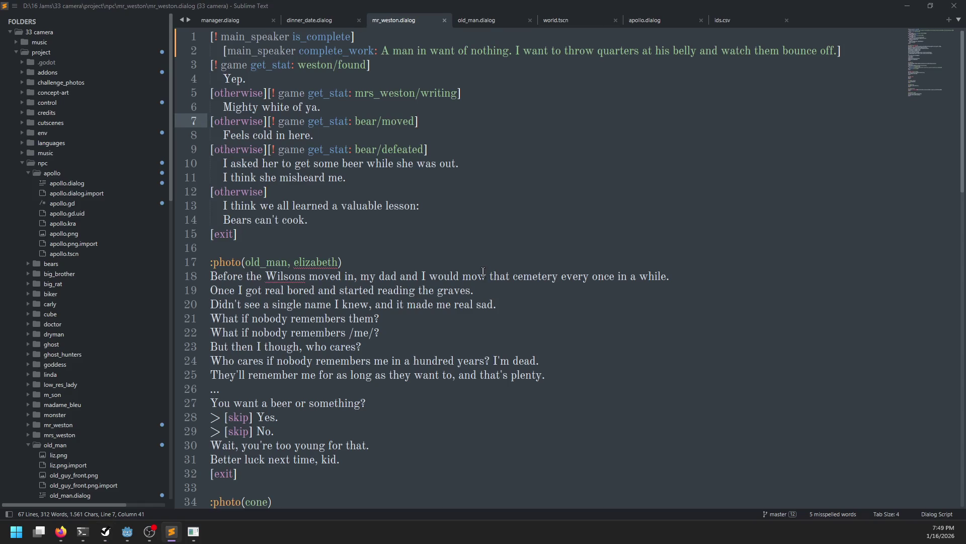
key("alt+Tab")
Leave the script for the 2D view and open the notification scene
left_click(471, 153)
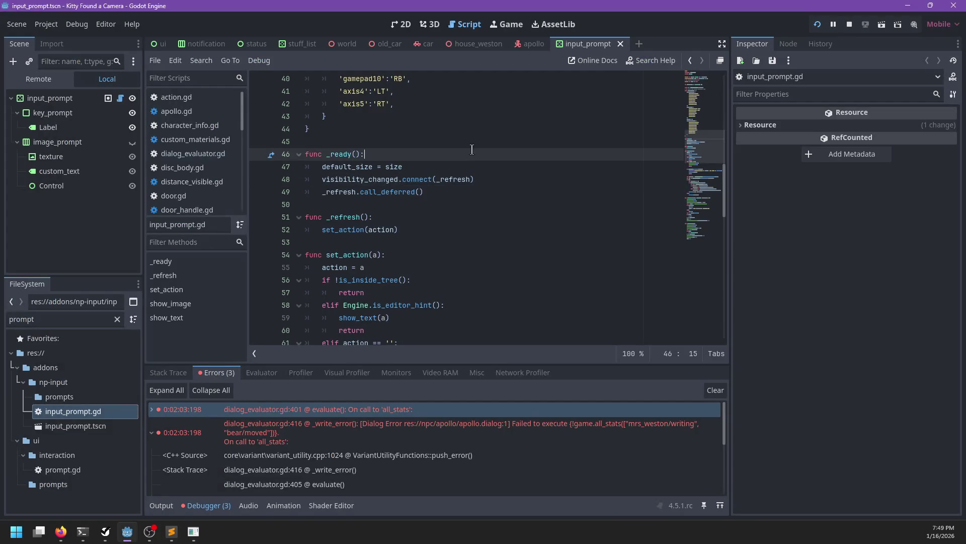
left_click(425, 23)
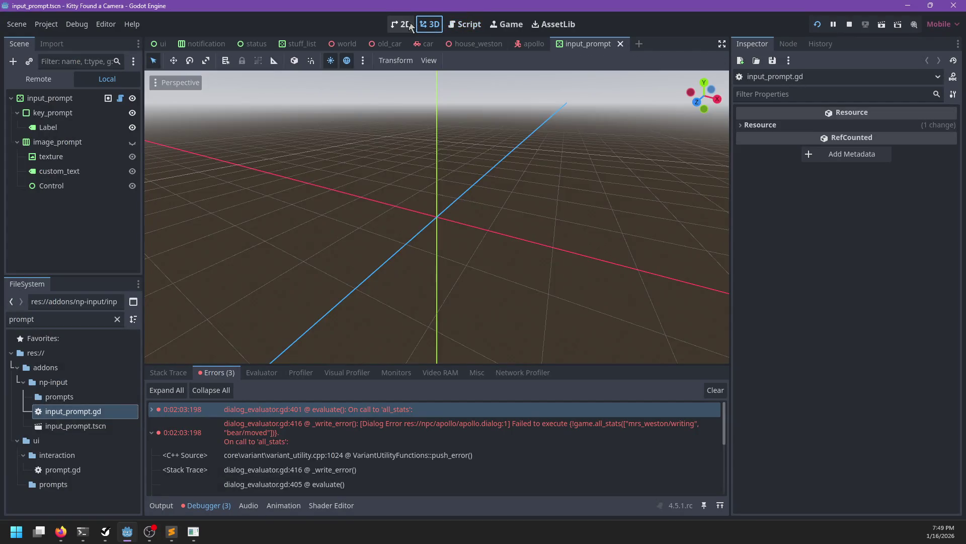
left_click(405, 24)
left_click(76, 142)
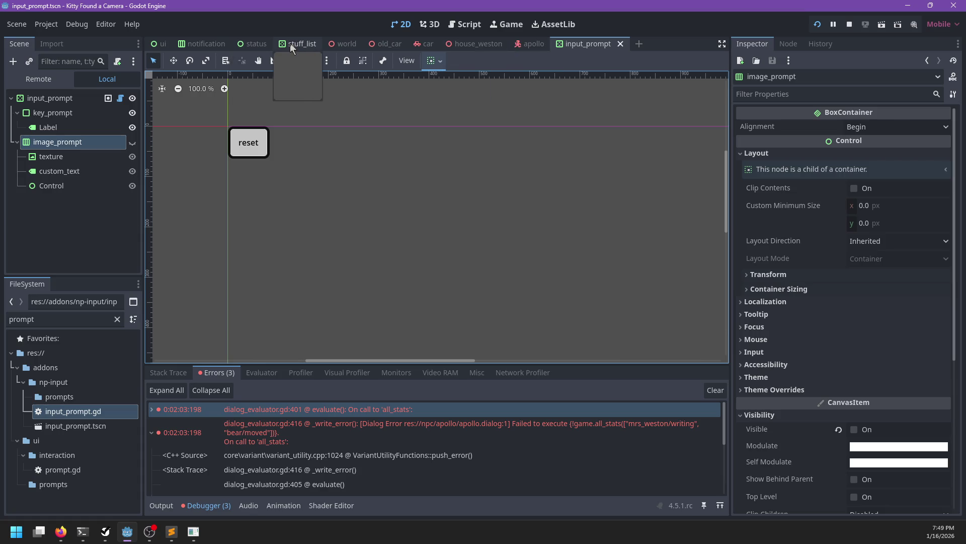
left_click(207, 44)
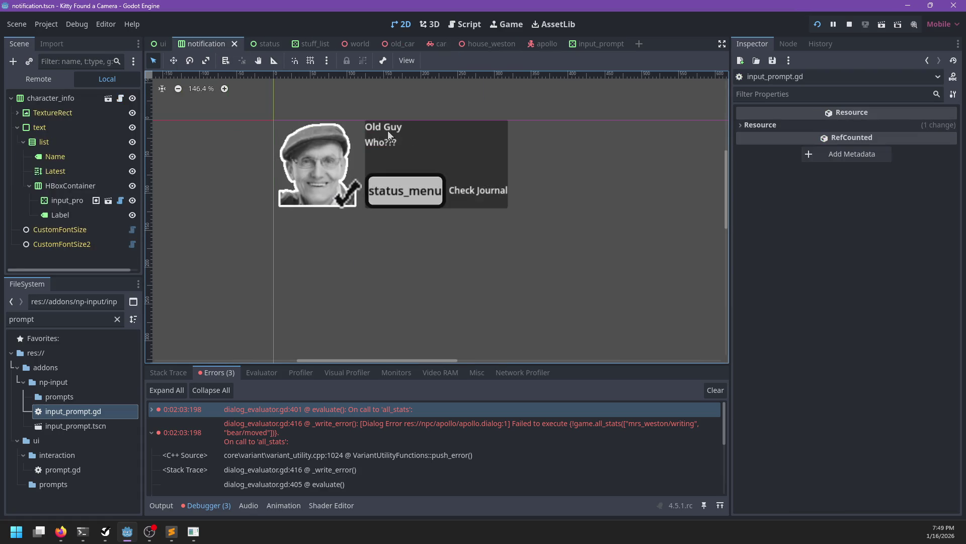
Inspect the notification's prompt, labels, containers, character_info root and portrait nodes
left_click(426, 184)
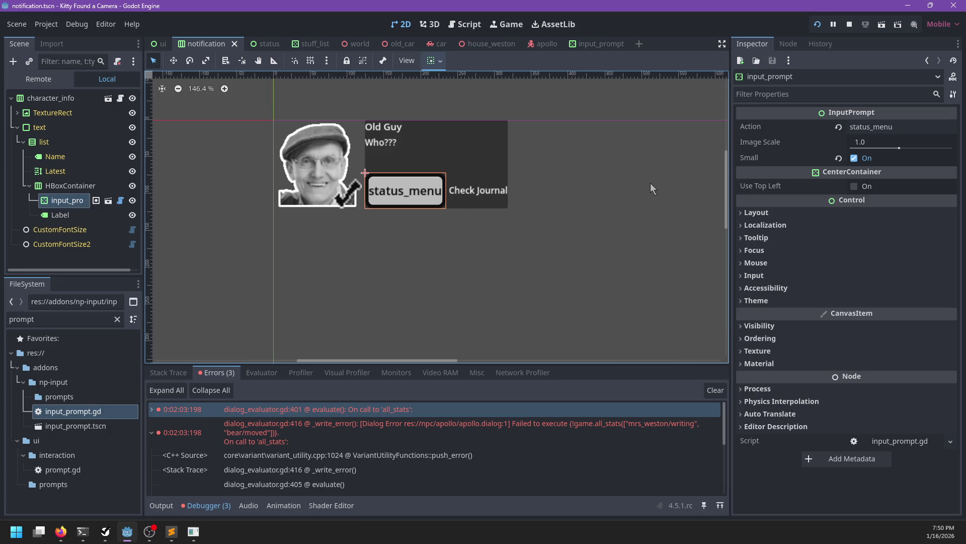
left_click(467, 172)
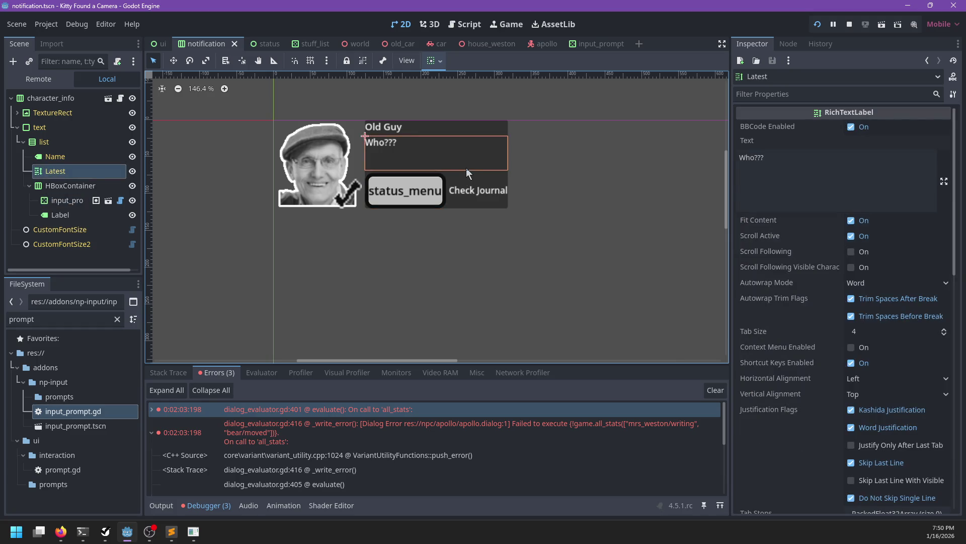
left_click(473, 202)
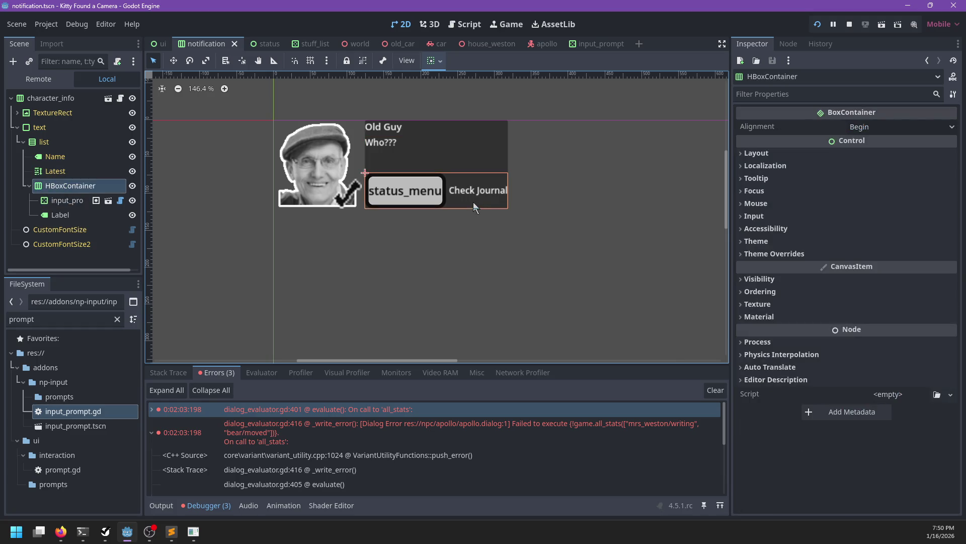
left_click(55, 139)
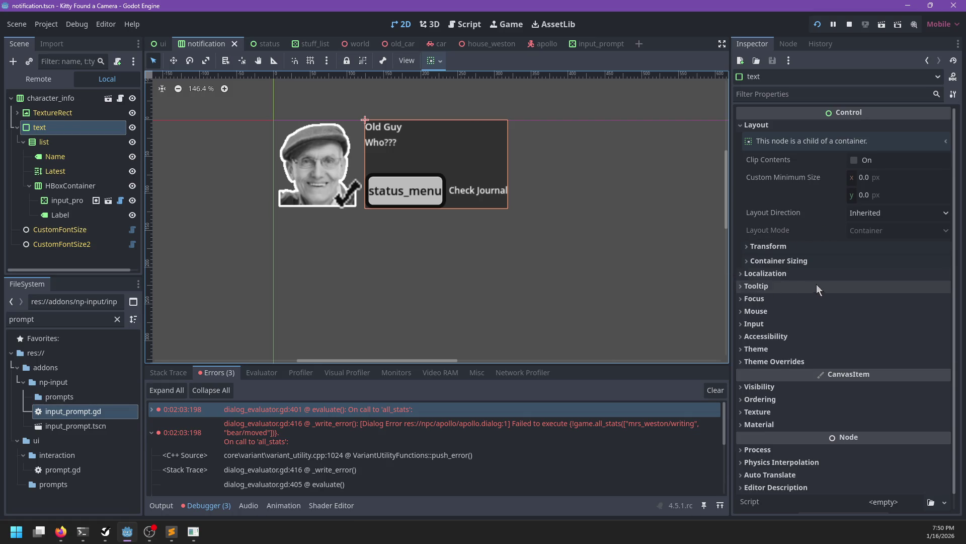
left_click(78, 214)
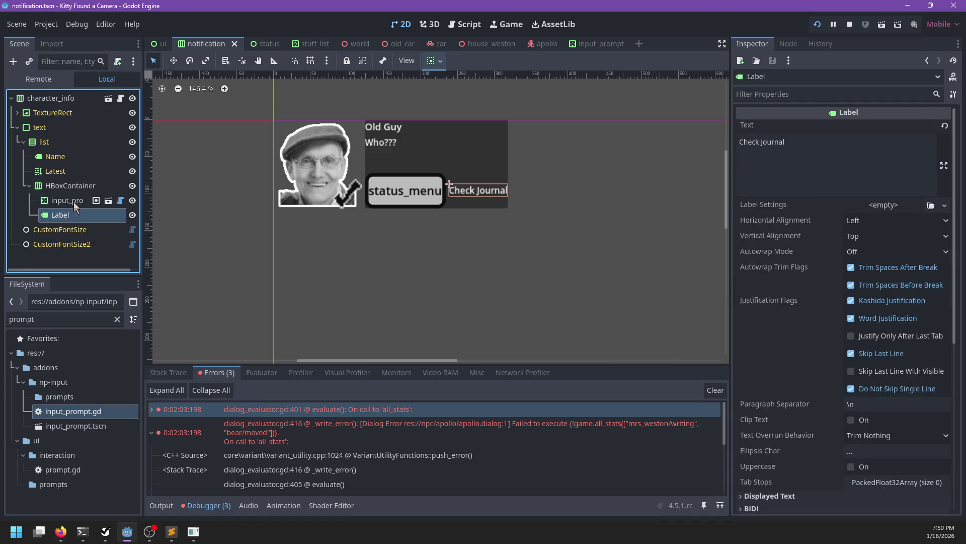
left_click(54, 146)
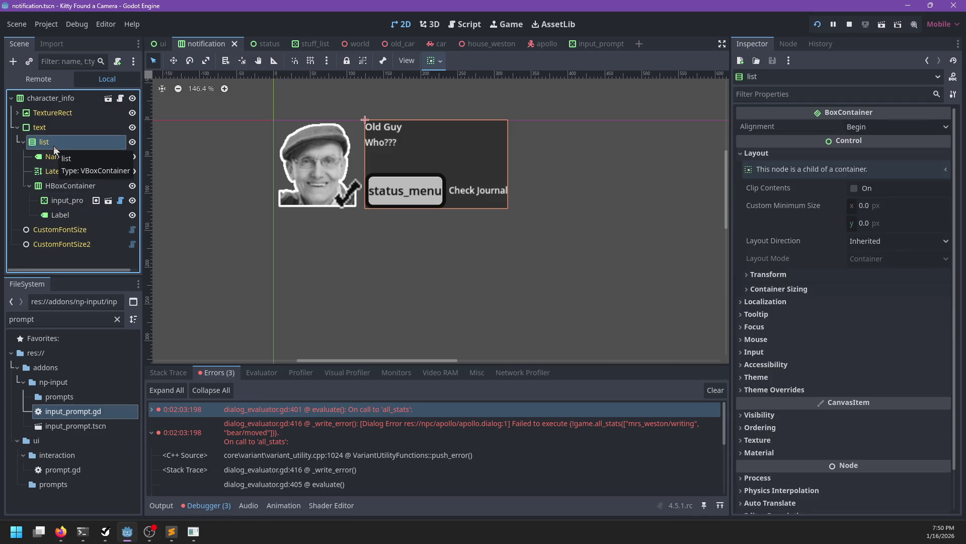
left_click(53, 129)
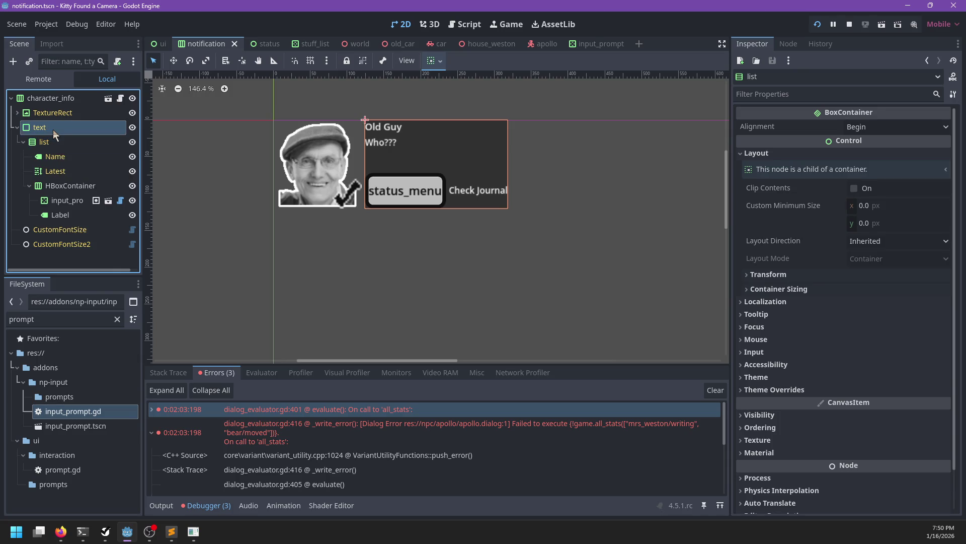
left_click(58, 101)
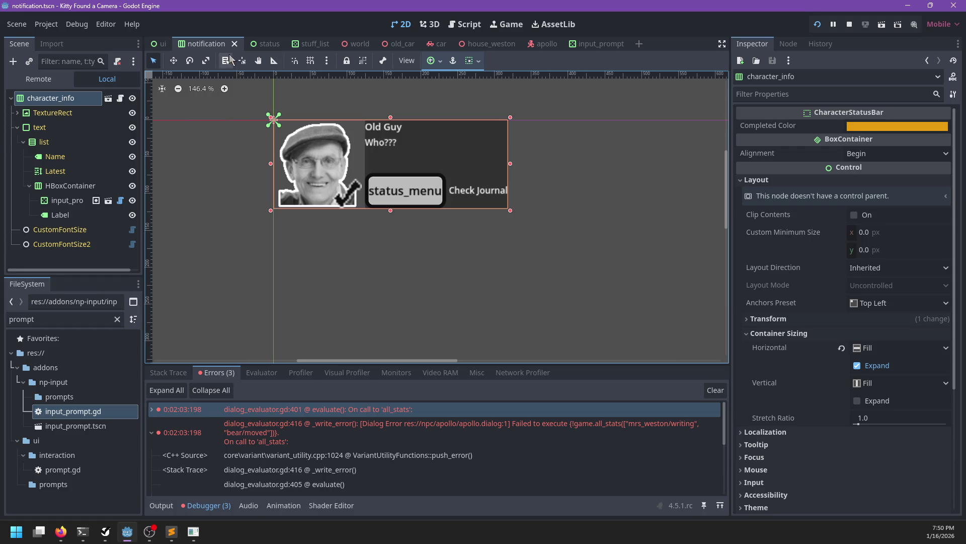
left_click(61, 114)
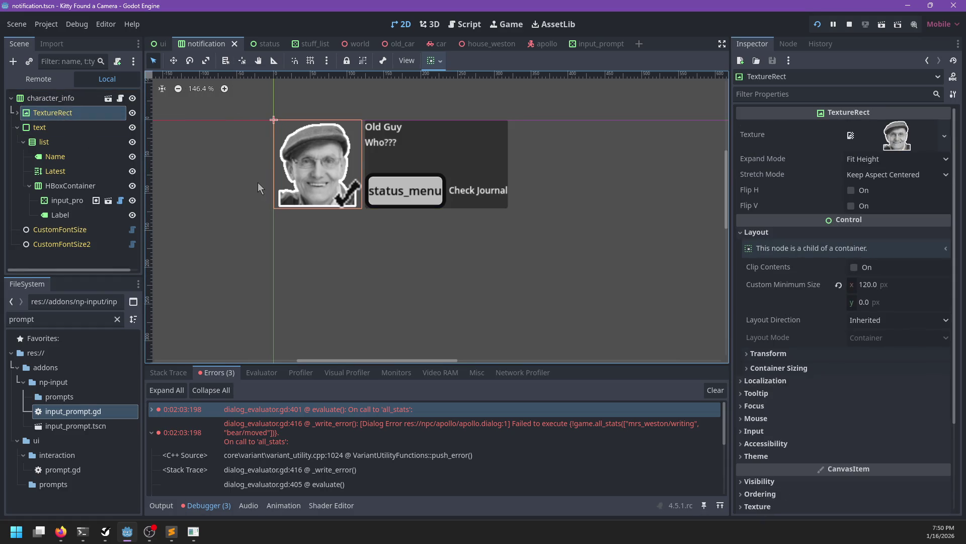
Set the portrait TextureRect's custom minimum width to 100 and save the scene
left_click(878, 283)
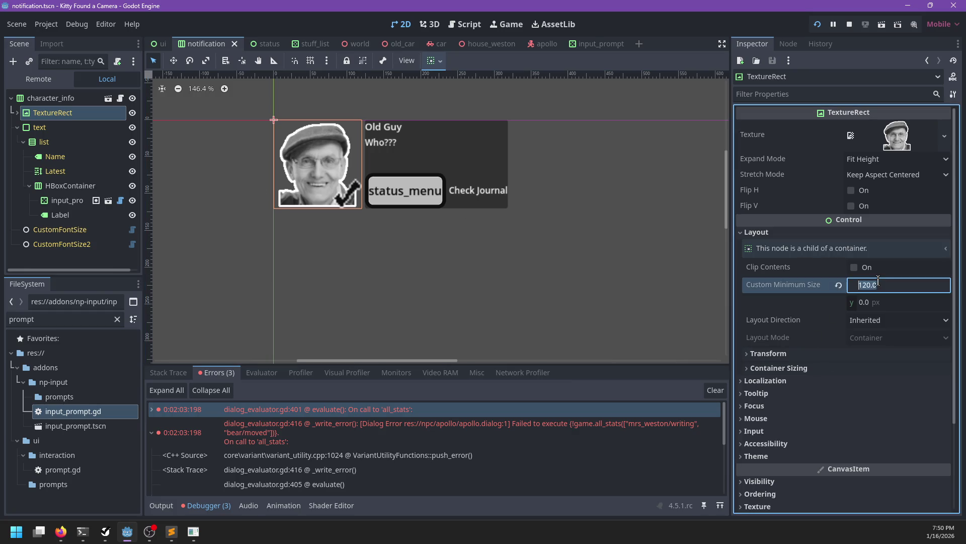
type("0")
key("Return")
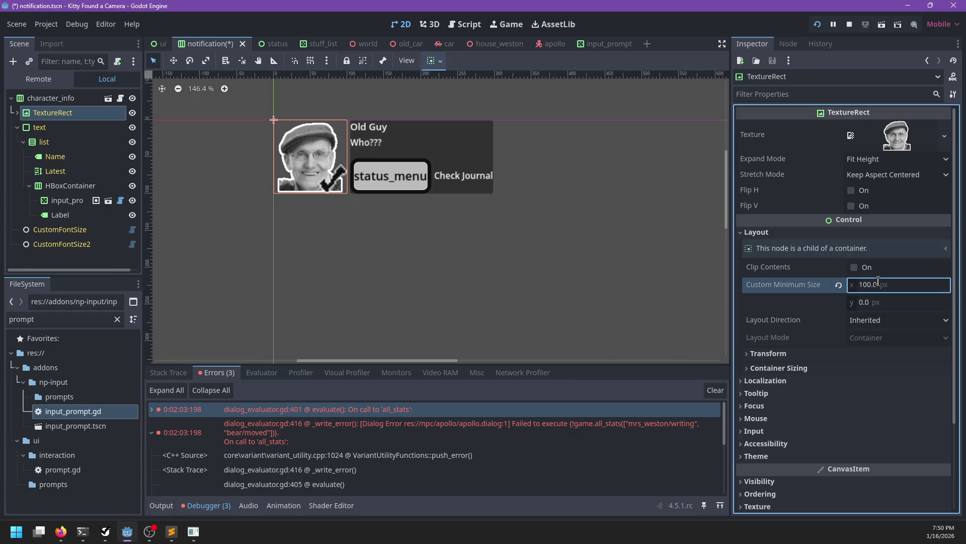
key("ctrl+s")
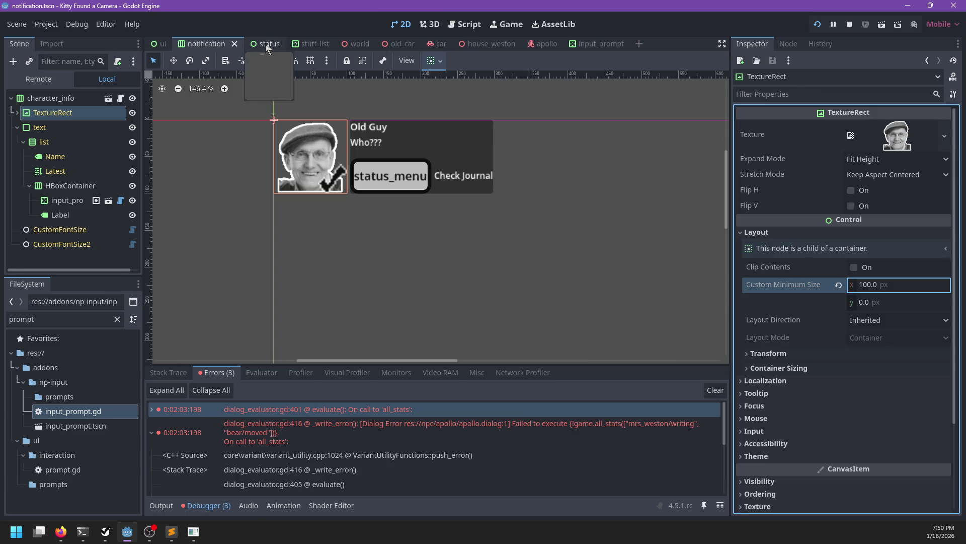
left_click(265, 43)
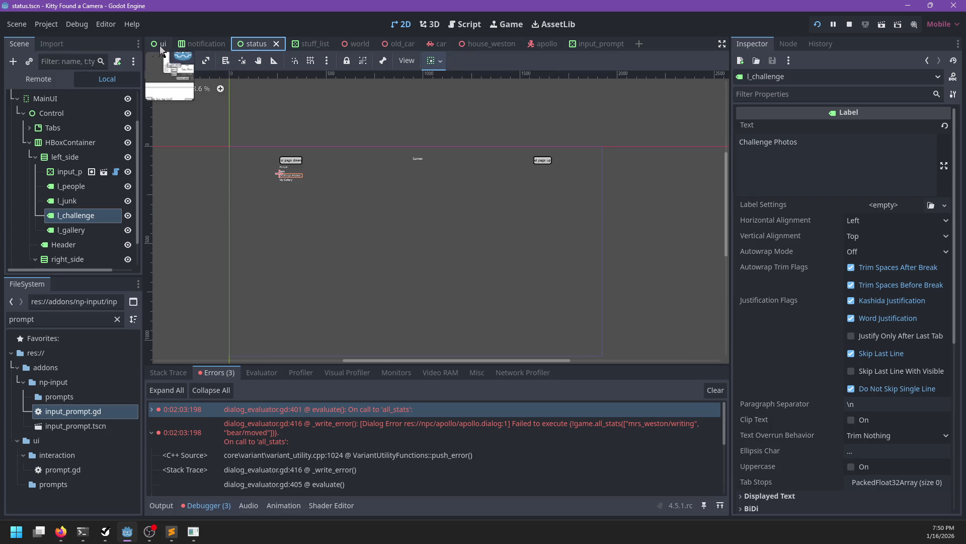
Select the notifications container in the ui scene, nudging its right edge inward
left_click(161, 44)
left_click(63, 173)
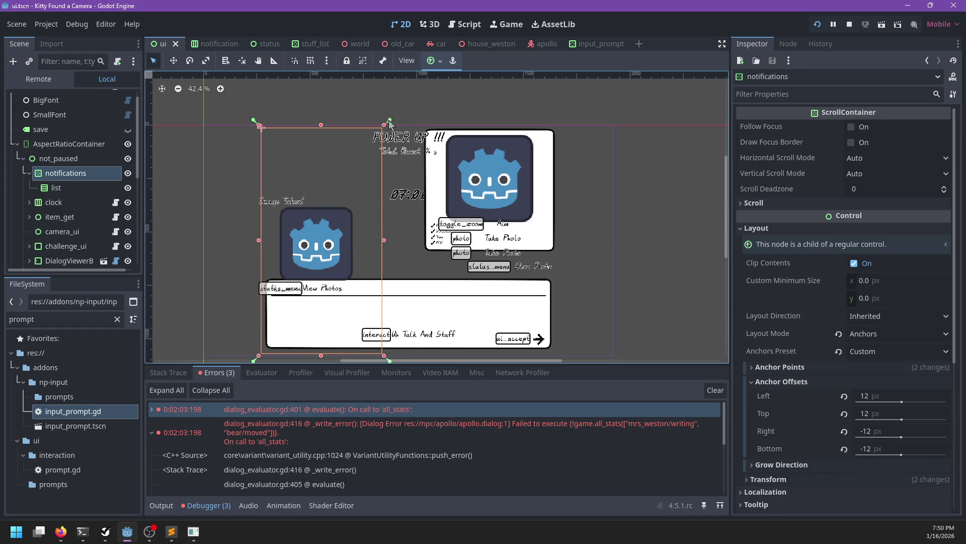
left_click_drag(592, 125, 576, 122)
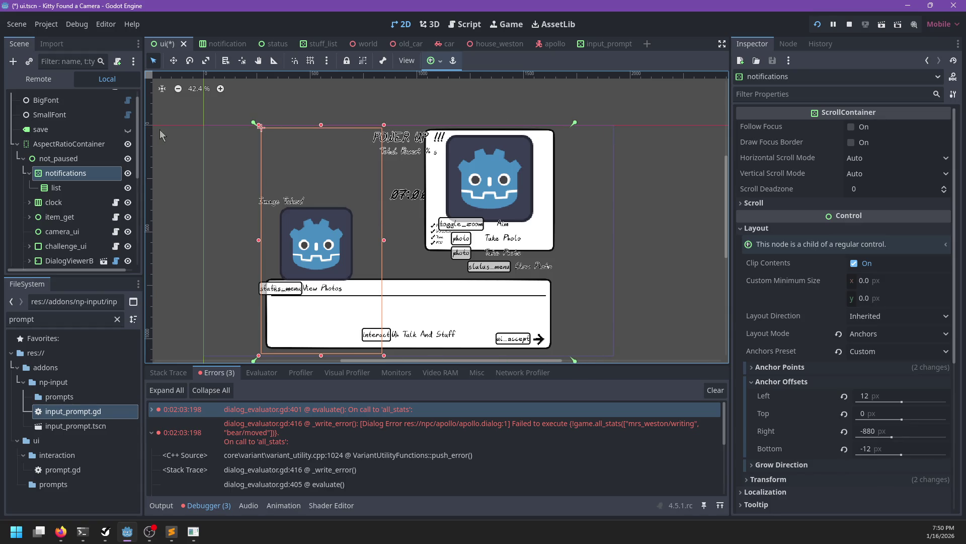
left_click(58, 158)
left_click(65, 173)
scroll(792, 247, "down", 3)
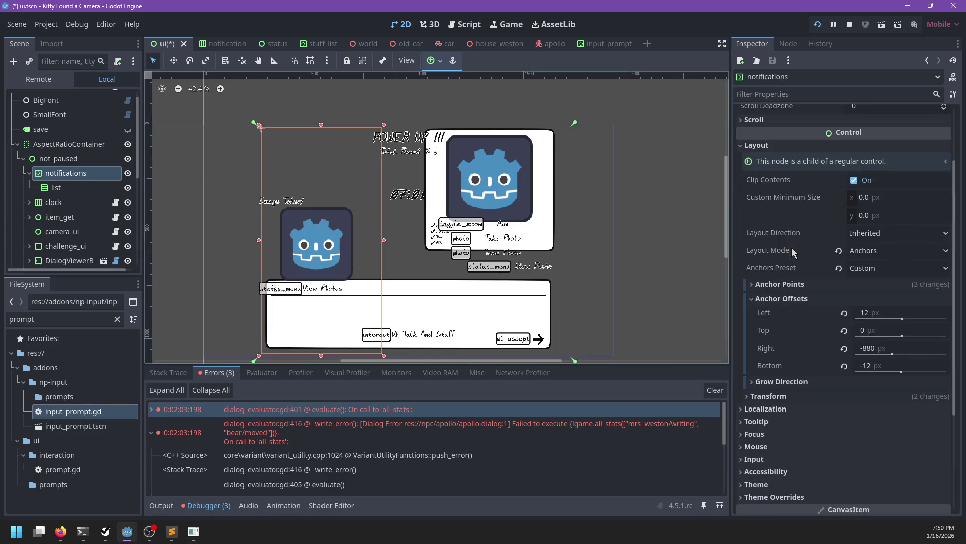
Set the notifications container's right and bottom anchor points to 1
left_click(801, 285)
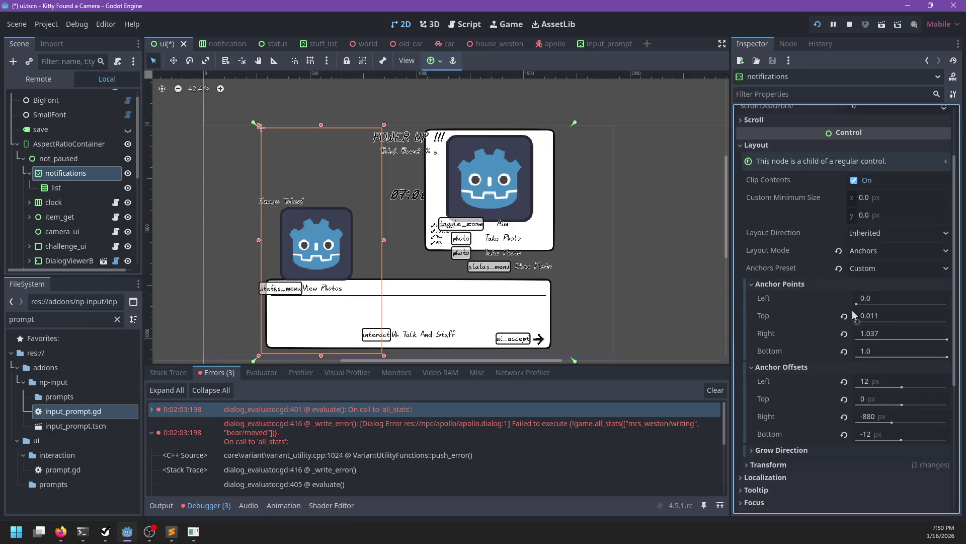
left_click(844, 333)
left_click(845, 351)
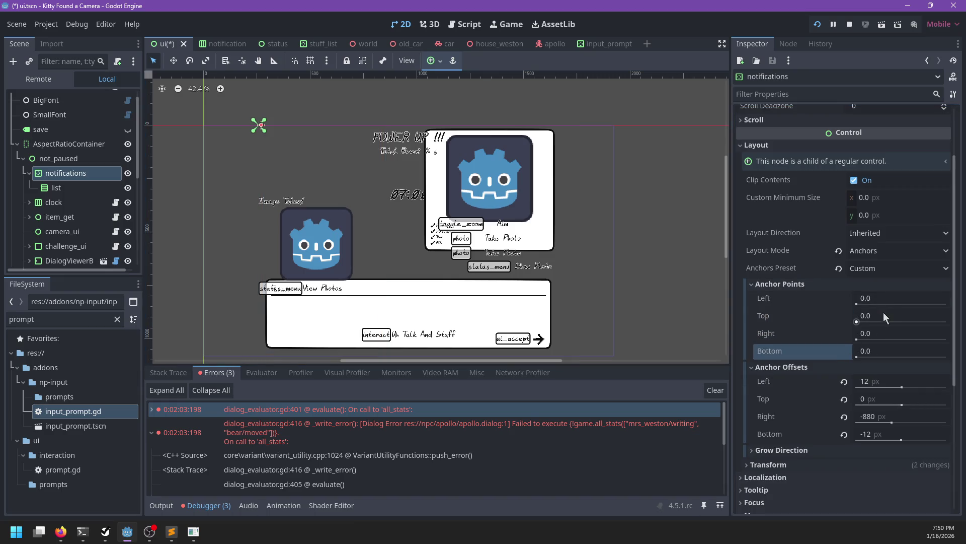
left_click(886, 334)
type("1")
left_click(887, 356)
key("Return")
Set the right anchor offset to -12 and save the ui scene
left_click(881, 418)
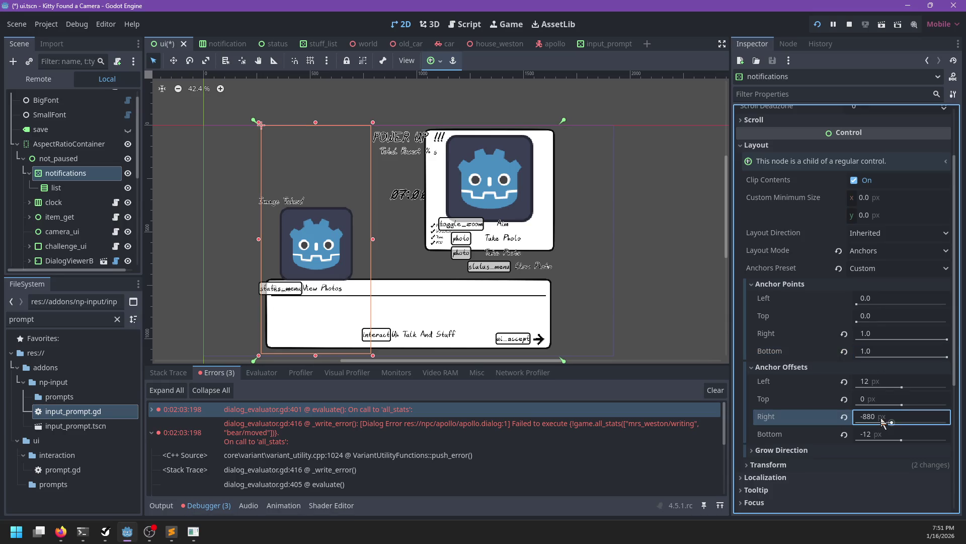
type("12")
key("Return")
key("ctrl+s")
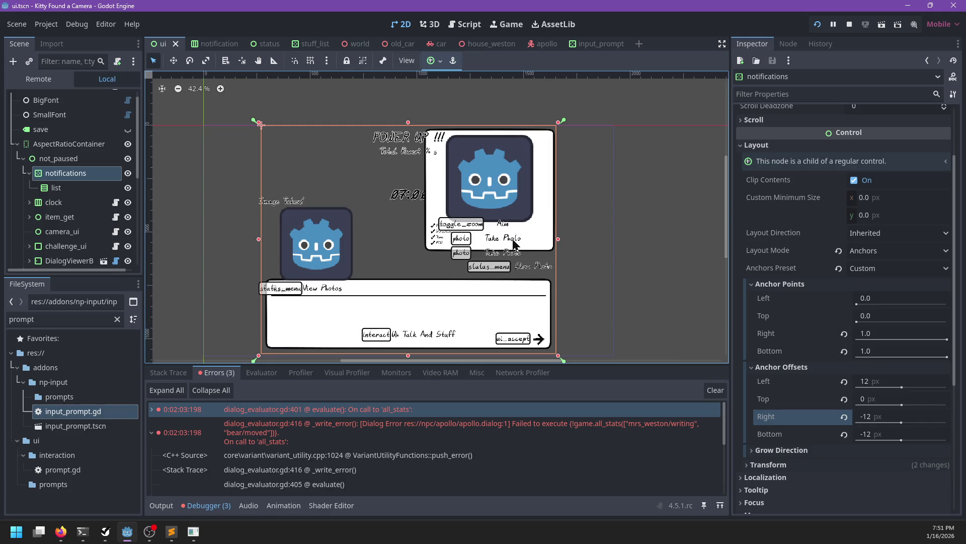
key("alt+Tab")
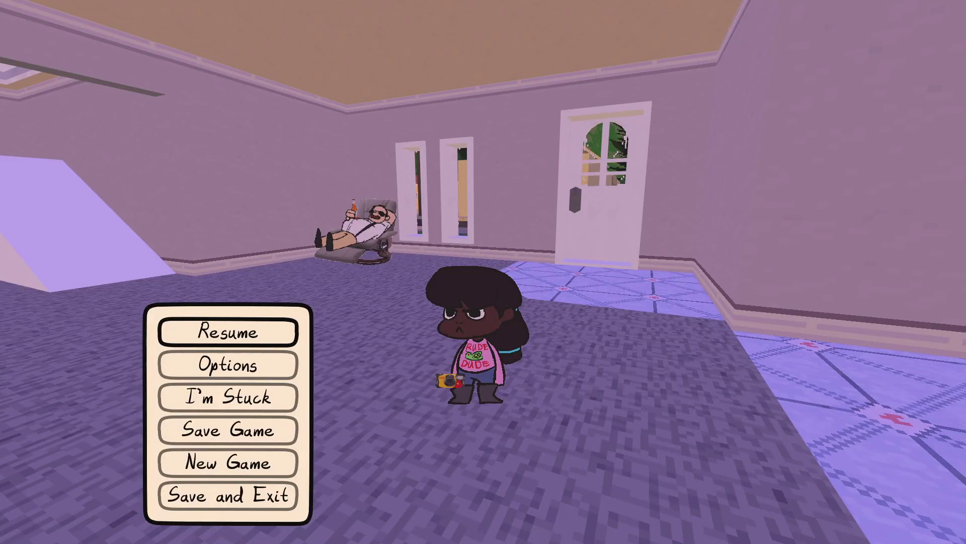
key("Escape")
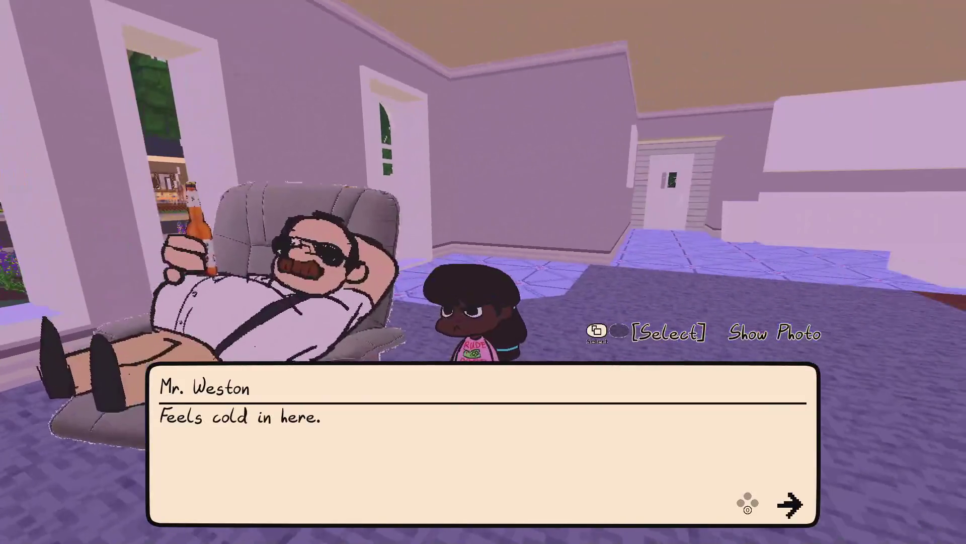
key("w")
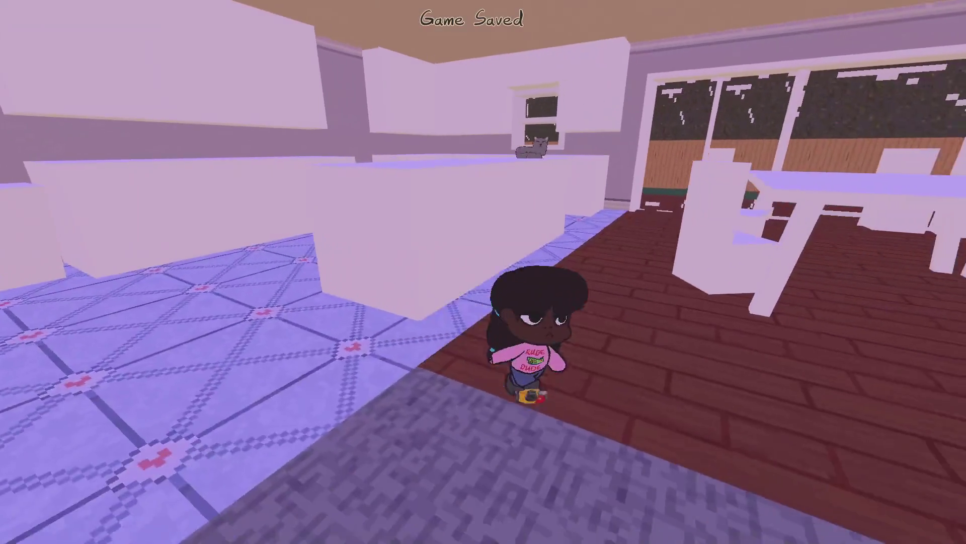
key("w")
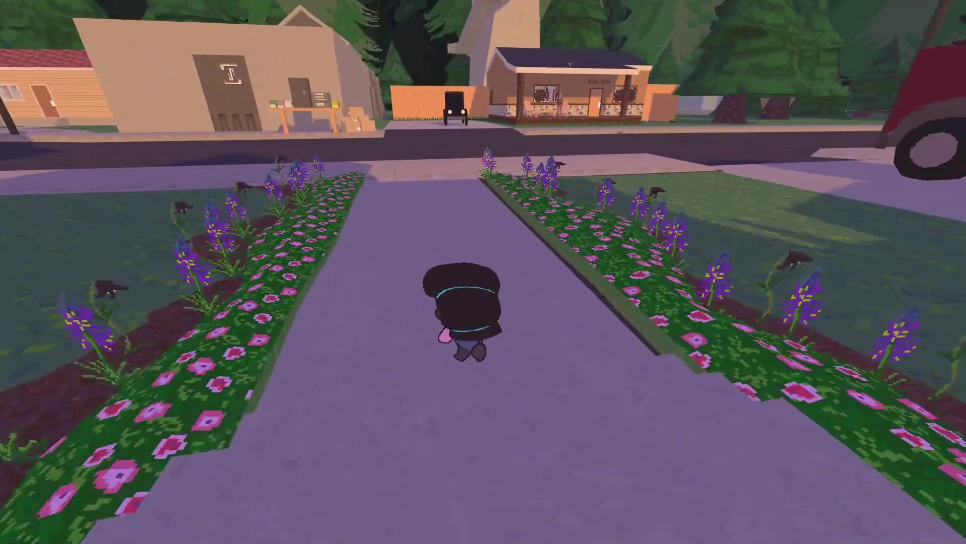
key("s")
key("Escape")
key("alt+Tab")
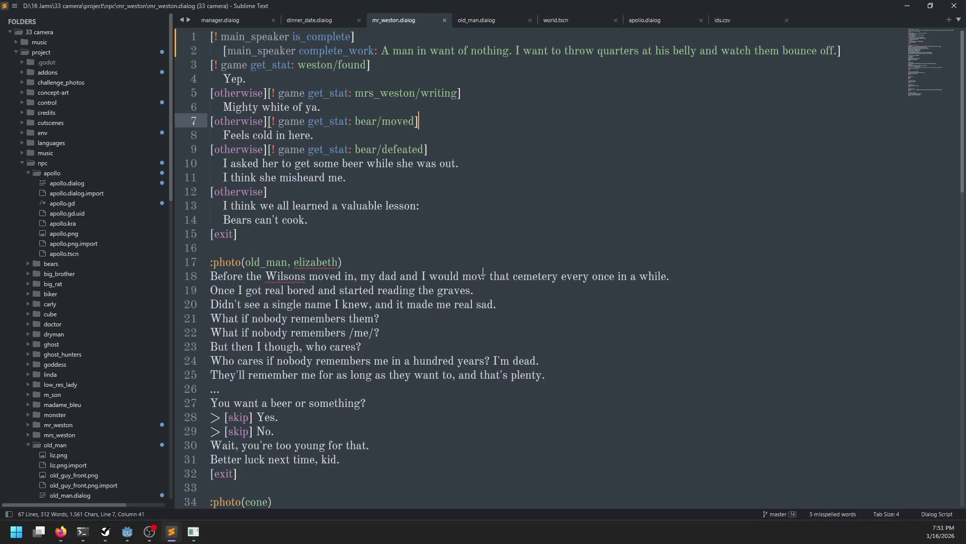
key("alt+Tab")
left_click(70, 187)
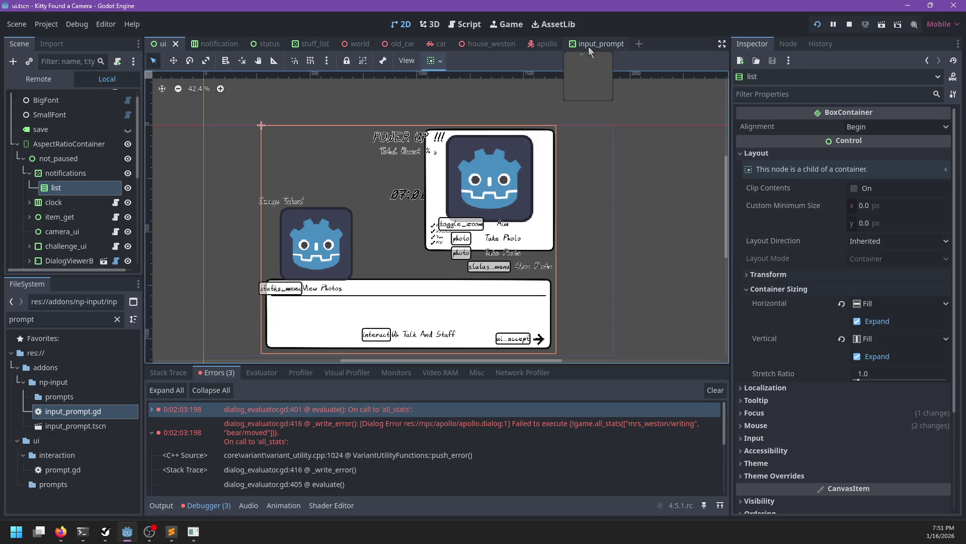
Turn off horizontal Expand on character_info, keeping Fill, and save notification.tscn
key("ctrl+Tab")
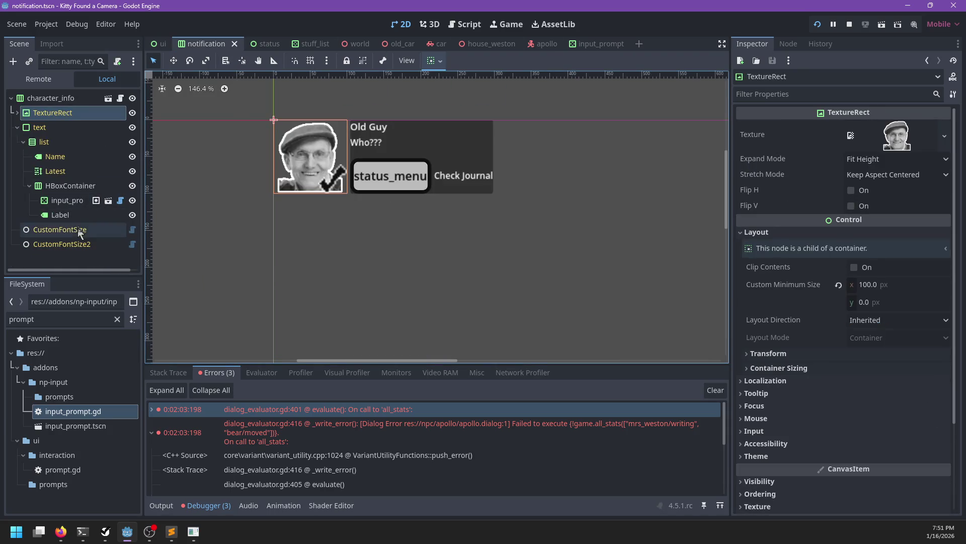
left_click(98, 186)
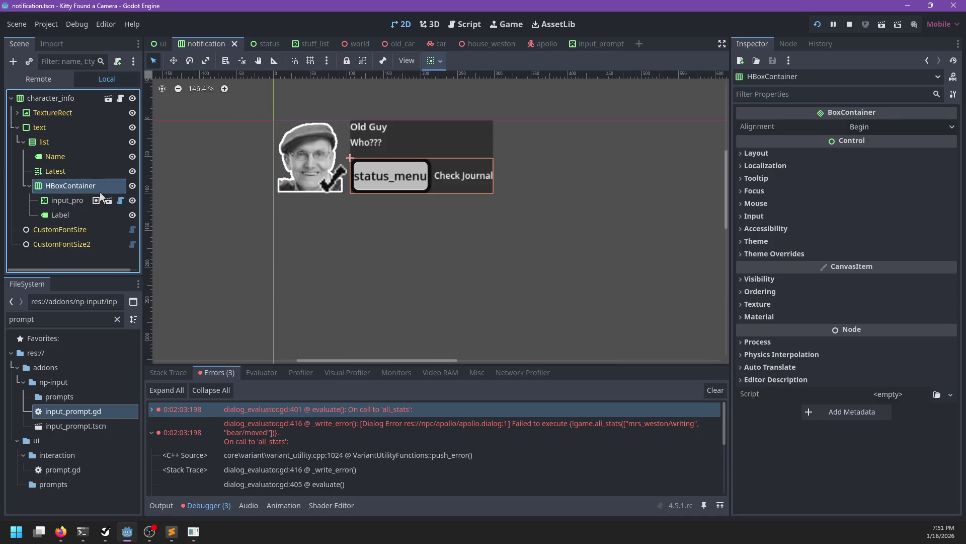
left_click(52, 113)
left_click(53, 99)
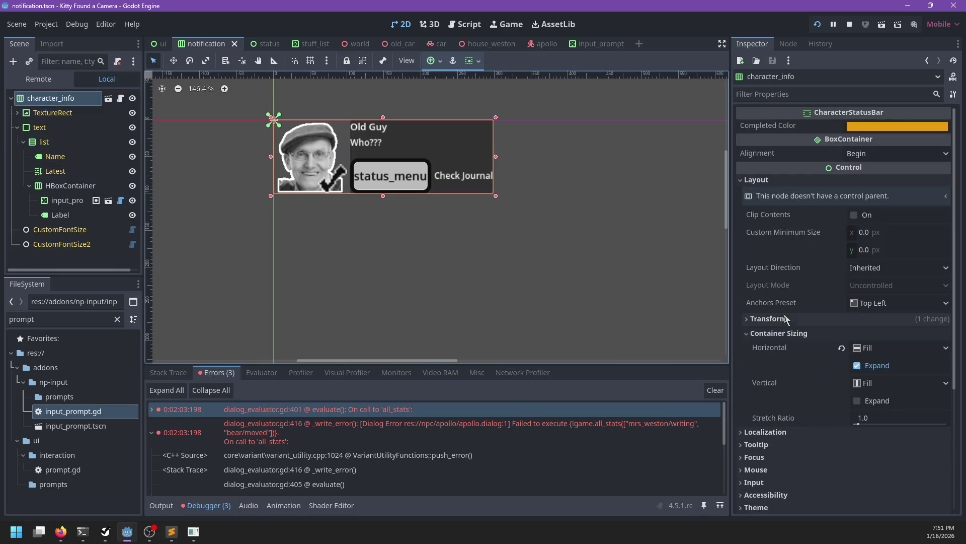
left_click(858, 366)
left_click(863, 349)
left_click(863, 349)
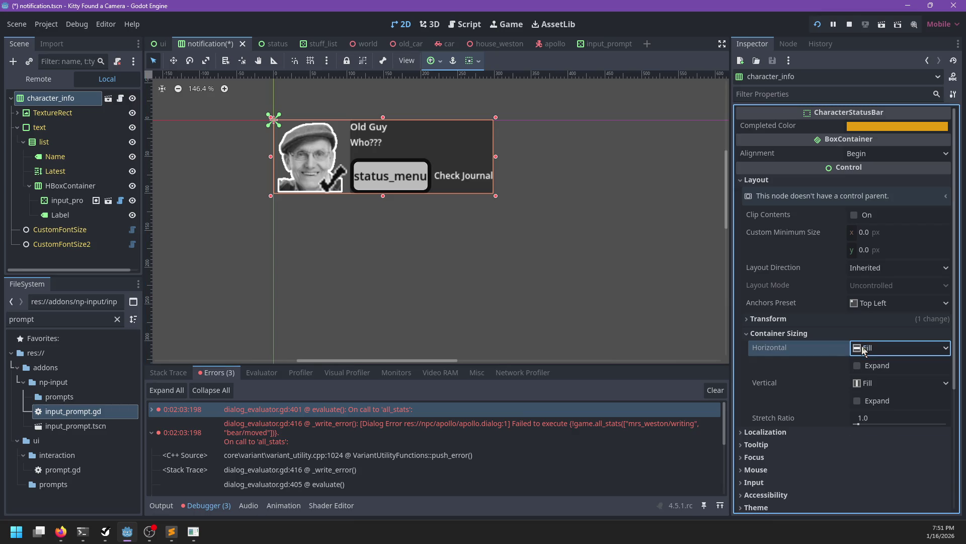
key("ctrl+s")
key("alt+Tab")
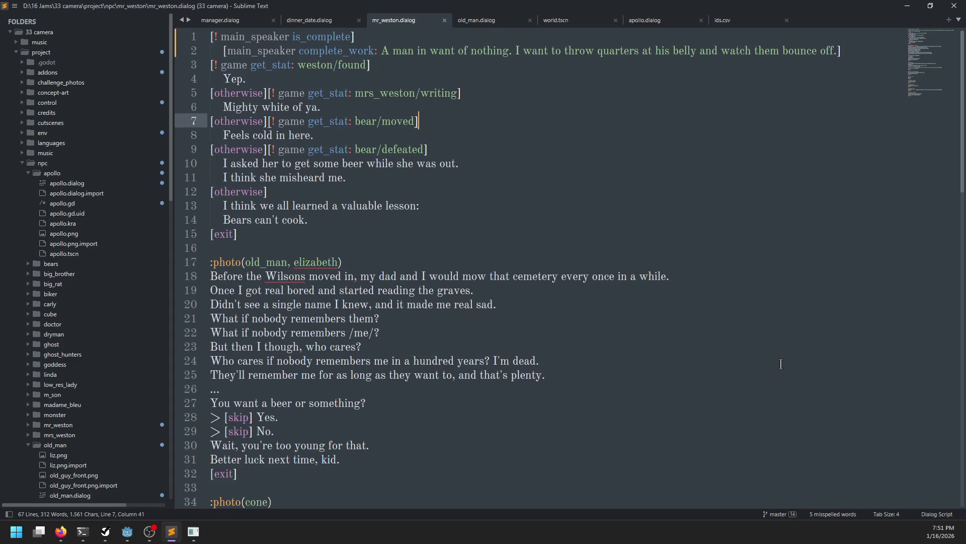
Walk to the pink car and drive past the gas station to the psychic house
key("Escape")
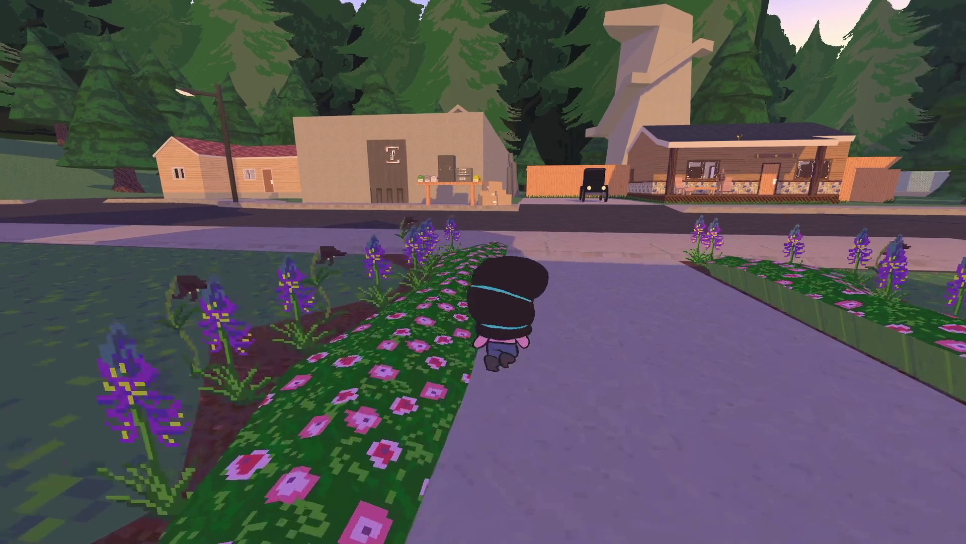
key("w")
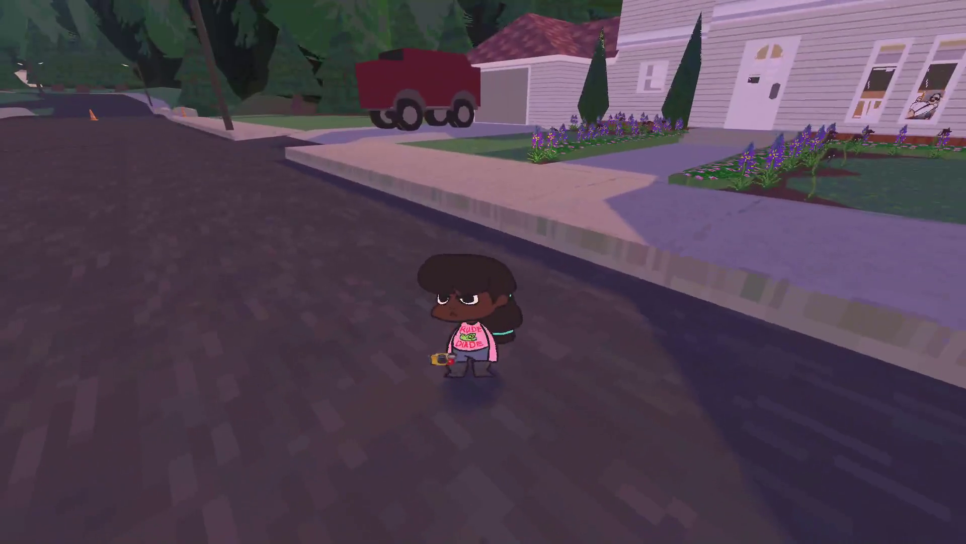
key("w")
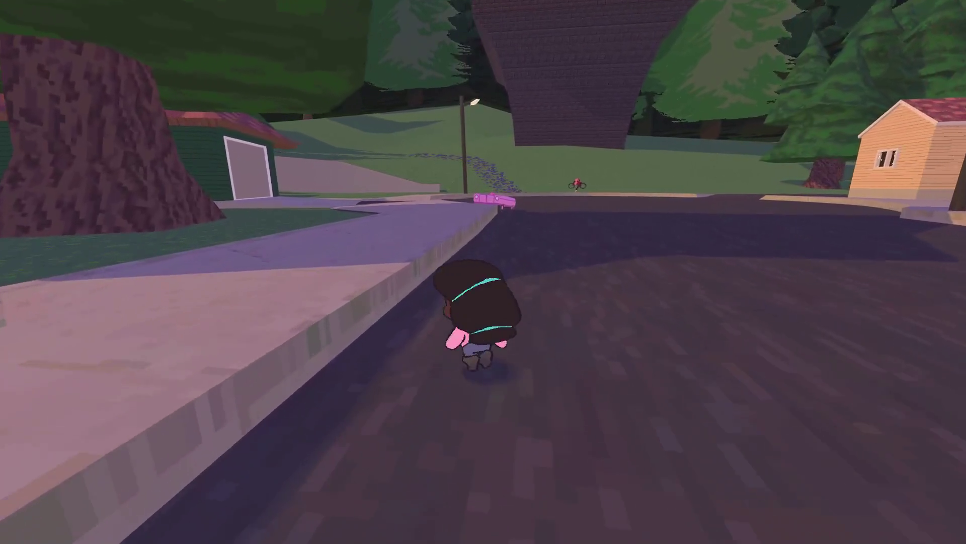
key("e")
key("w")
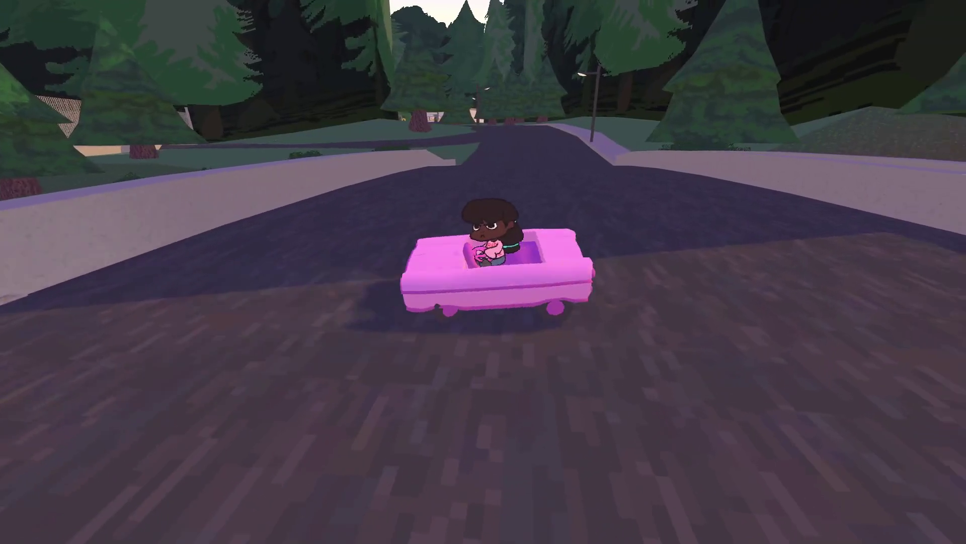
key("a")
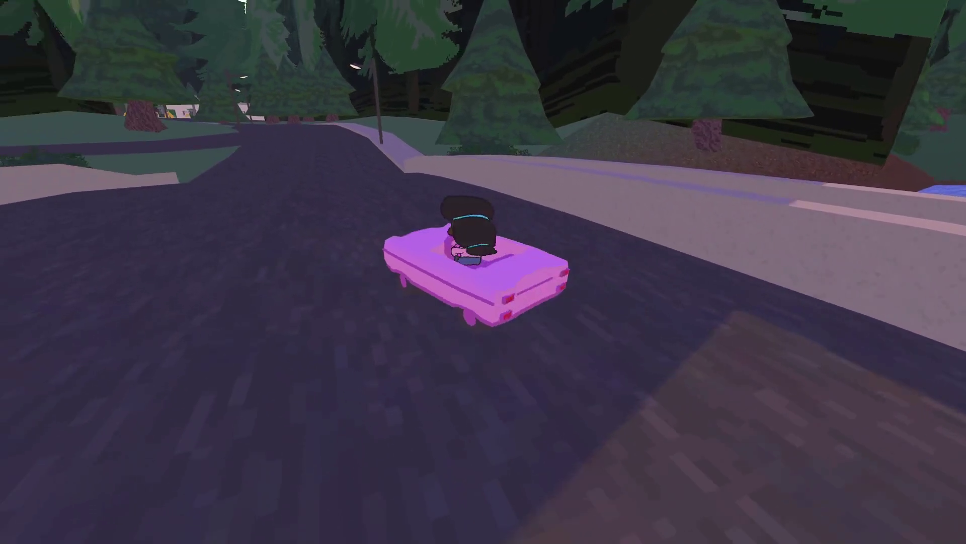
key("w")
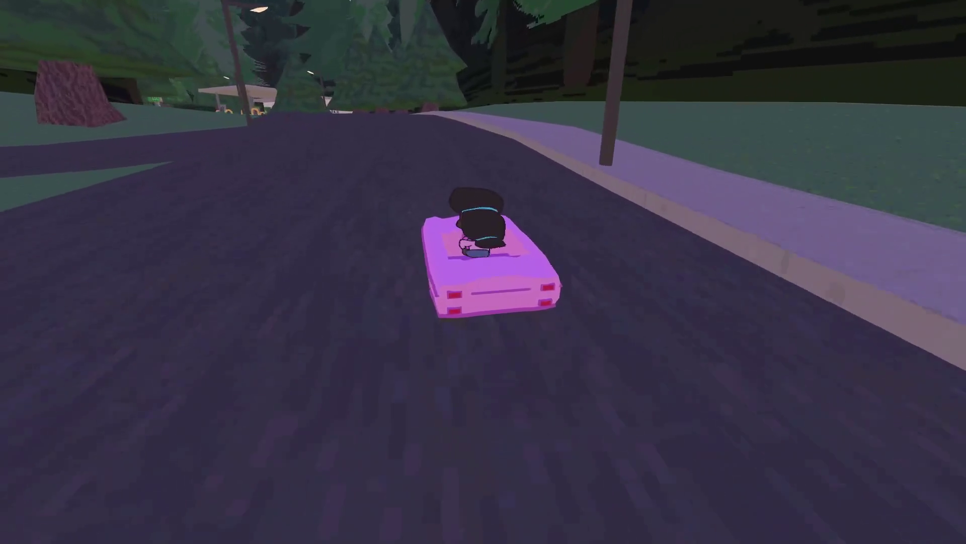
key("w")
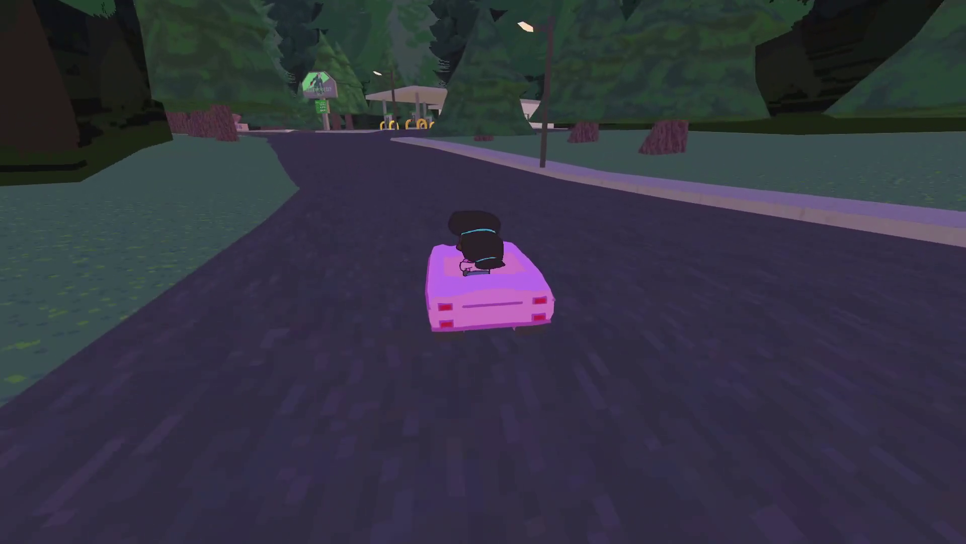
key("w")
key("a")
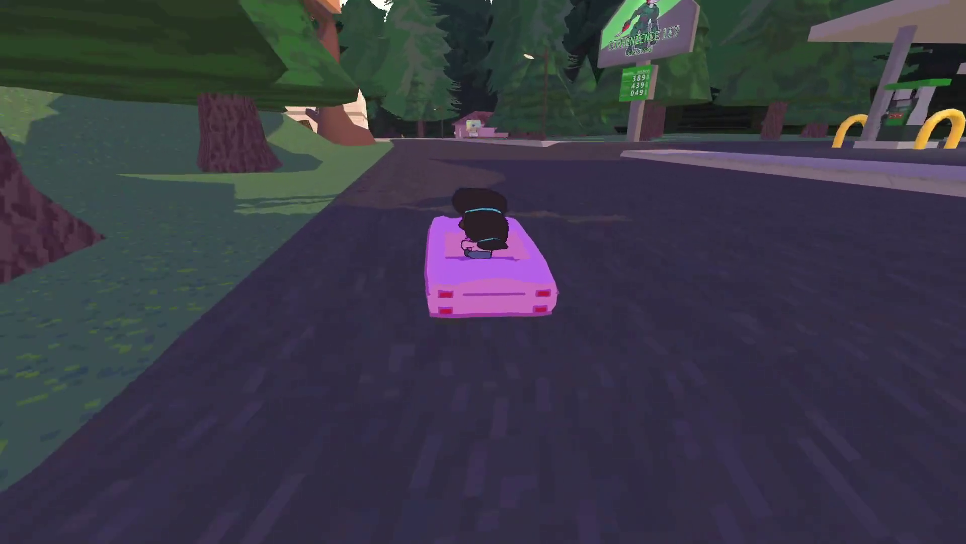
key("w")
key("d")
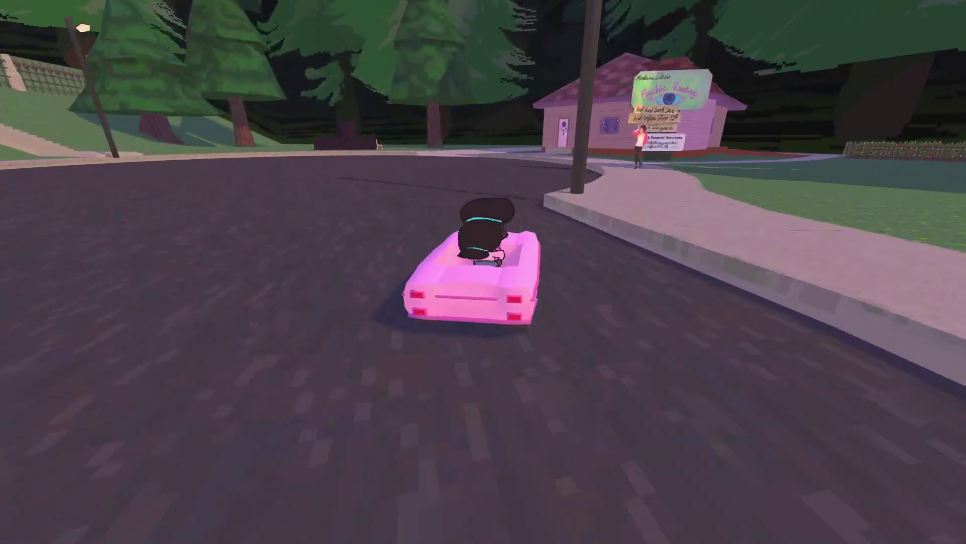
key("w")
Walk into the house and talk with Madame Bleu until her journal note is logged
key("e")
key("w")
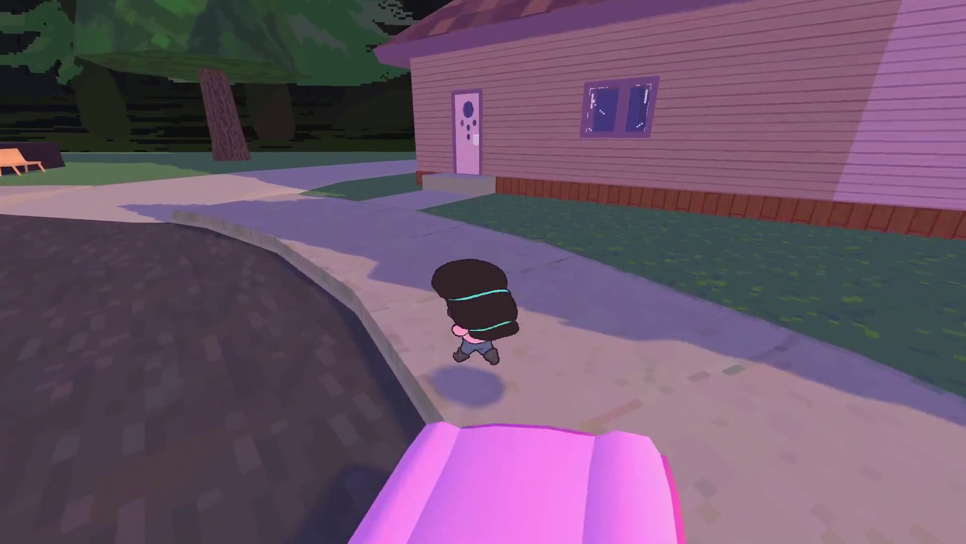
key("w")
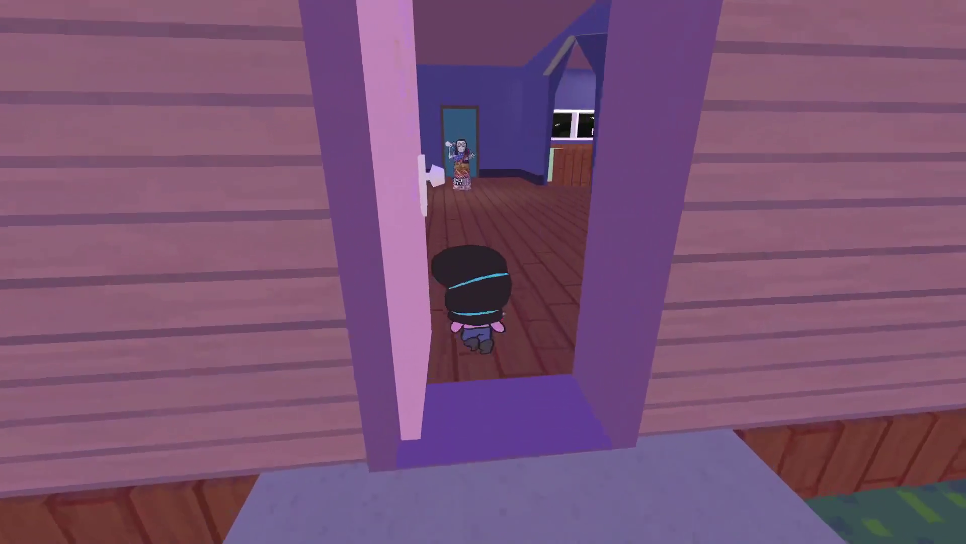
key("w")
key("e")
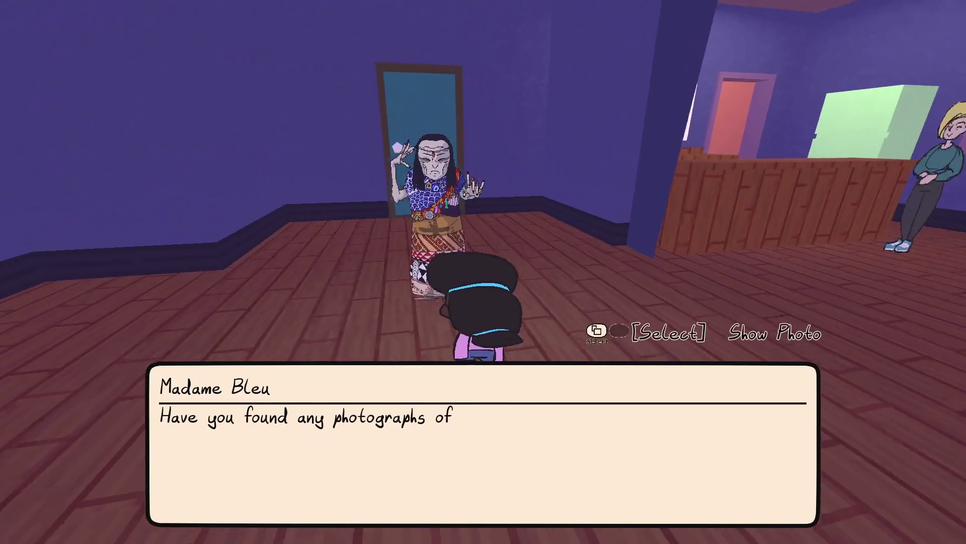
key("Tab")
key("Escape")
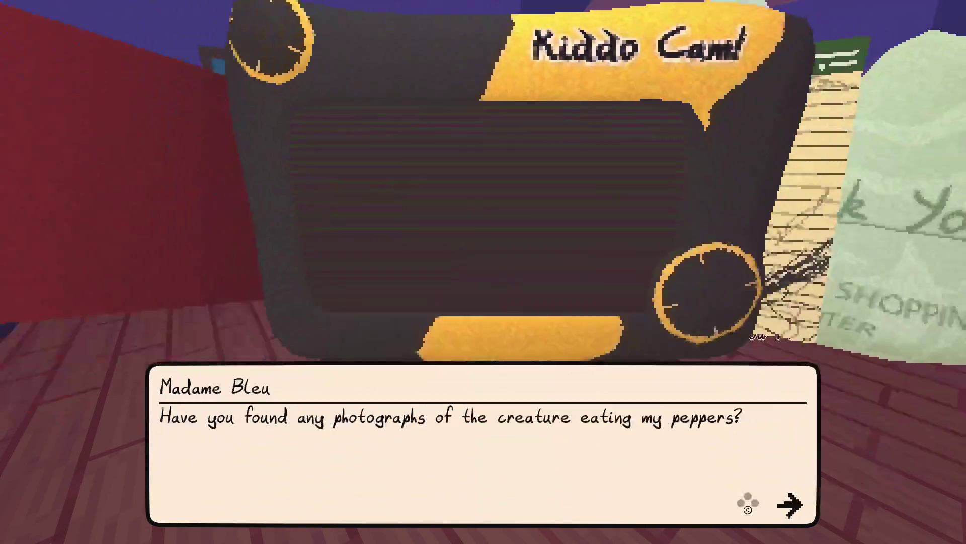
key("e")
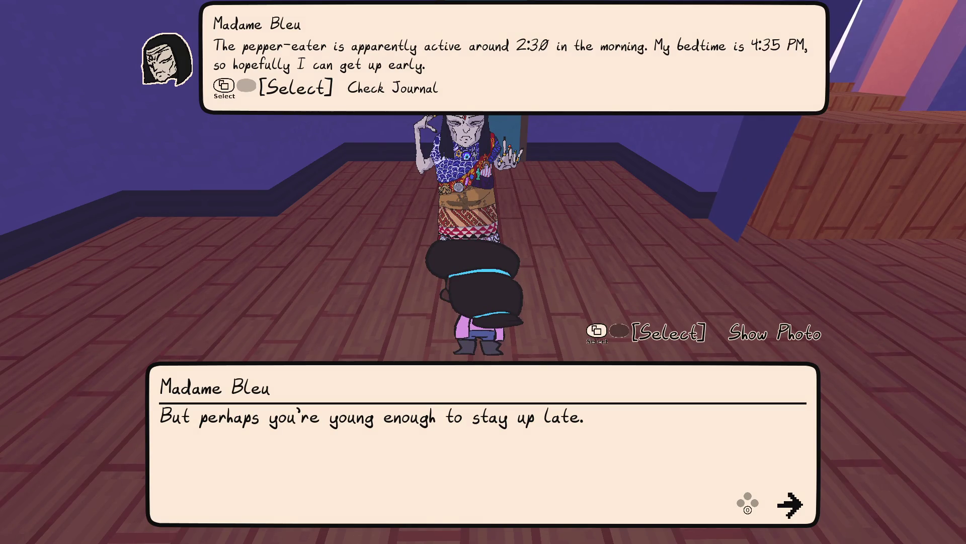
key("Return")
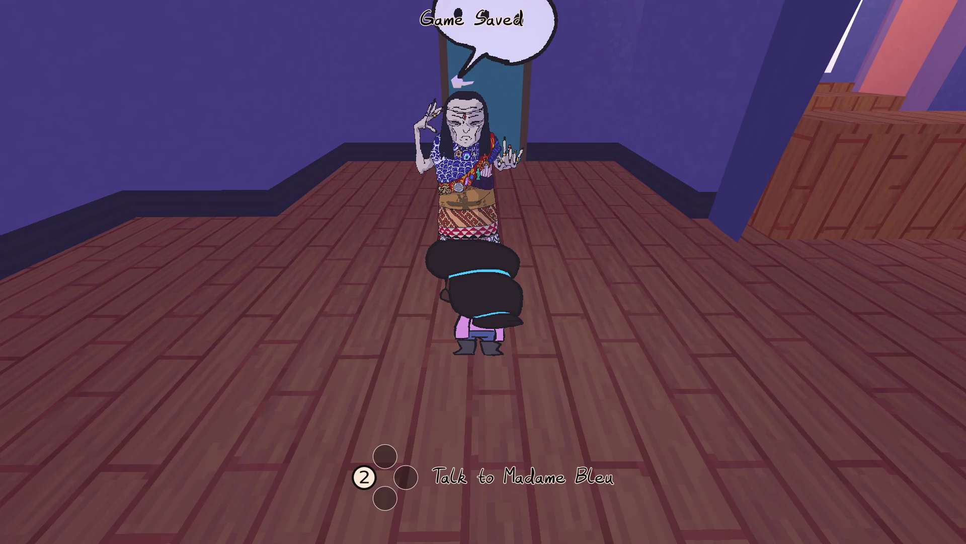
Walk back out to the pink car and quit the game to the editor
key("w")
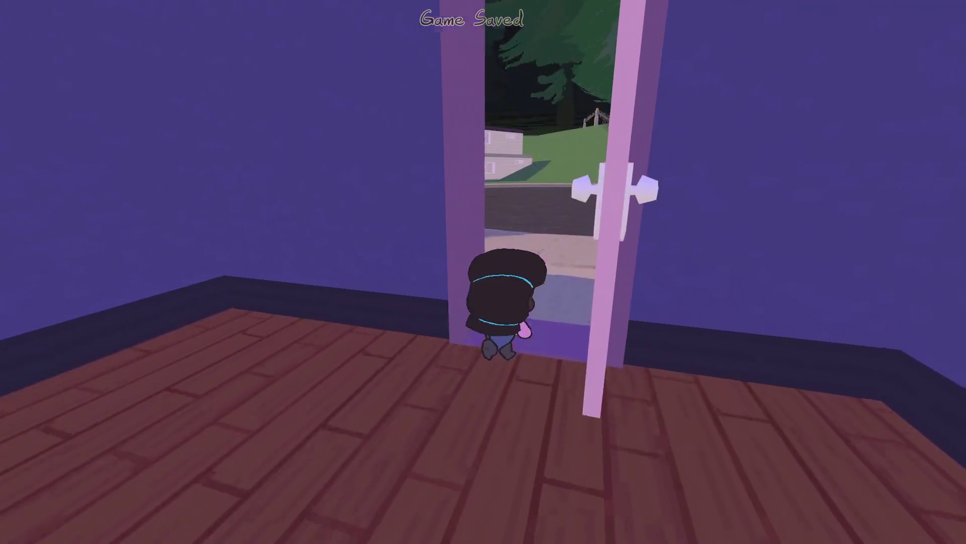
key("w")
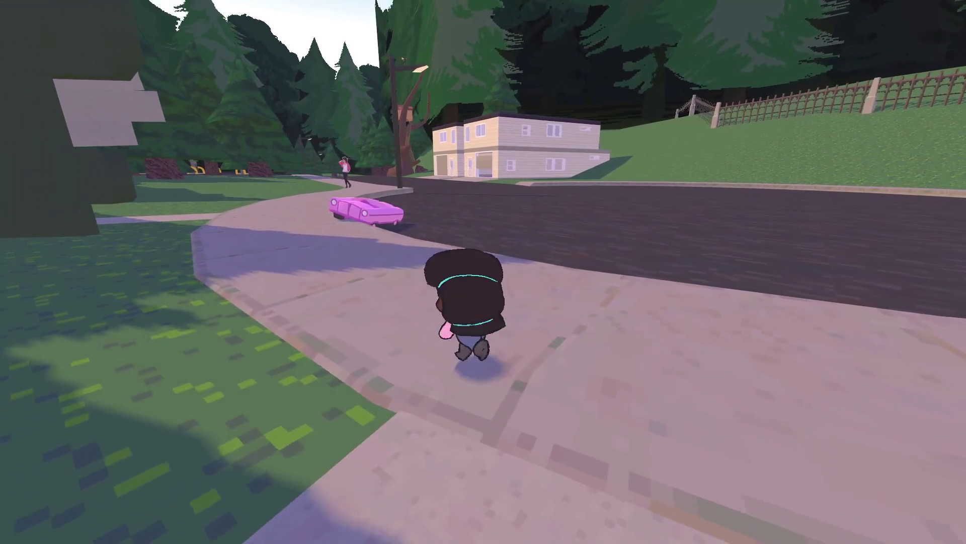
key("e")
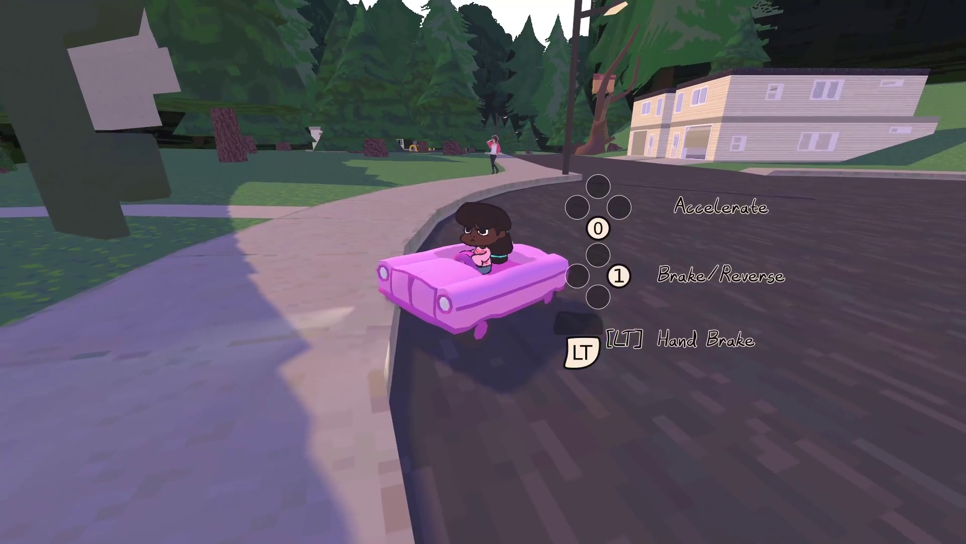
key("e")
key("Escape")
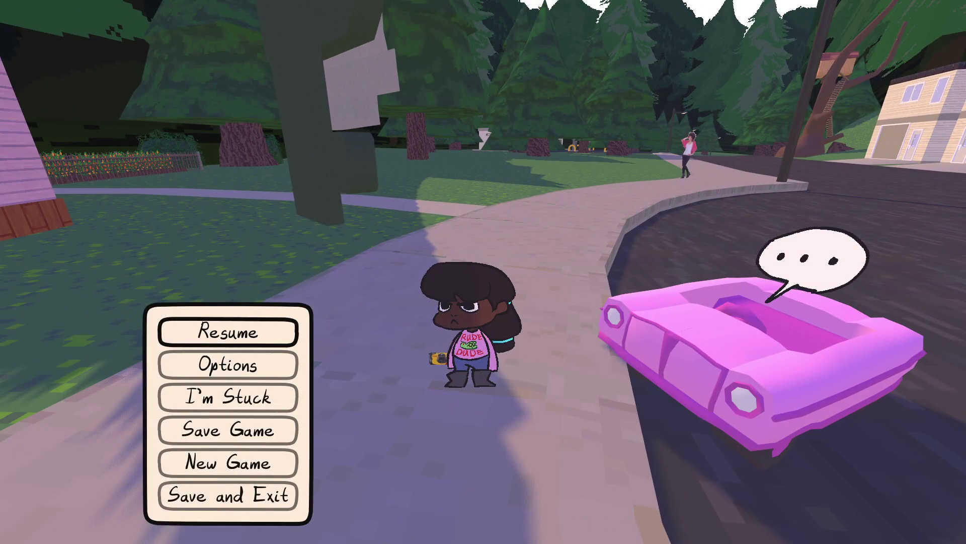
key("alt+F4")
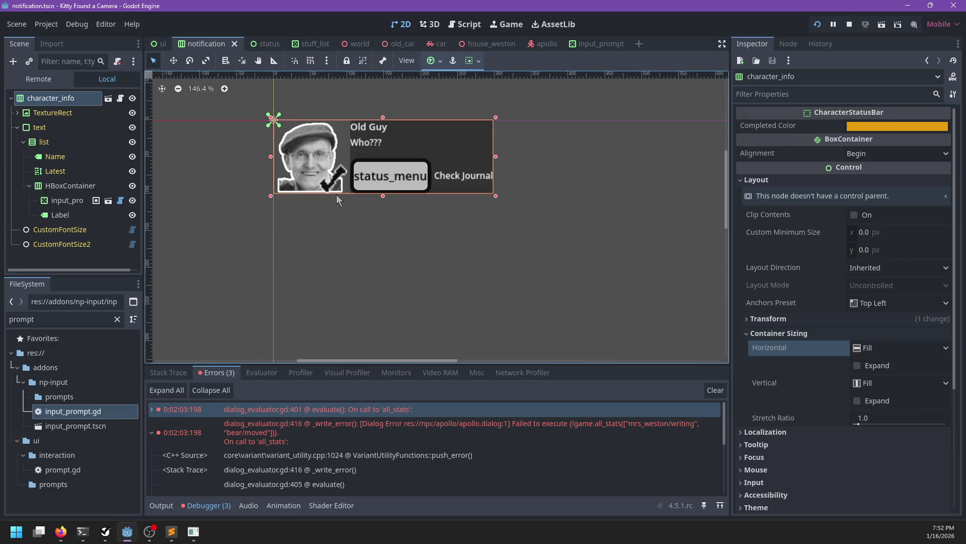
Switch to the ui scene and select the notifications panel node
key("ctrl+Tab")
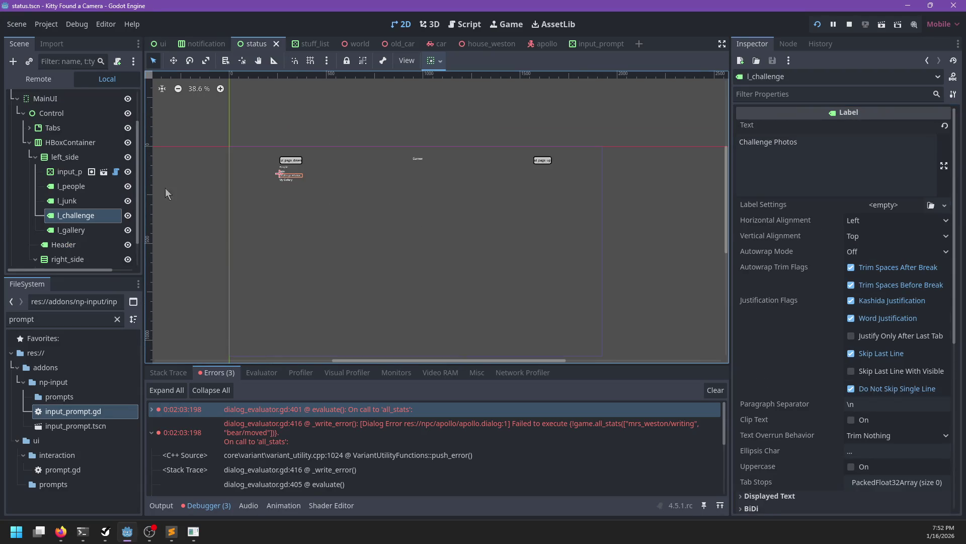
left_click(304, 44)
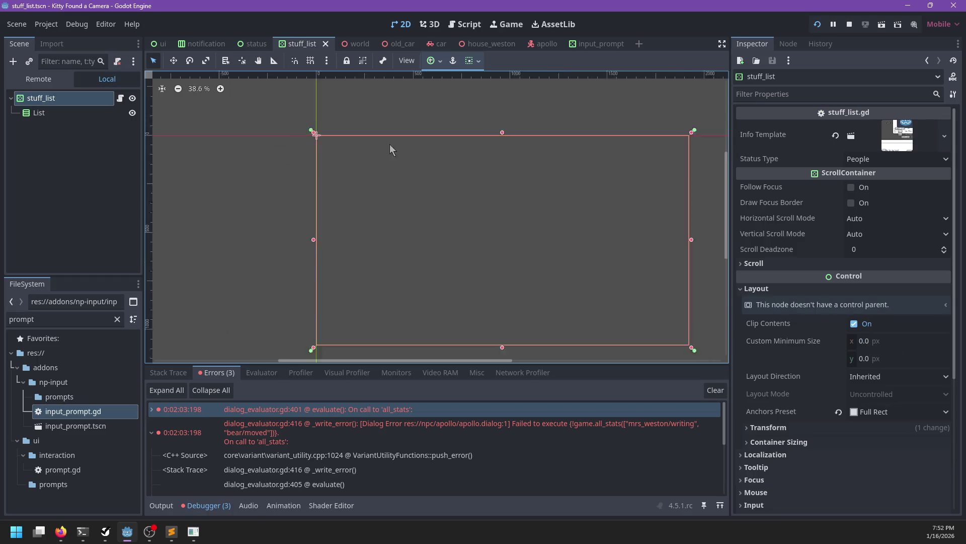
scroll(484, 151, "right", 3)
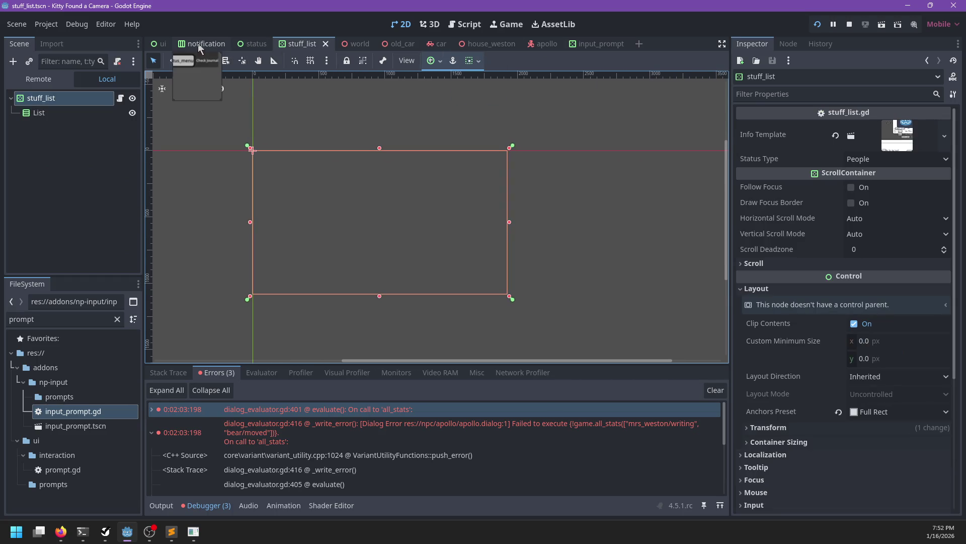
left_click(160, 44)
key("Up")
key("Down")
key("Up")
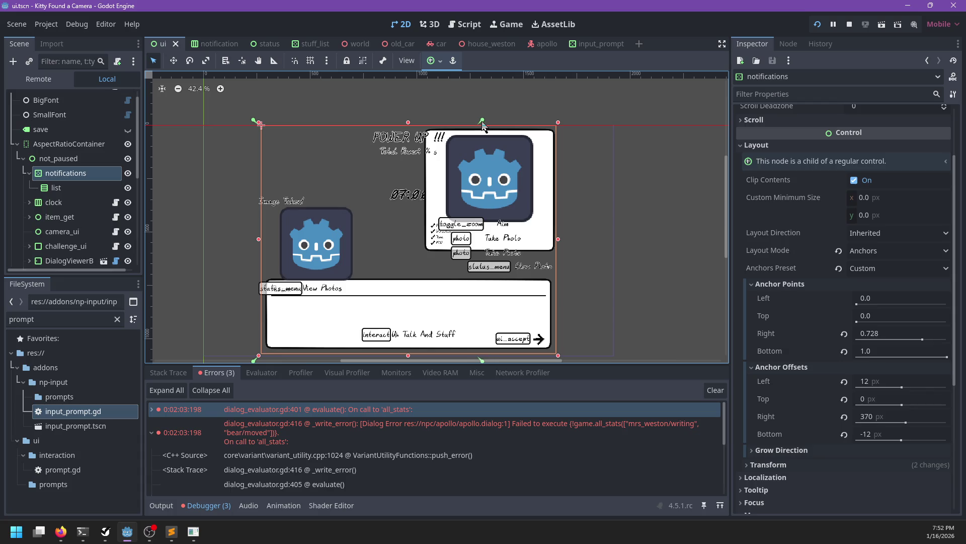
Pull the notifications panel's right edge in, set its right offset to -12 px, and save
left_click(483, 126)
left_click_drag(557, 242, 479, 235)
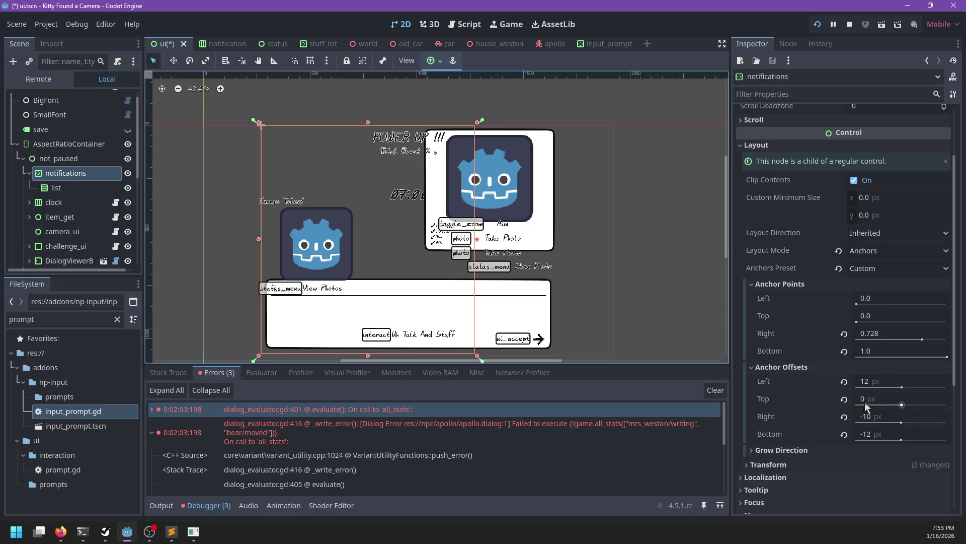
left_click(880, 417)
key("ctrl+s")
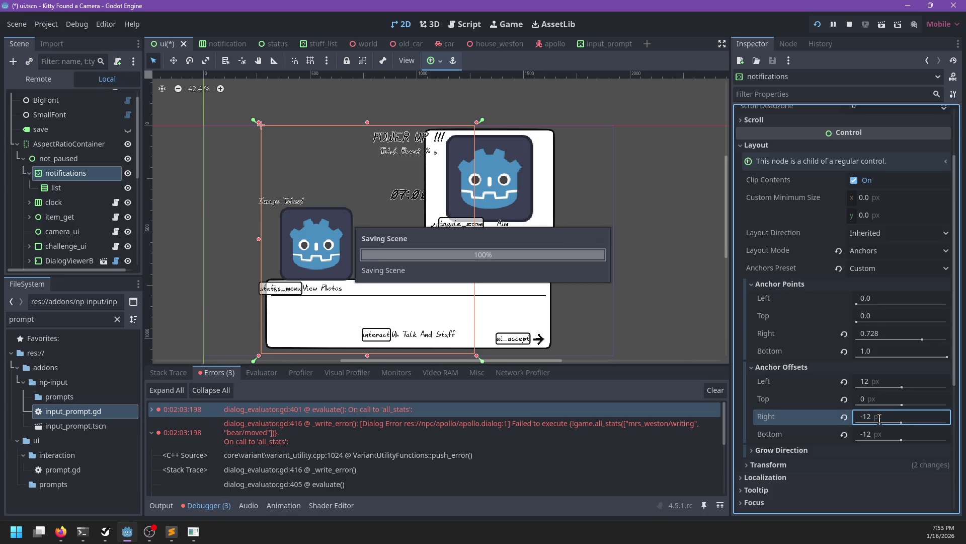
key("alt+Tab")
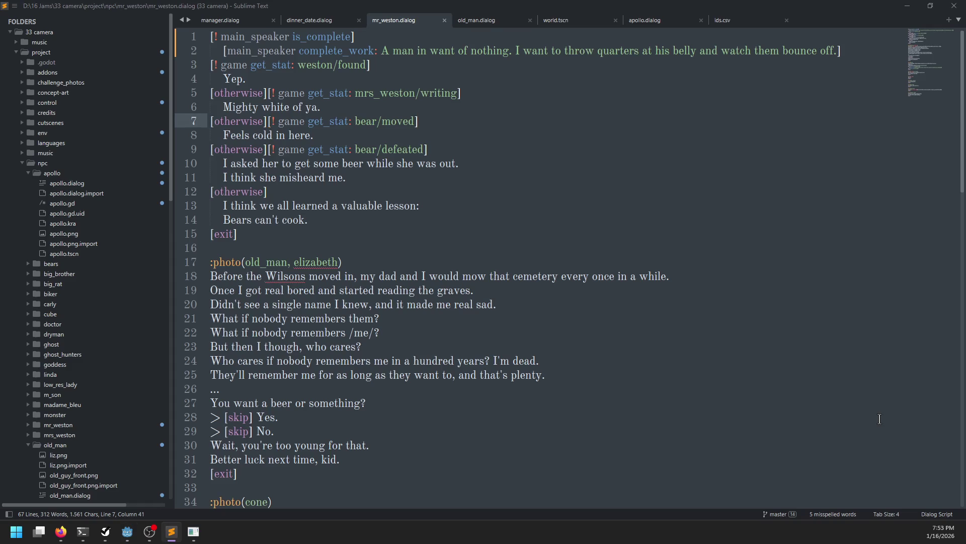
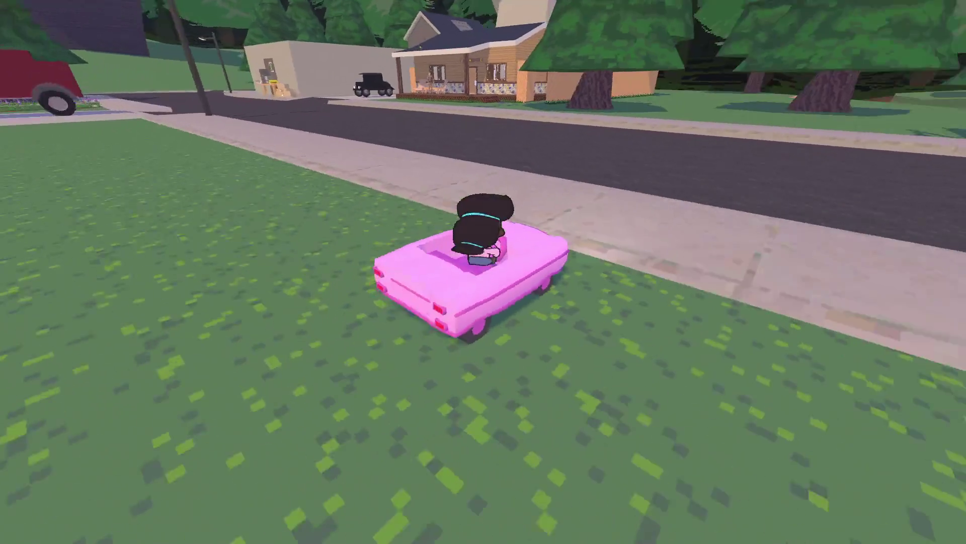
Drive the pink car onto the road, then get out and run to Bill's porch
key("w")
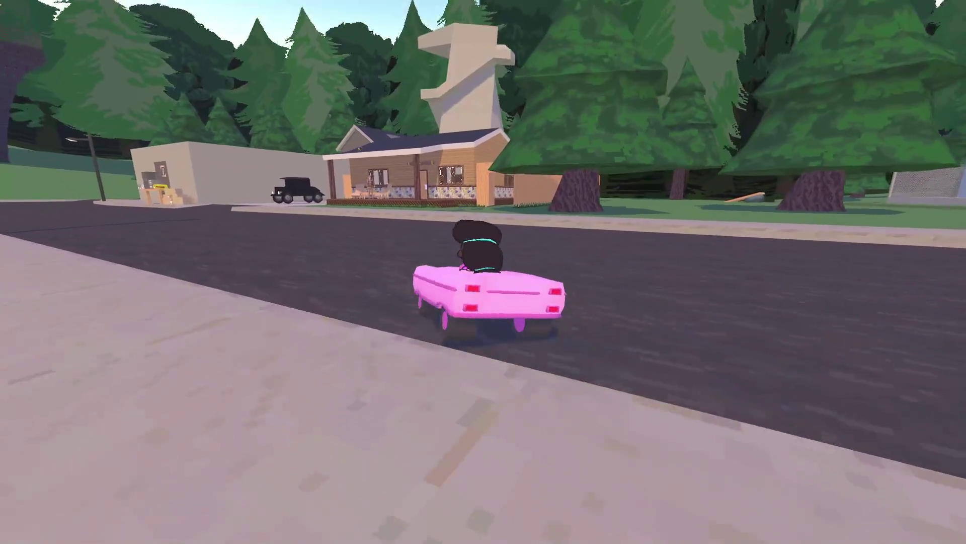
key("e")
key("w")
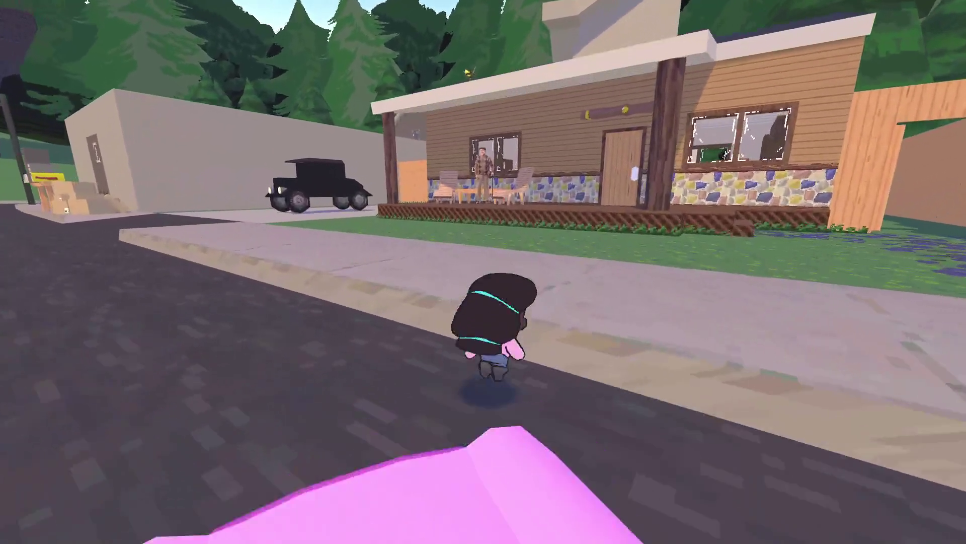
Talk through Bill's porch story to get the 'Who's his wife?' clue, then walk away
key("e")
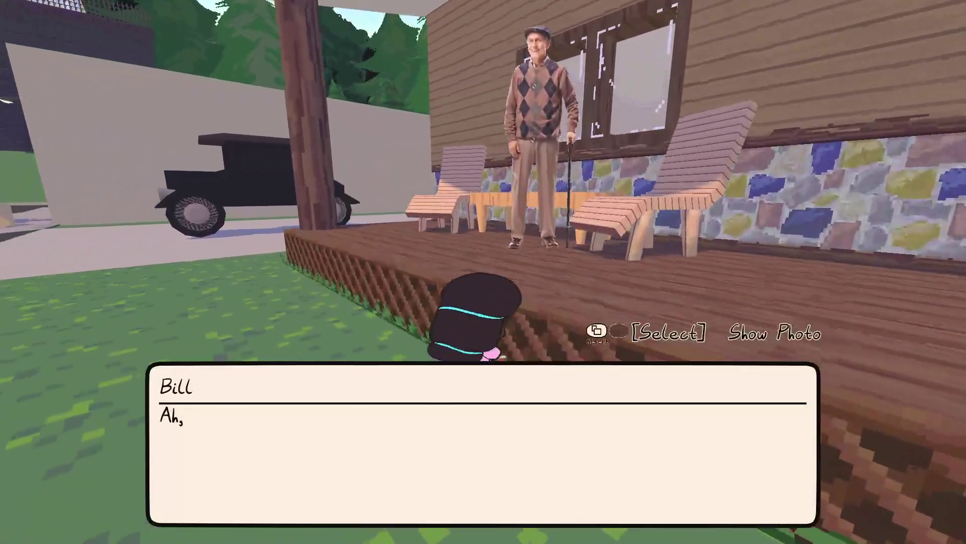
key("e")
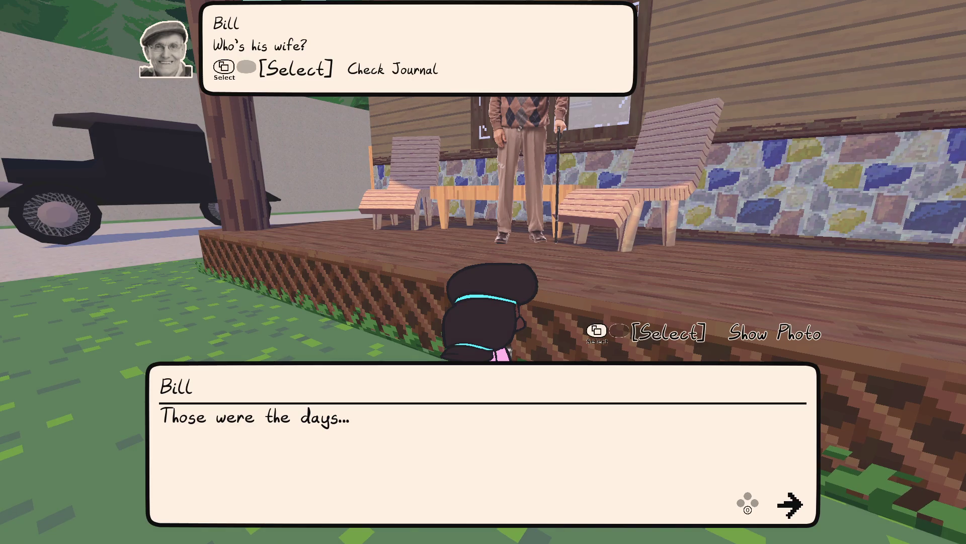
key("e")
key("w")
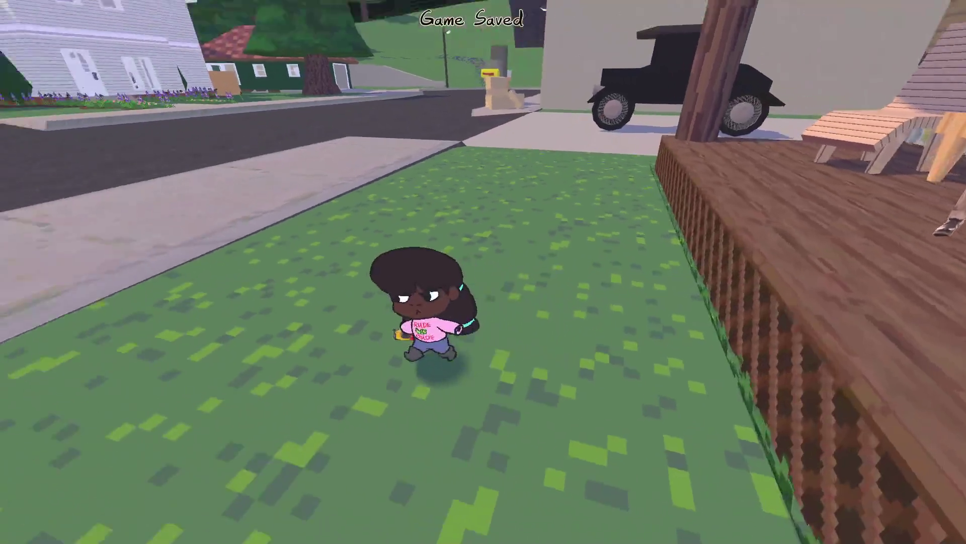
key("s")
key("alt+Tab")
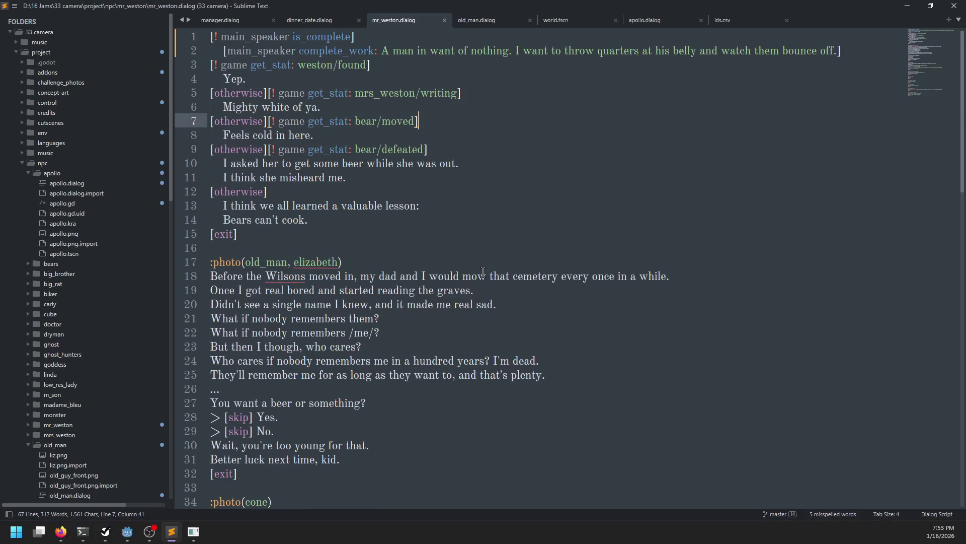
Set the notifications node's Anchor Points Right to 0.5 and save the ui scene
key("alt+Tab")
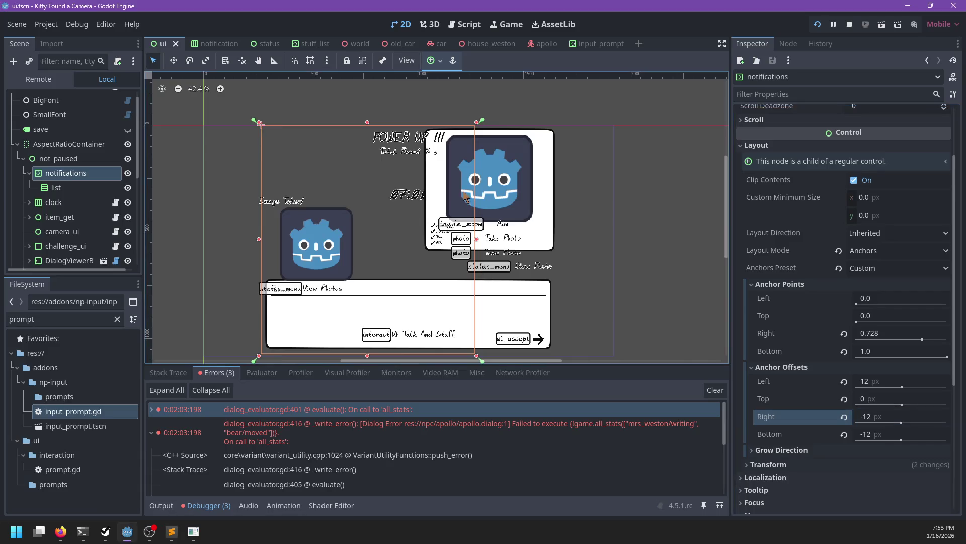
left_click(879, 334)
type("0.5")
key("Return")
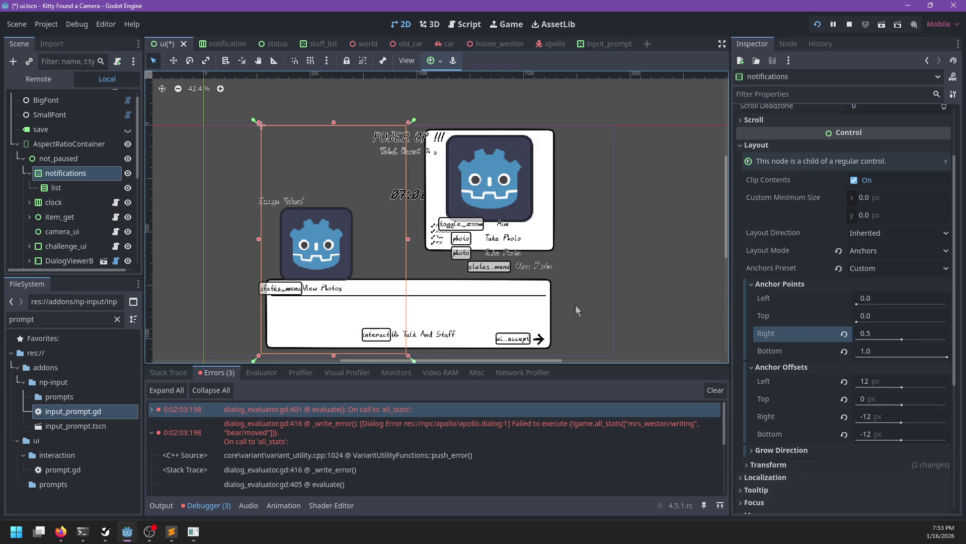
key("ctrl+s")
key("alt+Tab")
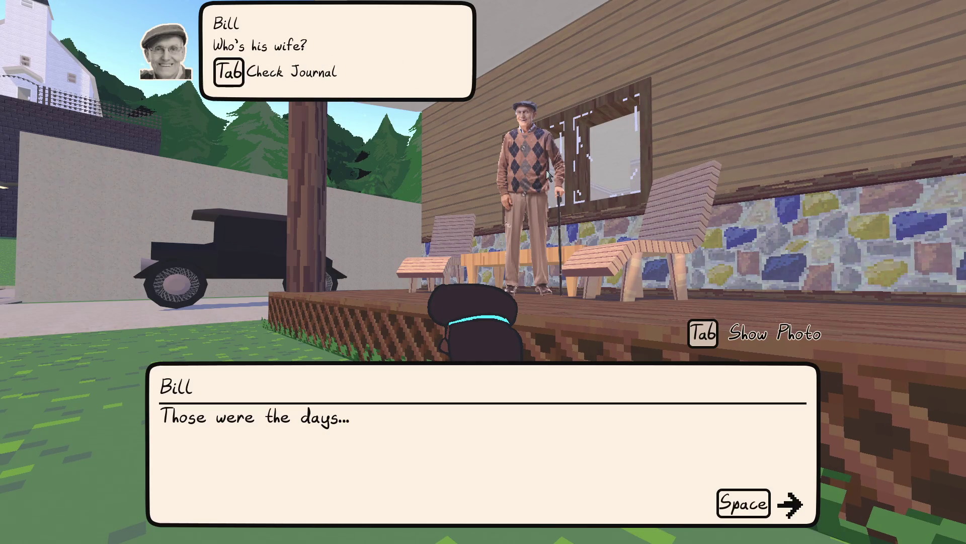
Finish Bill's conversation, get in the pink car and drive it down the road onto the curb
key("space")
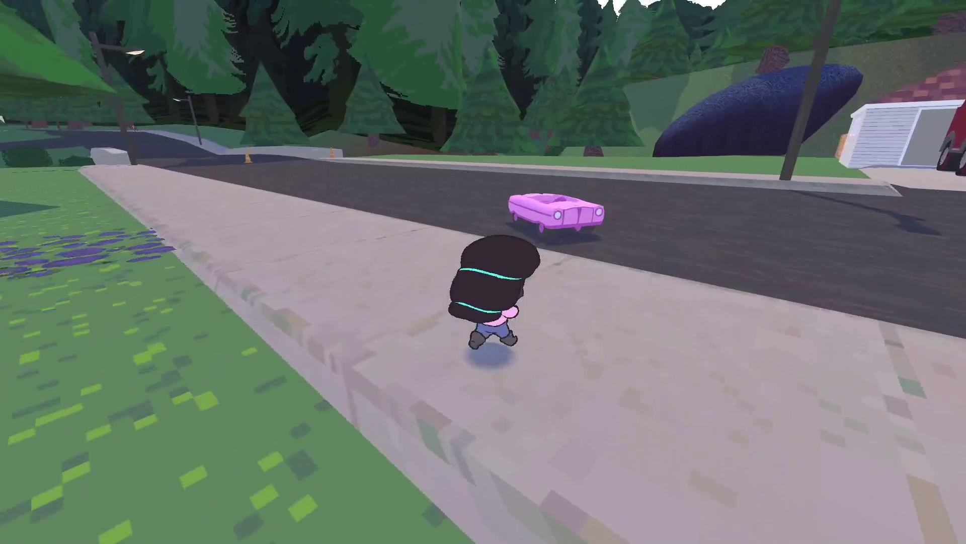
key("e")
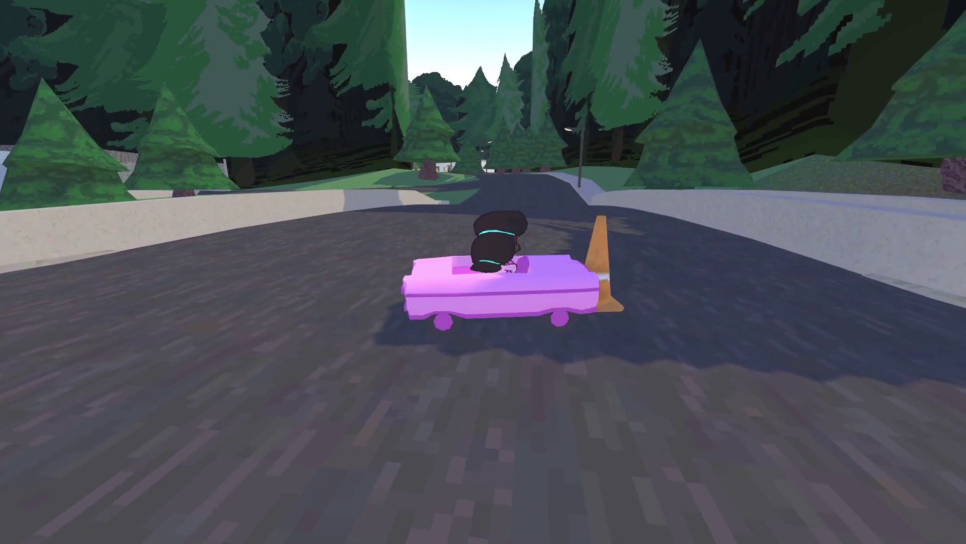
key("d")
key("w")
key("a")
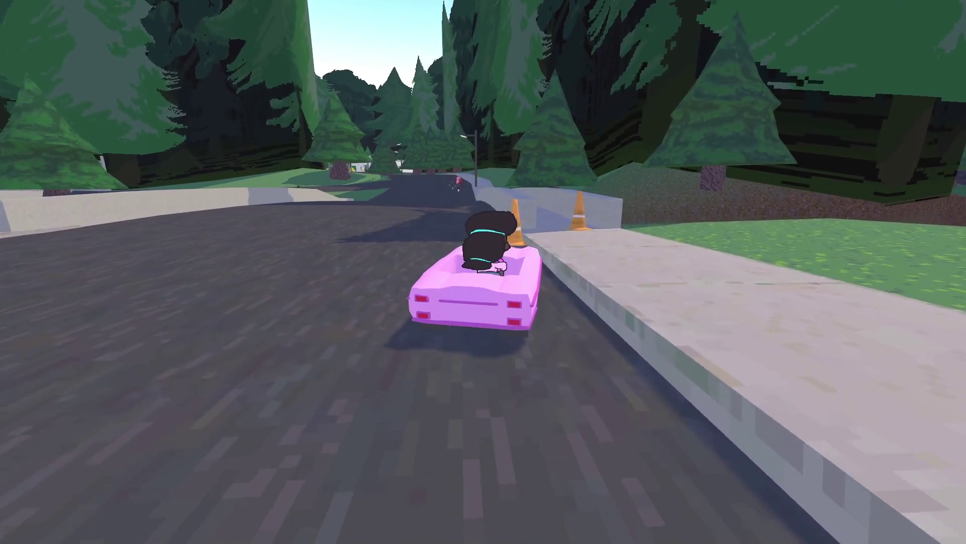
key("w")
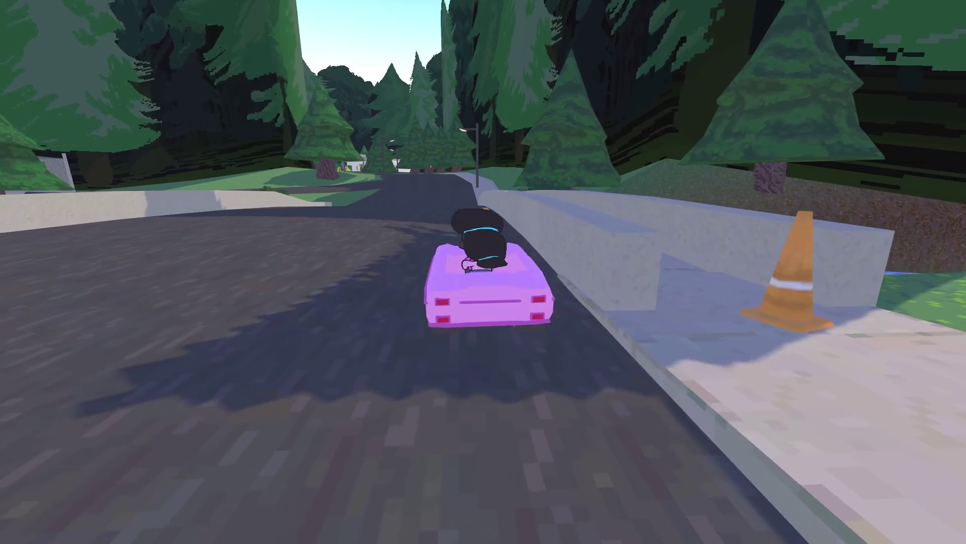
key("w")
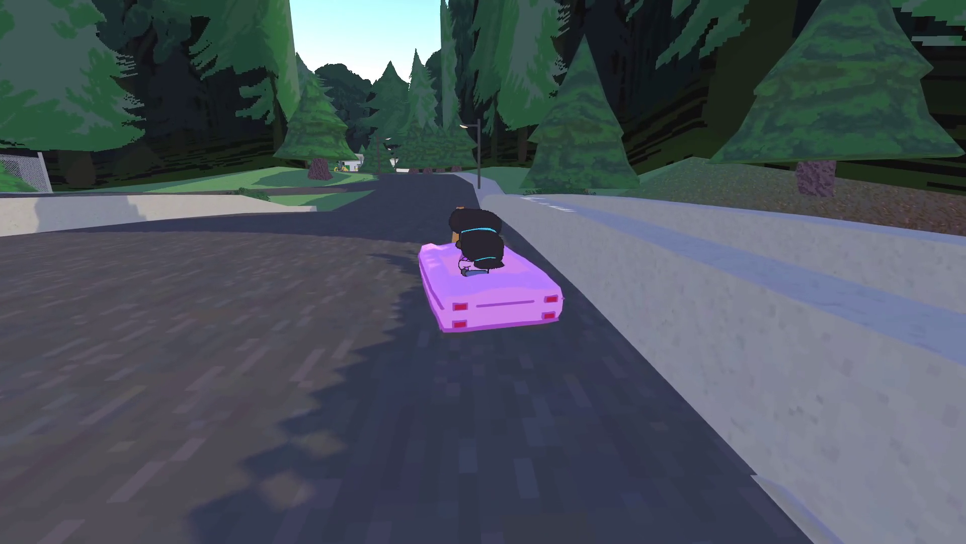
key("w")
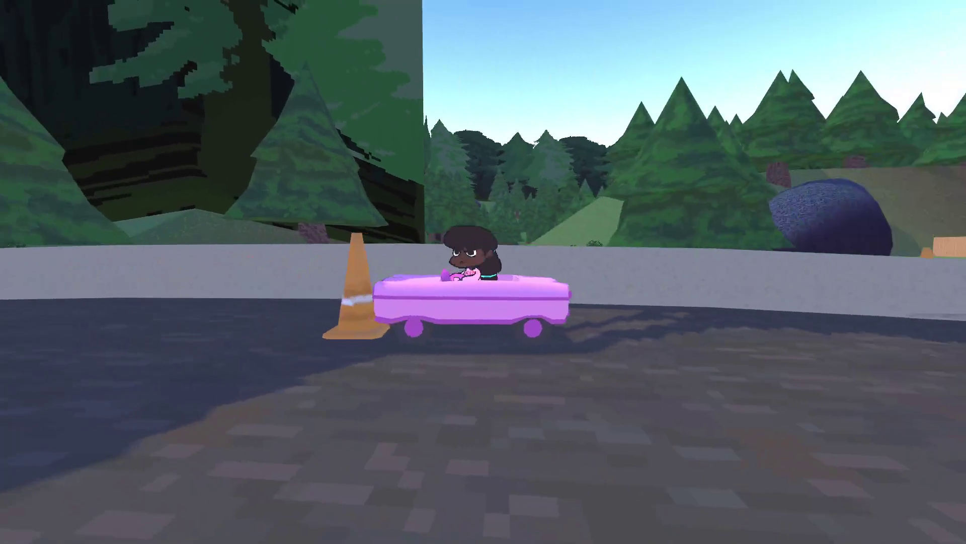
key("w")
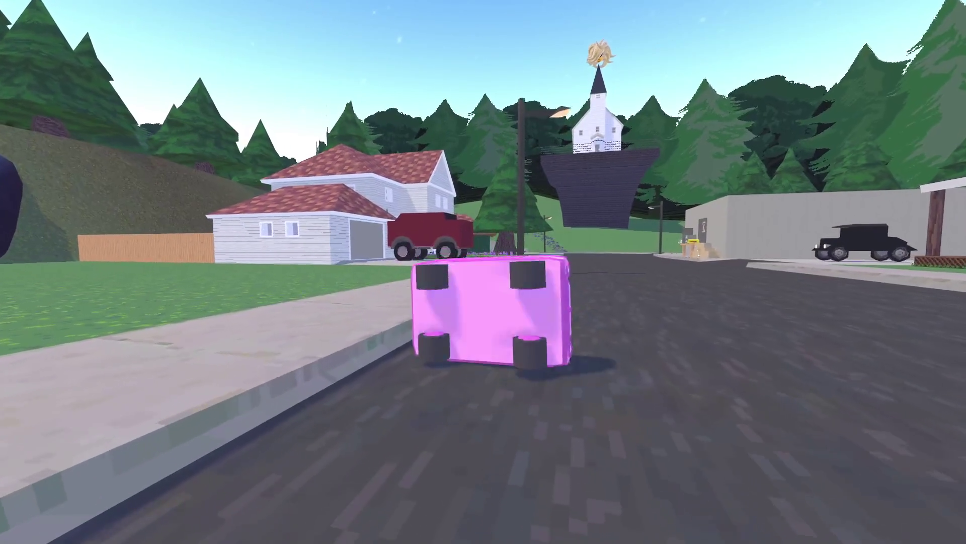
Right the overturned car with I'm Stuck from the pause menu, then check the Mrs. Weston task in NP-ToDo
key("Escape")
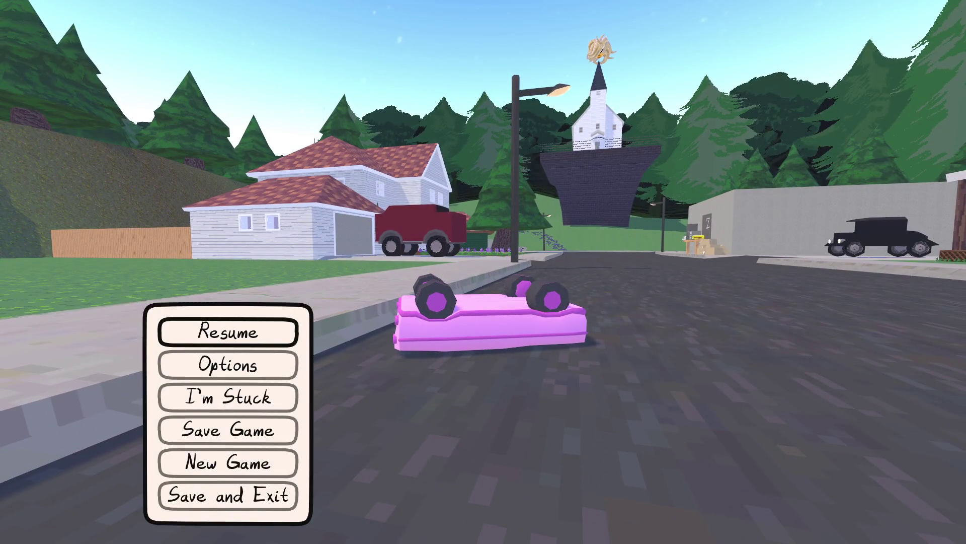
key("Down")
key("Down")
key("Return")
key("w")
key("Escape")
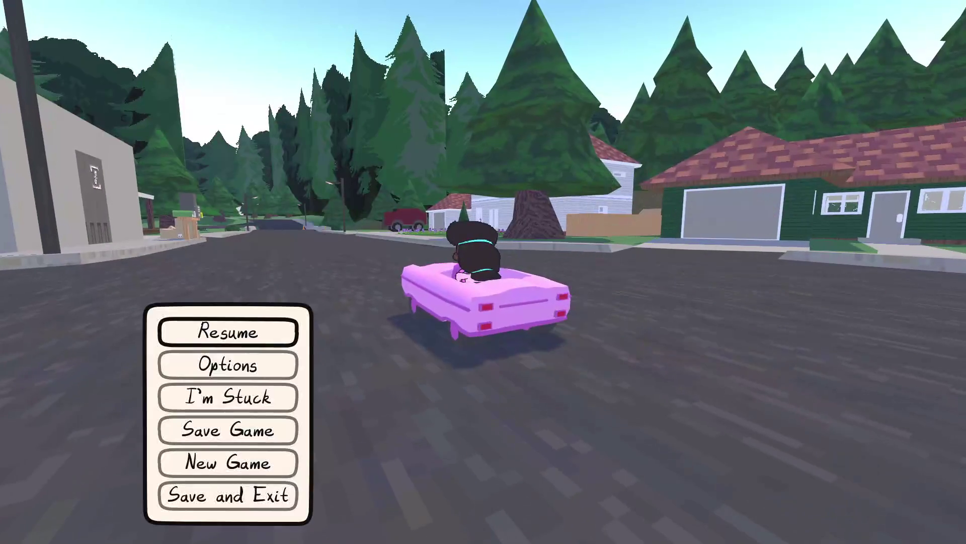
key("alt+Tab")
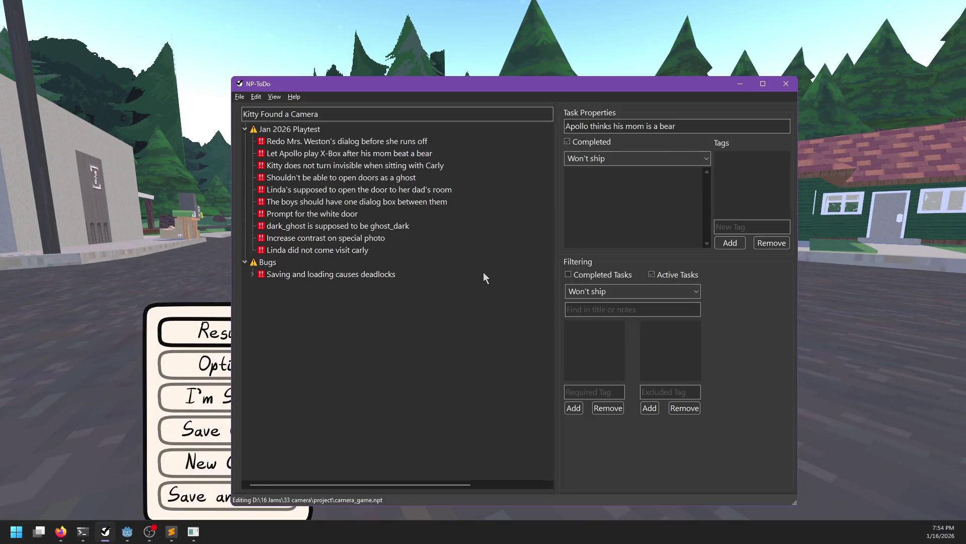
left_click(352, 142)
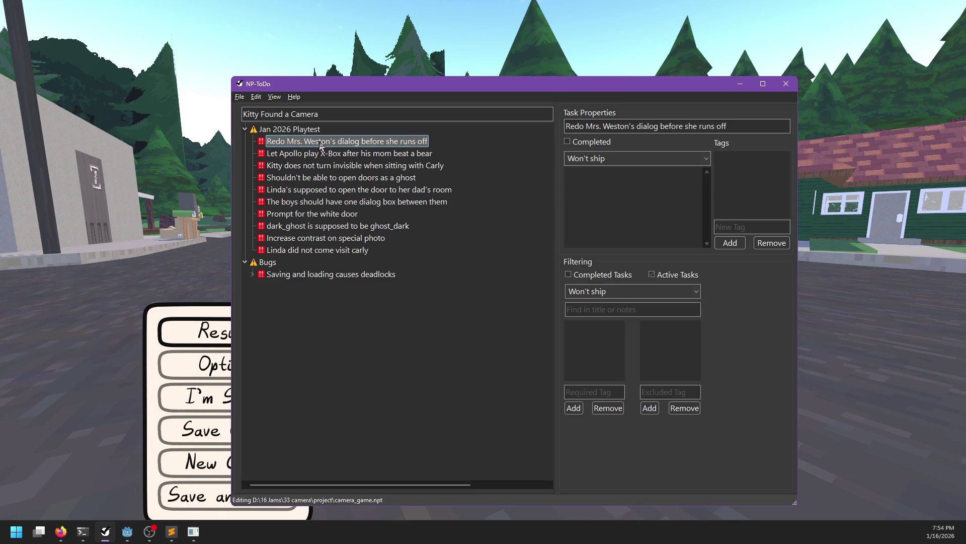
left_click(171, 531)
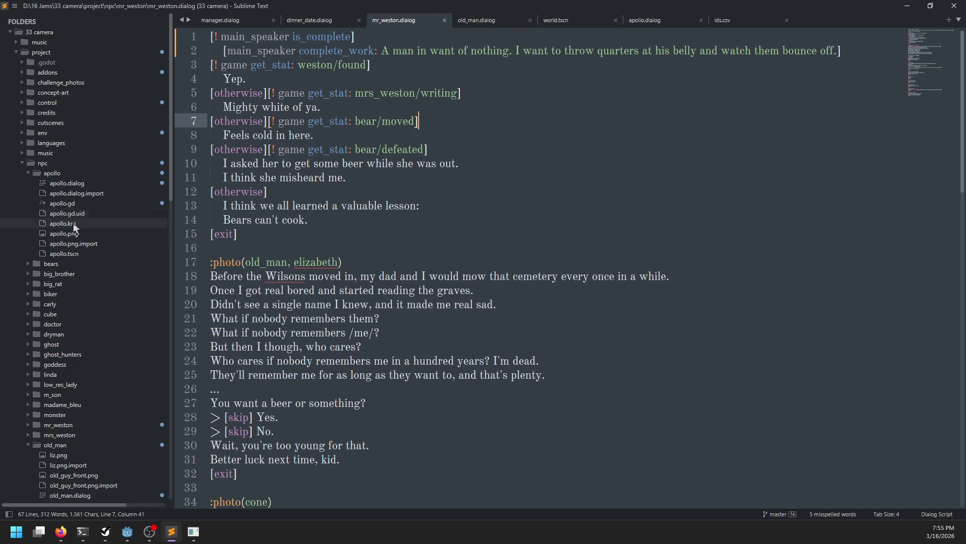
Collapse the apollo and old_man folders, expand mrs_weston, and open mrs_weston.dialog
left_click(28, 173)
scroll(29, 248, "down", 1)
left_click(28, 333)
left_click(35, 325)
scroll(91, 336, "down", 2)
left_click(79, 292)
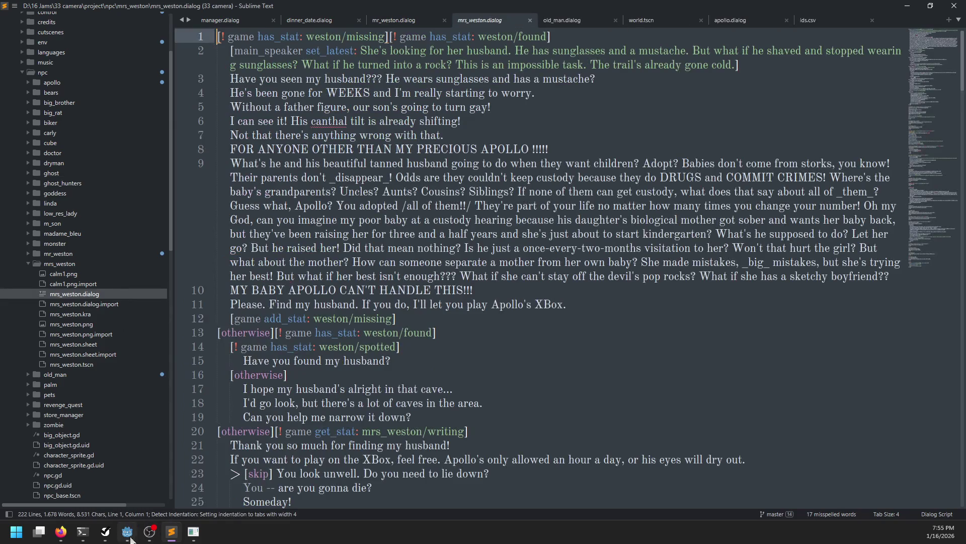
left_click(83, 532)
Check git status, move into addons/np-input, and review its input_prompt.gd diff
mouse_move(105, 531)
type("git status")
key("Return")
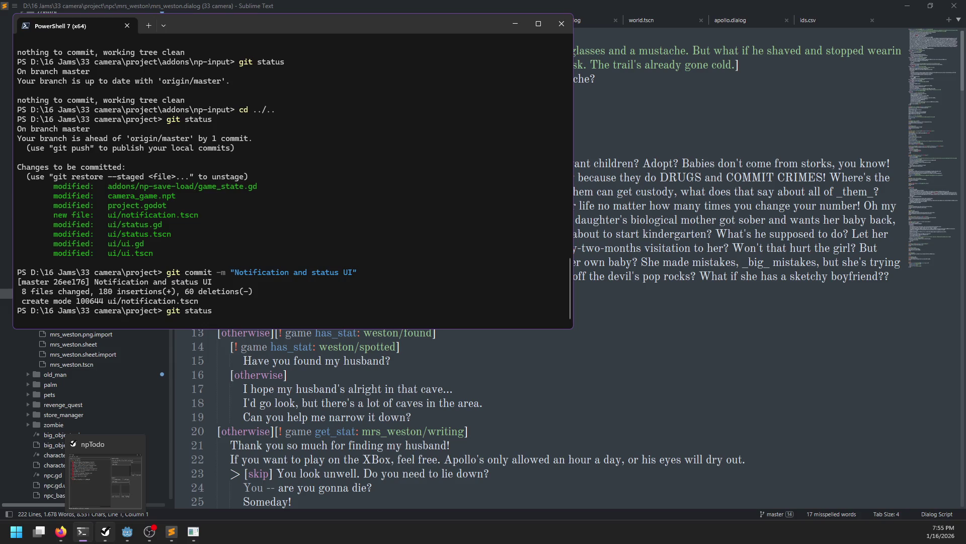
type("cd addons/np-input")
key("Return")
type("git sta")
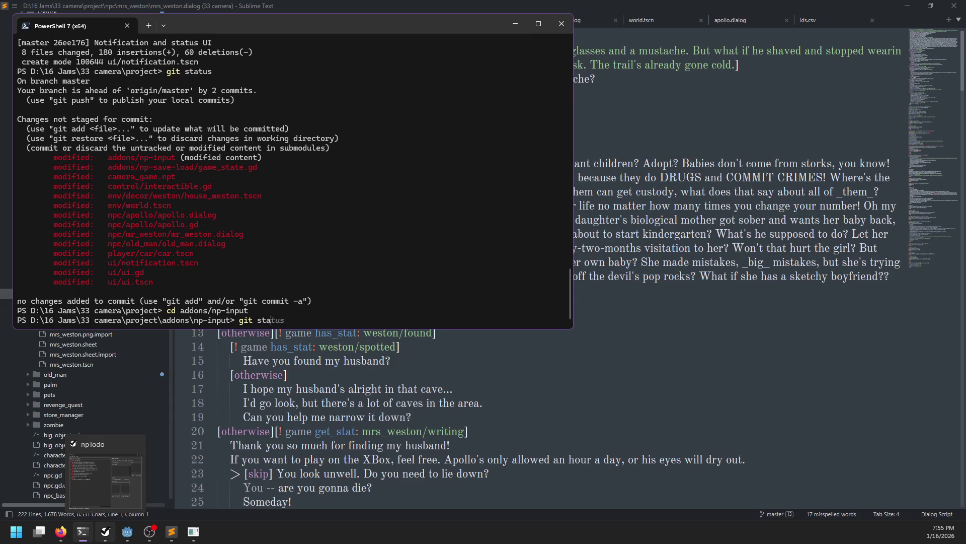
type("tus")
key("Return")
type("git diff")
key("Return")
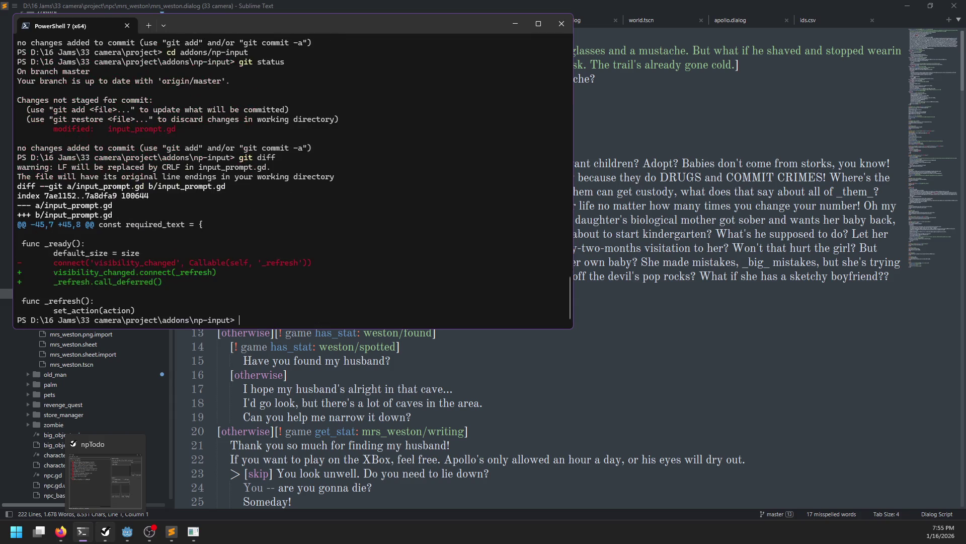
Commit the np-input change as "Refresh on start" and return to the project folder
type("git comm")
type("it -am \"U")
key("BackSpace")
type("Refresh on star")
type("t\"")
key("Return")
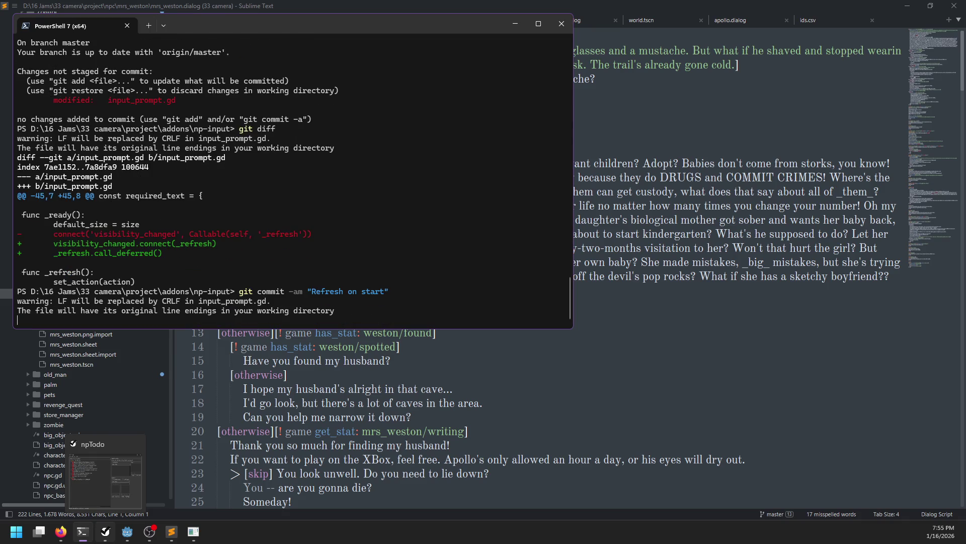
type("cd ../..")
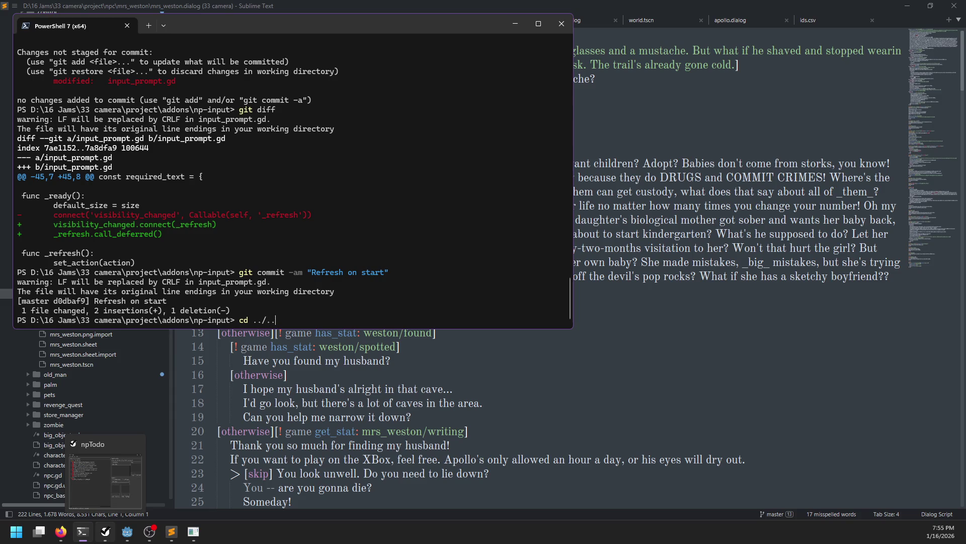
key("Return")
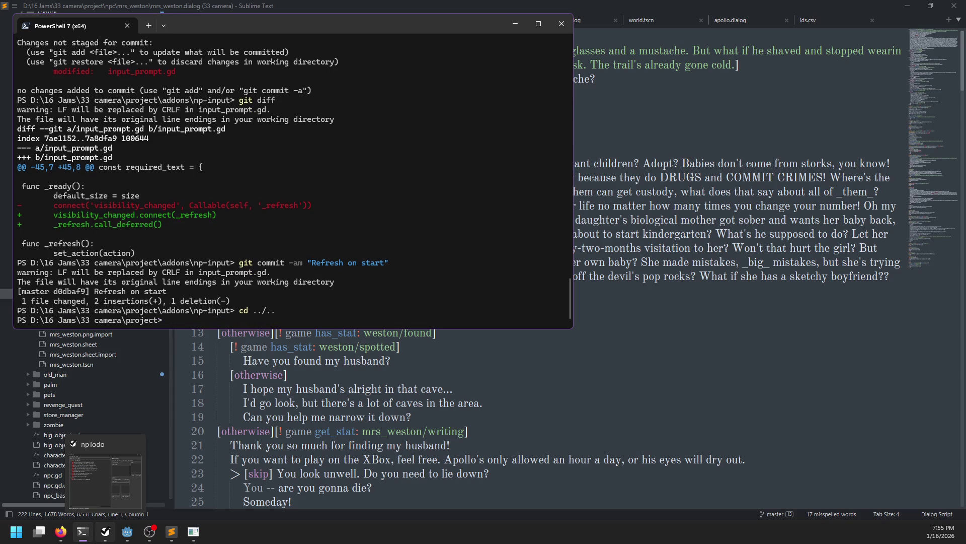
Filter NP-ToDo to 'Can ship but would be ashamed' and mark the Input prompts task completed
mouse_move(139, 540)
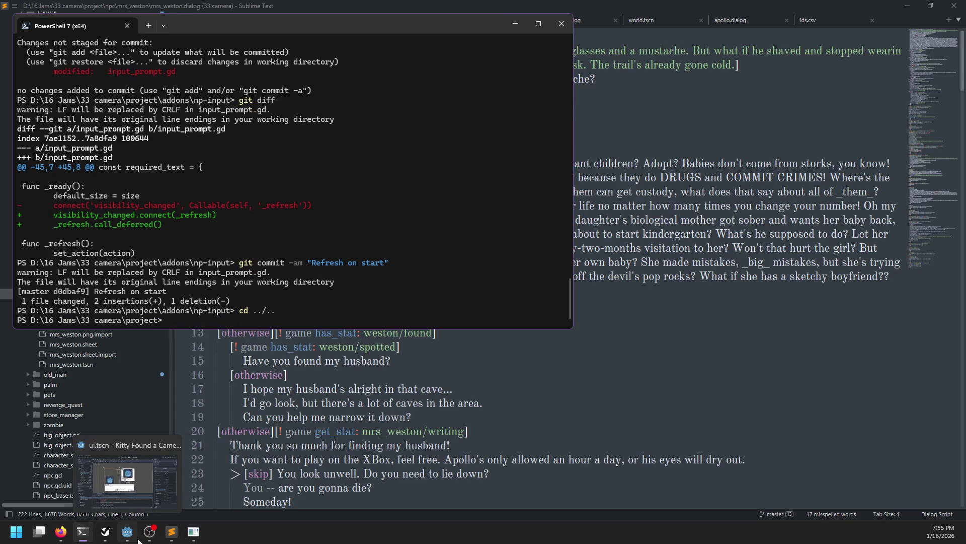
left_click(106, 539)
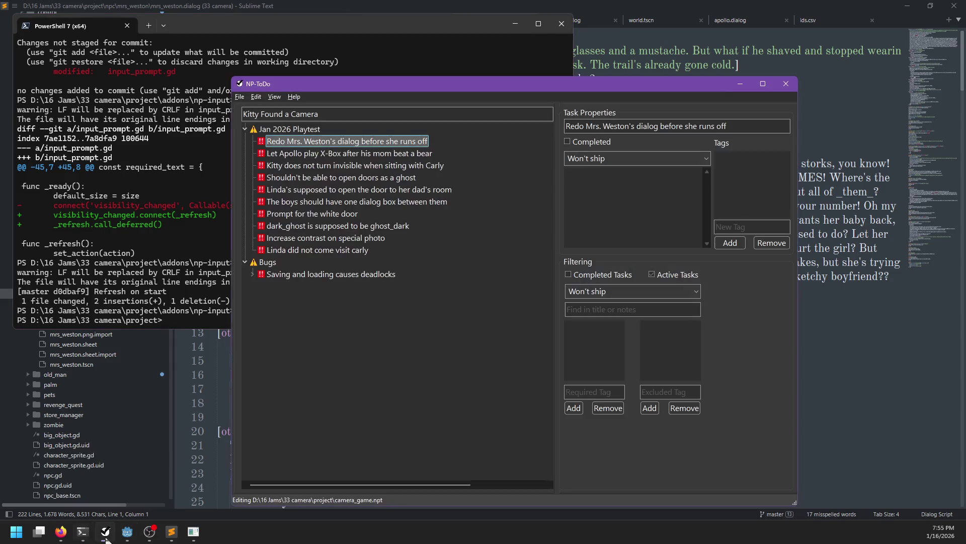
left_click(301, 276)
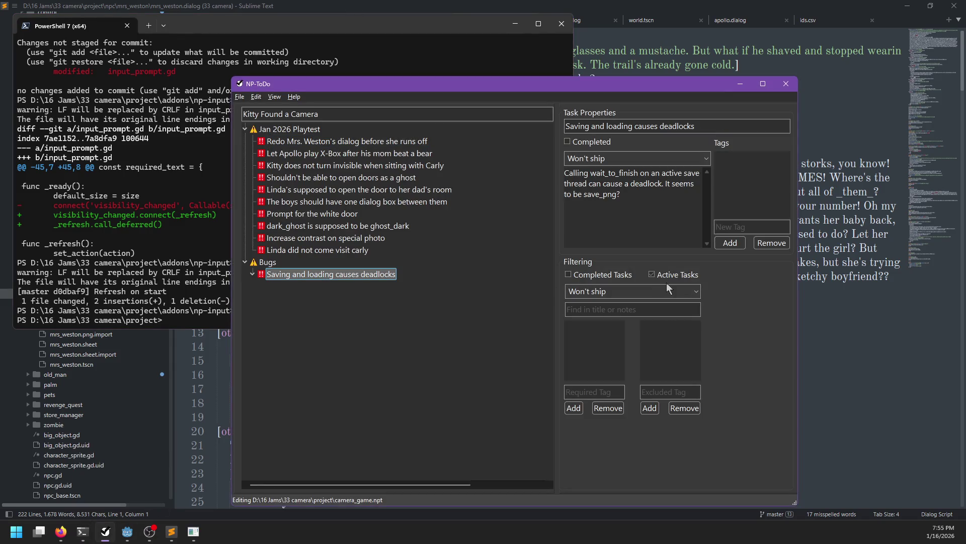
left_click(697, 292)
left_click(639, 314)
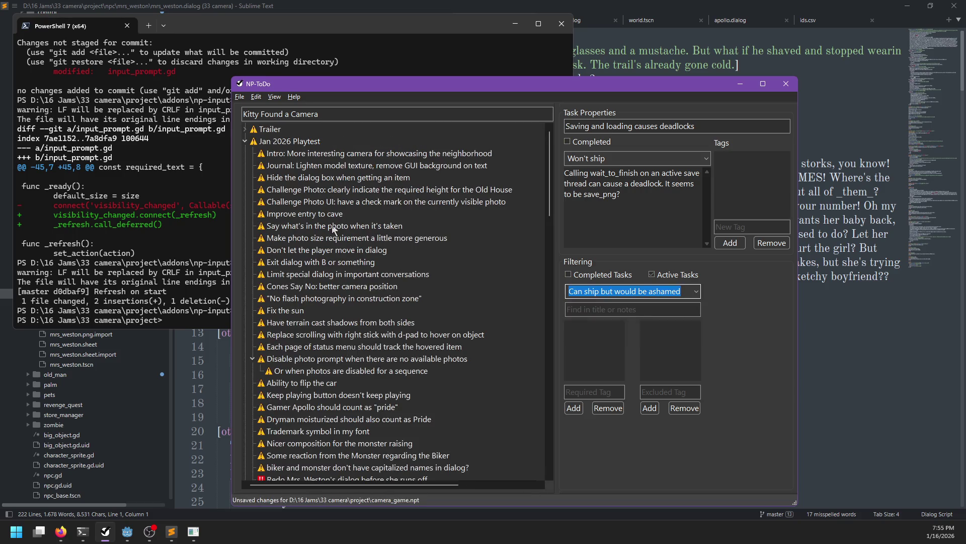
scroll(332, 228, "down", 12)
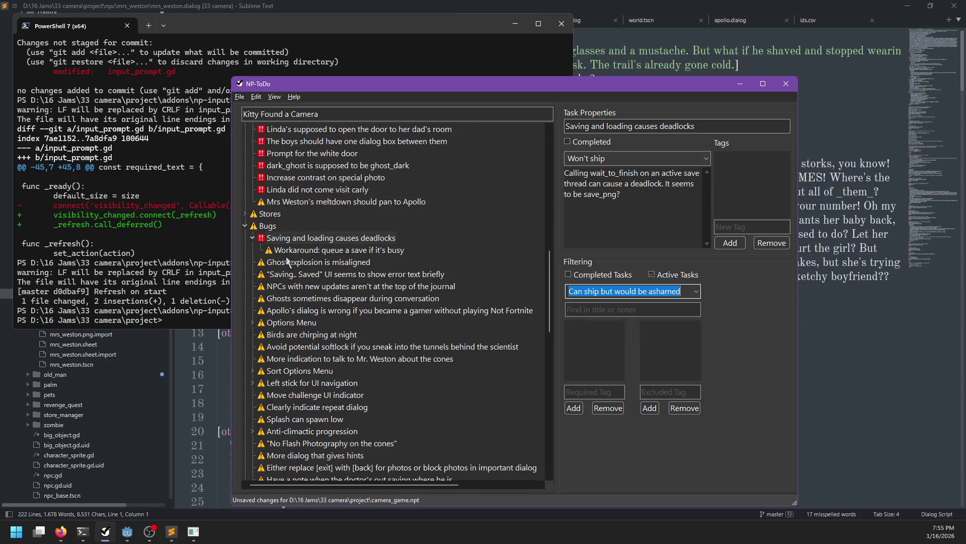
scroll(292, 262, "down", 10)
right_click(289, 191)
left_click(321, 199)
Move the bear dialog task into the Jan 2026 Playtest list
left_click(305, 179)
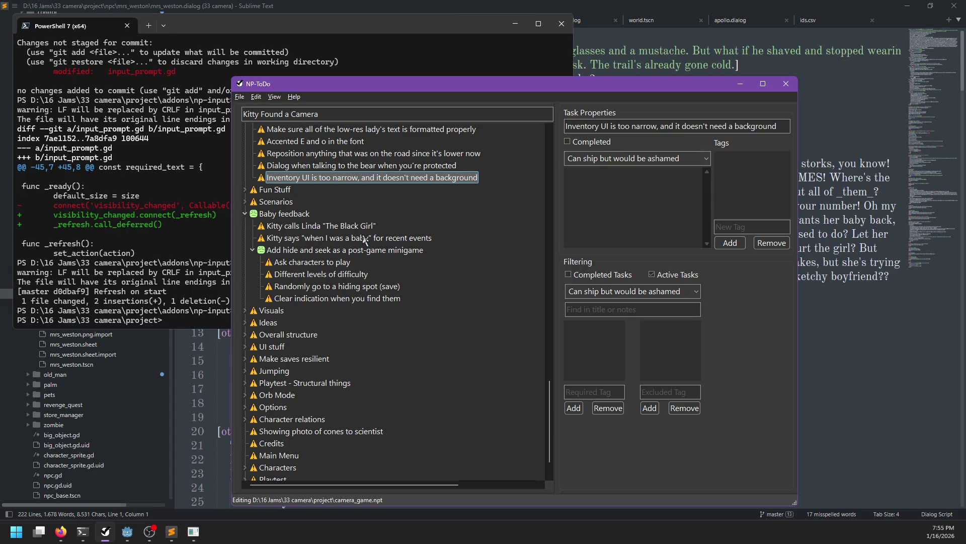
scroll(323, 202, "up", 2)
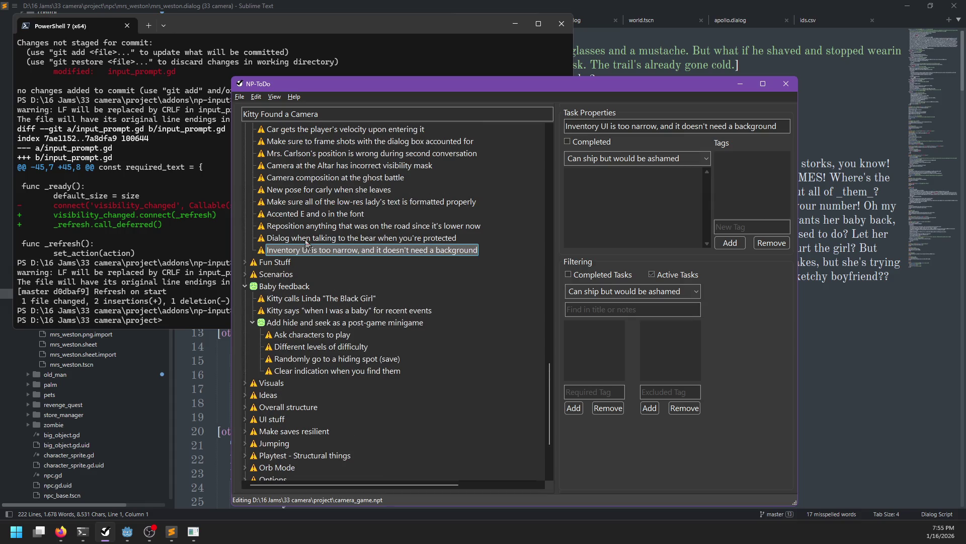
mouse_move(308, 237)
left_mouse_down()
mouse_move(319, 227)
mouse_move(322, 276)
mouse_move(289, 224)
left_mouse_up()
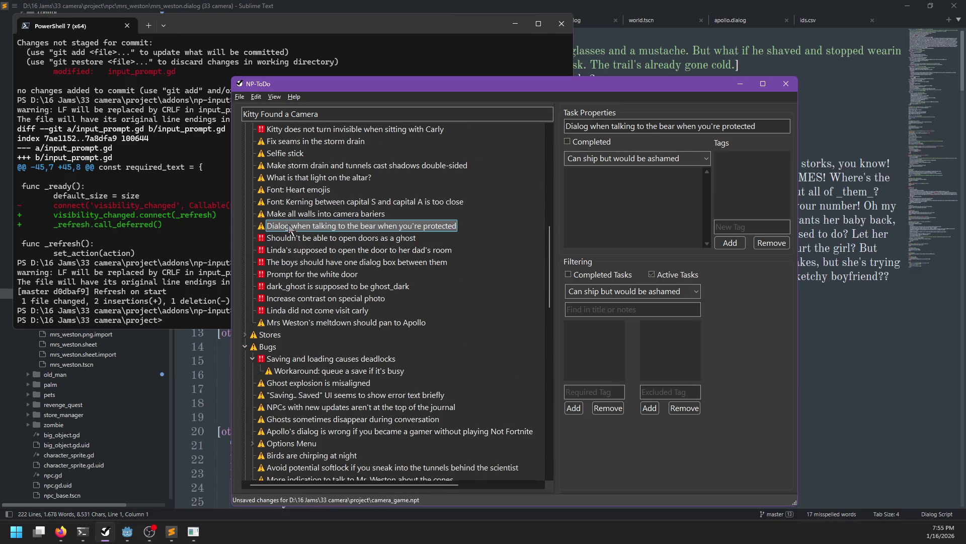
scroll(348, 291, "down", 7)
left_click(303, 286)
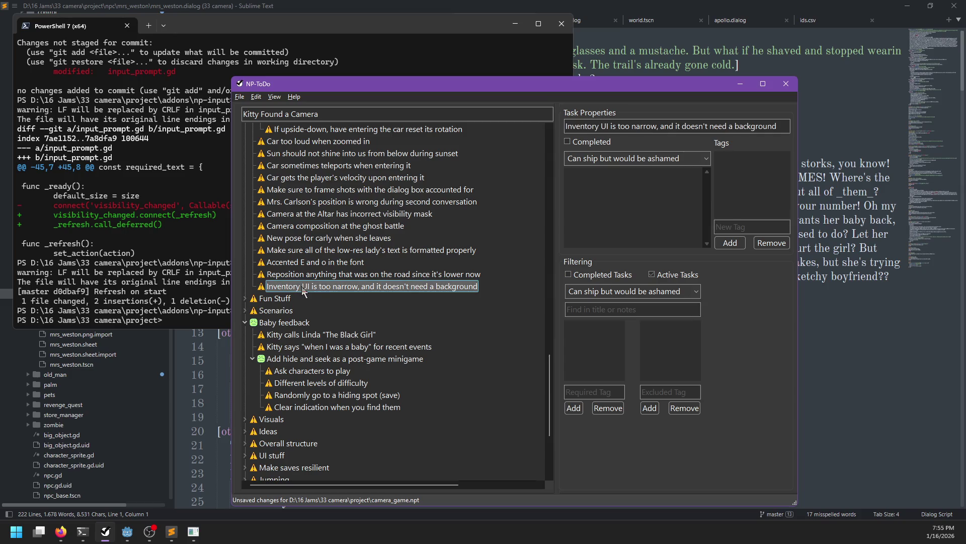
left_click(311, 275)
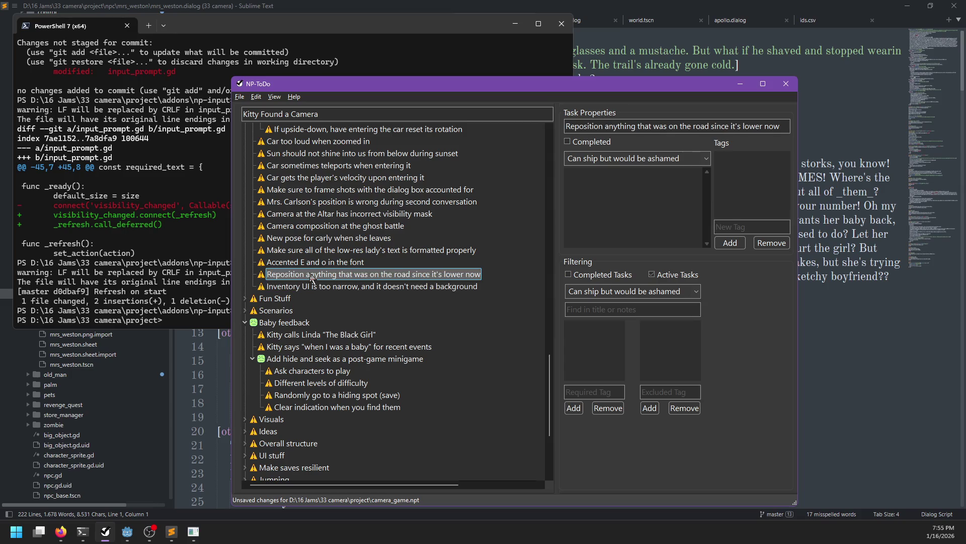
Change the low-res lady's text formatting task's priority to Won't ship
left_click(316, 250)
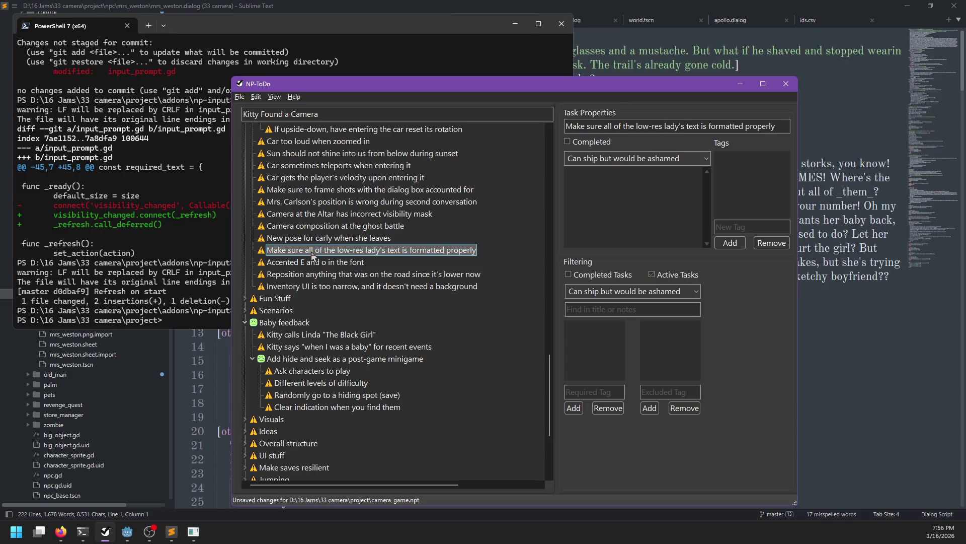
right_click(312, 256)
mouse_move(351, 263)
left_click(403, 262)
left_click(301, 265)
right_click(301, 264)
Review the carly pose, accented E and o, reposition and Inventory UI tasks
left_click(289, 240)
left_click(296, 265)
left_click(310, 239)
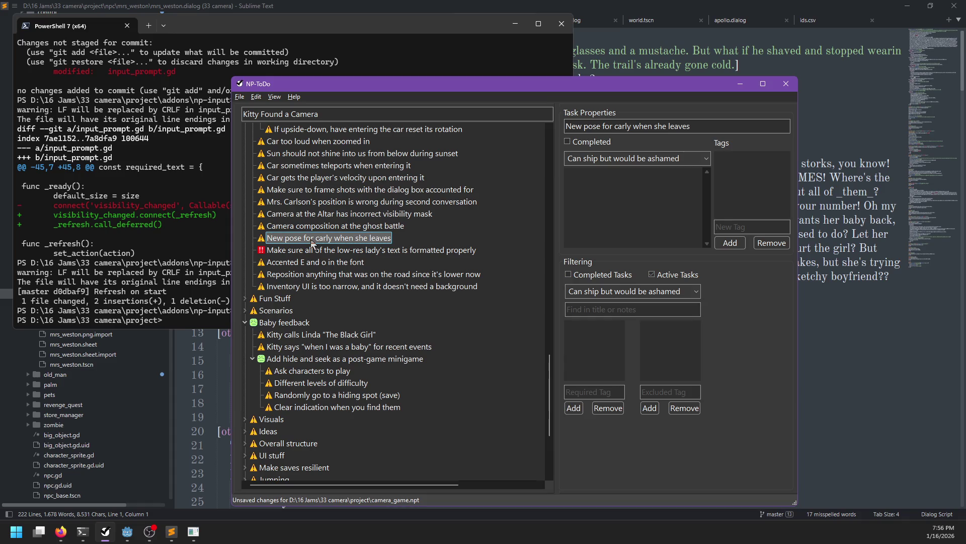
left_click(313, 274)
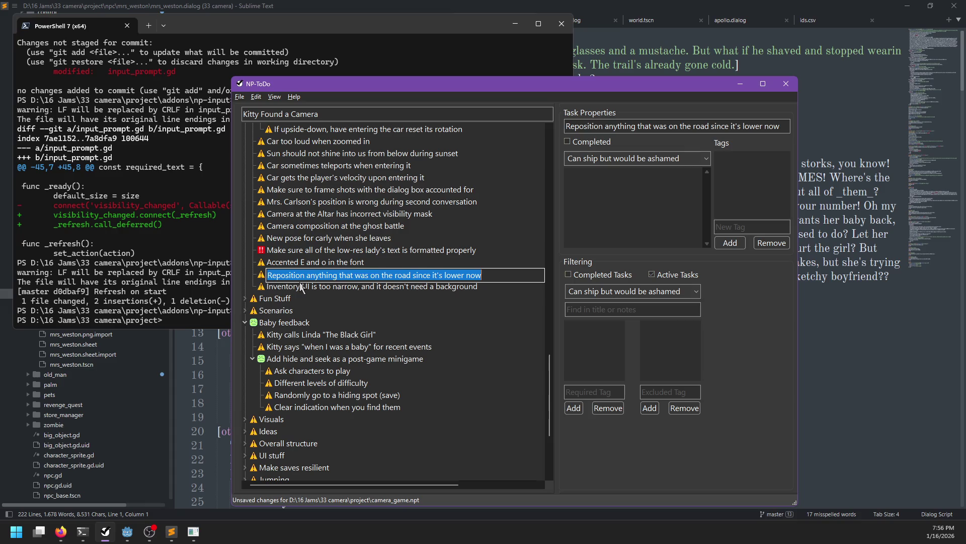
left_click(304, 287)
scroll(304, 292, "up", 20)
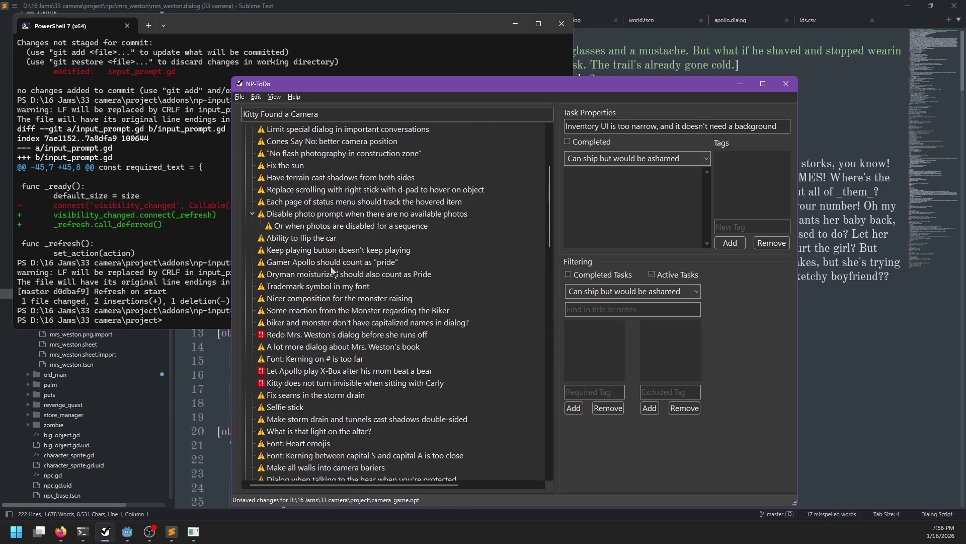
Filter the task list back to Won't ship, then bring up old_man.dialog in Sublime Text
left_click(632, 291)
left_click(642, 312)
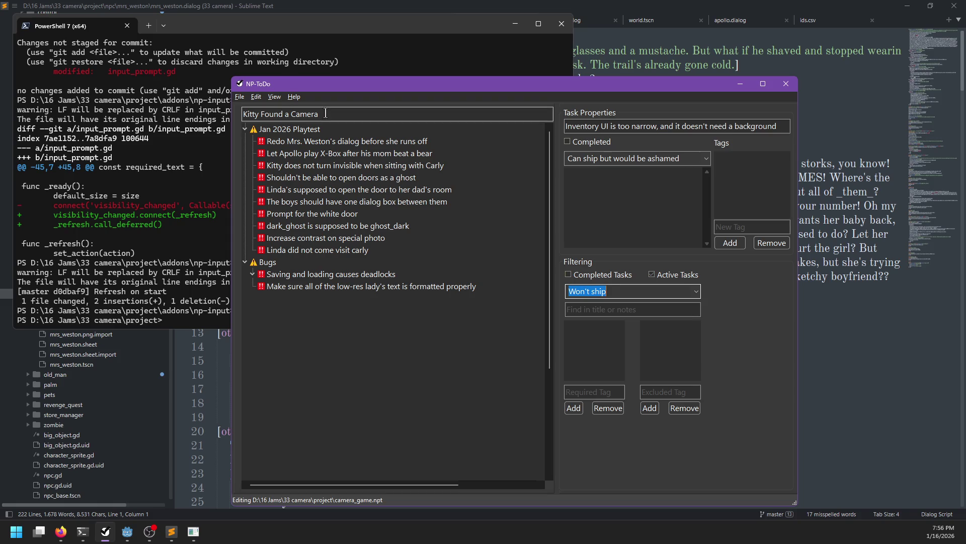
left_click(297, 154)
left_click(653, 53)
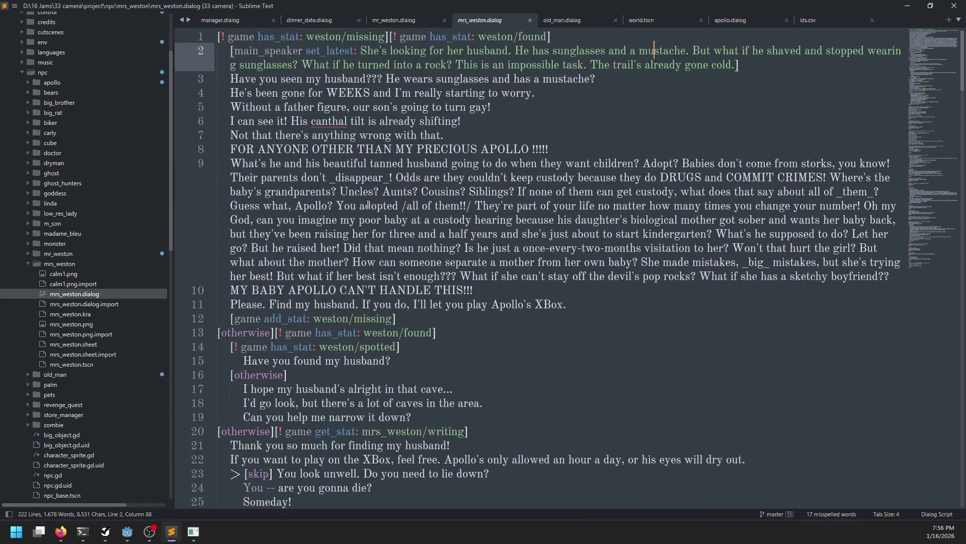
left_click(579, 21)
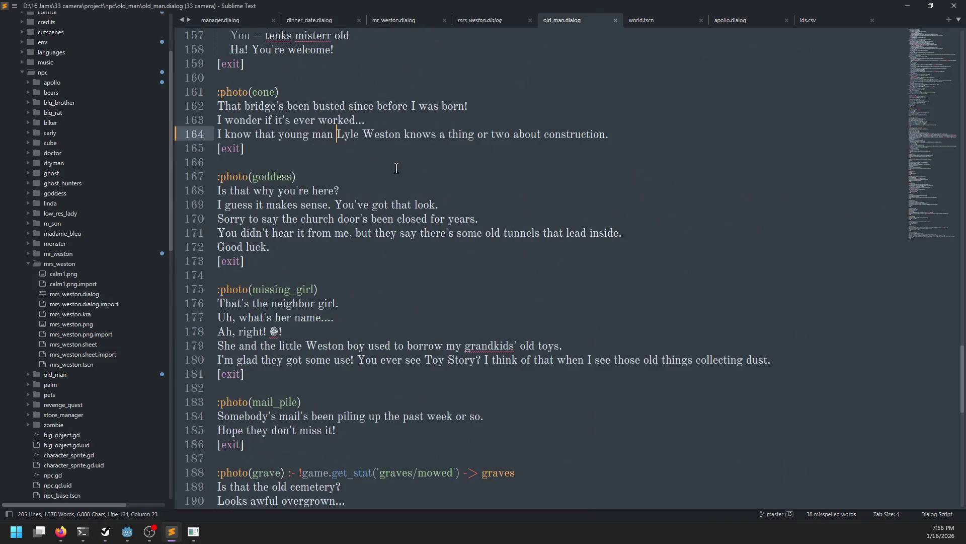
Add an indented :gaming label after line 30 of apollo.dialog and save
scroll(397, 152, "up", 15)
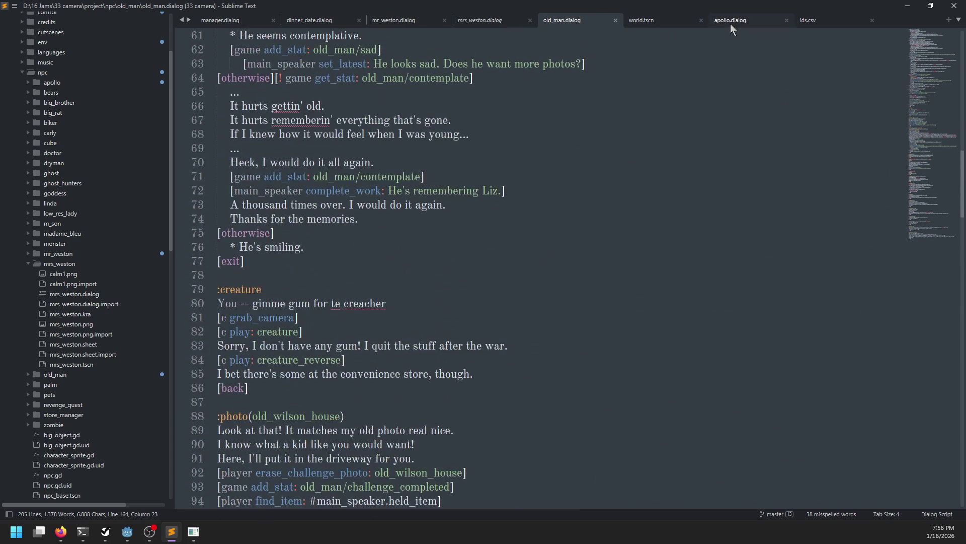
left_click(730, 20)
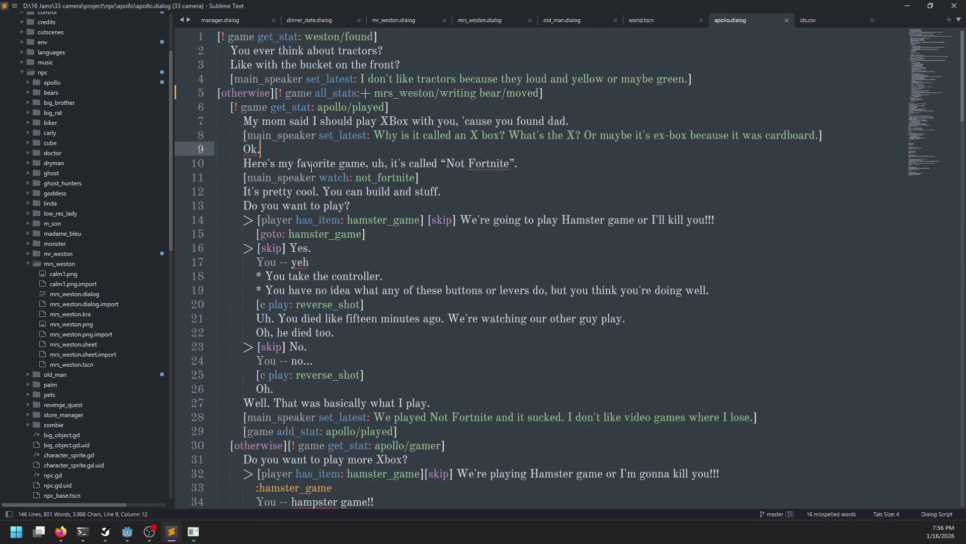
mouse_move(231, 106)
left_mouse_down()
mouse_move(529, 290)
mouse_move(352, 291)
mouse_move(465, 290)
left_mouse_up()
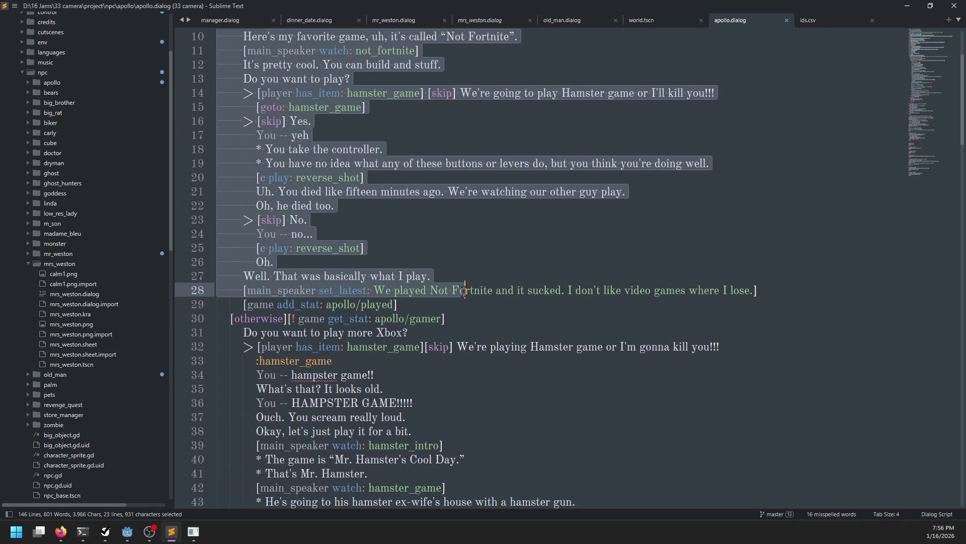
left_click(480, 318)
scroll(479, 232, "down", 2)
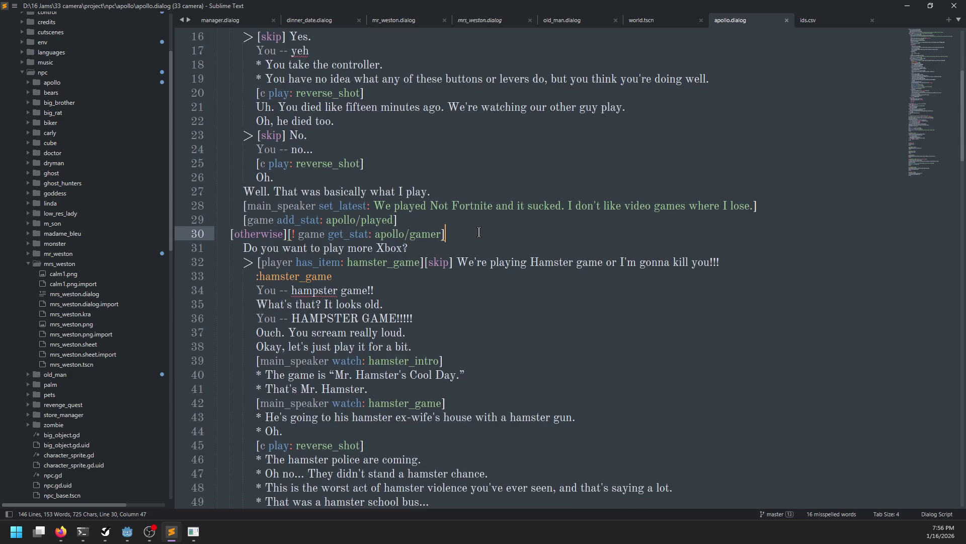
key("Return")
key("Tab")
type("gamin")
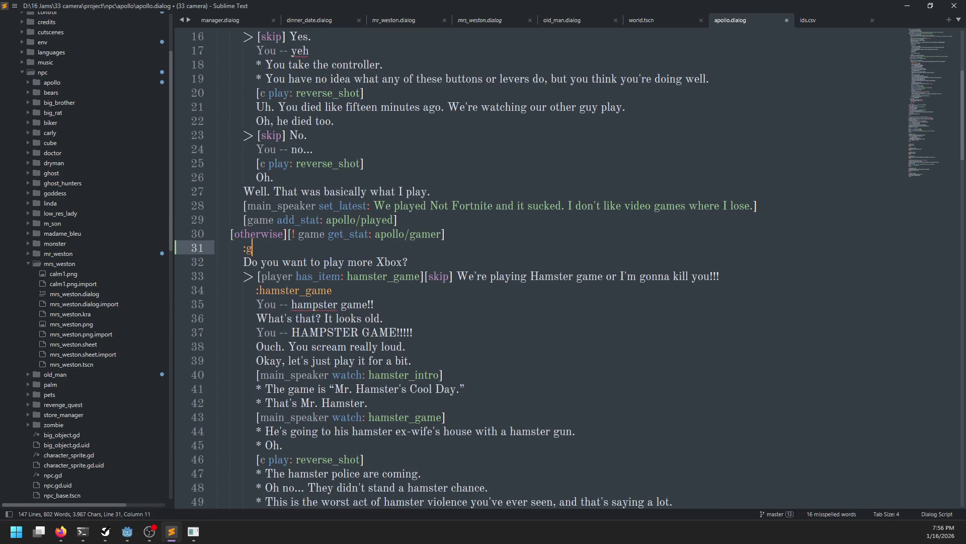
type("g")
key("ctrl+s")
Copy the apollo/gamer condition below line 83 with a [goto: gaming] line, and save
scroll(378, 190, "down", 3)
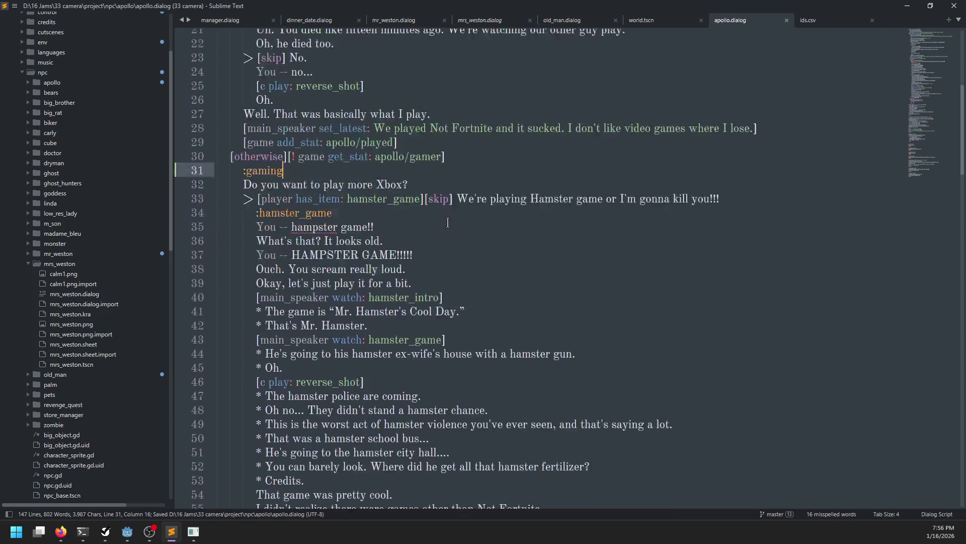
left_click_drag(286, 108, 491, 107)
key("ctrl+c")
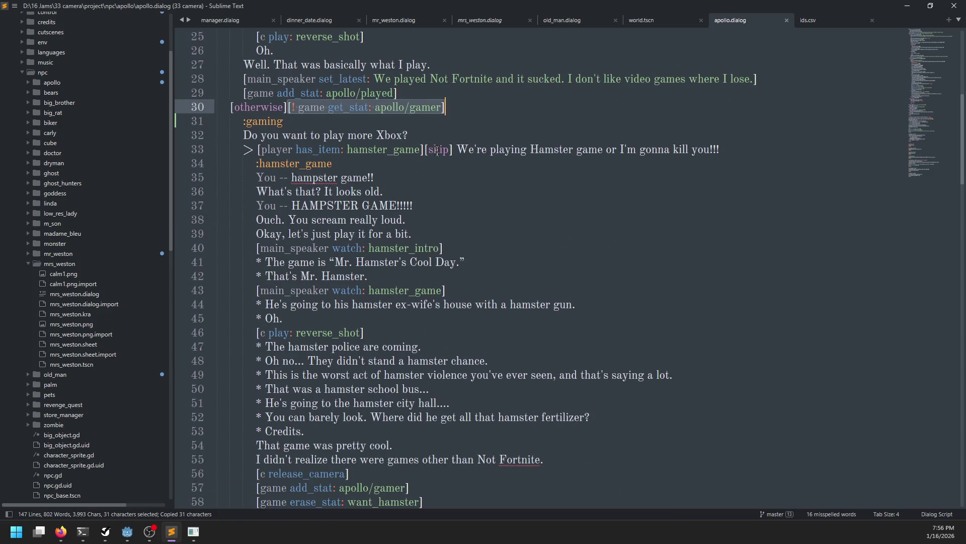
scroll(400, 179, "down", 7)
scroll(399, 178, "down", 5)
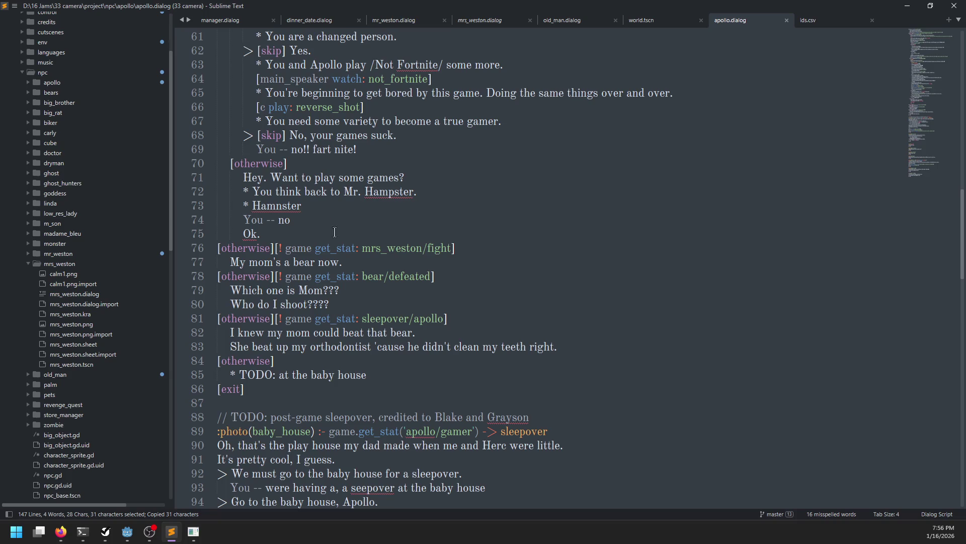
scroll(332, 227, "down", 1)
scroll(515, 256, "down", 1)
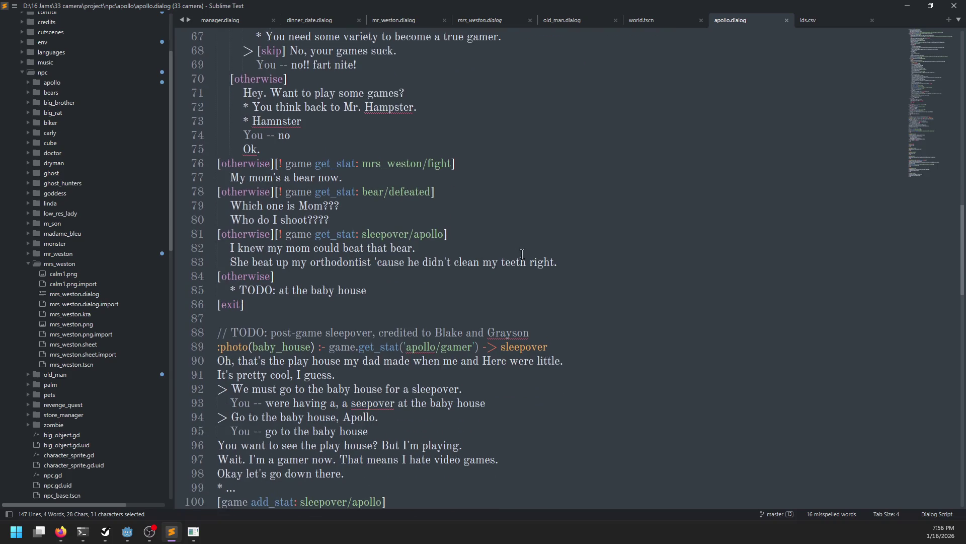
left_click(585, 263)
key("Return")
key("ctrl+v")
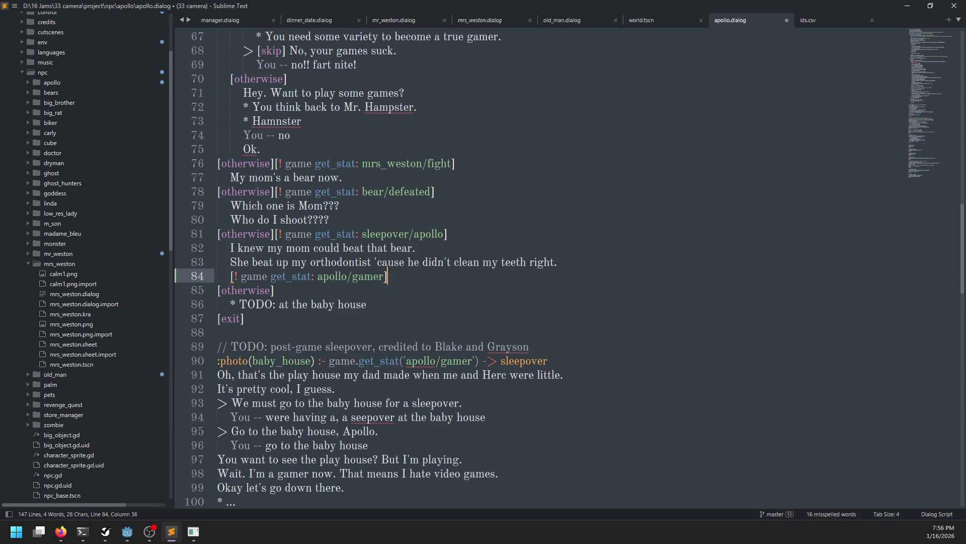
key("Return")
type("[goto: gaming]")
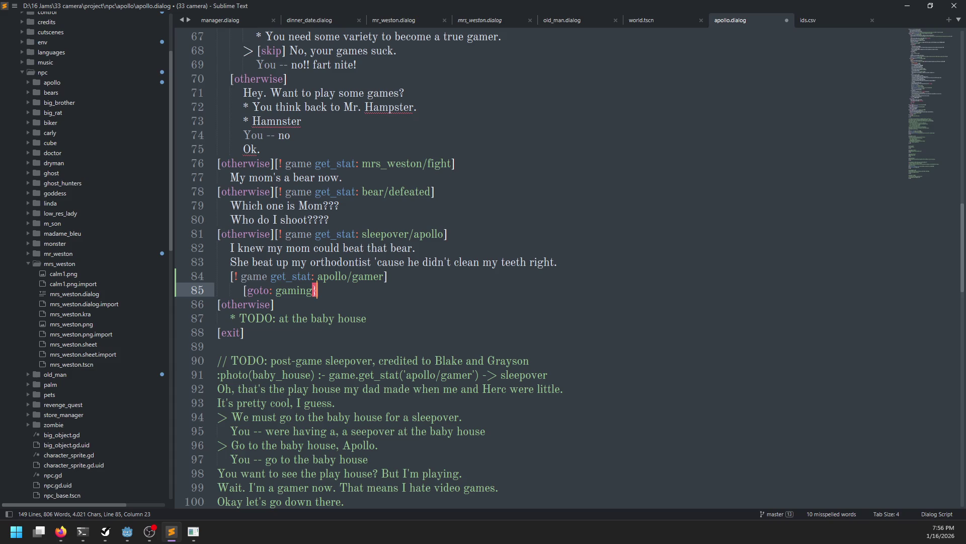
key("ctrl+s")
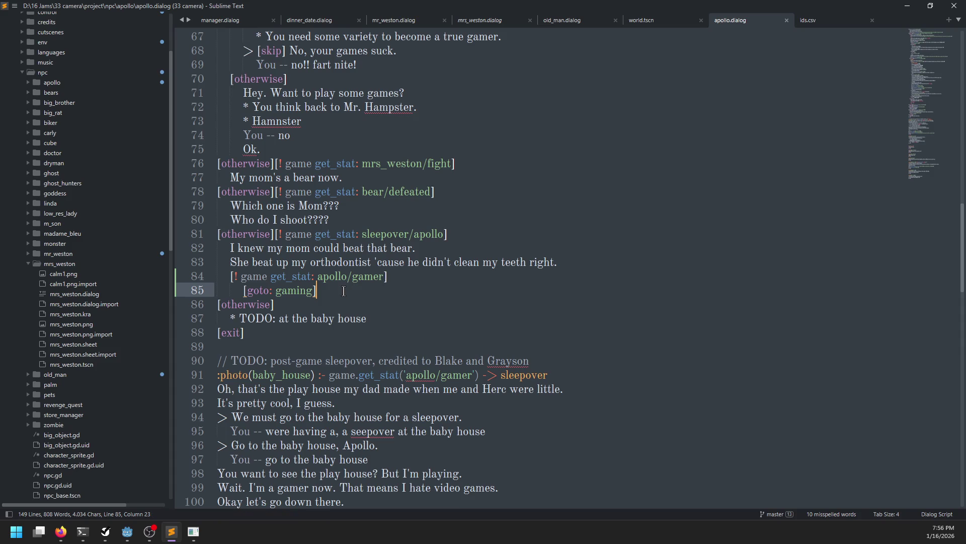
Move the new apollo/gamer branch below the TODO line
key("Down")
key("Home")
key("shift+Up")
key("shift+Up")
key("ctrl+x")
key("Down")
key("Down")
key("ctrl+v")
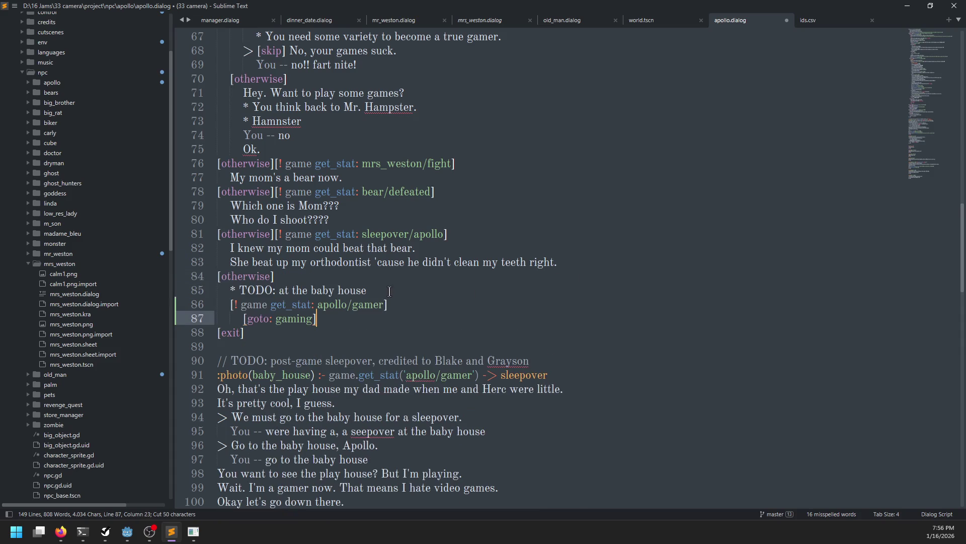
key("Home")
key("shift+Up")
key("shift+Home")
scroll(353, 300, "up", 15)
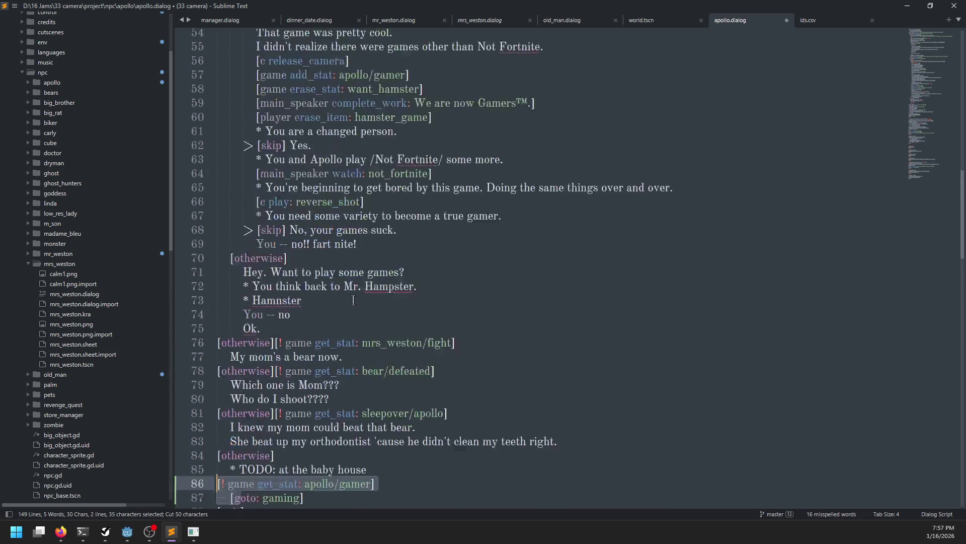
scroll(353, 300, "up", 1)
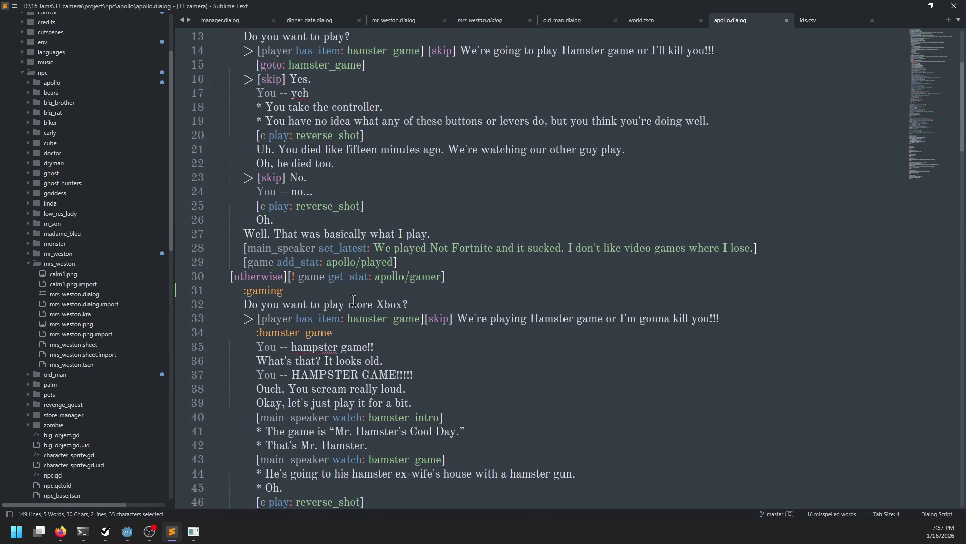
Cut the whole apollo/played Xbox conversation and replace it with "Hi."
scroll(354, 300, "up", 4)
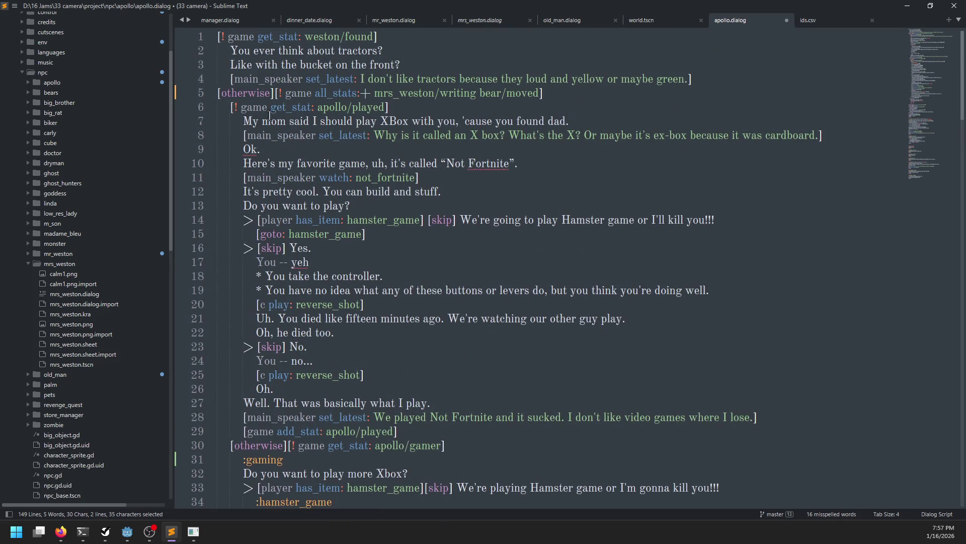
left_click_drag(241, 108, 402, 110)
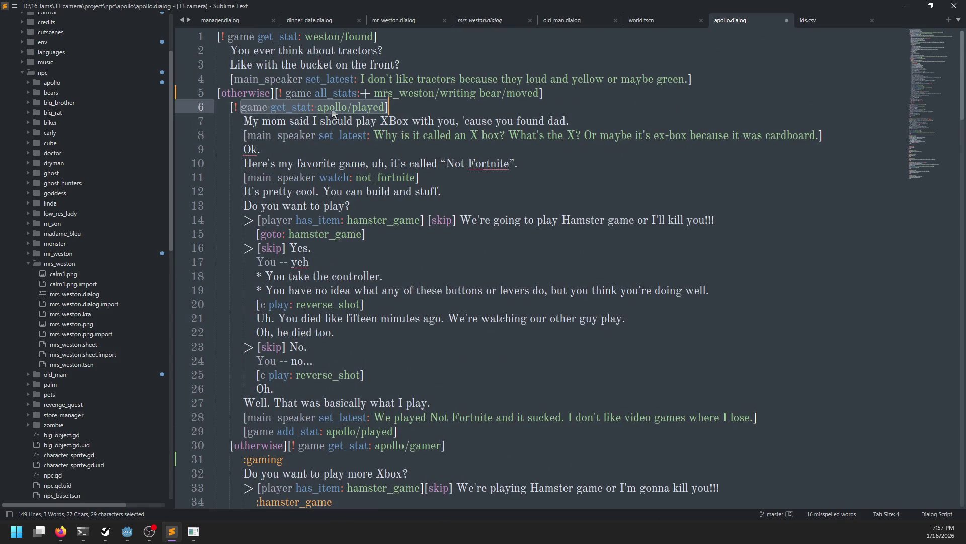
left_click(276, 108)
mouse_move(227, 107)
left_mouse_down()
mouse_move(314, 262)
mouse_move(429, 259)
mouse_move(454, 277)
left_mouse_up()
scroll(314, 262, "down", 5)
scroll(442, 268, "down", 9)
left_click_drag(489, 331, 468, 404)
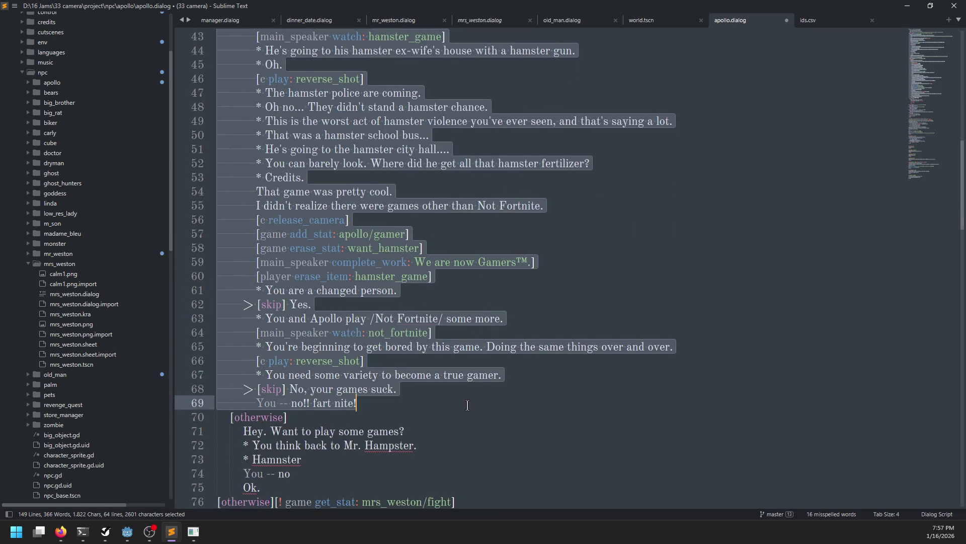
scroll(466, 407, "down", 2)
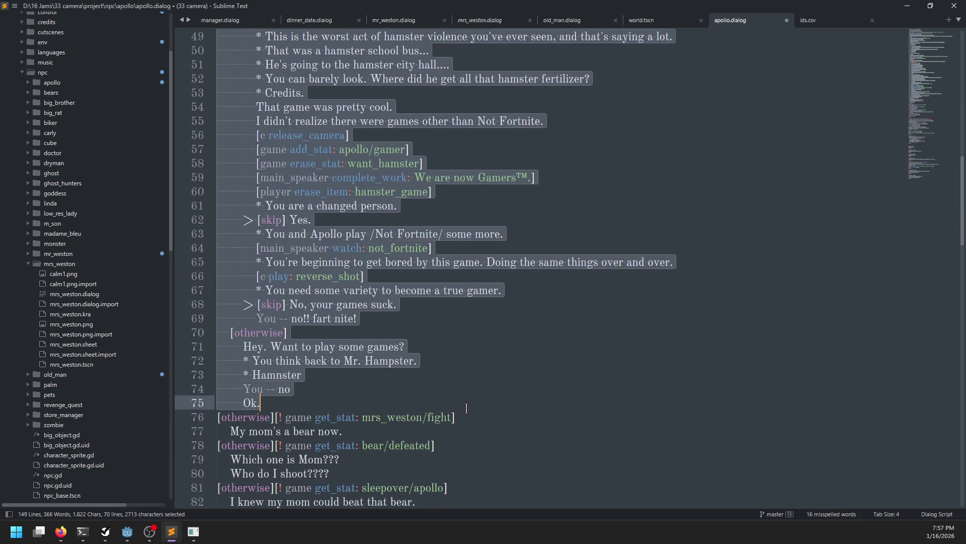
scroll(467, 403, "up", 16)
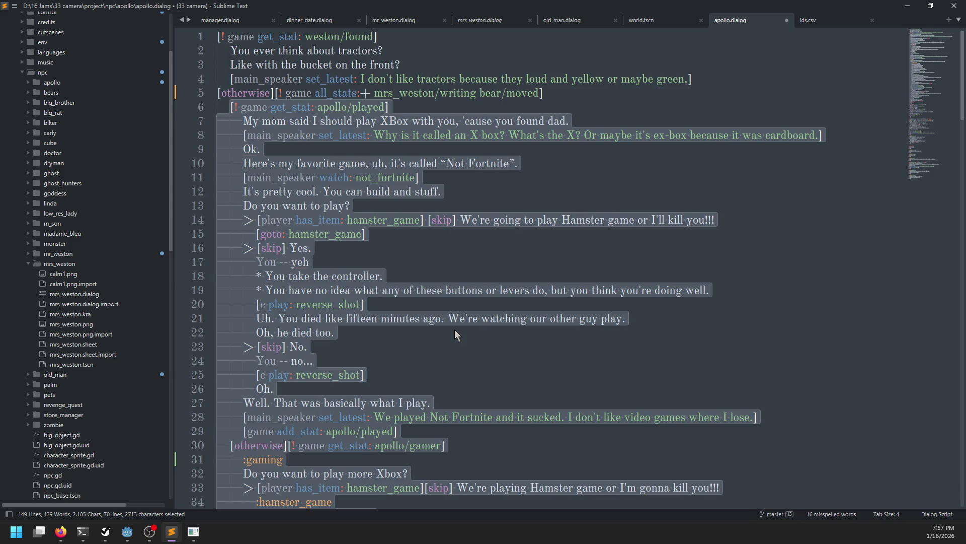
key("ctrl+x")
type("Hi.")
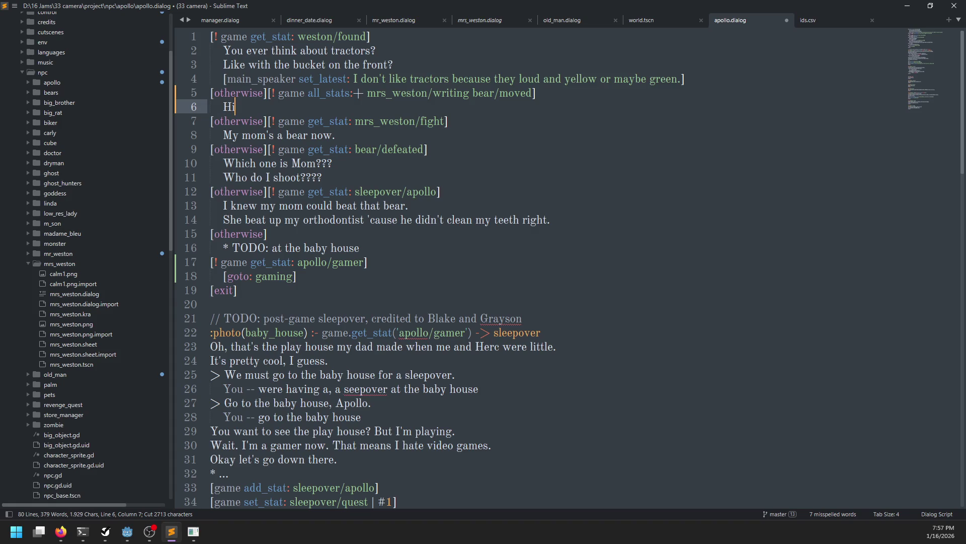
Paste the conversation over the apollo/gamer goto lines, unindent it, and add [exit] after the TODO line
mouse_move(333, 281)
left_mouse_down()
mouse_move(216, 263)
mouse_move(251, 263)
left_mouse_up()
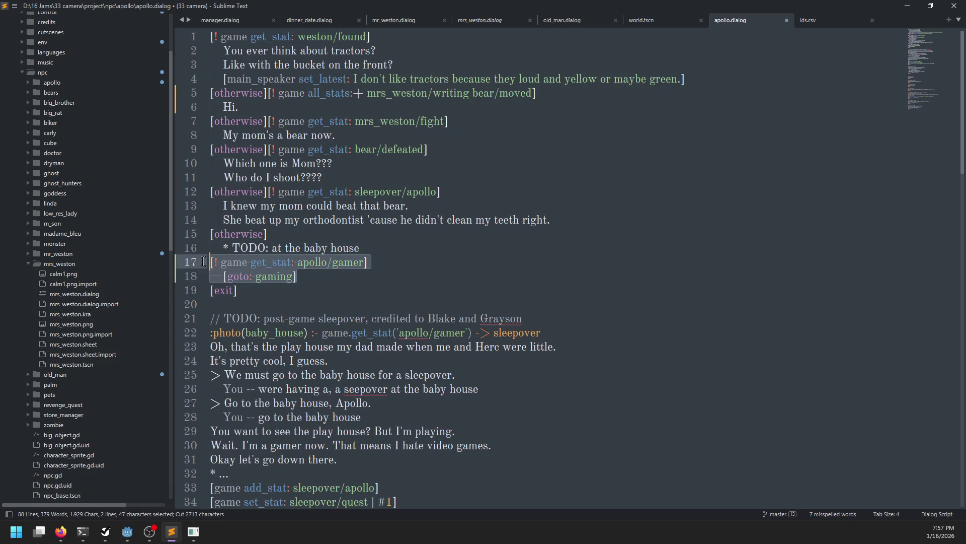
key("ctrl+v")
scroll(271, 321, "down", 4)
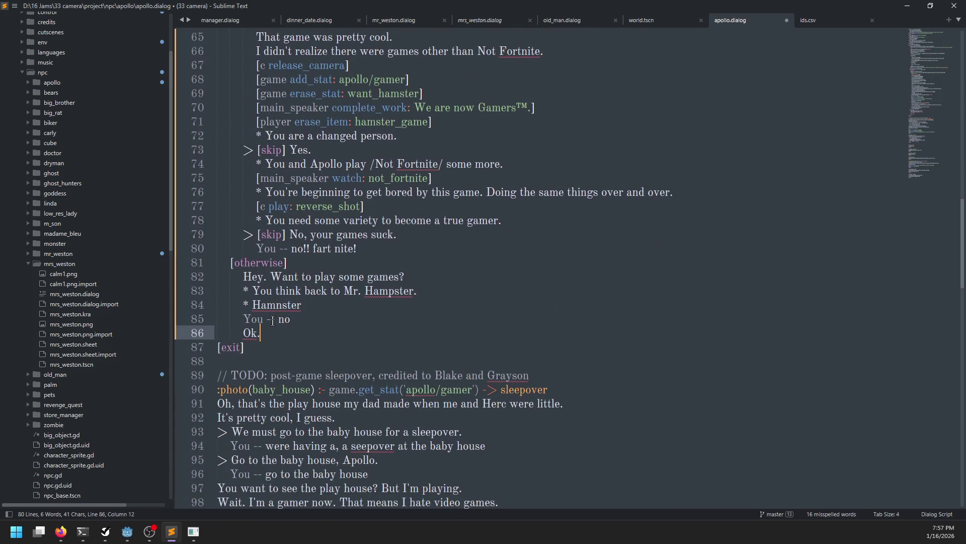
scroll(252, 352, "up", 20)
mouse_move(272, 331)
left_mouse_down()
mouse_move(251, 392)
mouse_move(236, 242)
mouse_move(233, 280)
left_mouse_up()
key("shift+Tab")
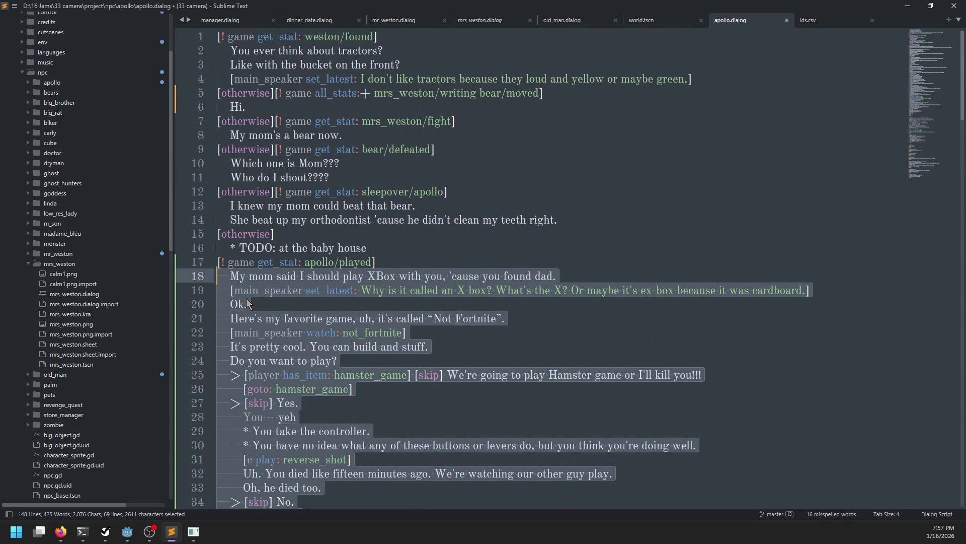
left_click(394, 246)
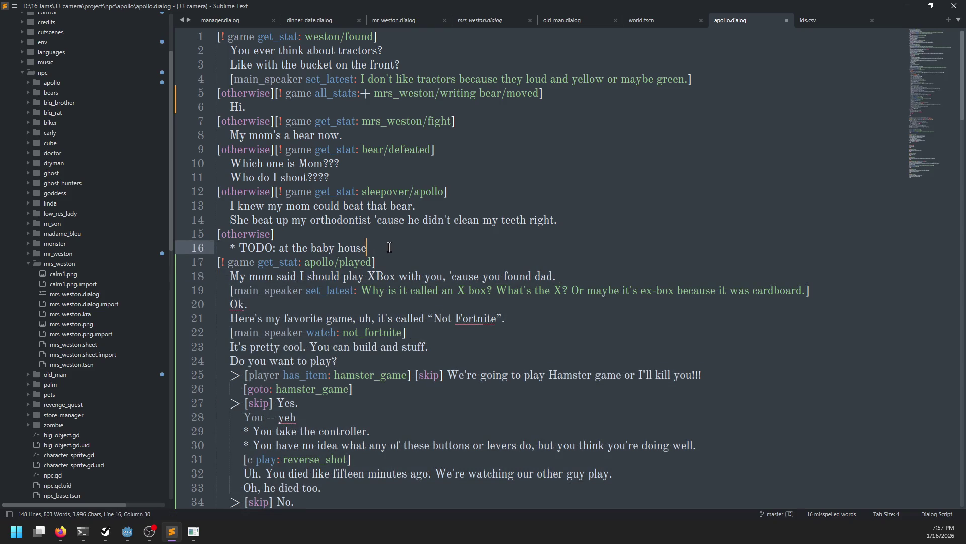
key("Return")
type("[exit]")
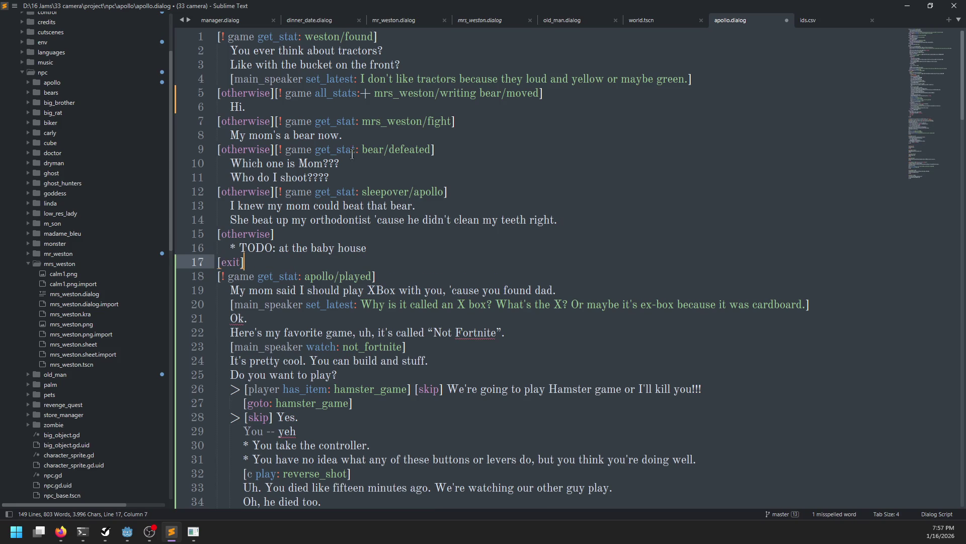
Replace the 'Hi.' placeholder line with [goto: gaming]
left_click(389, 134)
left_click(307, 106)
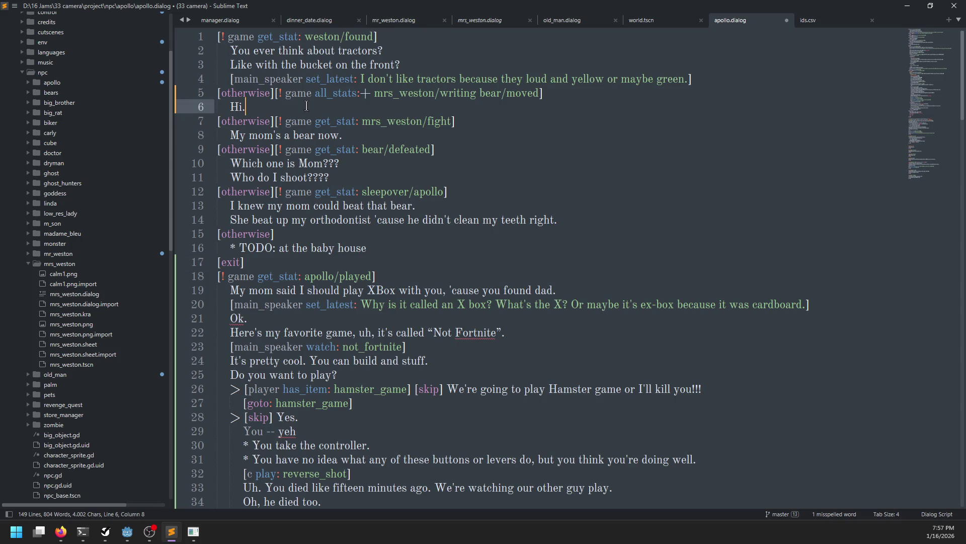
key("BackSpace")
key("BackSpace")
key("BackSpace")
type("[goto: gami")
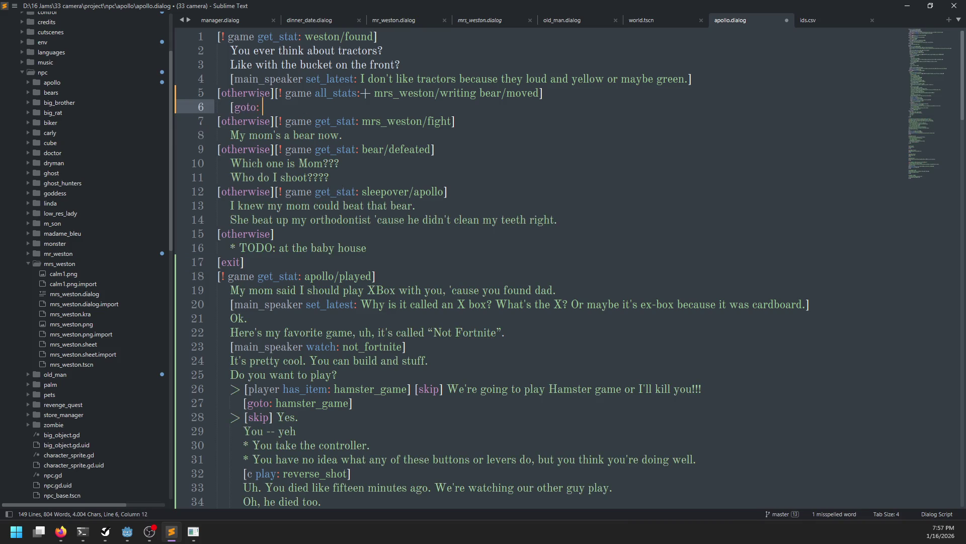
type("ng]")
Add a :gaming label after [exit], with a blank line above it, and save
left_click(260, 265)
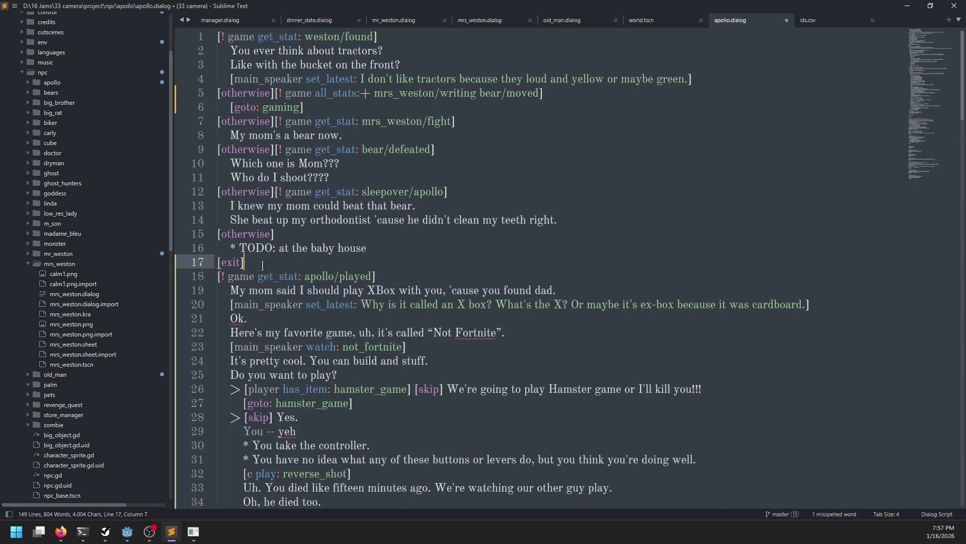
key("Return")
type(":gaming")
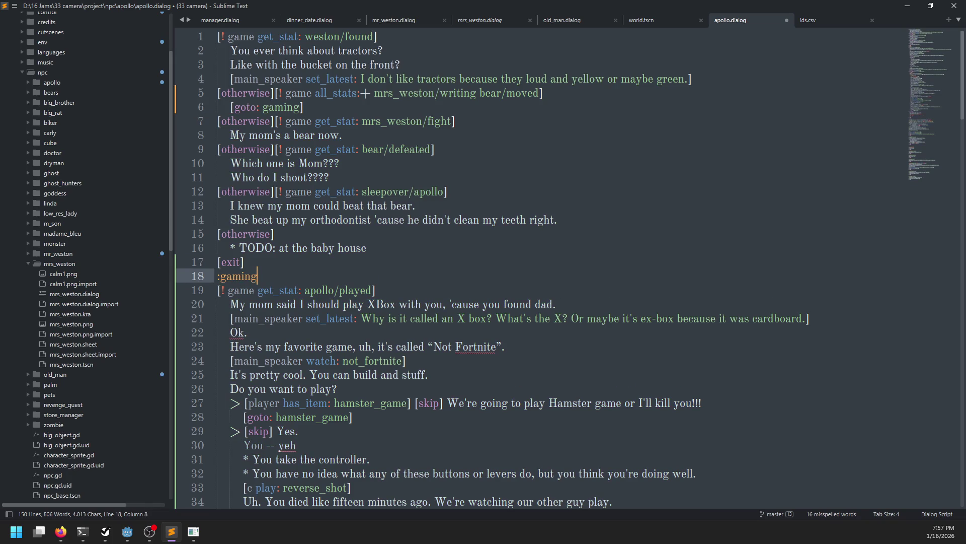
key("ctrl+shift+Return")
key("ctrl+s")
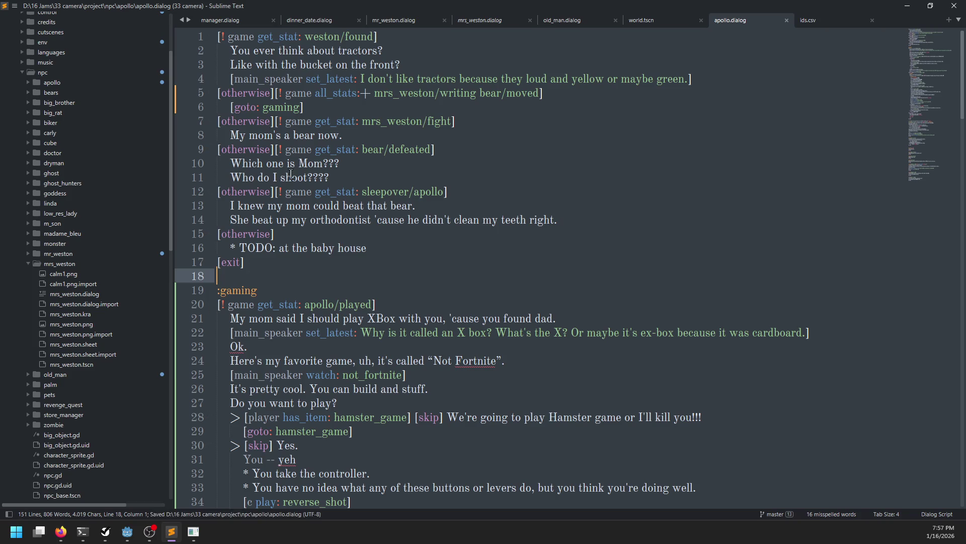
Make the sleepover branch jump with [goto: gaming] after the orthodontist line, and save
left_click(599, 215)
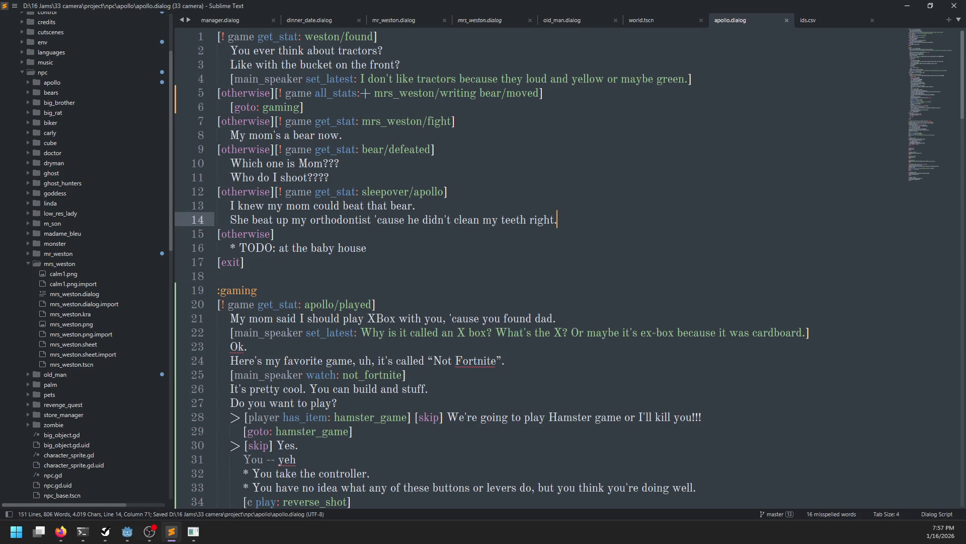
key("Return")
type(":gaming")
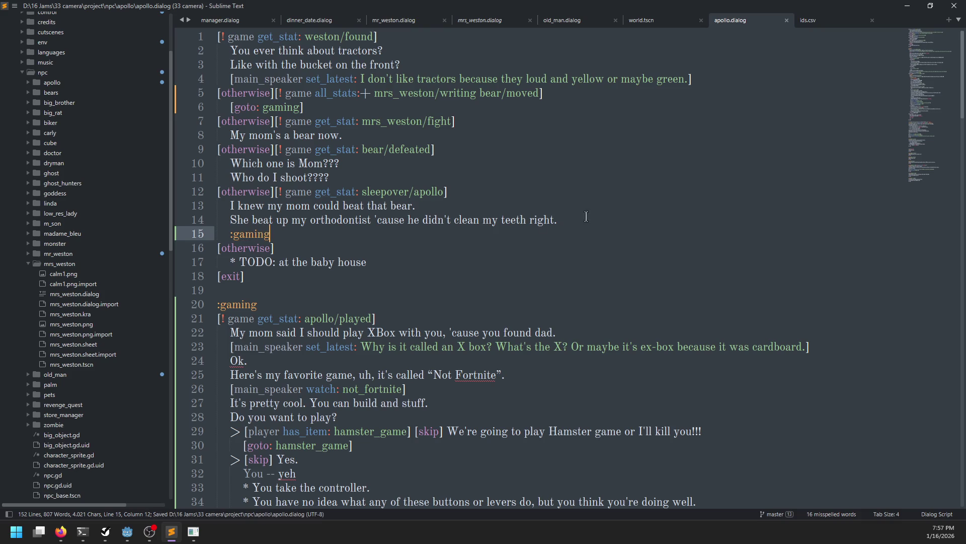
key("ctrl+BackSpace")
key("BackSpace")
type("[goto: gami")
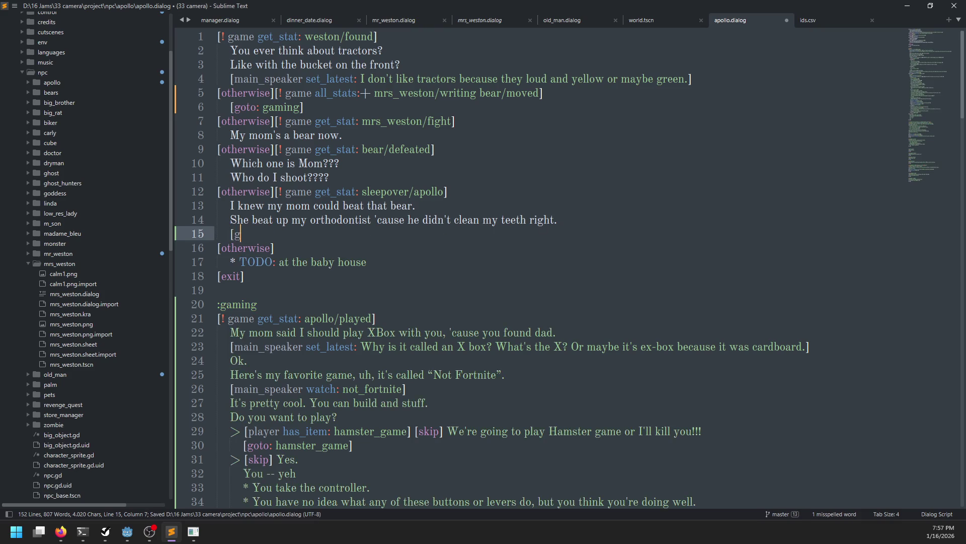
type("ng]")
key("ctrl+s")
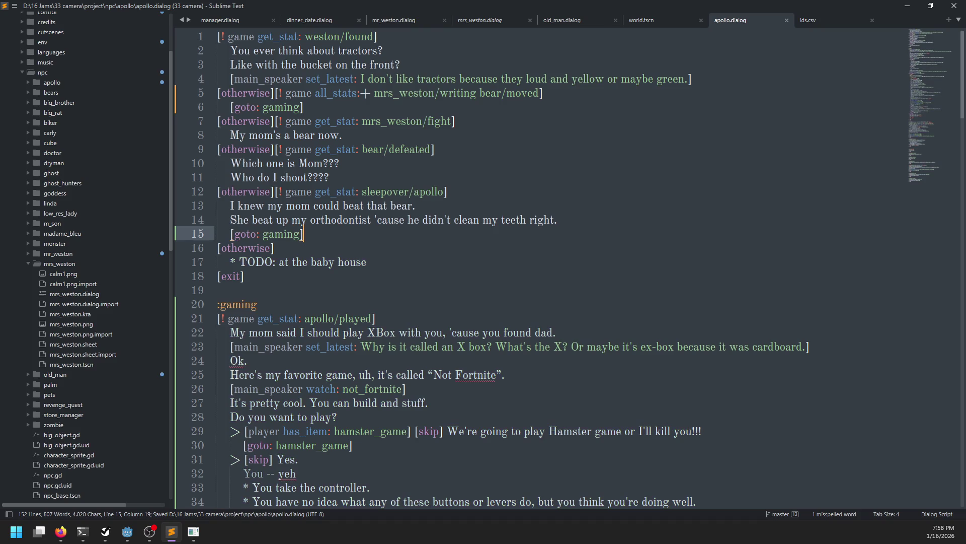
Cut 'Hey.' from the games question and save
scroll(391, 227, "down", 6)
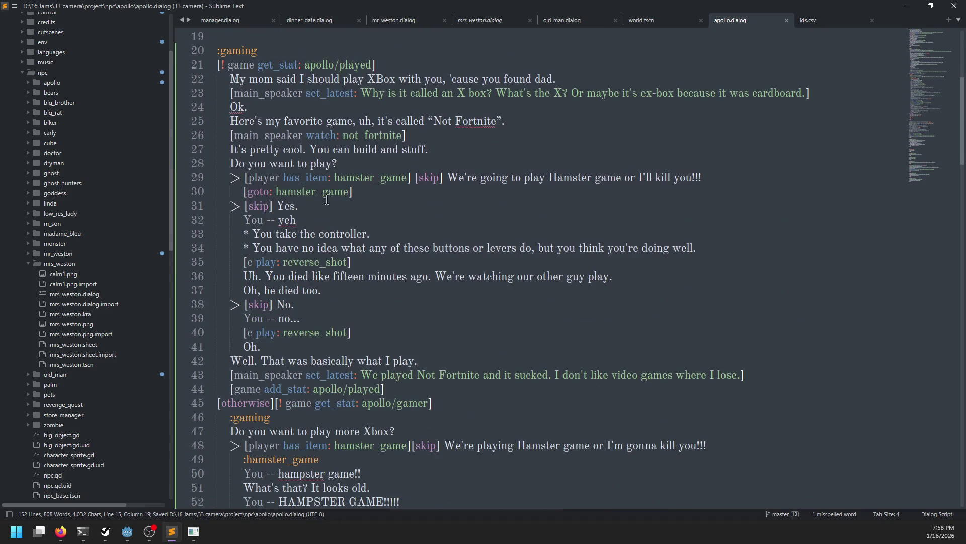
scroll(337, 196, "down", 6)
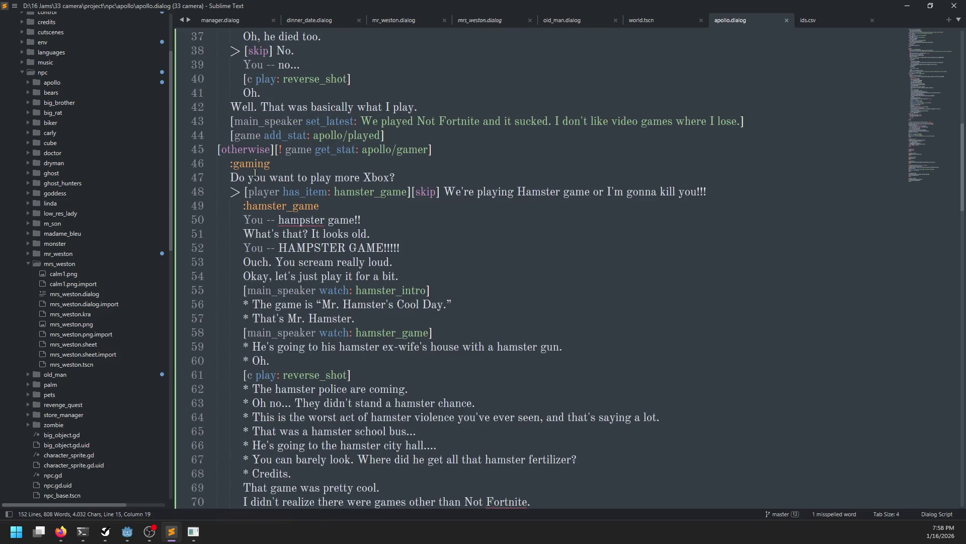
scroll(243, 170, "down", 6)
scroll(243, 169, "down", 7)
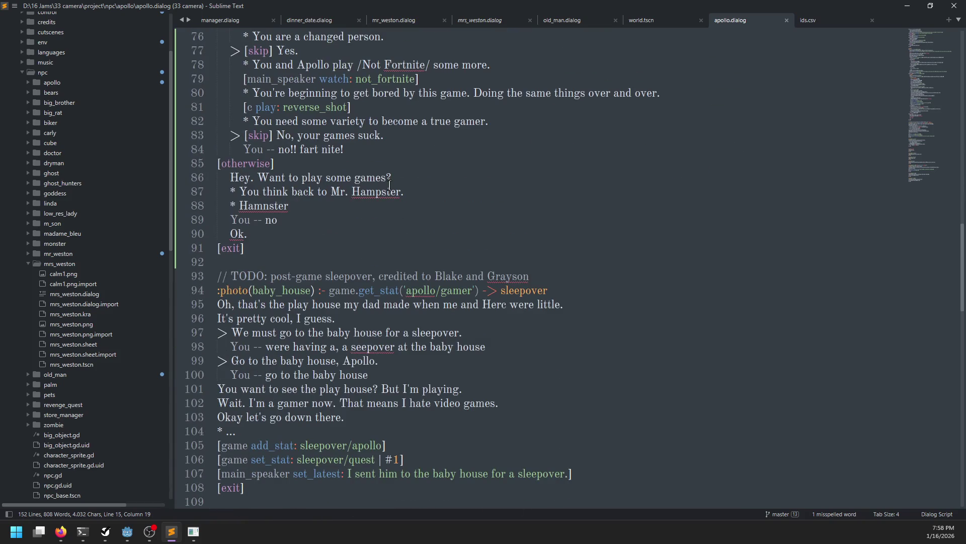
left_click_drag(258, 178, 228, 177)
key("ctrl+x")
scroll(356, 199, "up", 1)
scroll(356, 199, "up", 2)
key("ctrl+s")
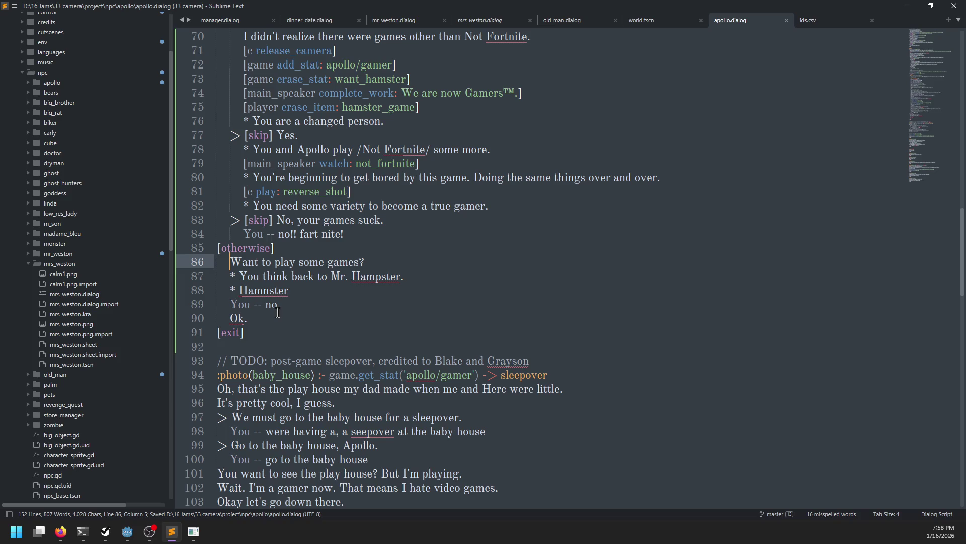
Delete the leftover old :gaming label and save
scroll(278, 313, "up", 15)
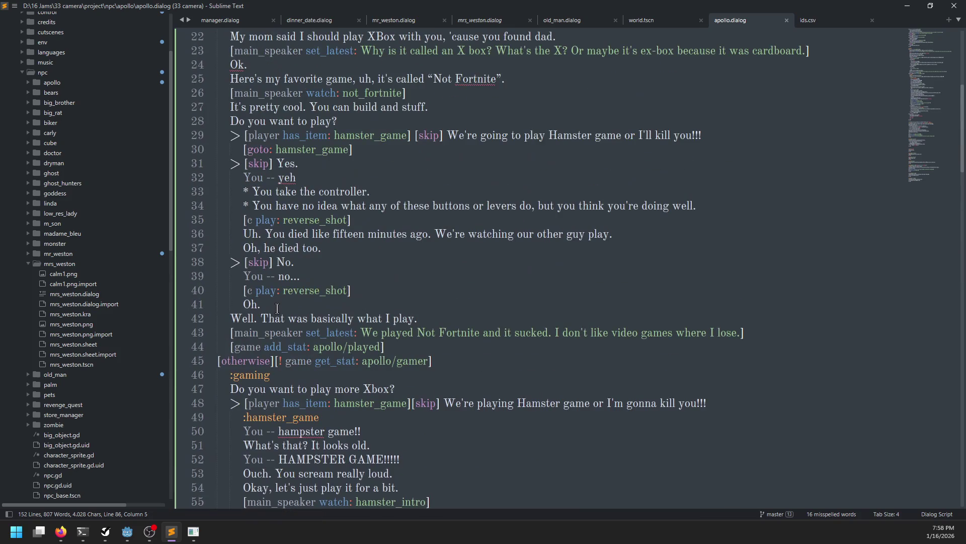
scroll(283, 305, "down", 14)
scroll(378, 290, "up", 17)
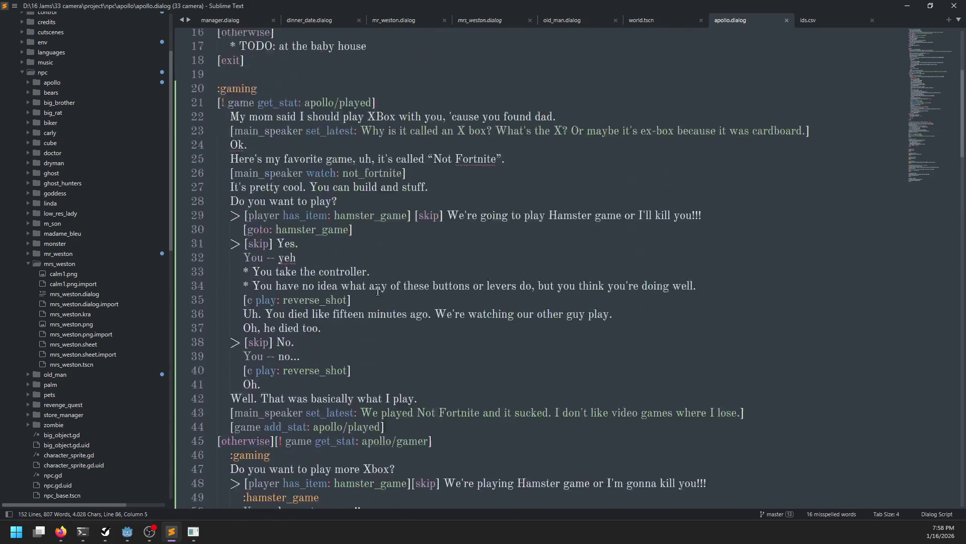
scroll(378, 291, "down", 5)
left_click(361, 288)
key("shift+Home")
key("BackSpace")
key("BackSpace")
key("BackSpace")
key("ctrl+s")
Highlight 'gaming' to check its uses, then select the branches from mrs_weston/fight down
scroll(198, 300, "up", 9)
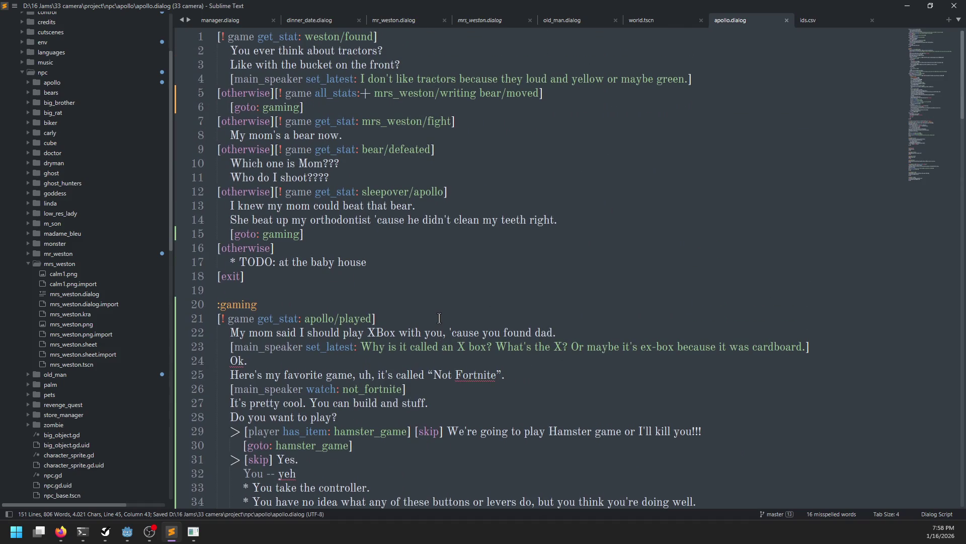
double_click(280, 111)
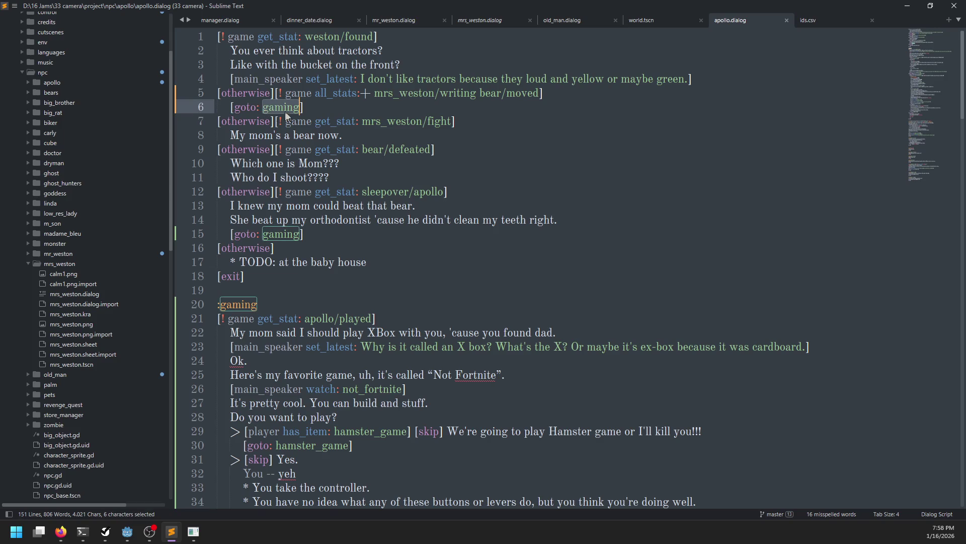
left_click(349, 117)
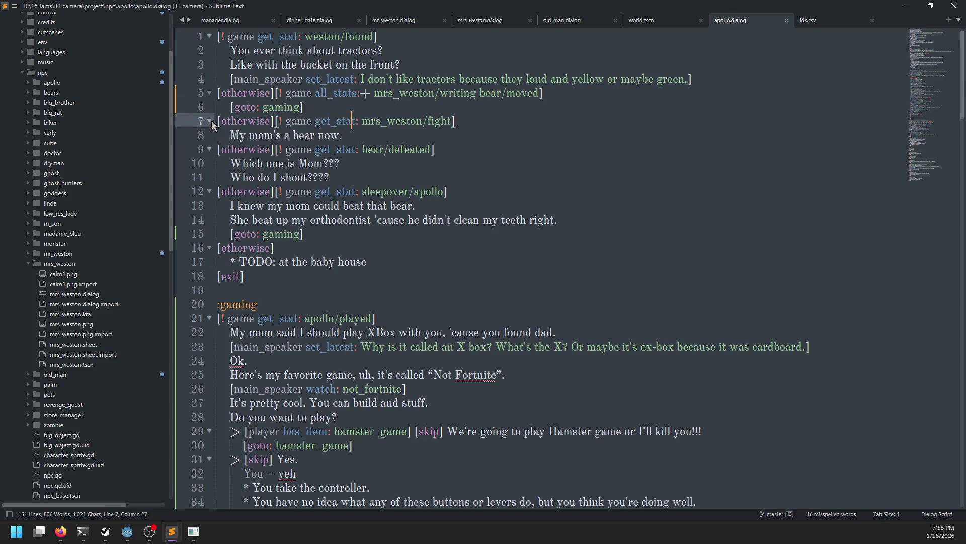
mouse_move(219, 121)
left_mouse_down()
mouse_move(347, 150)
mouse_move(407, 206)
left_mouse_up()
Add "I guess there's more important things than XBox now." below "My mom's a bear now." and save
left_click(375, 139)
key("Return")
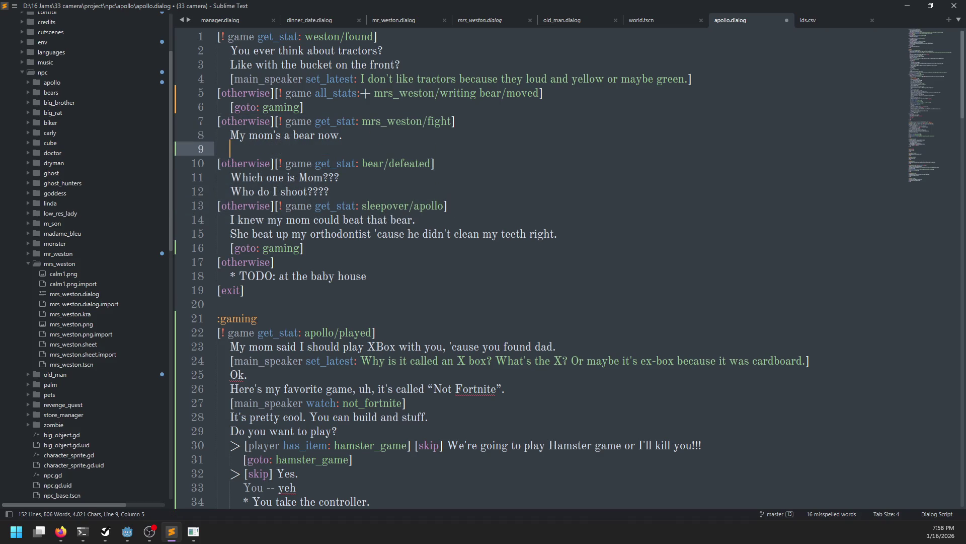
key("BackSpace")
key("BackSpace")
key("ctrl+Right")
key("ctrl+Right")
key("ctrl+Right")
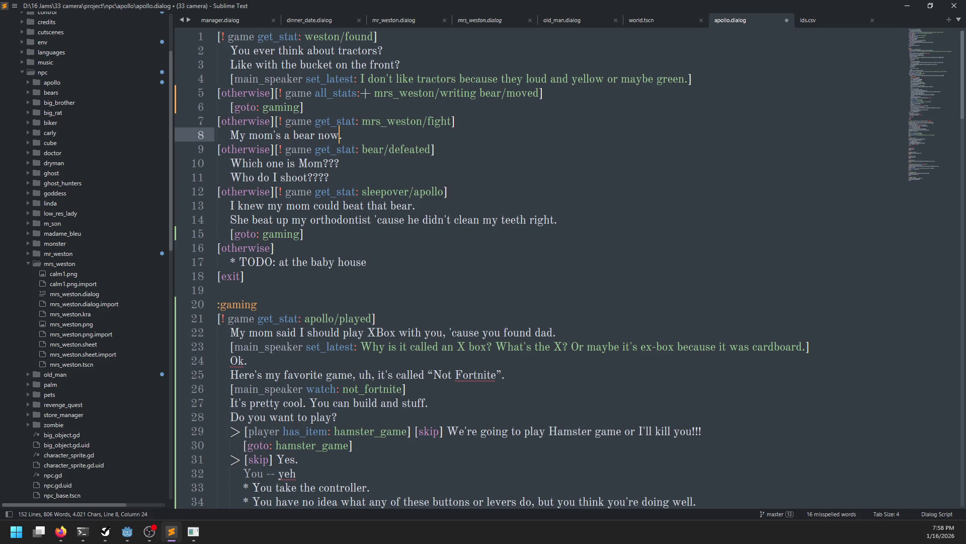
key("Return")
type("I guess there")
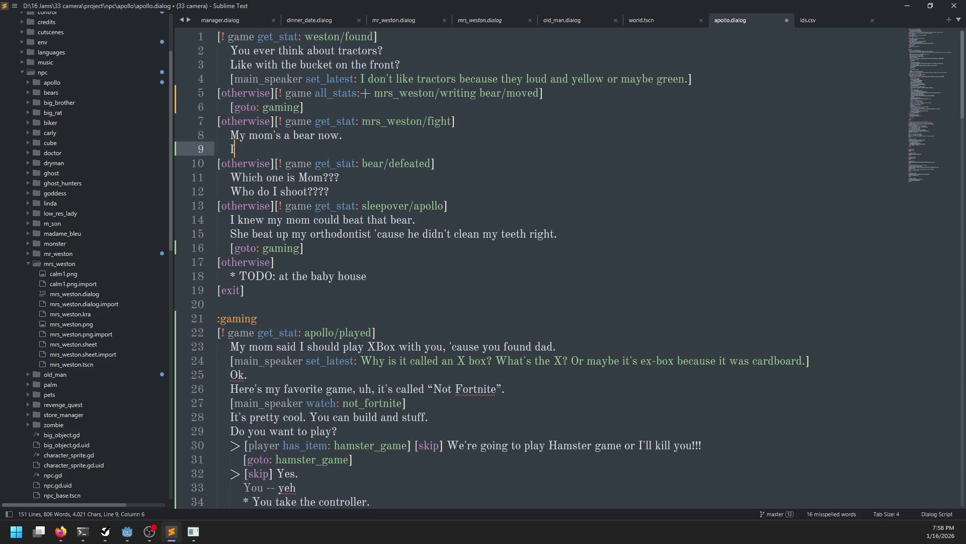
type("'s more importa")
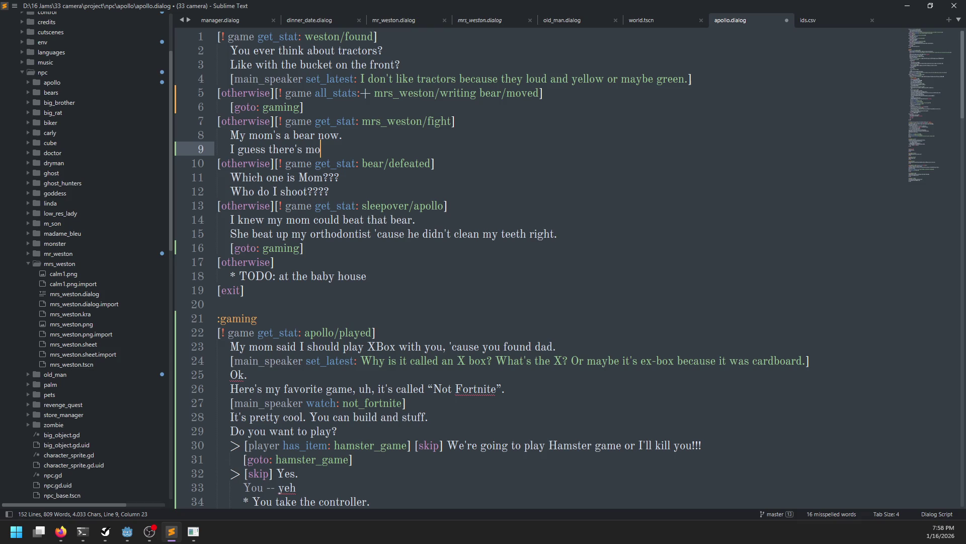
type("nt things than X")
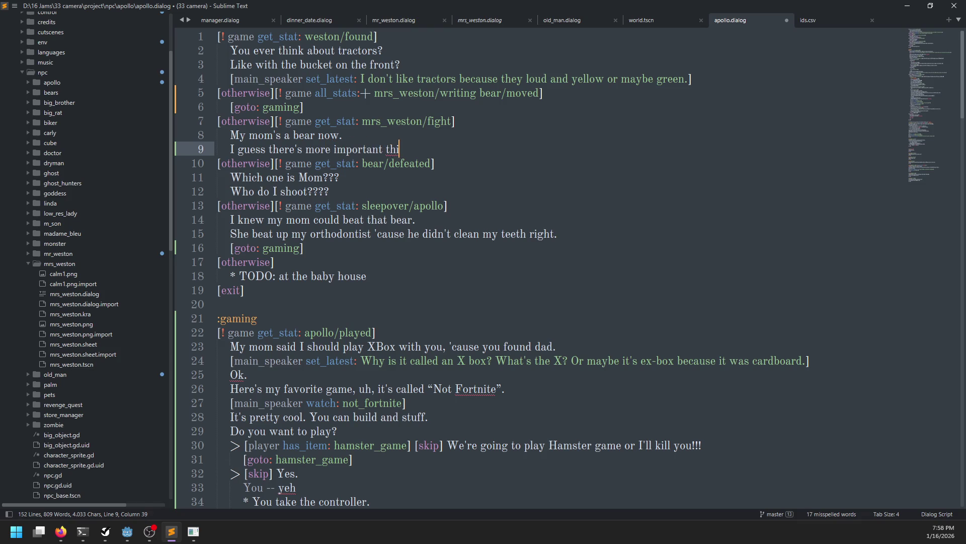
type("Box now.")
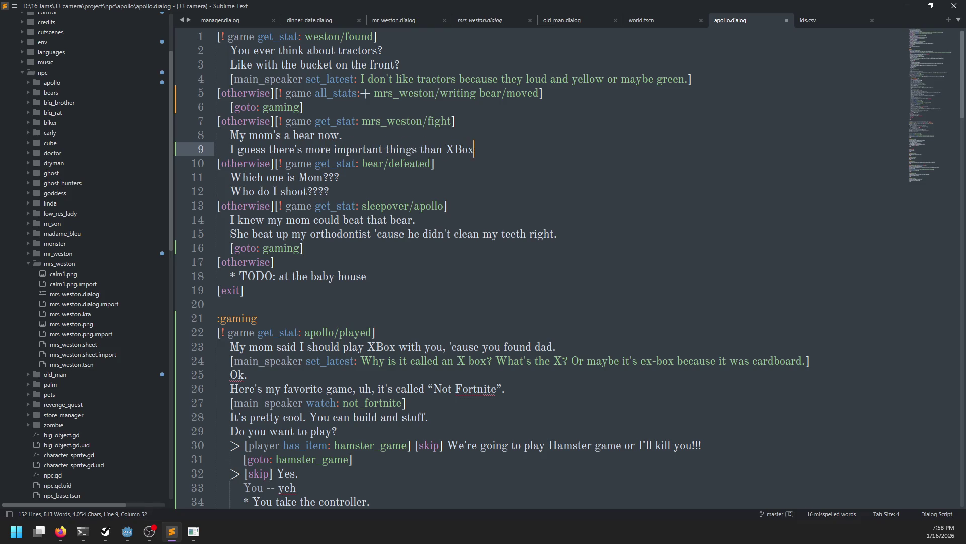
key("ctrl+s")
Copy the mrs_weston/fight stat name and select the start of 'Which one is Mom???'
key("ctrl+Left")
key("ctrl+Left")
key("ctrl+Left")
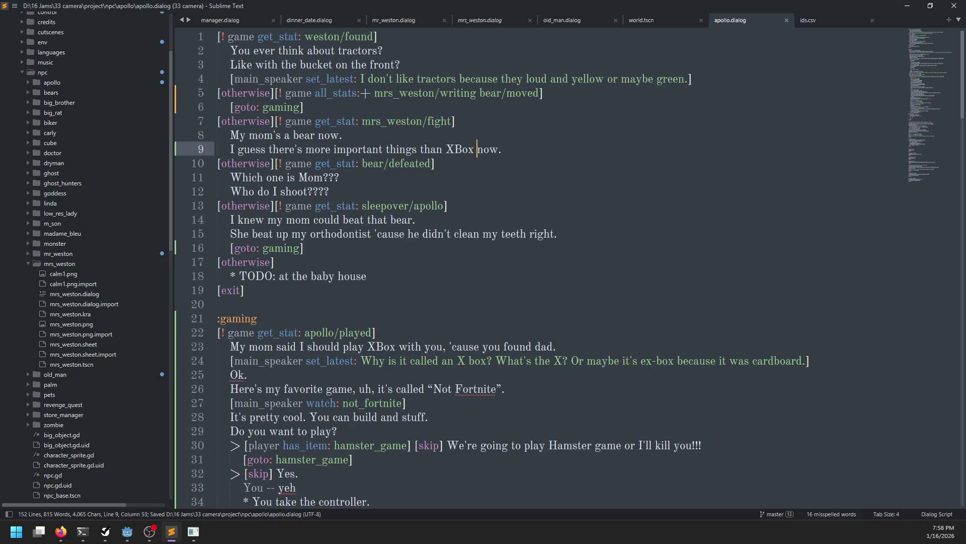
key("Down")
key("Down")
key("Down")
key("Home")
key("Left")
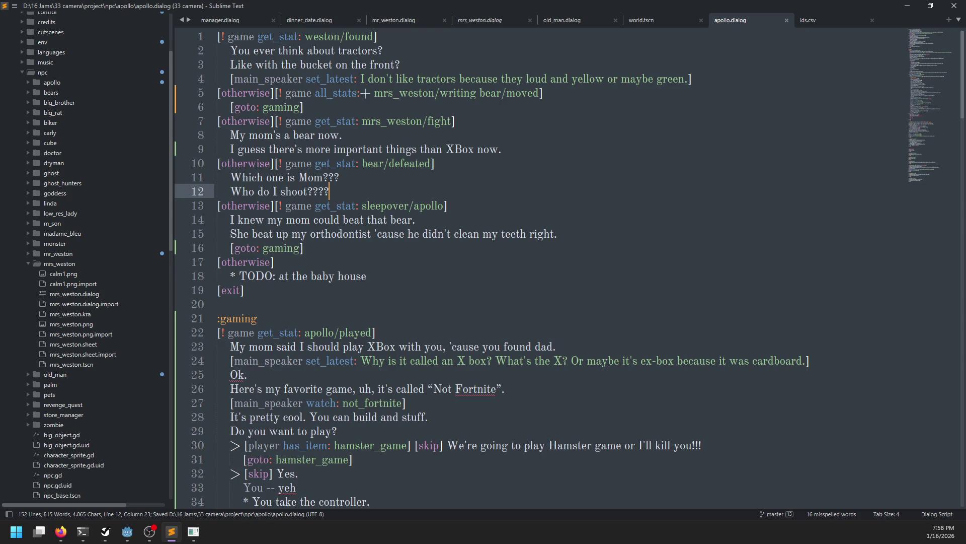
left_click_drag(362, 120, 451, 122)
key("ctrl+c")
left_click(378, 179)
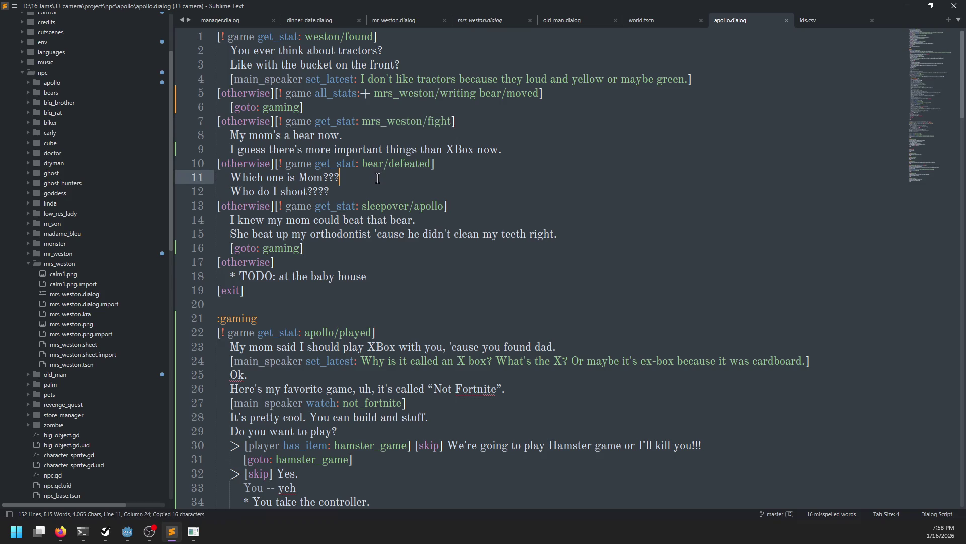
left_click(365, 190)
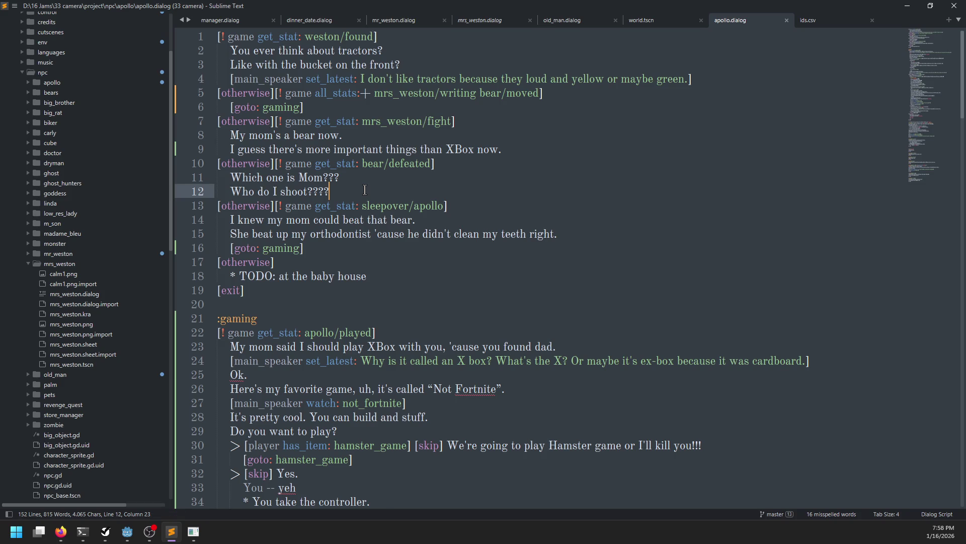
left_click_drag(294, 174, 237, 180)
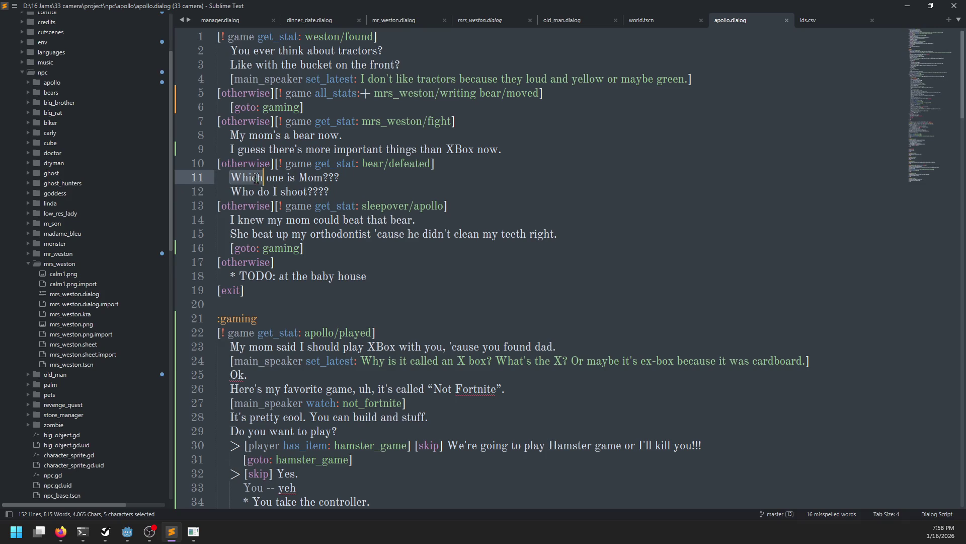
Add the Bugs task 'Move Apollo down to mom during the fight, move him back up after'
left_click(322, 179)
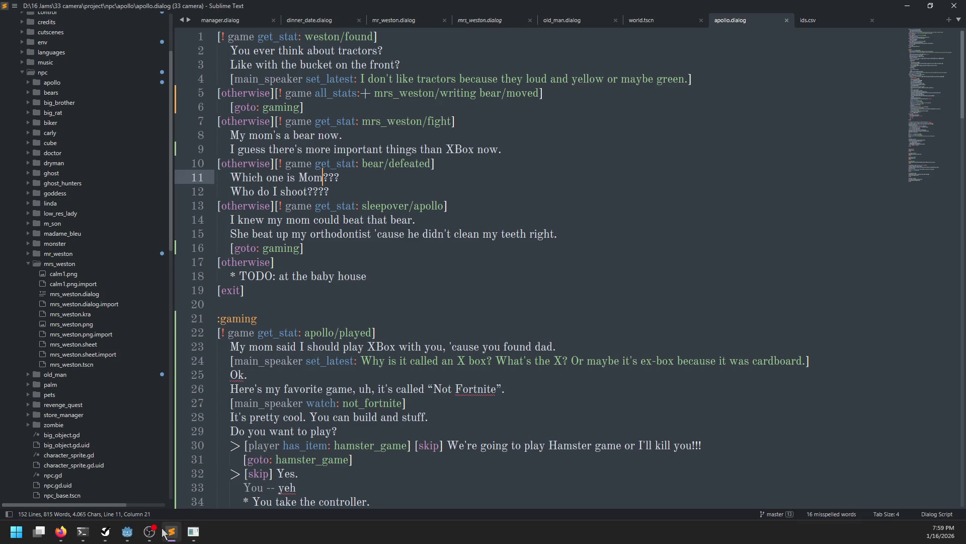
left_click(105, 532)
left_click(267, 262)
key("Insert")
type("Move Apollo do")
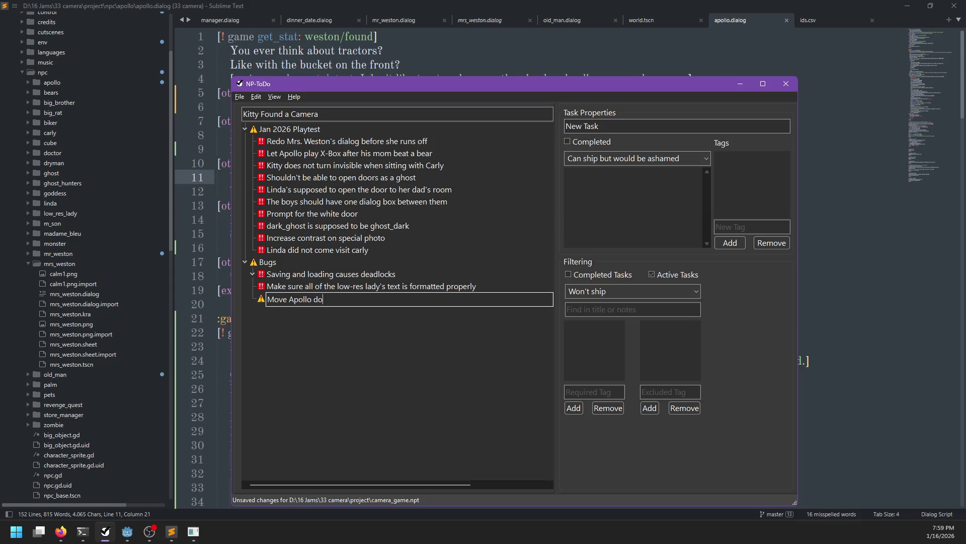
type(" mom")
type("ring the fight, move him back")
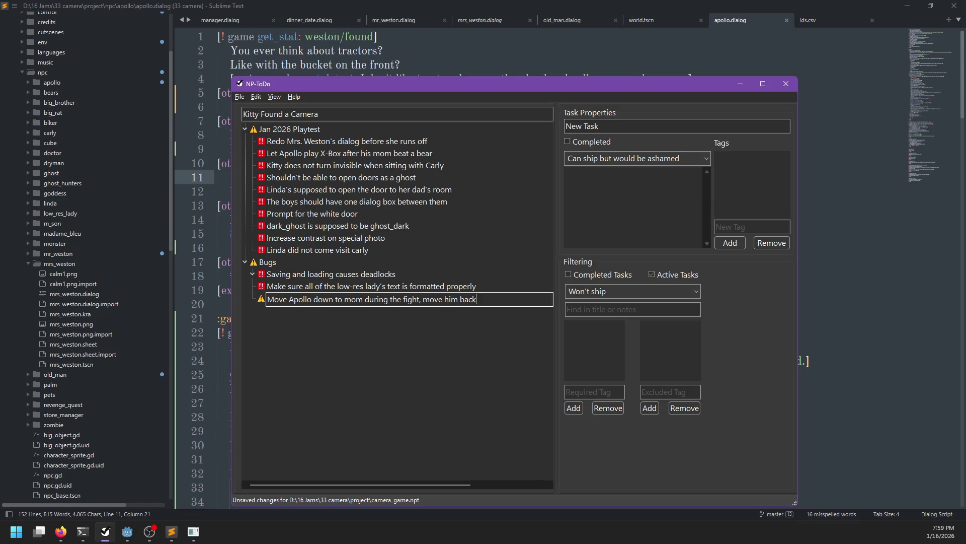
key("Return")
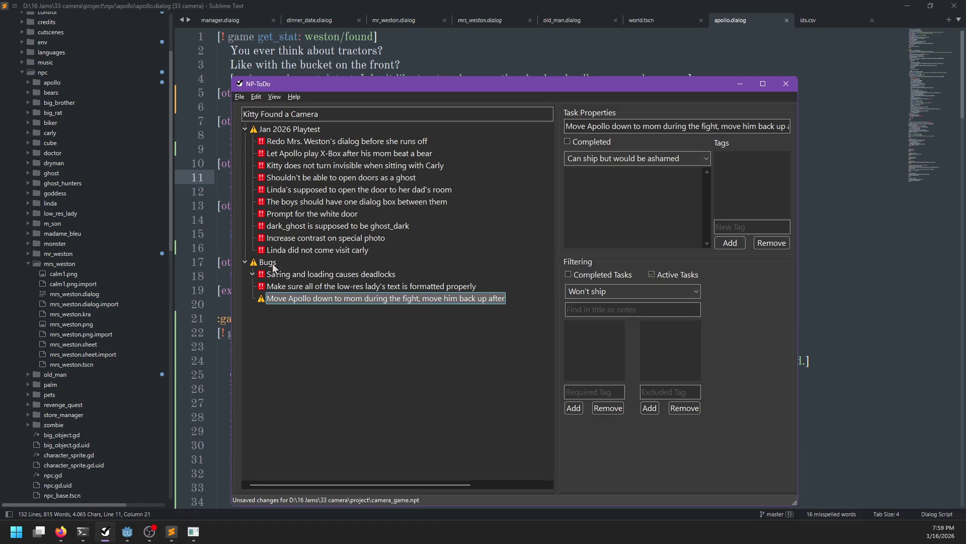
key("alt+Tab")
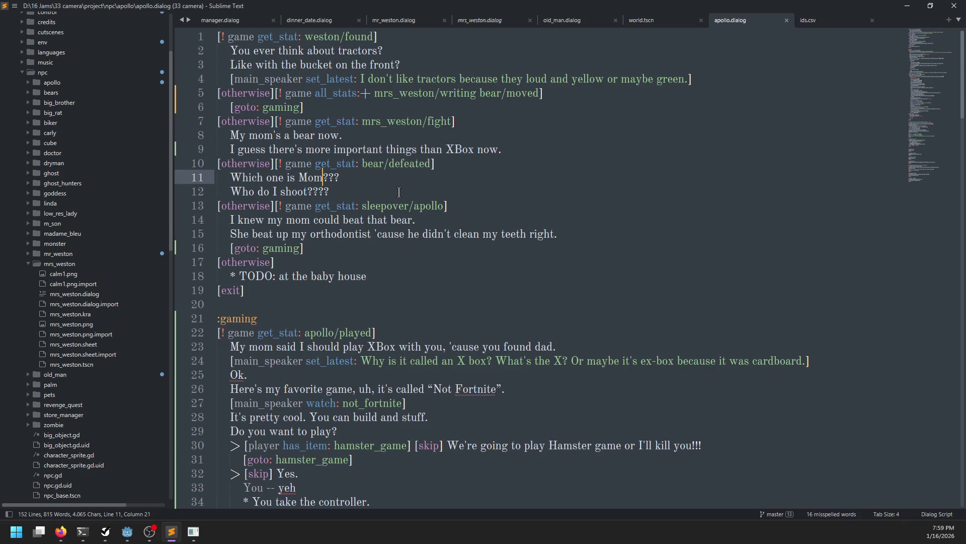
Run the game from Godot, pause it with Esc, and return to Sublime Text
left_click(128, 531)
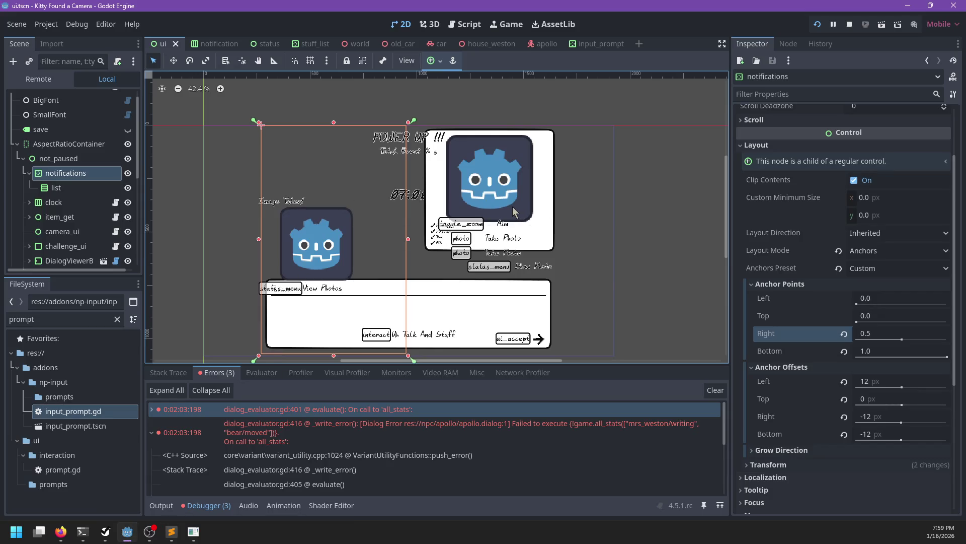
scroll(513, 210, "down", 2)
key("alt+Tab")
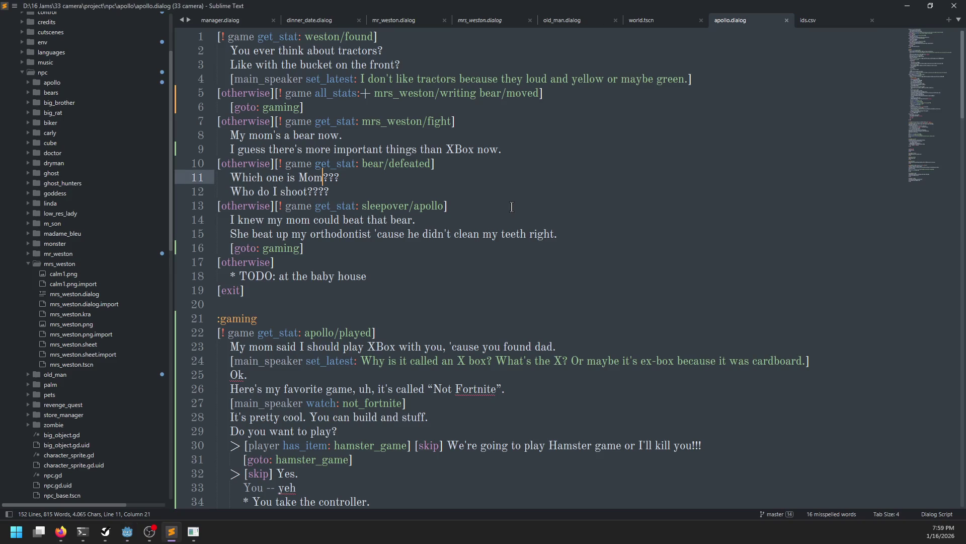
key("alt+Tab")
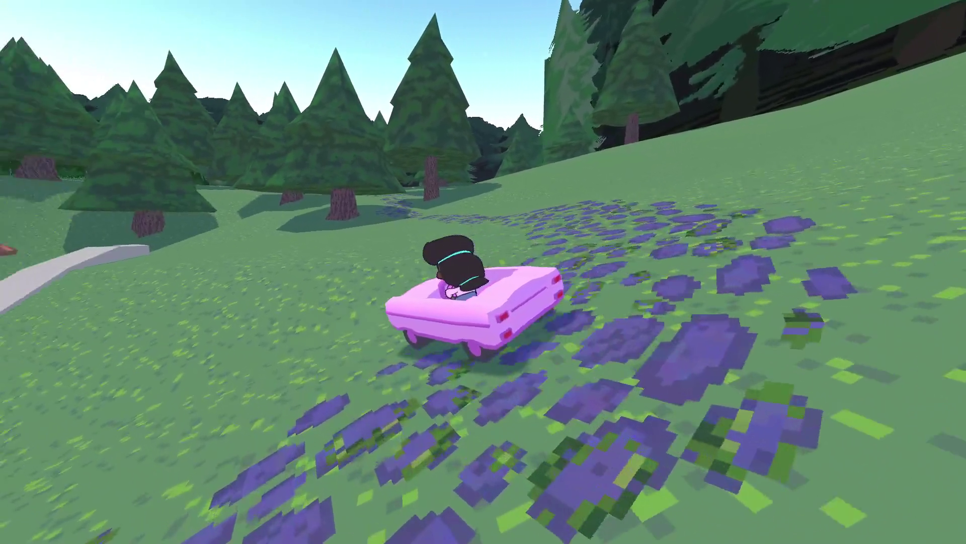
key("Escape")
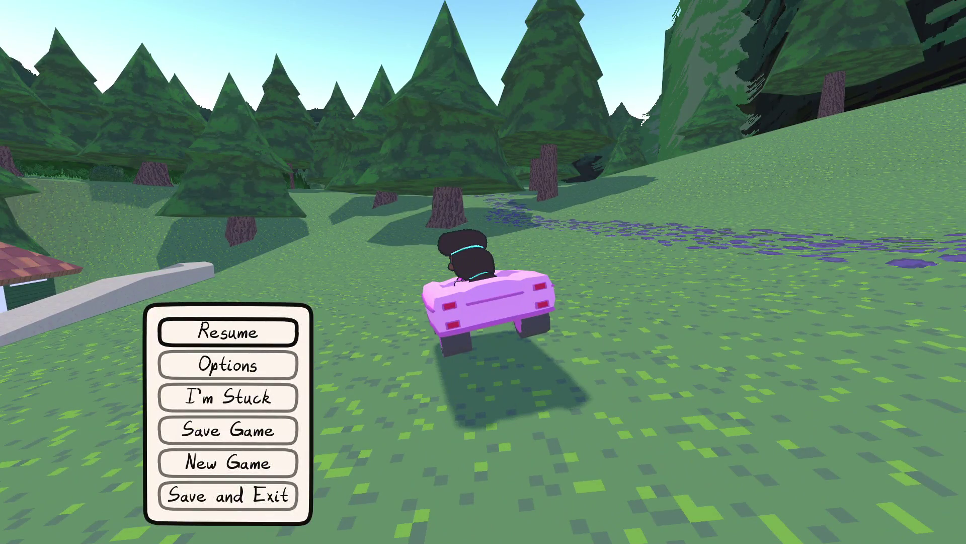
key("alt+Tab")
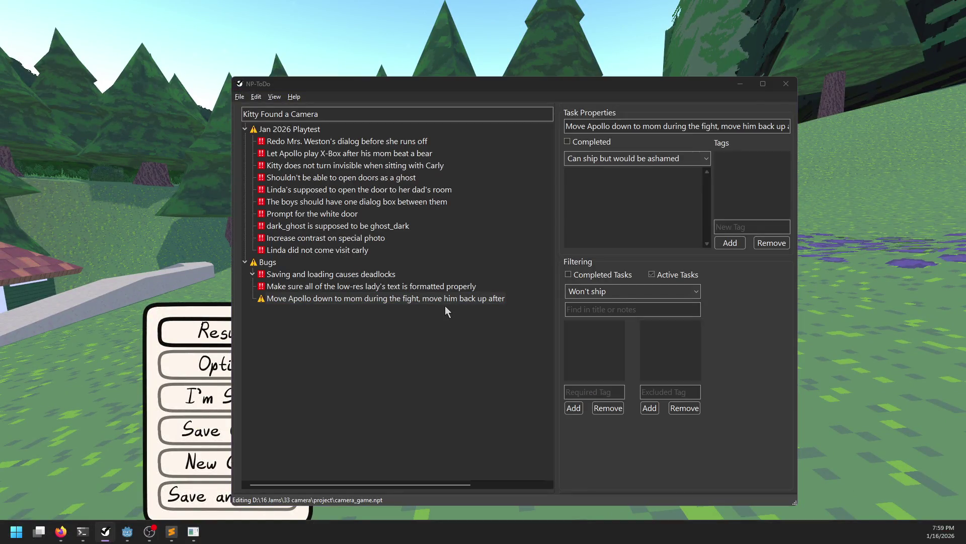
key("alt+Tab")
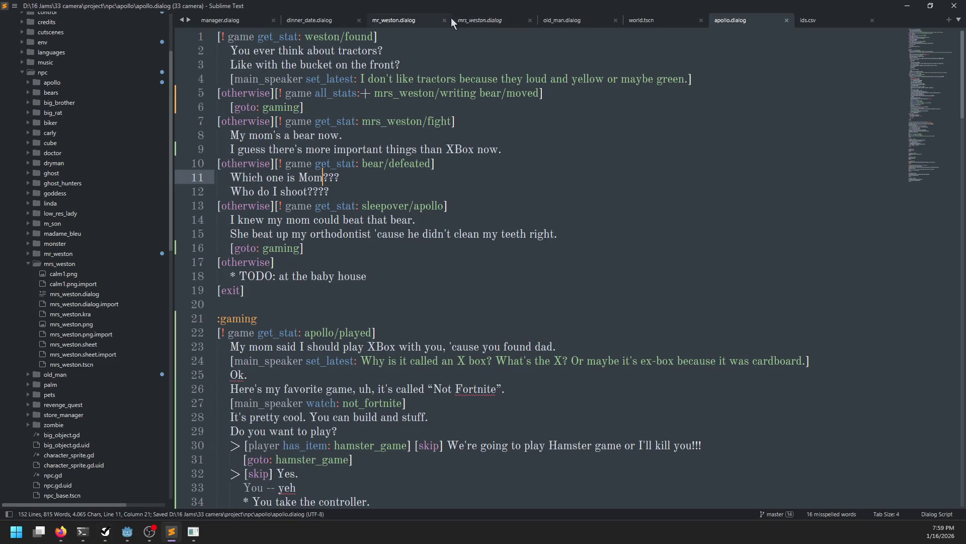
Switch to mrs_weston.dialog and scroll down to the photo responses
left_click(480, 20)
scroll(343, 327, "down", 15)
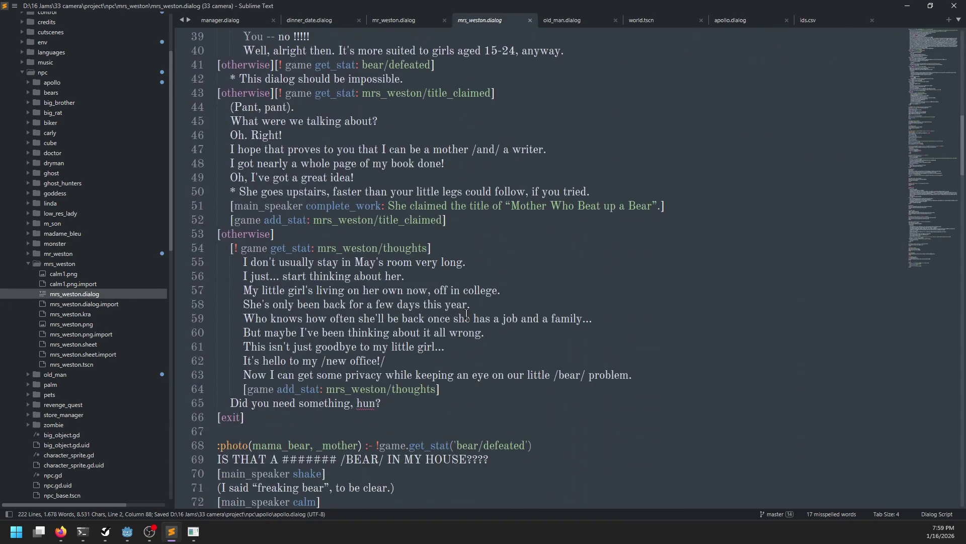
scroll(307, 313, "down", 7)
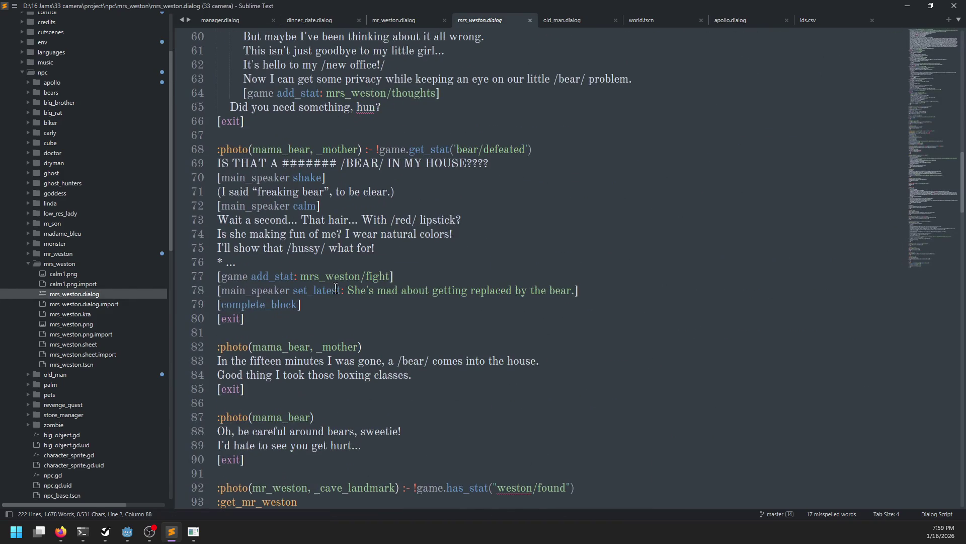
scroll(342, 231, "down", 6)
scroll(352, 242, "up", 5)
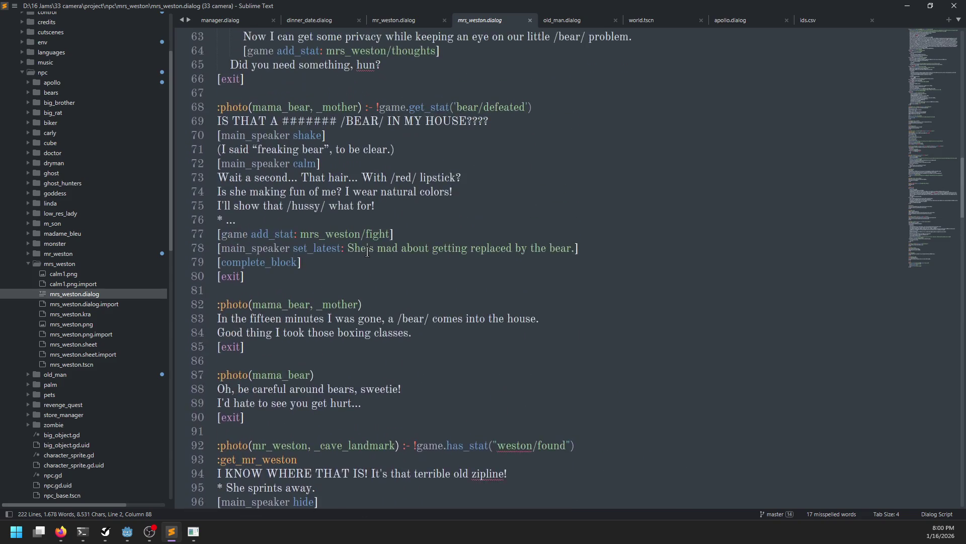
scroll(366, 256, "down", 7)
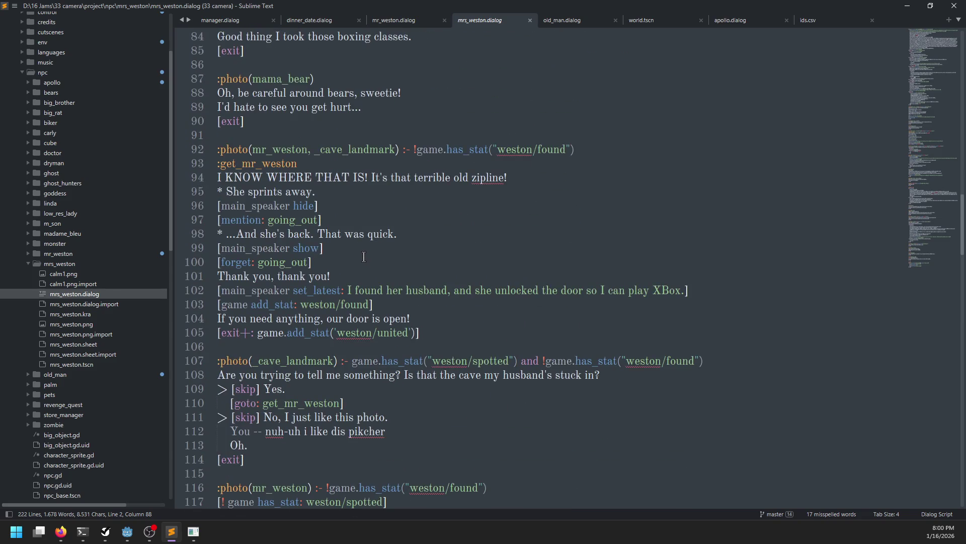
scroll(364, 256, "down", 6)
scroll(363, 257, "down", 4)
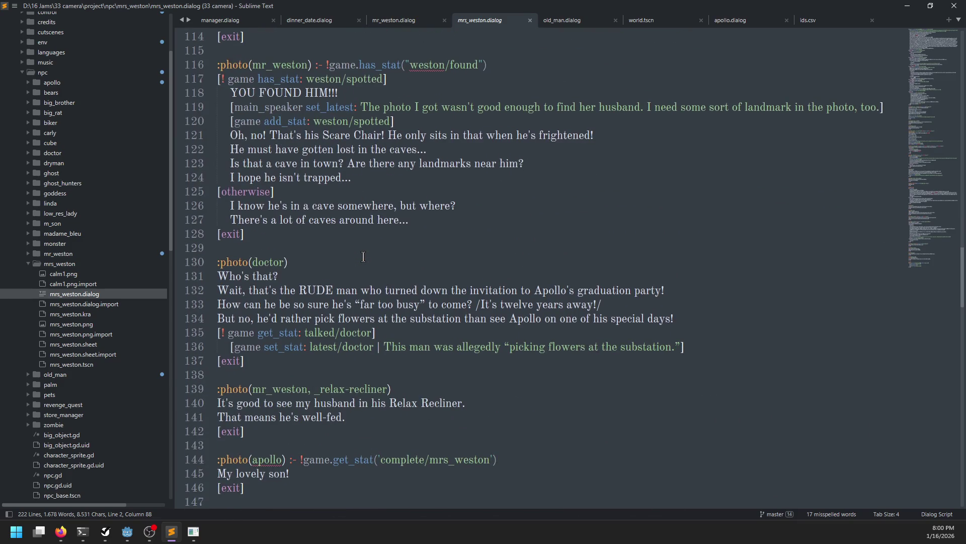
Find 'suicide' and select Mrs. Weston's three burned-out lines 183–185
key("ctrl+f")
type("suicide")
key("Escape")
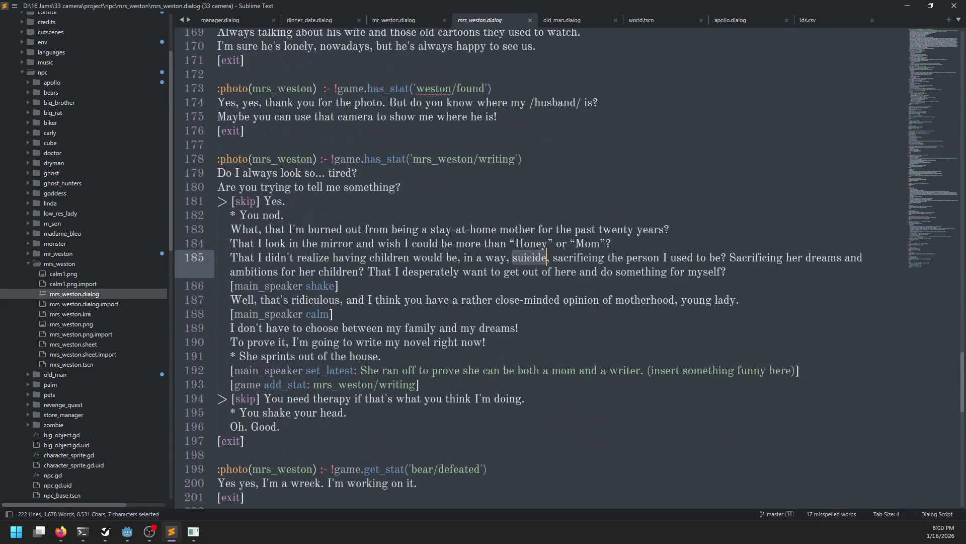
left_click_drag(731, 272, 182, 223)
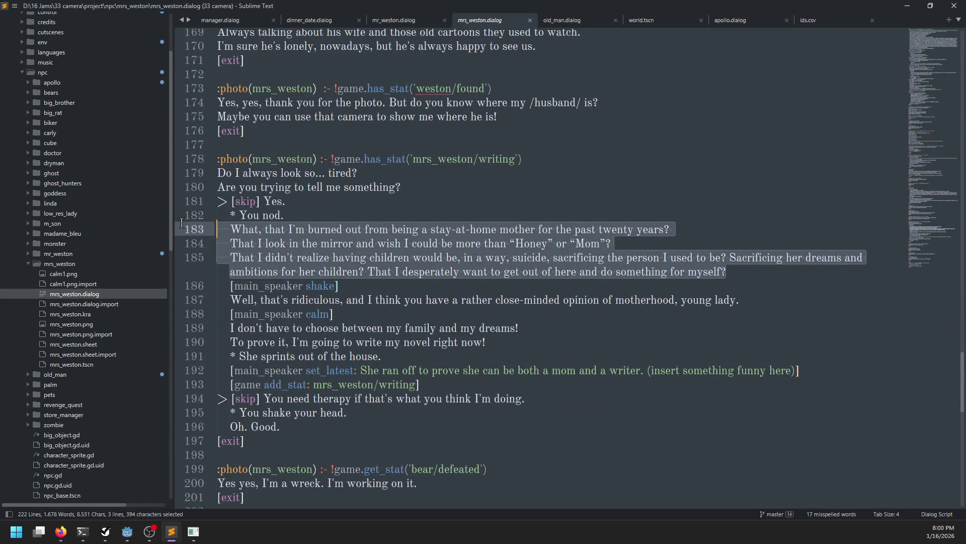
Delete the burned-out lines, the close-minded opinion line and the old novel-writing lines
key("BackSpace")
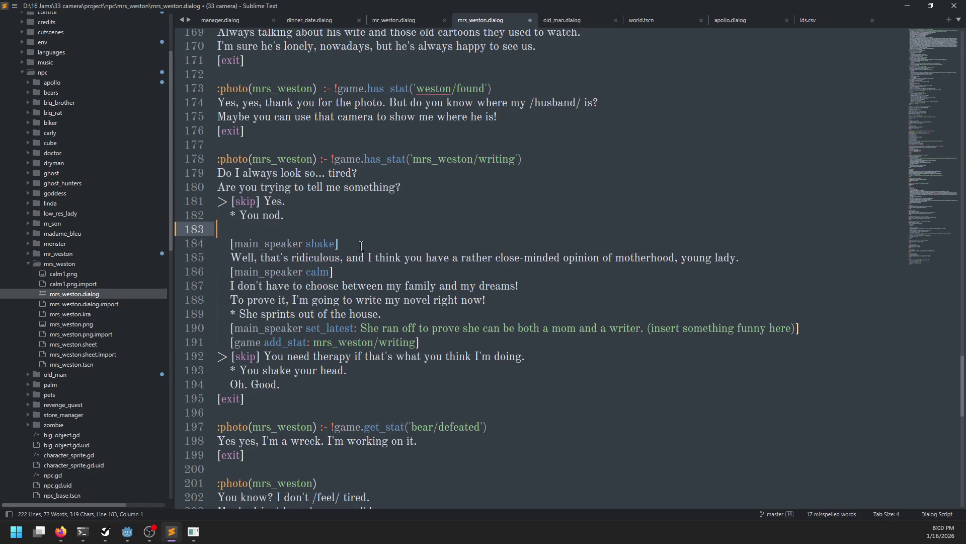
left_click(745, 256)
key("shift+Up")
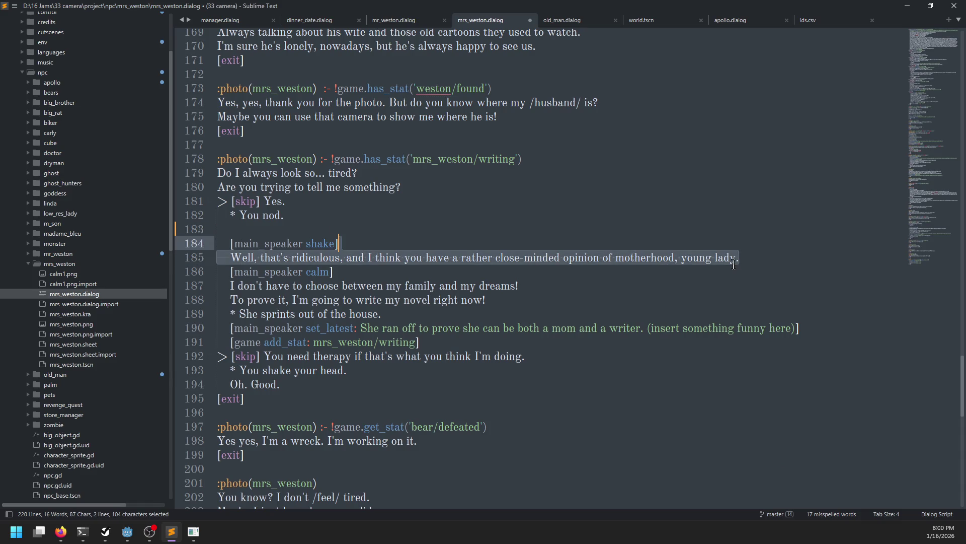
key("BackSpace")
left_click(381, 296)
left_click(395, 258, "shift")
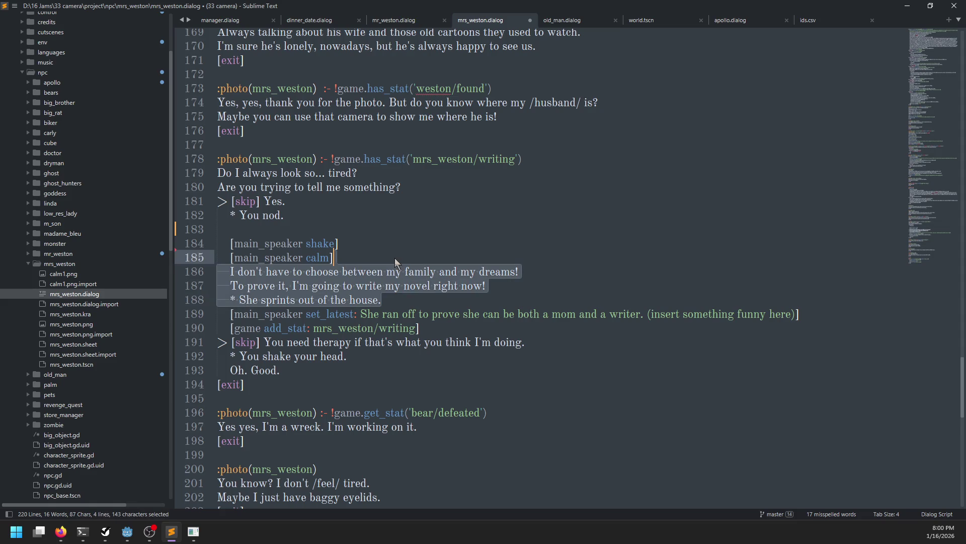
key("BackSpace")
key("Up")
key("Up")
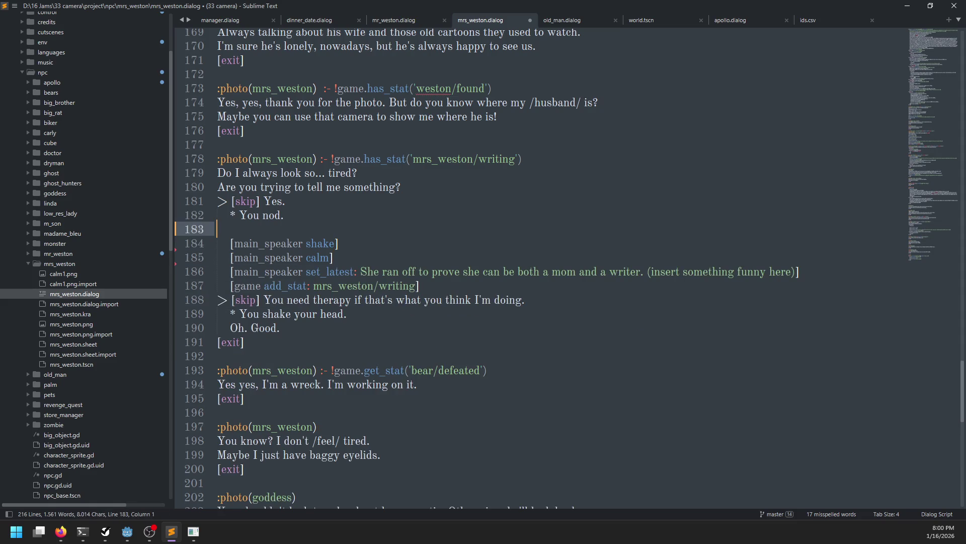
Write the new line about it being a matter of time before all her children leave
type("What, that I'm ")
type("falling apart ")
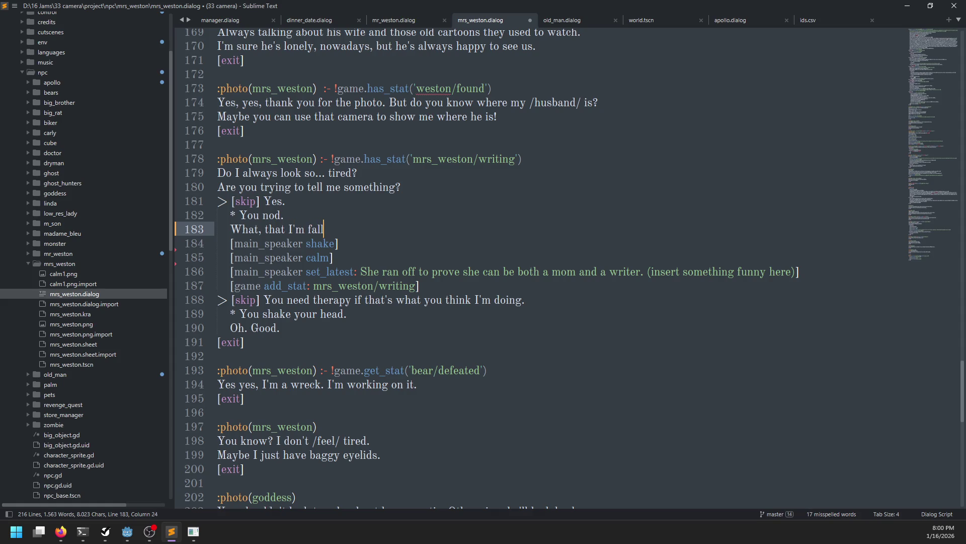
type("because ")
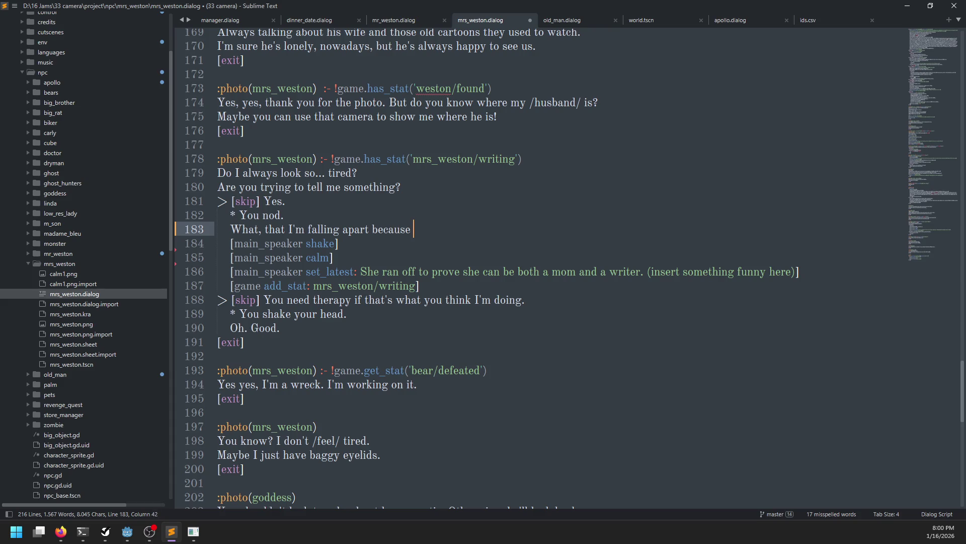
type("m")
key("BackSpace")
key("BackSpace")
key("BackSpace")
type("it's only a ")
type("matter of time be")
type("fore ever")
key("ctrl+BackSpace")
type("all my childre")
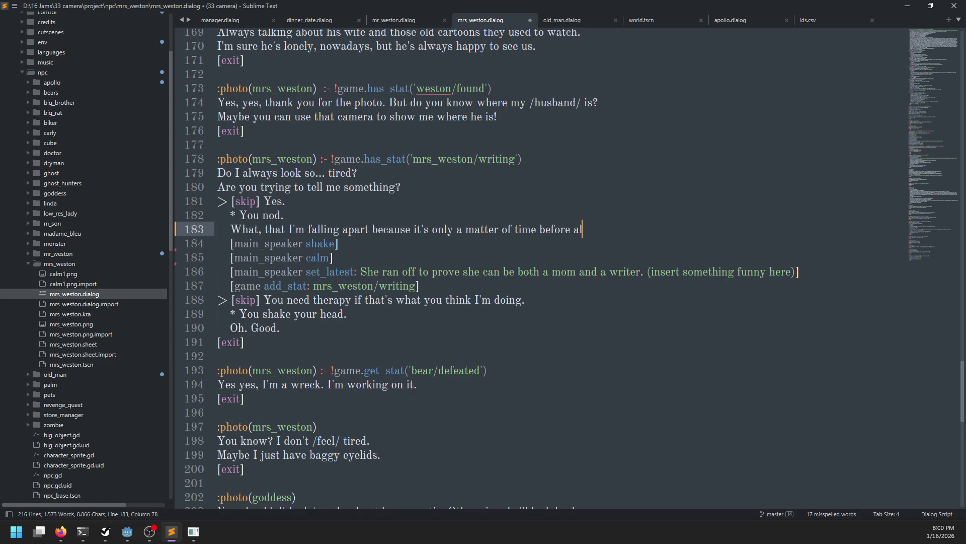
type("n leave and l")
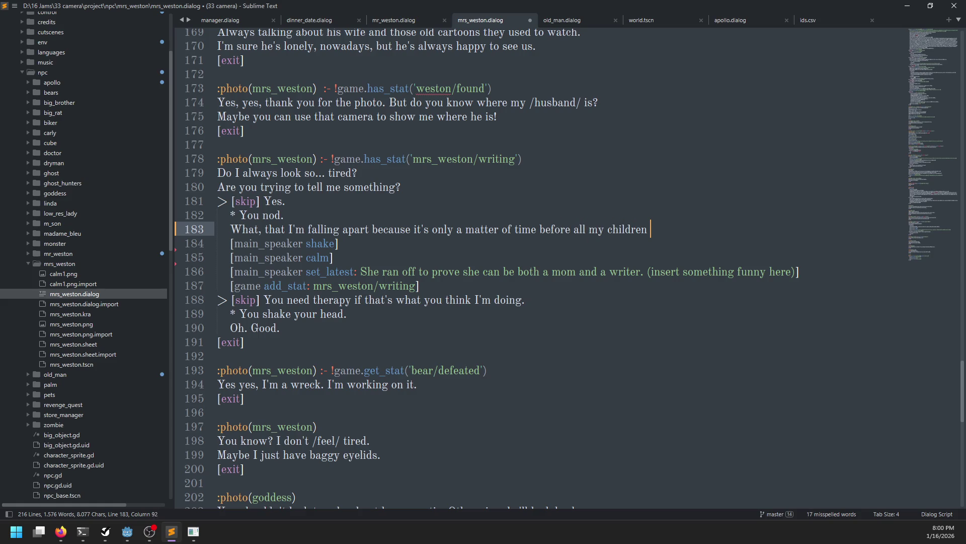
type("ive on their own/.")
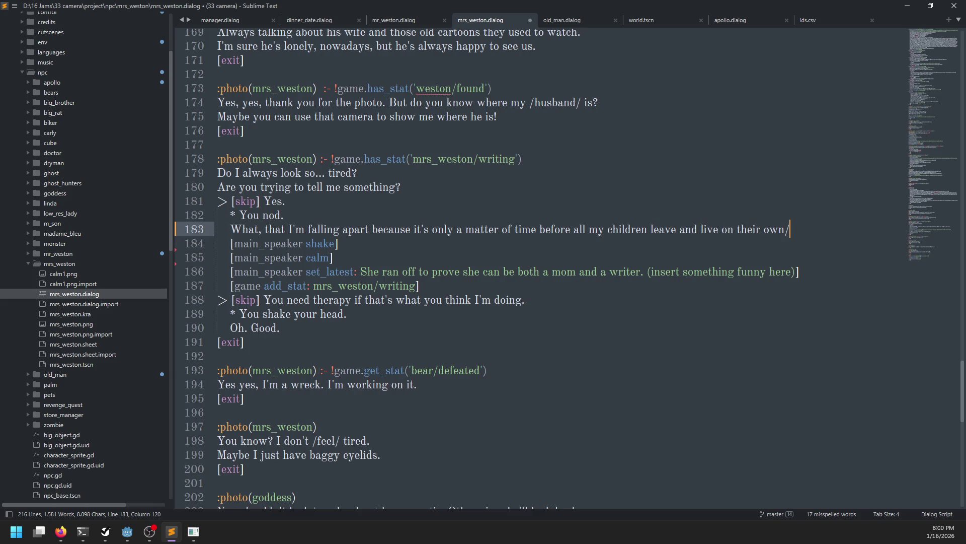
Below the shake cue, add the line about who she is without children to care for
key("Down")
key("End")
key("Return")
type("And now I'm")
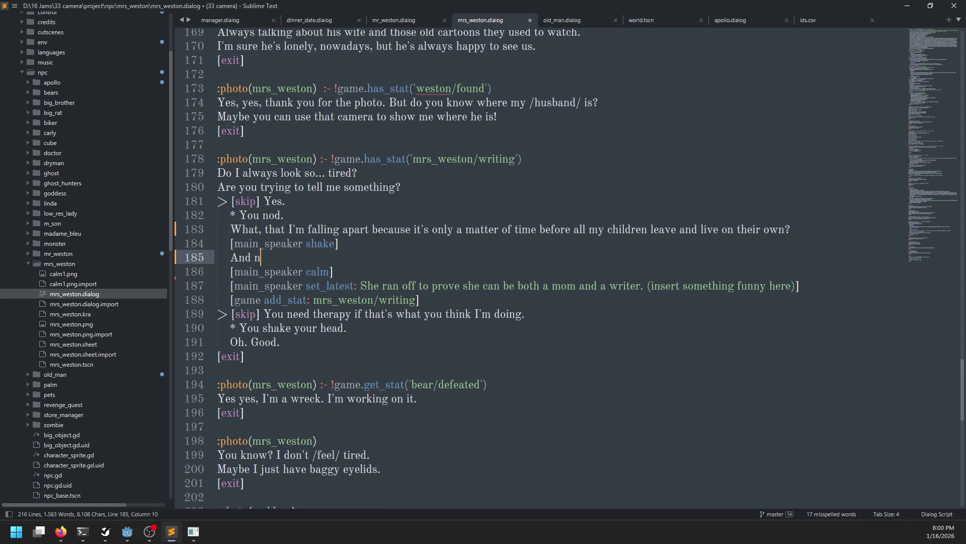
type(" stuck wondering w")
type("ho I even am without children to take care of? Cursed to be a hen")
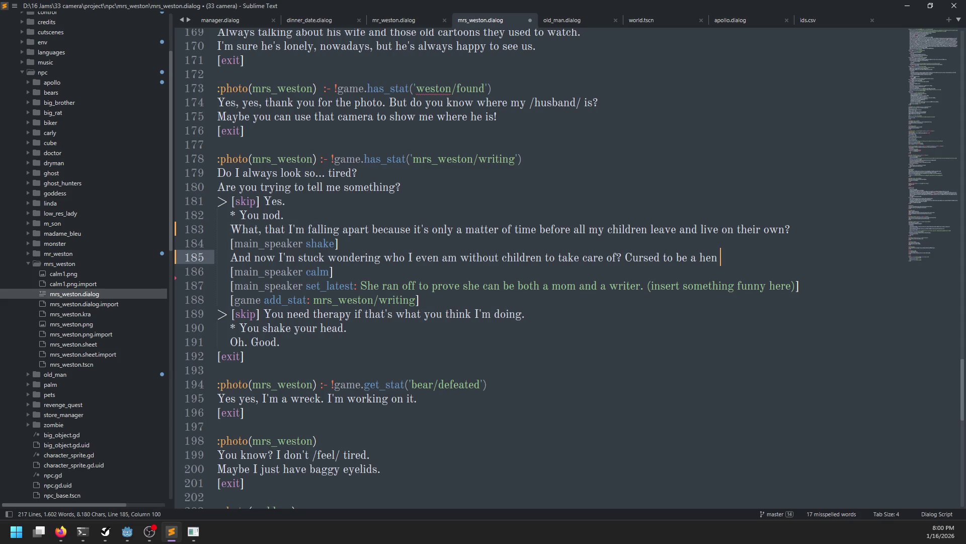
type("ecking at her empty nest,")
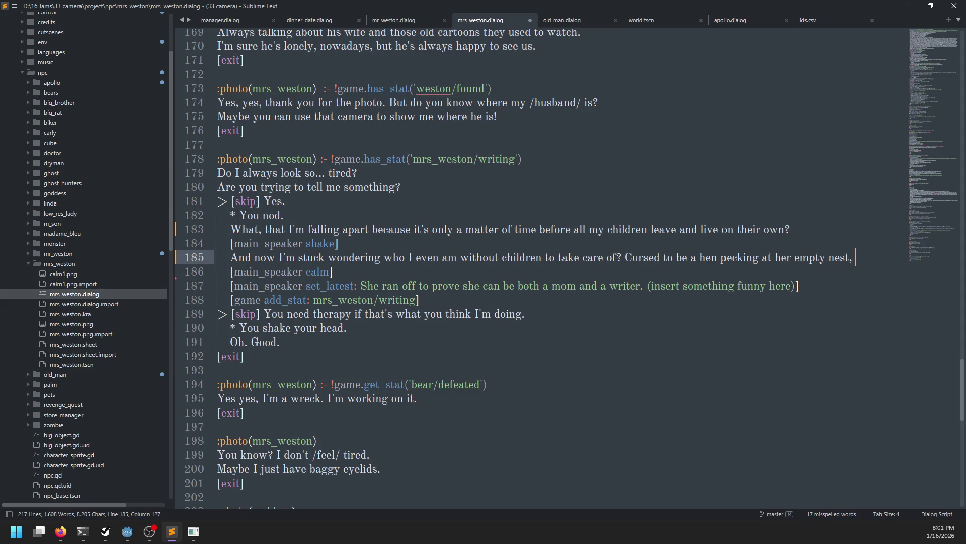
type("dering,")
key("ctrl+BackSpace")
key("ctrl+BackSpace")
type("feel")
type("g")
key("ctrl+BackSpace")
type("ruck")
key("ctrl+BackSpace")
type("stuck in a")
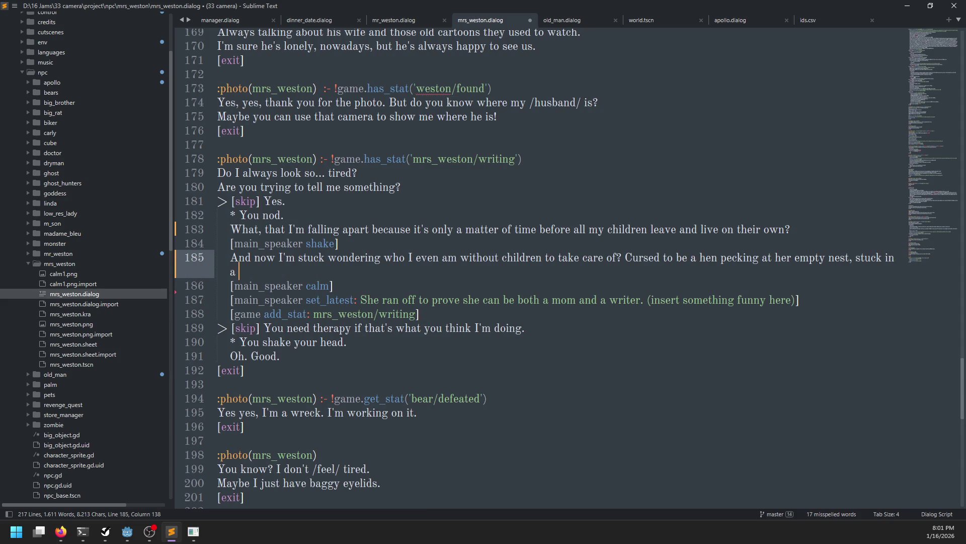
key("ctrl+BackSpace")
key("ctrl+BackSpace")
type("ondering if ")
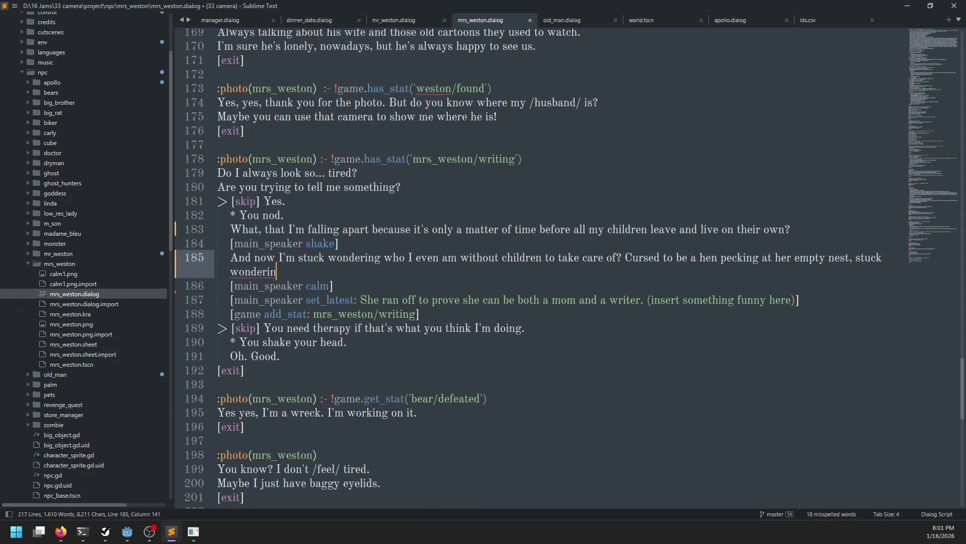
type("she even matter")
type("s?")
Below the calm cue, add "Well, that's ridiculous." and the line about having plenty of hobbies
left_click(332, 285)
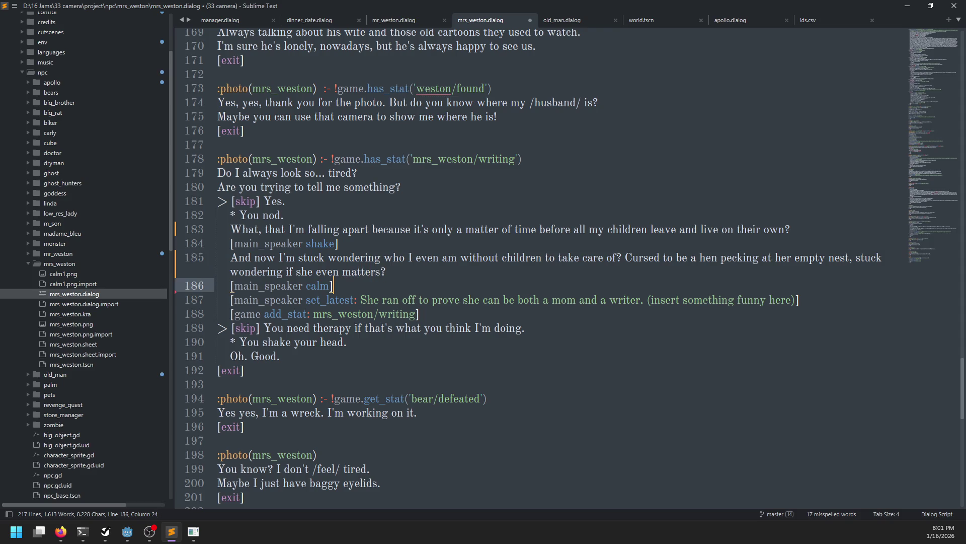
key("Return")
type("Well, that's ridiculo")
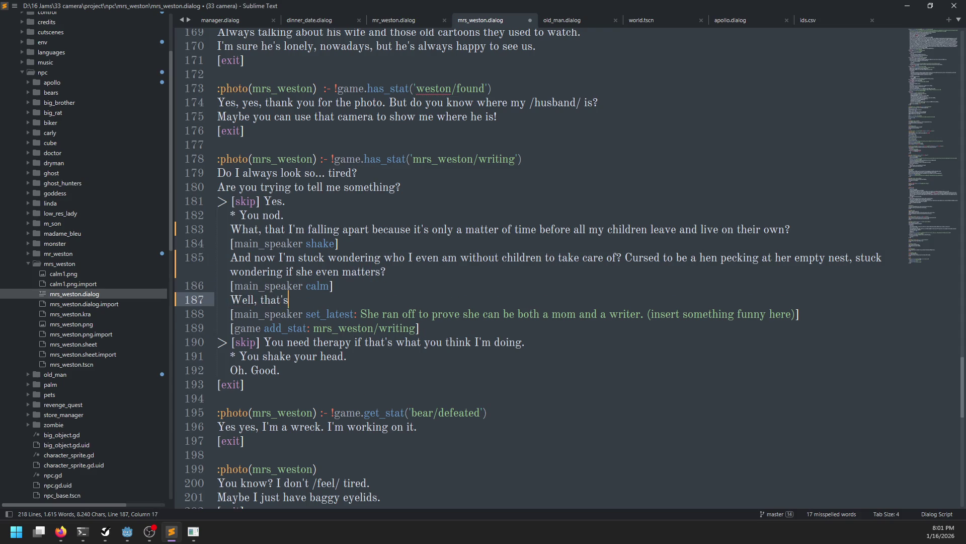
type("us.")
key("ctrl+s")
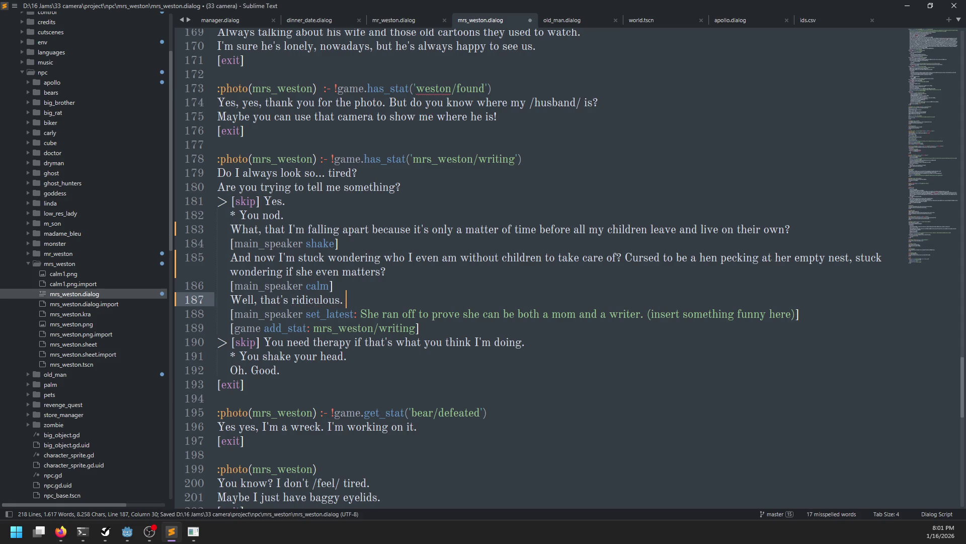
type("have plenty of ")
type("hobbies.")
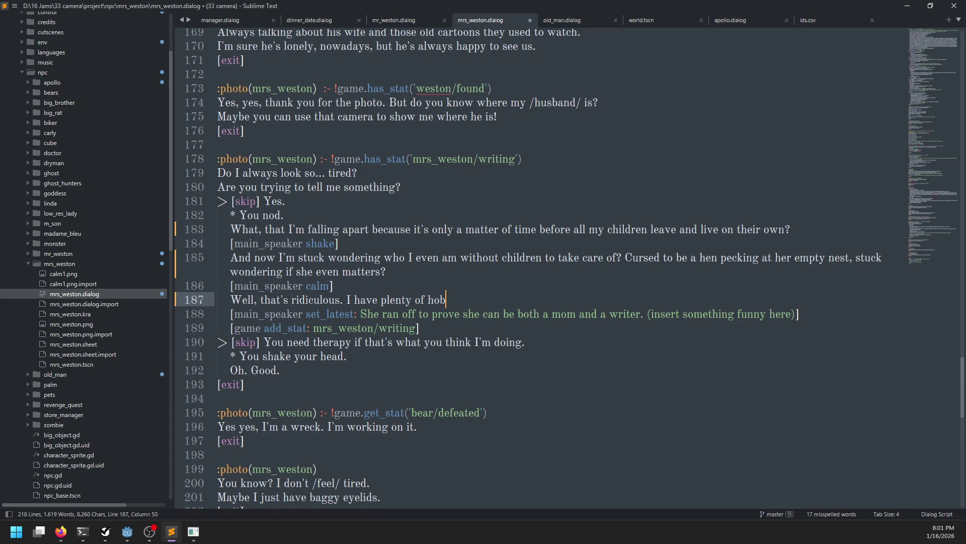
Reword the set_latest note to say she ran off to become a writer, replacing the placeholder
key("Down")
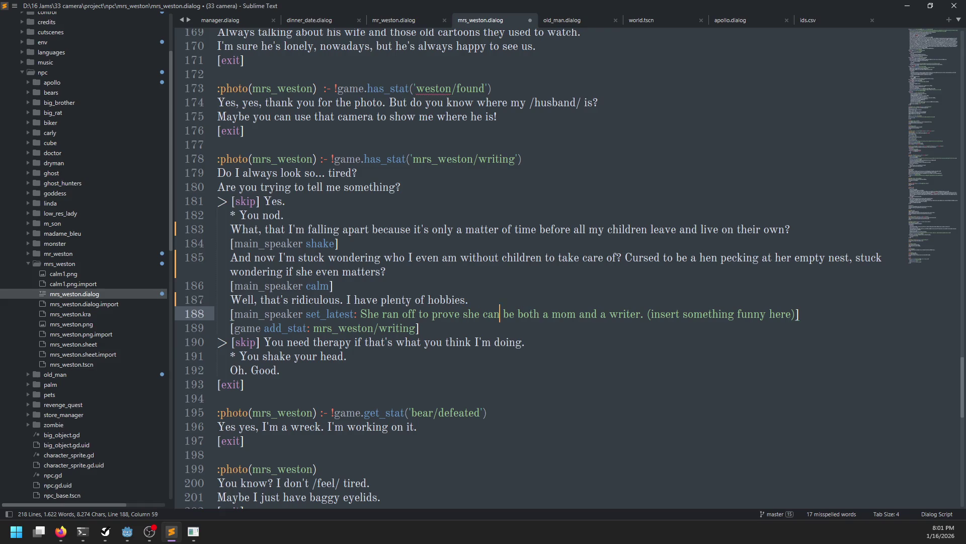
key("ctrl+shift+Right")
key("ctrl+shift+Right")
key("ctrl+shift+Right")
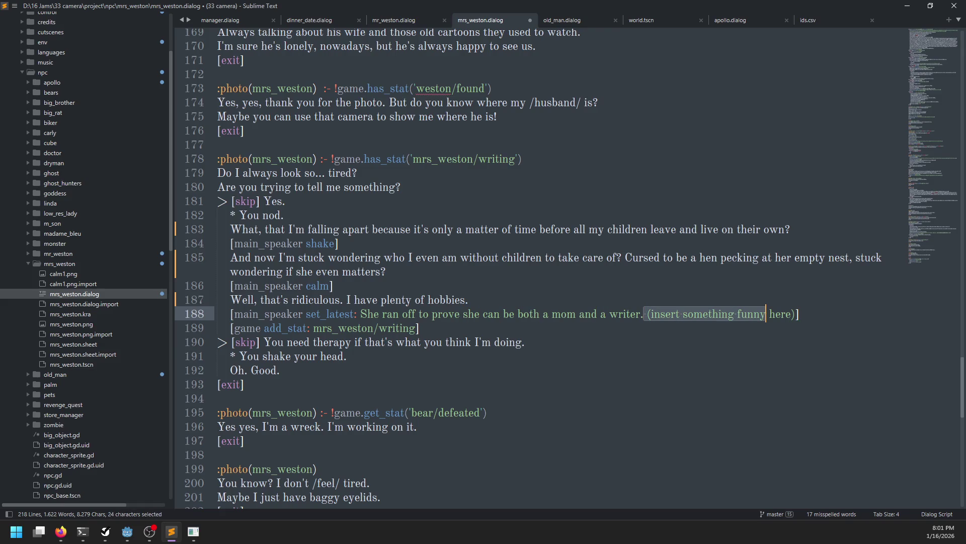
key("BackSpace")
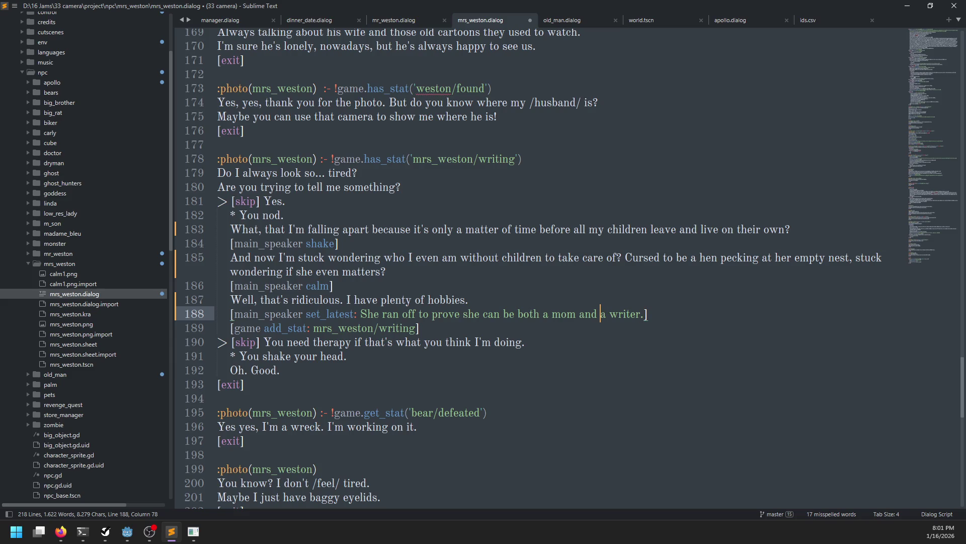
key("ctrl+shift+Left")
key("ctrl+shift+Left")
key("ctrl+shift+Left")
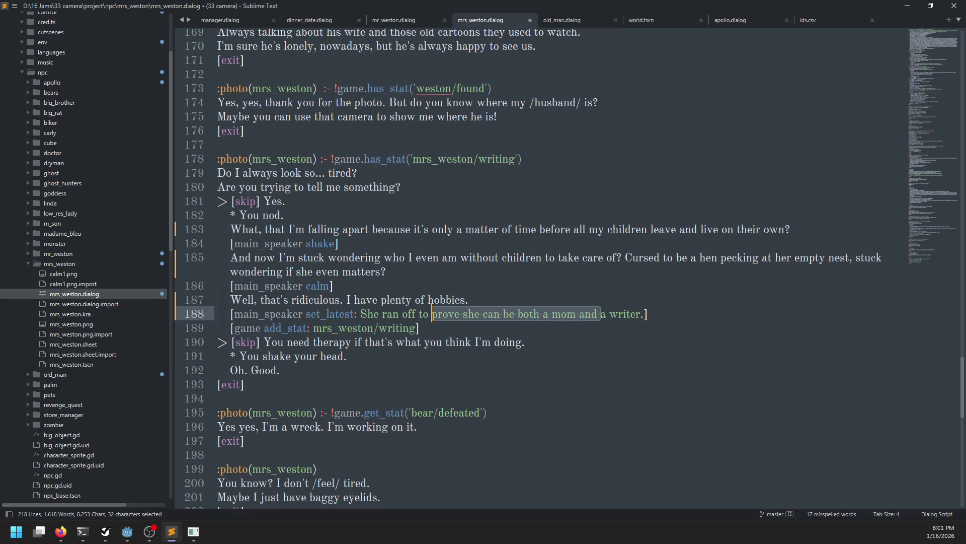
type("become")
key("ctrl+s")
type("due to some")
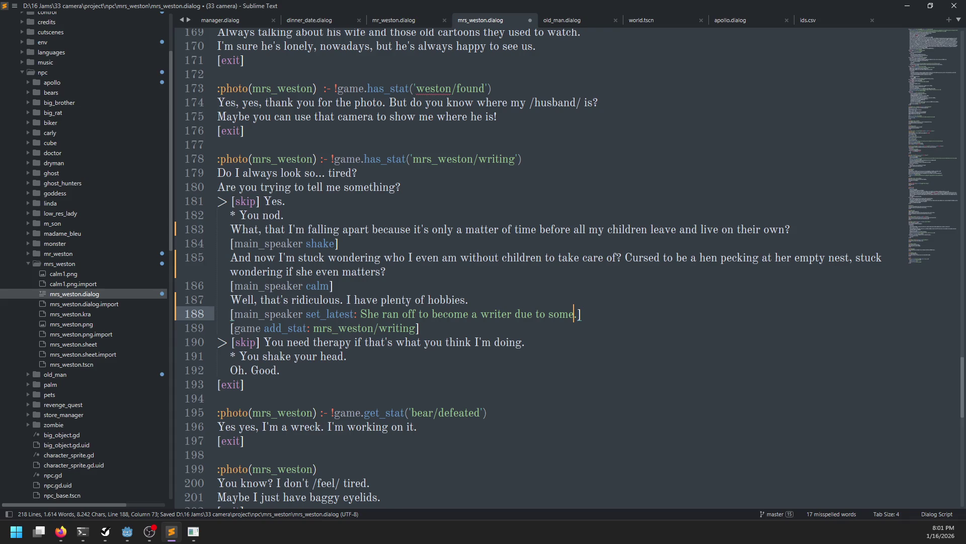
type("thing")
type(" I wasn't list")
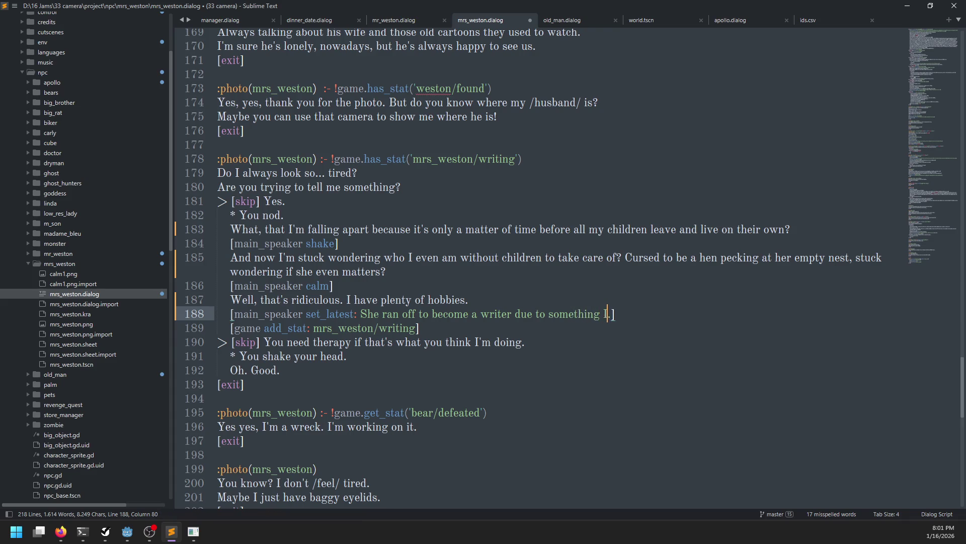
type("ening")
key("ctrl+s")
type("or other")
key("ctrl+s")
Trim the extra 'due to' and 'or other' wording from the set_latest note and save
left_click(650, 313)
left_click(468, 299)
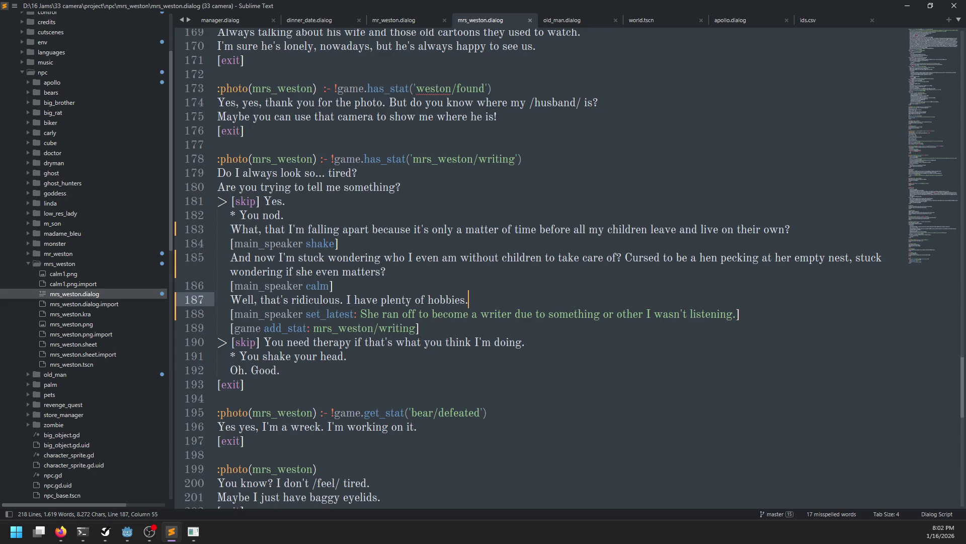
left_click(686, 314)
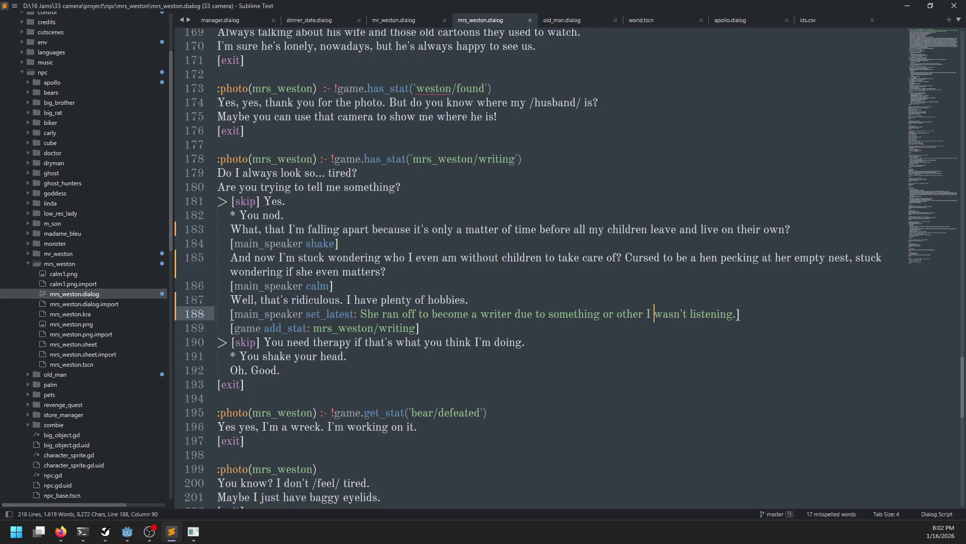
key("BackSpace")
key("BackSpace")
key("BackSpace")
type("or")
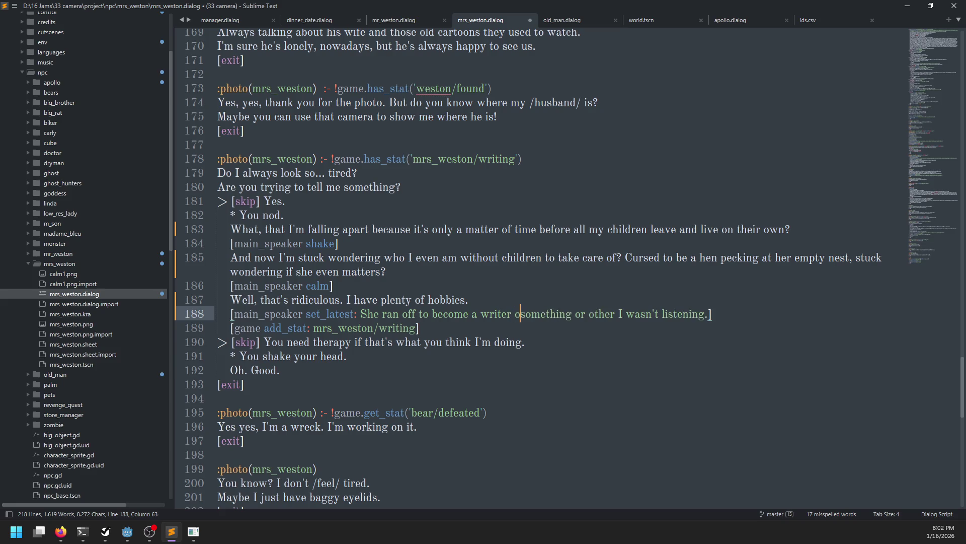
key("ctrl+s")
left_click(593, 313)
key("ctrl+BackSpace")
key("ctrl+BackSpace")
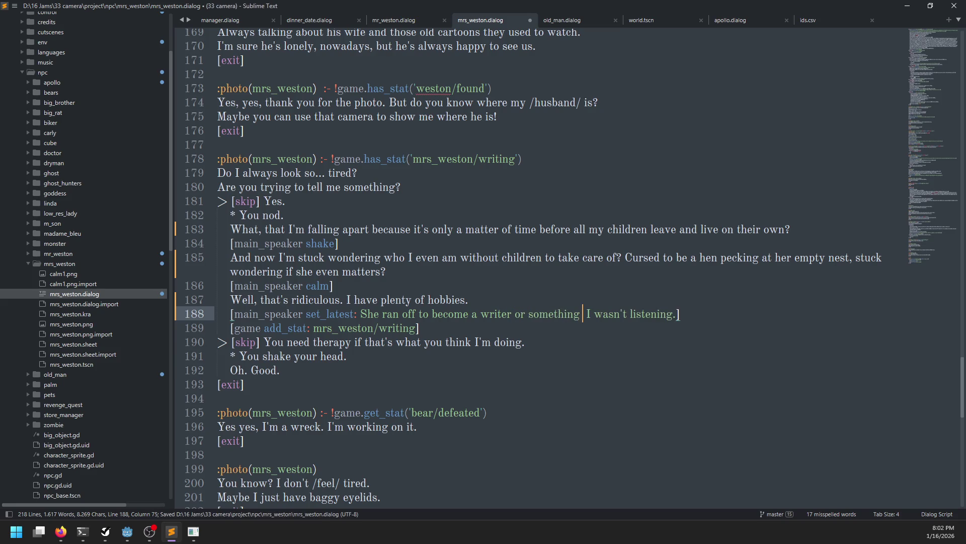
key("ctrl+s")
Extend the hobbies line with ", and I don't need my kids around to keep my occupied" and save
left_click(469, 300)
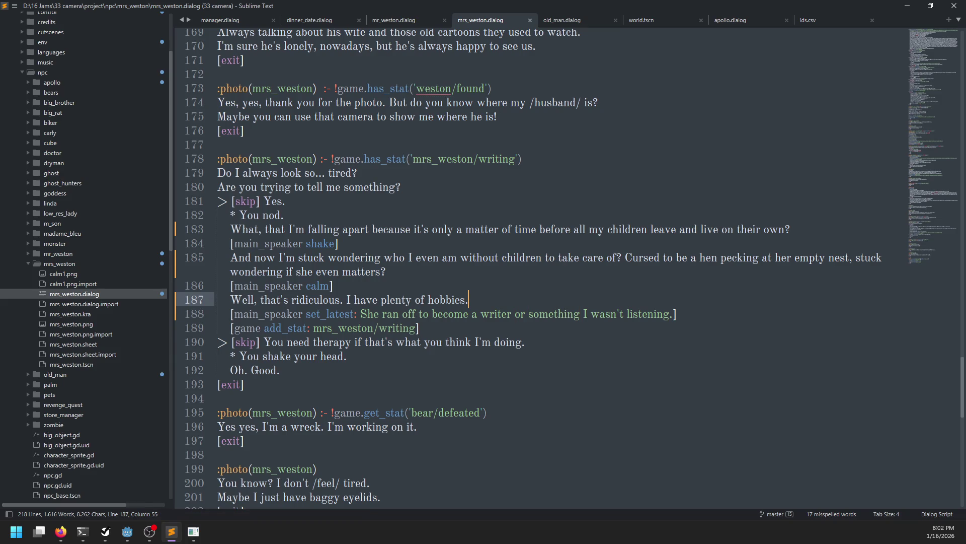
type(", ")
type("and I don't ")
type("need my kids arou")
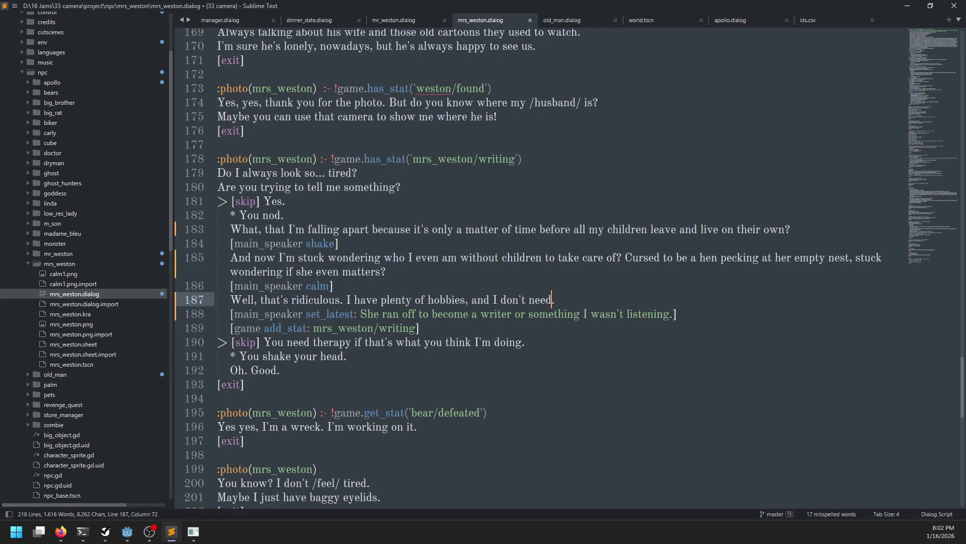
type("nd to keep my o")
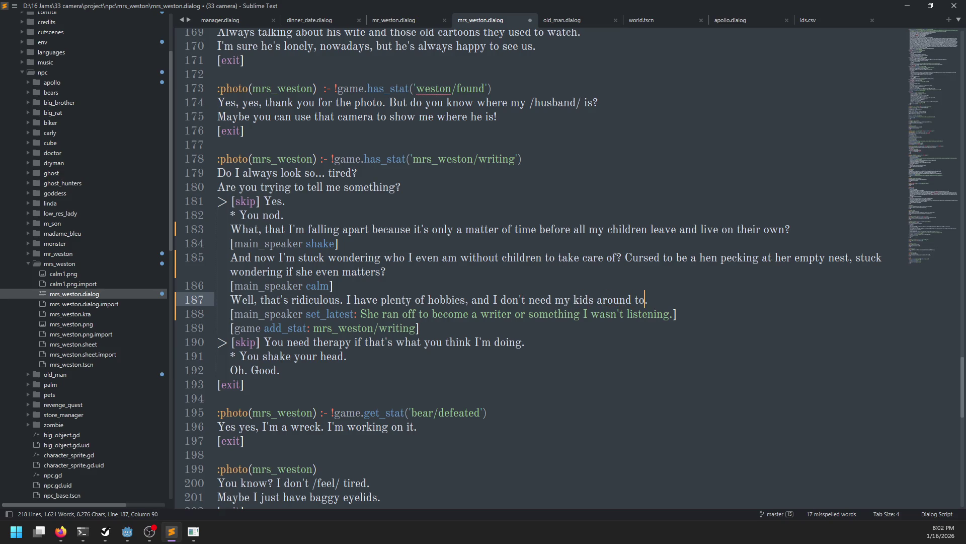
type("ccupied")
key("ctrl+s")
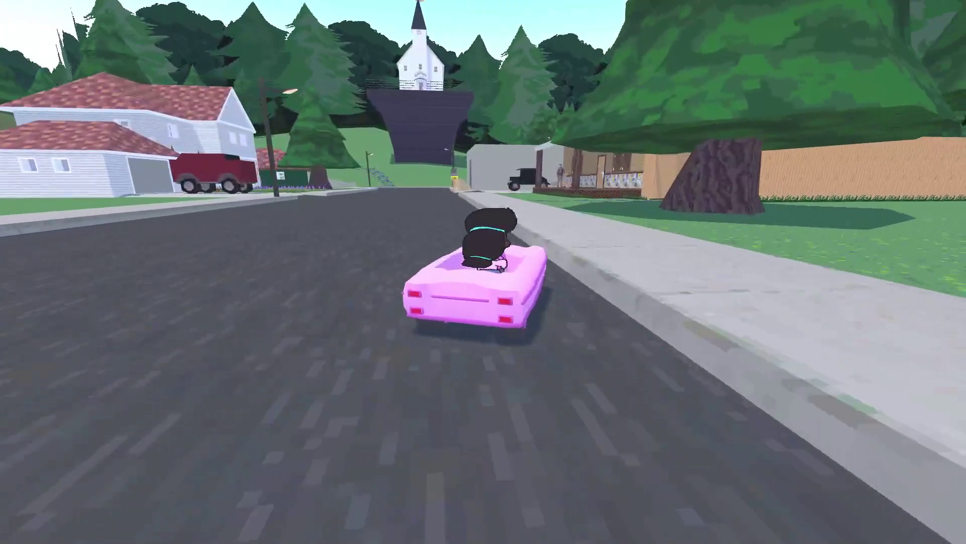
Pause the game with Esc and switch back to mrs_weston.dialog in Sublime Text
key("Escape")
key("alt+Tab")
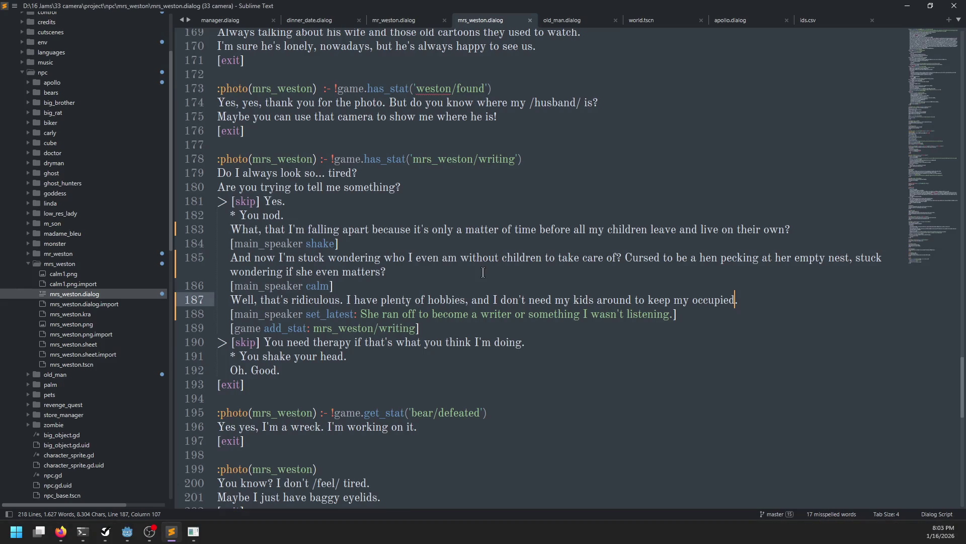
Add the lines 'In fact, I'm going to go start on my novel' and '* She runs off.', saving each
key("Return")
type("In fact, I'")
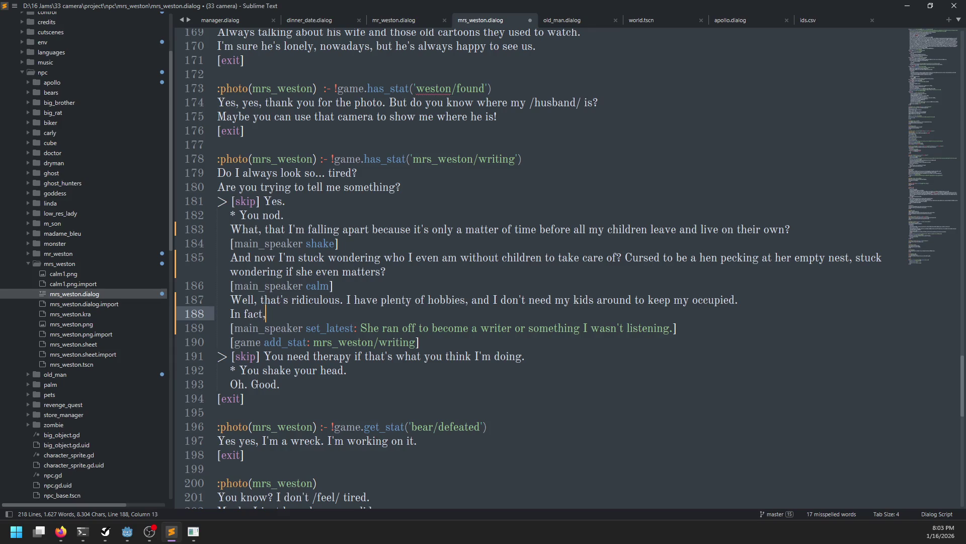
type("m going")
type(" to go start on ym")
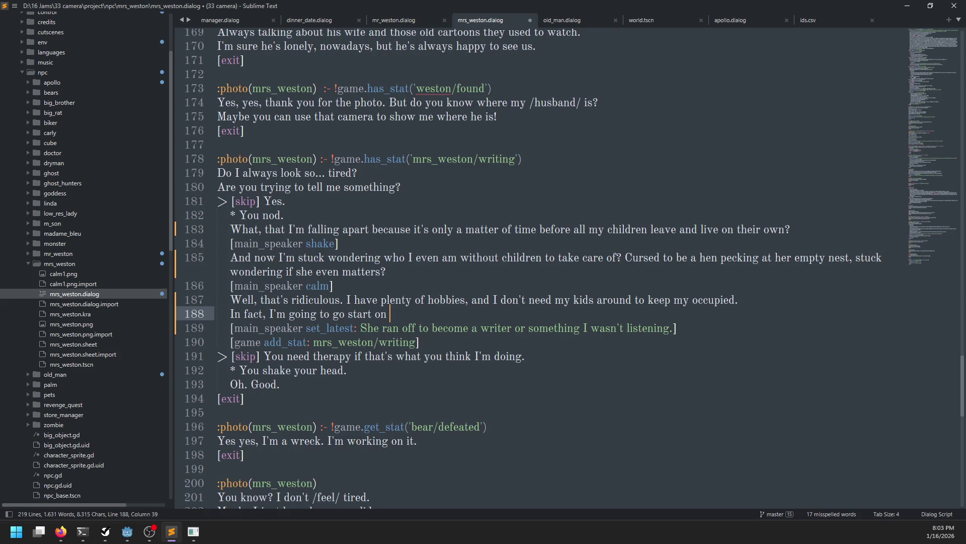
key("BackSpace")
key("BackSpace")
key("BackSpace")
type("my novel")
key("ctrl+s")
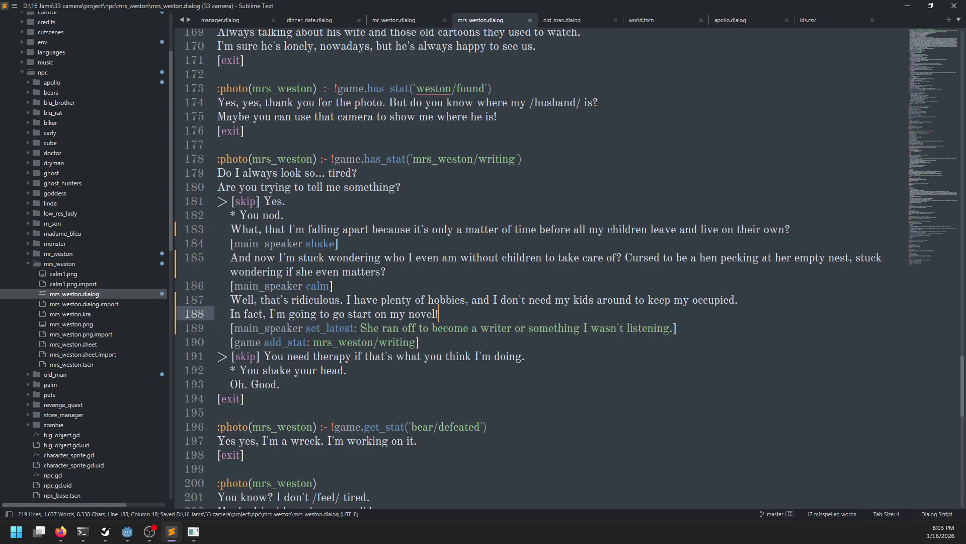
key("Return")
type("* She runs off.")
key("ctrl+s")
Search the dialog file for phrases like 'mother an' and 'writer and'
scroll(447, 231, "down", 6)
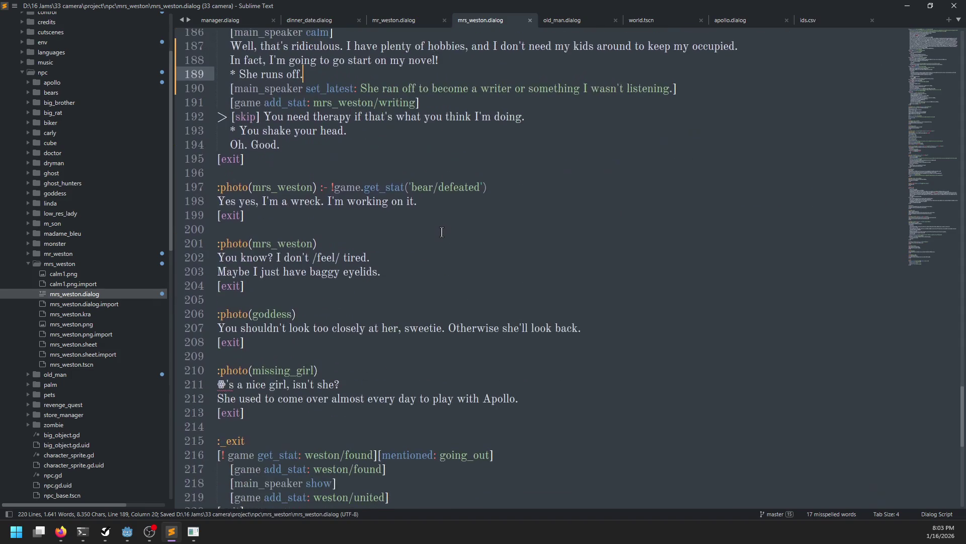
scroll(401, 260, "down", 6)
key("ctrl+f")
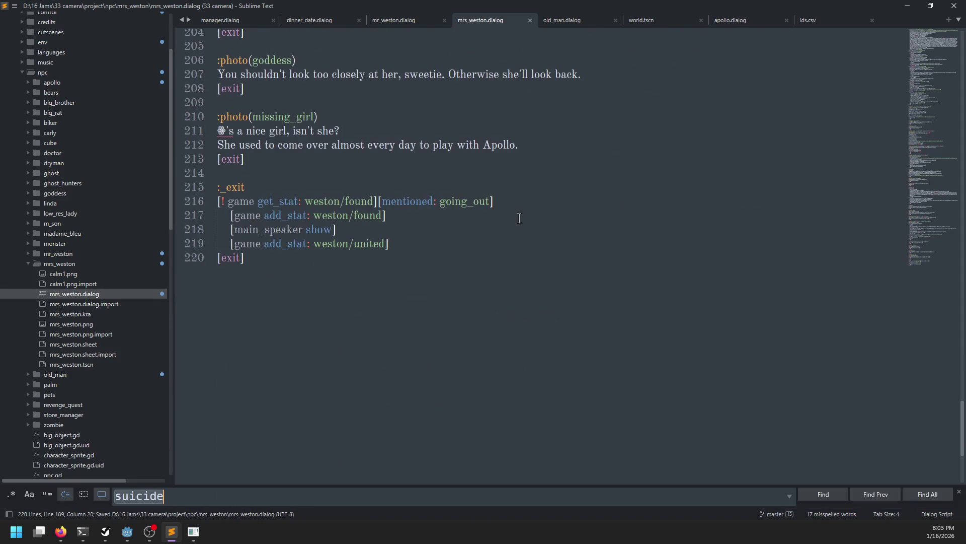
scroll(512, 217, "up", 18)
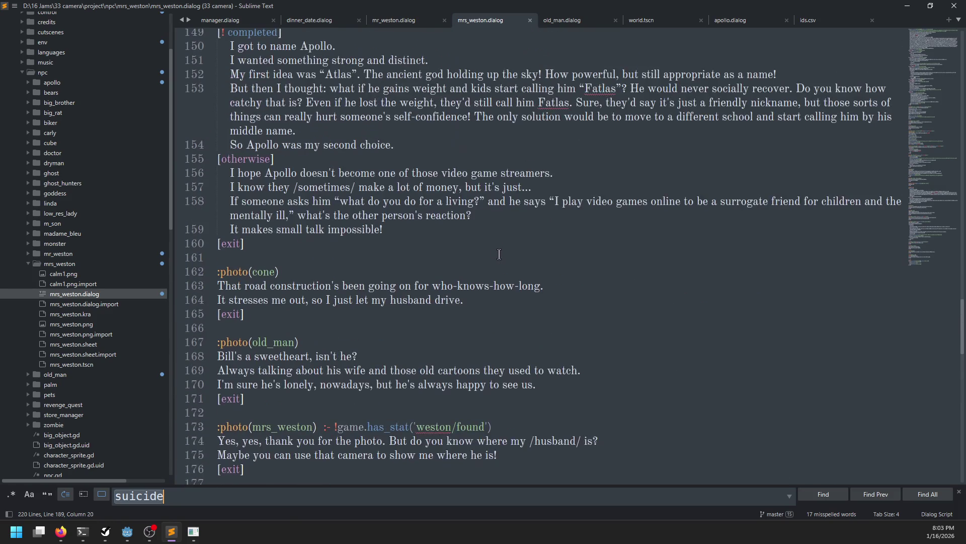
scroll(496, 253, "up", 6)
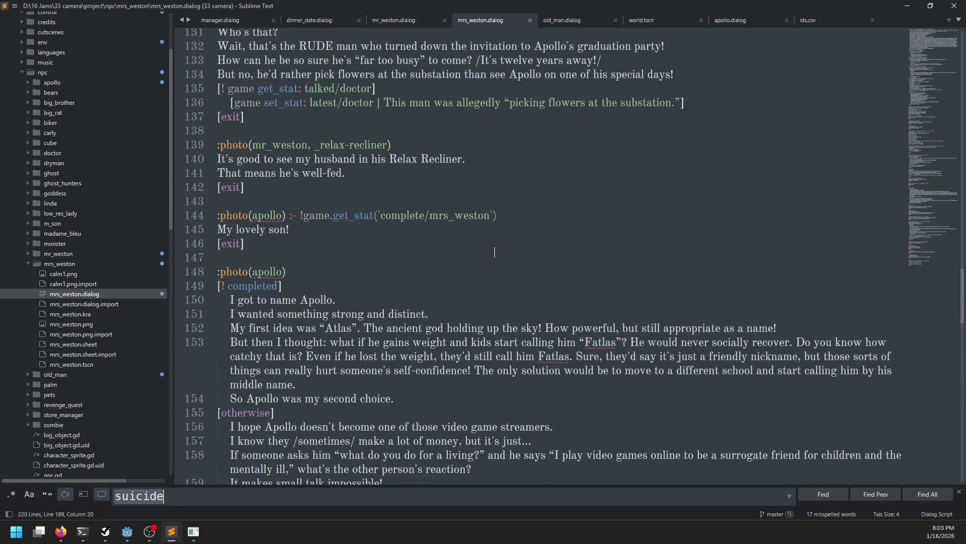
type("mother an")
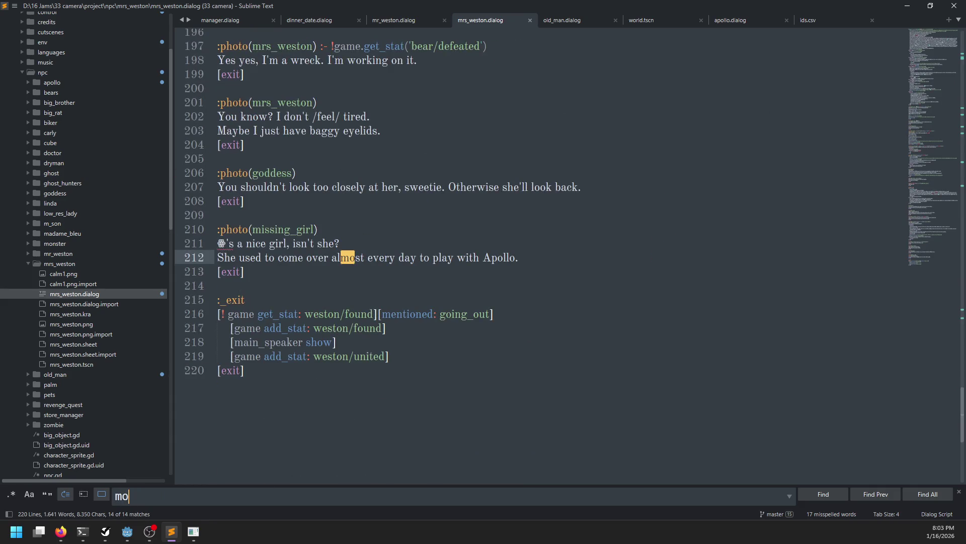
key("BackSpace")
key("BackSpace")
key("BackSpace")
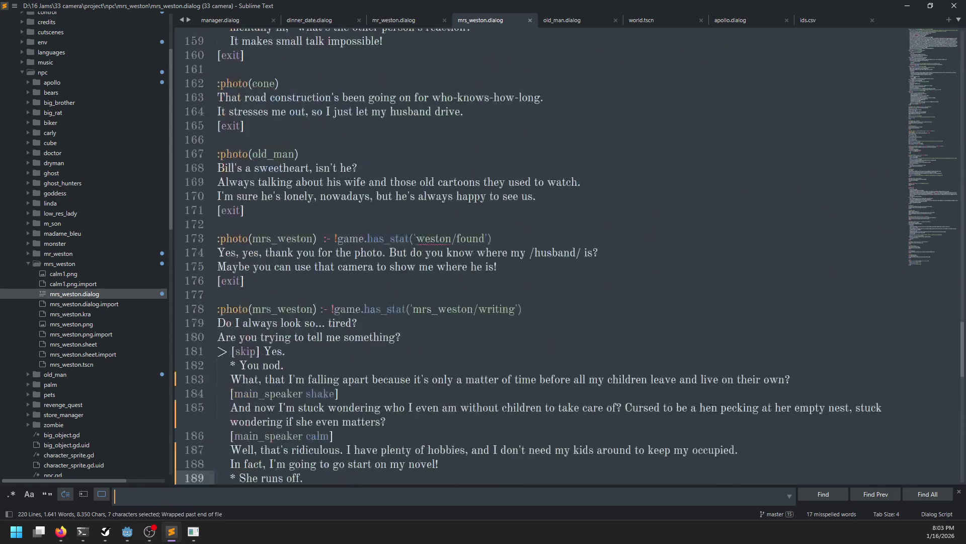
type("m")
key("BackSpace")
key("BackSpace")
key("BackSpace")
type("writer and")
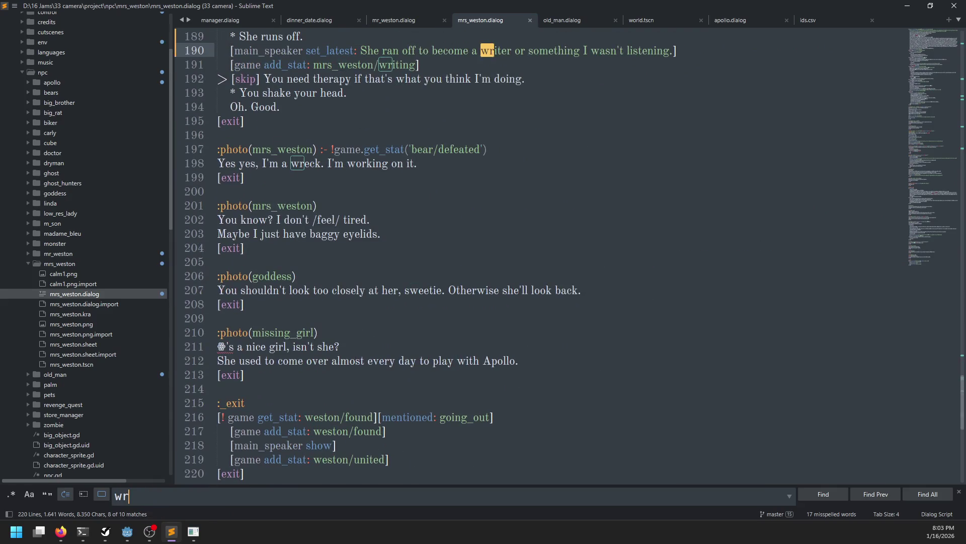
key("BackSpace")
key("BackSpace")
key("BackSpace")
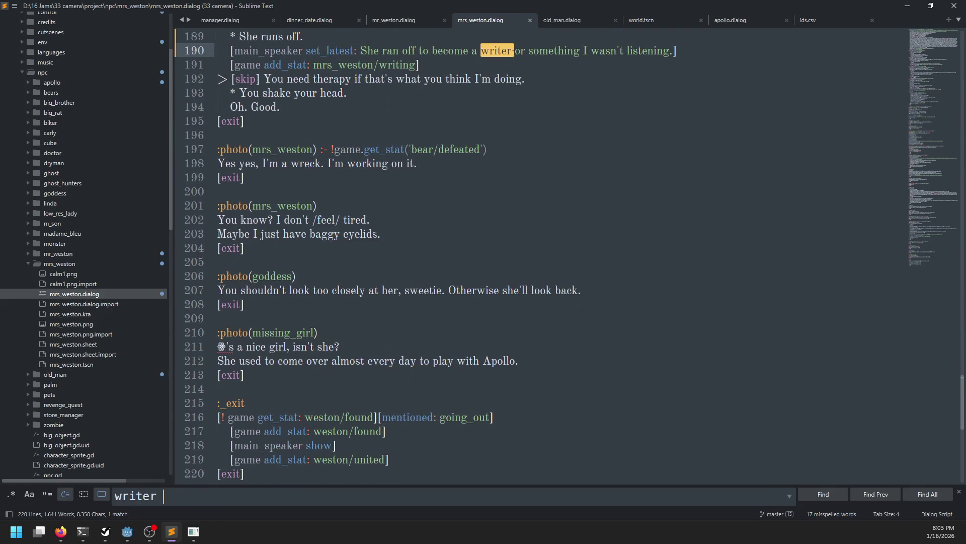
key("BackSpace")
key("BackSpace")
key("BackSpace")
Find the 'I can be' line and add 'Or something. Is that what we were talking about?' after line 47
type("I can be")
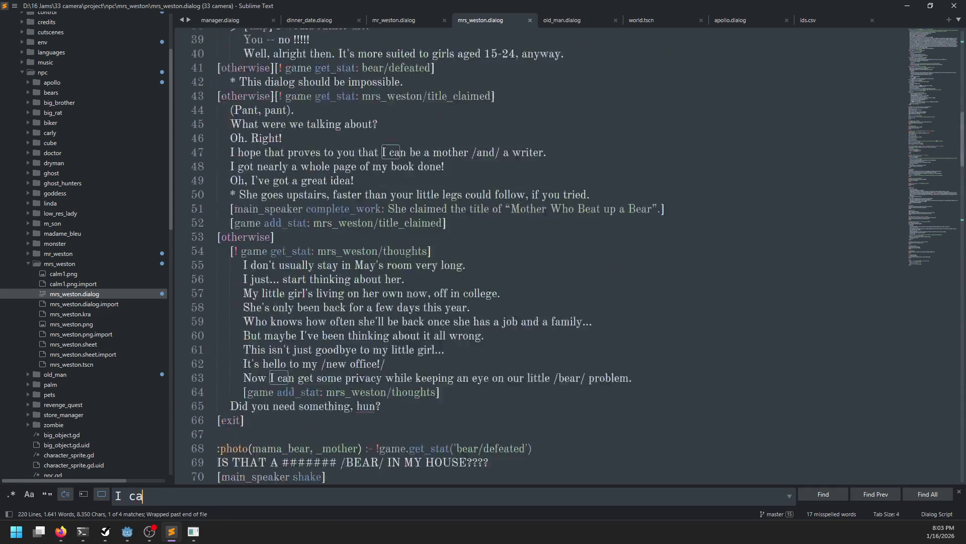
key("Escape")
left_click(431, 257)
key("ctrl+Right")
key("ctrl+Right")
key("ctrl+Right")
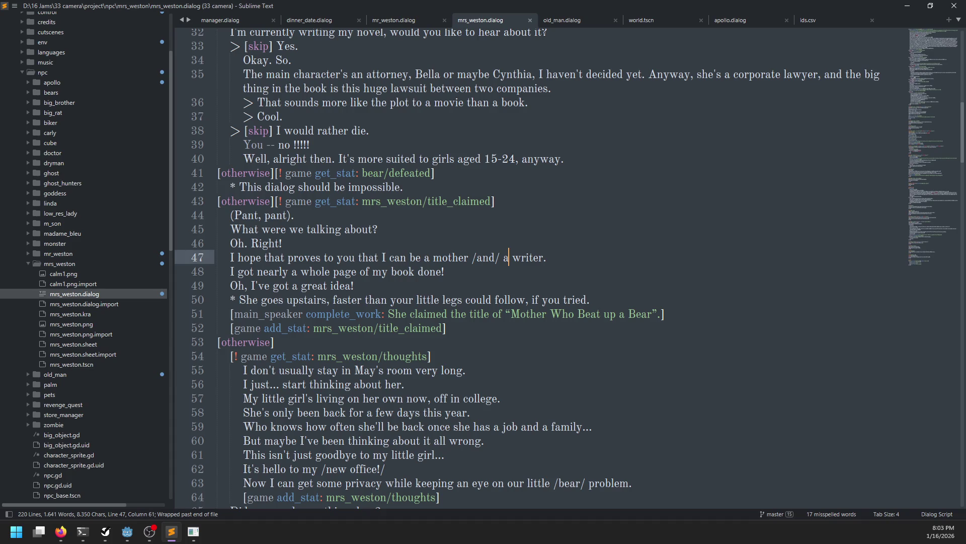
key("Return")
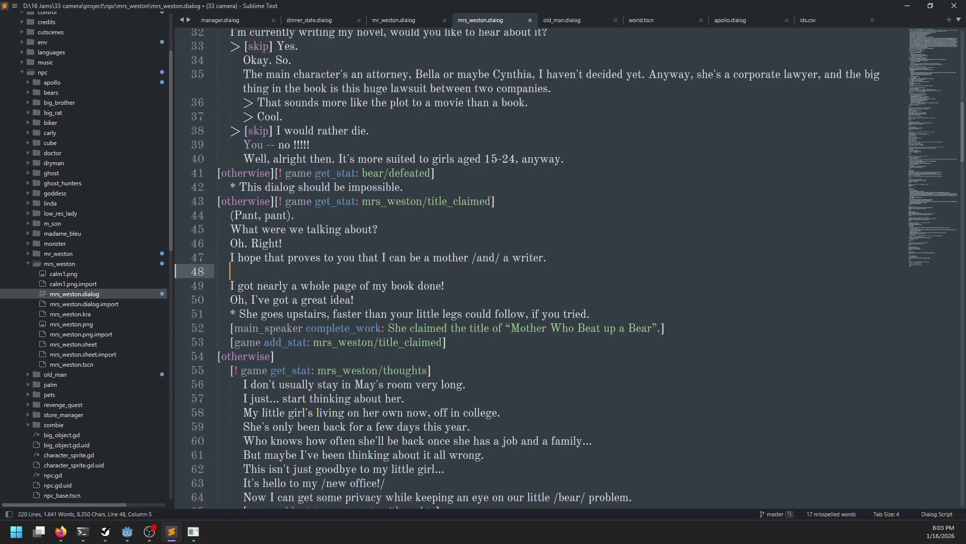
key("BackSpace")
type("Or something. Is")
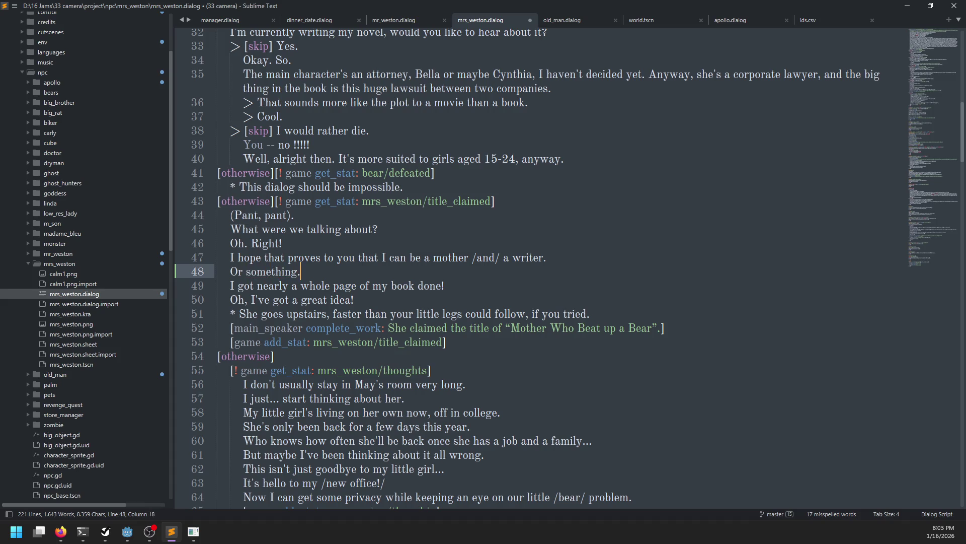
type(" that what we were talking about?")
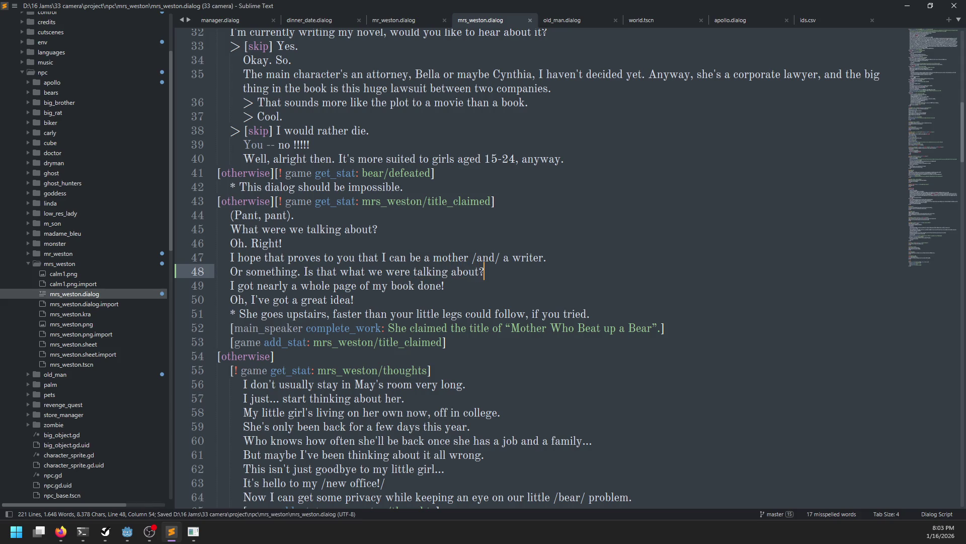
left_click(445, 283)
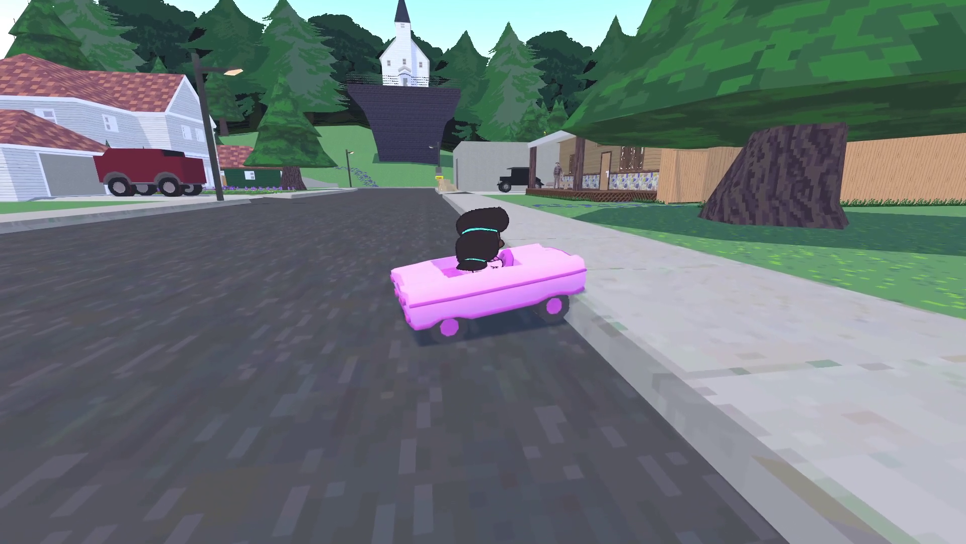
Reimport the edited dialog in Godot, then respawn the car through the pause menu's I'm Stuck option
key("alt+Tab")
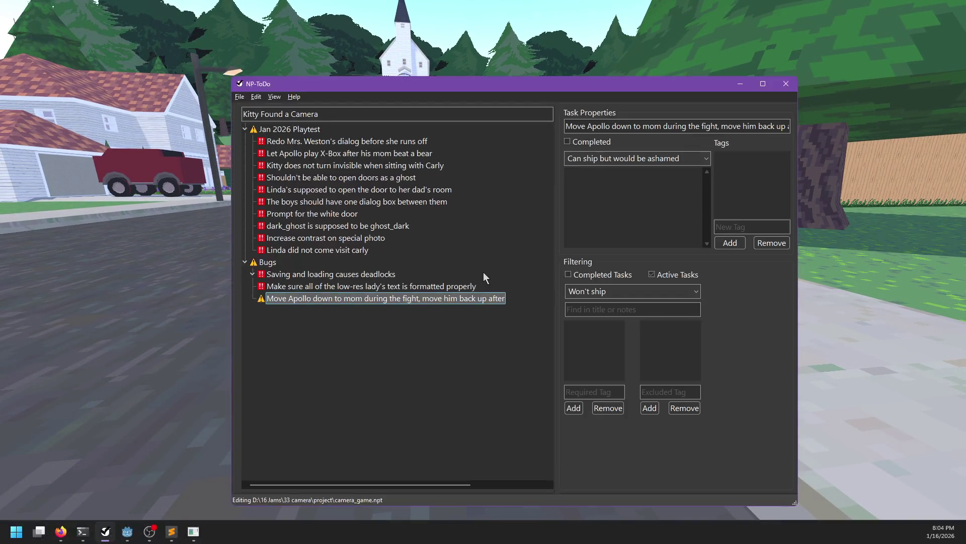
key("alt+Tab")
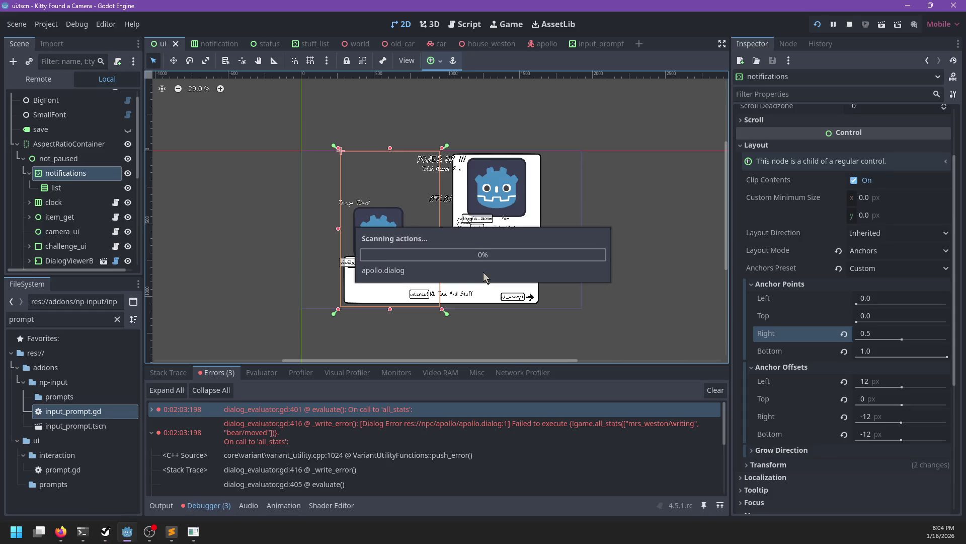
key("alt+Tab")
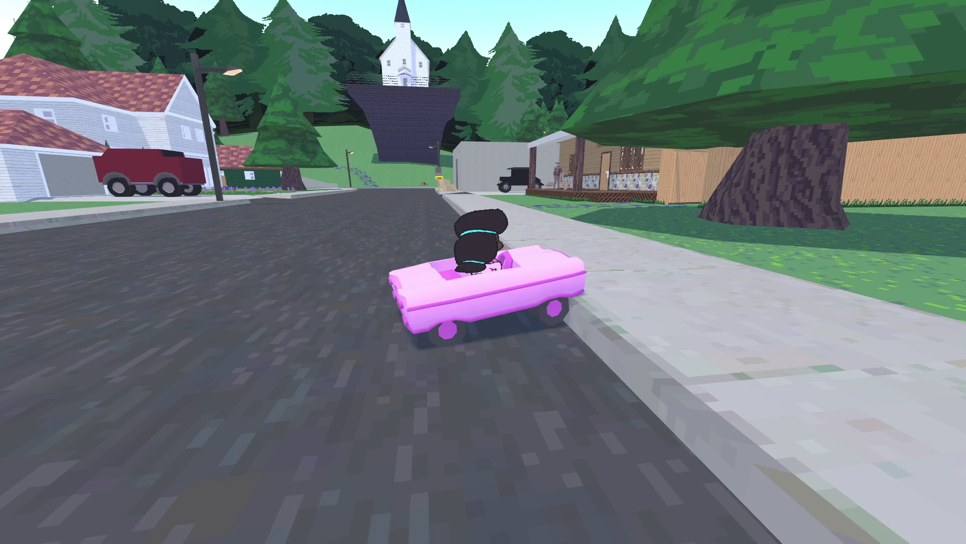
key("Escape")
key("Down")
key("Down")
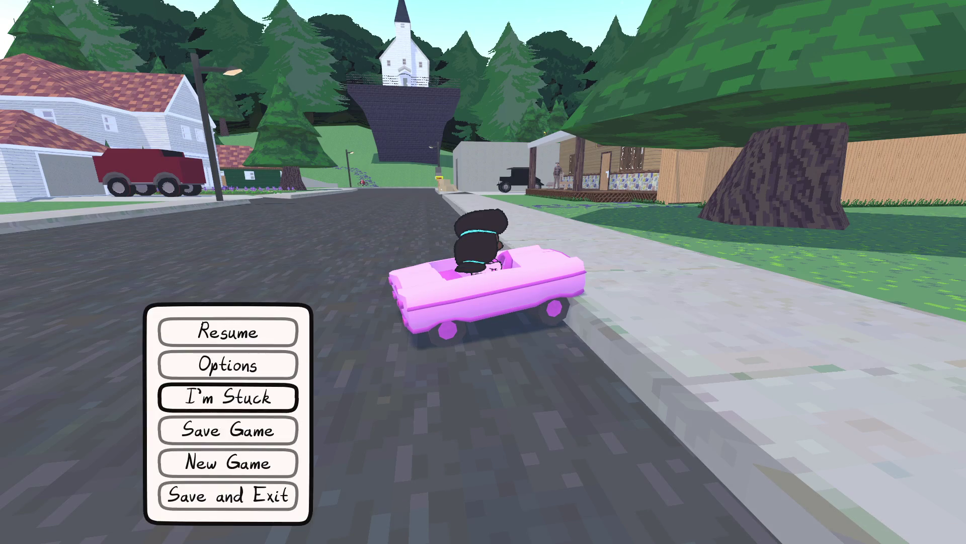
key("Return")
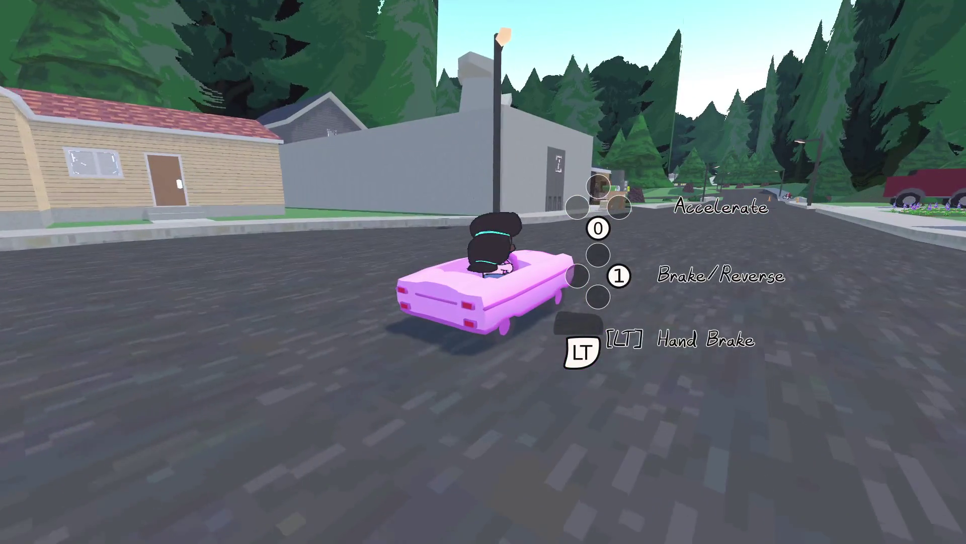
Drive the pink car down the street, turning past the mailbox stand
key("w")
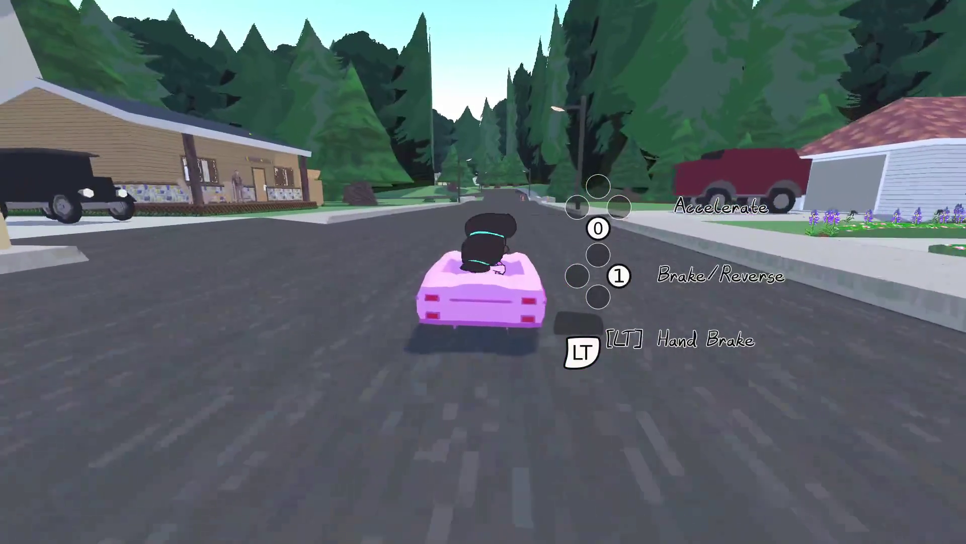
key("a")
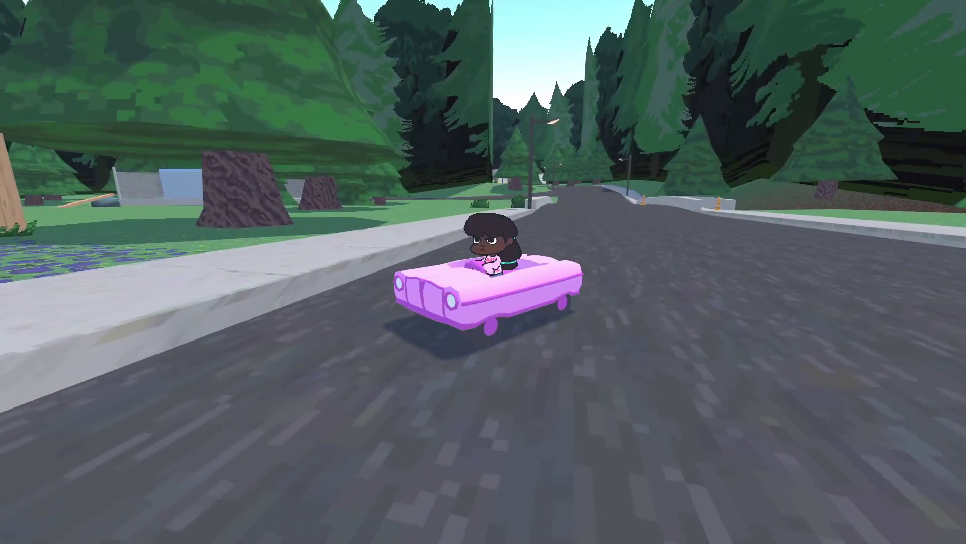
key("a")
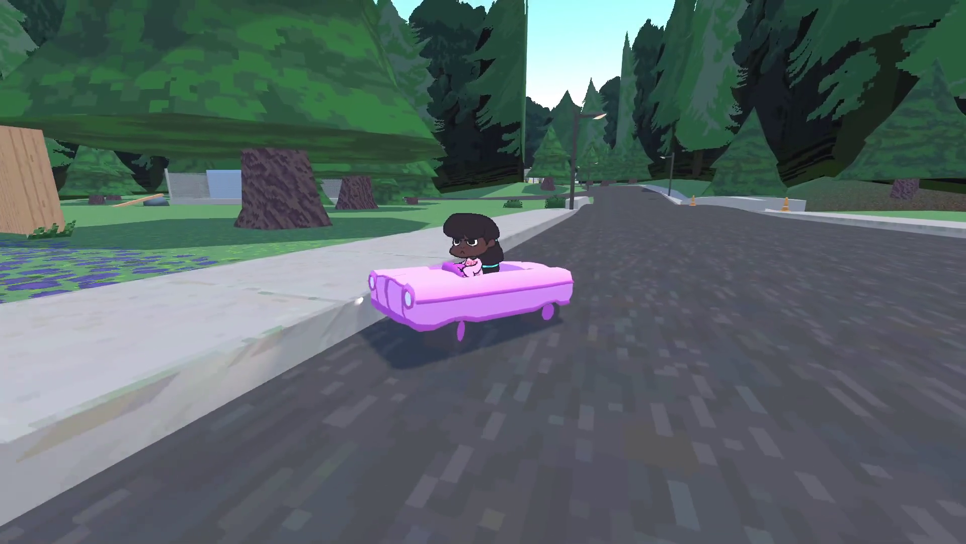
key("a")
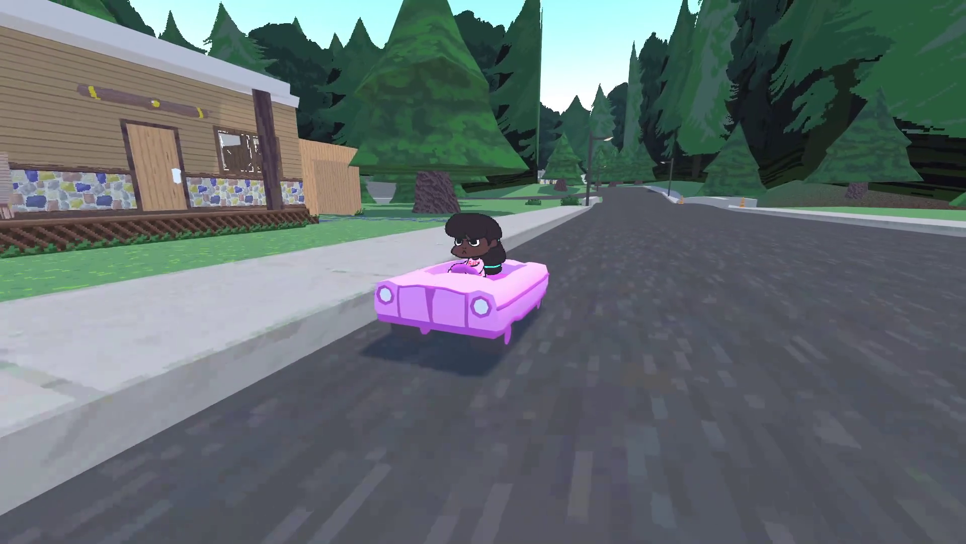
key("a")
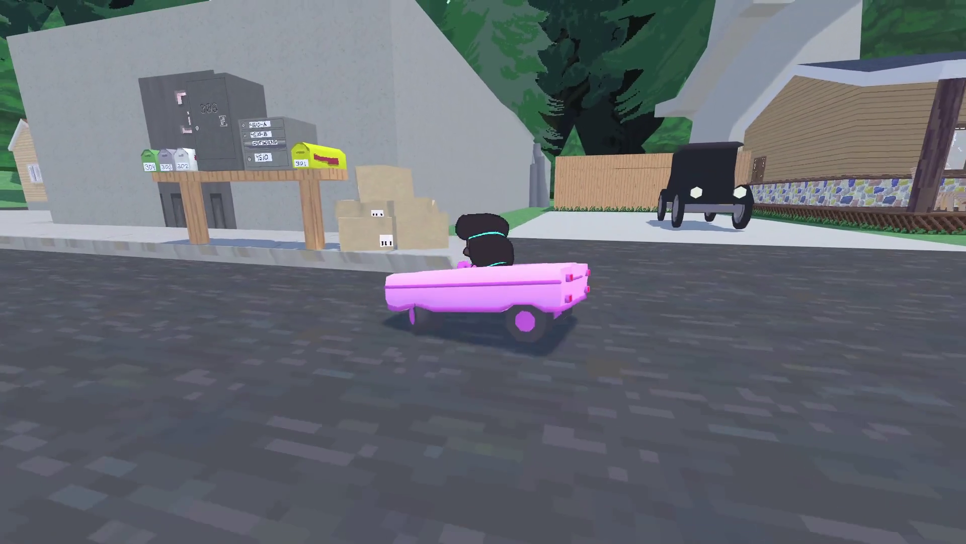